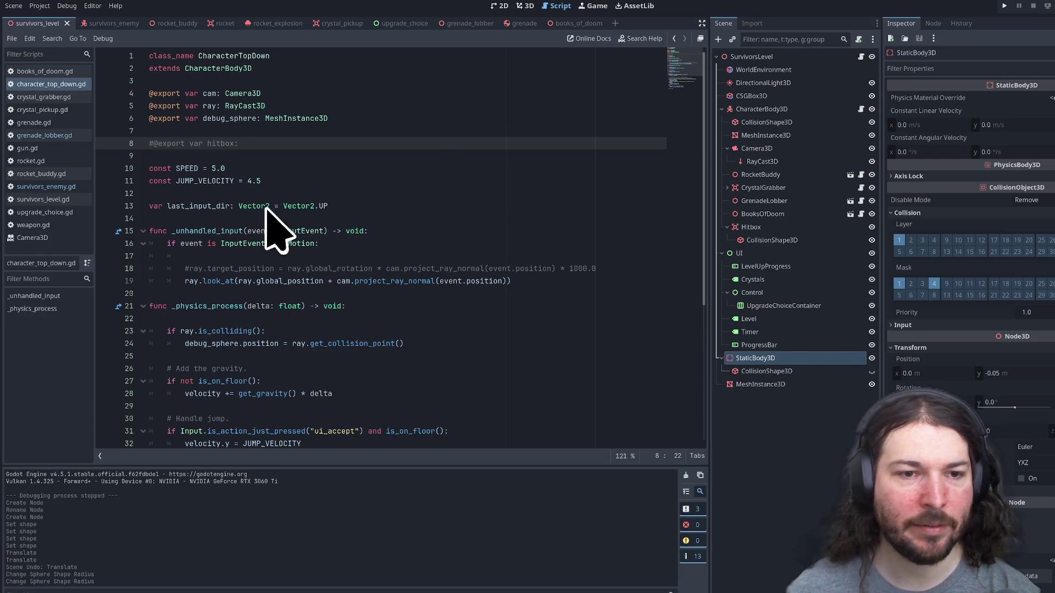
Step: Open a new line at the top of _physics_process and insert RenderingServer via autocomplete
click(377, 218)
click(395, 232)
scroll(379, 272, down, 2)
scroll(384, 248, down, 1)
click(395, 230)
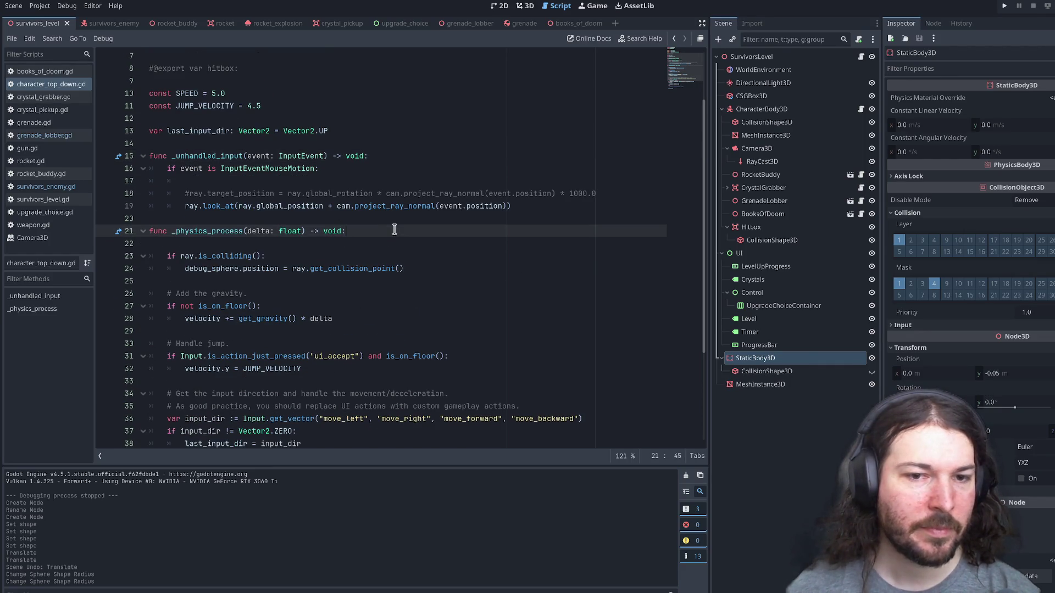
key(Return)
key(Return)
text(Rendering)
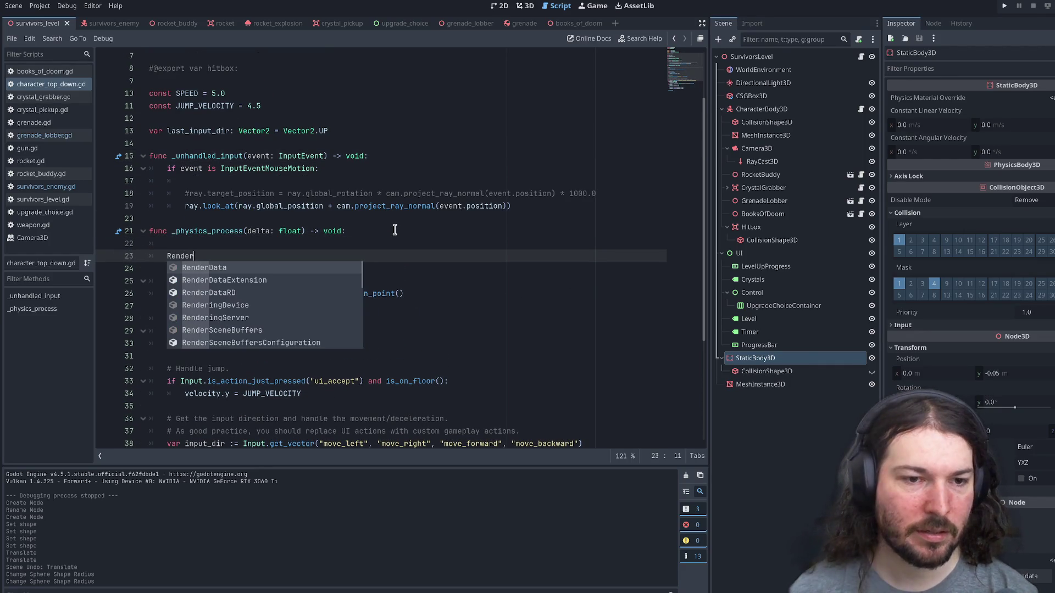
text(S)
key(Return)
Step: Find and insert the instance_set_transform() member after RenderingServer, then select the new call line
text(.)
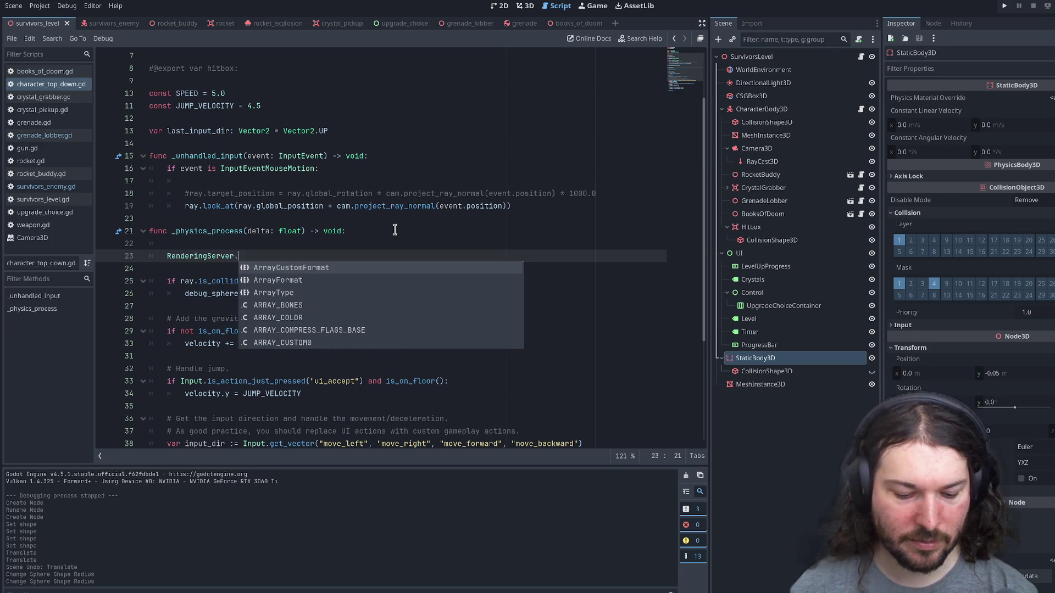
text(instanc)
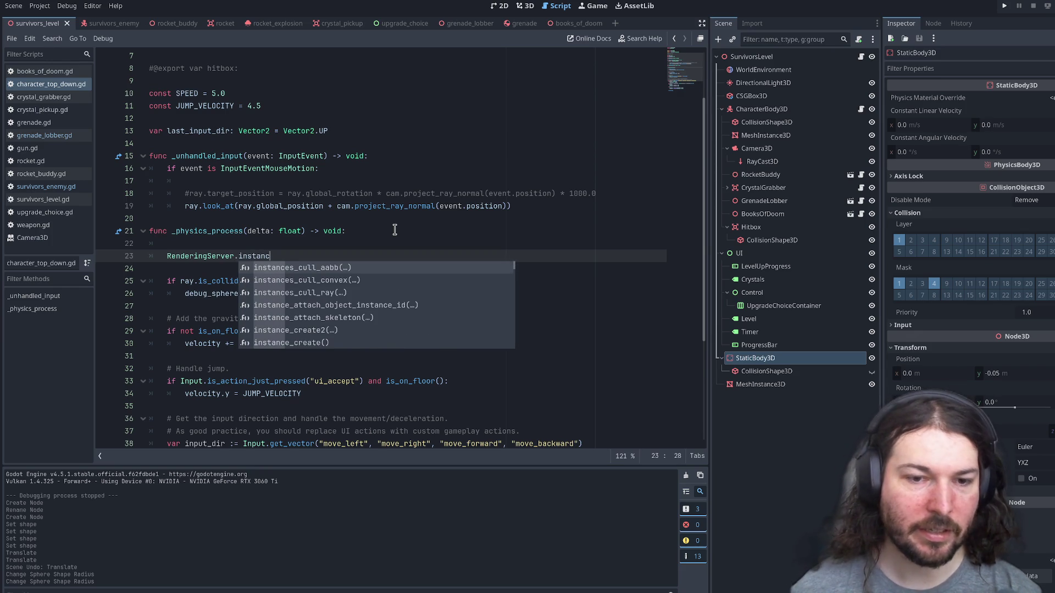
key(Down)
key(Down)
key(Down)
key(BackSpace)
key(BackSpace)
key(BackSpace)
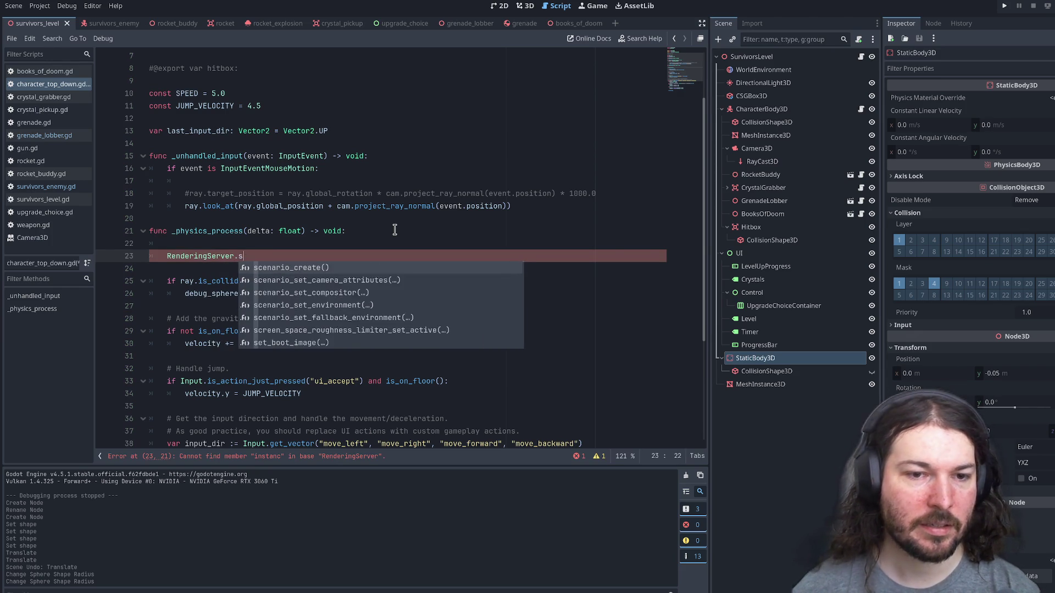
text(sprite)
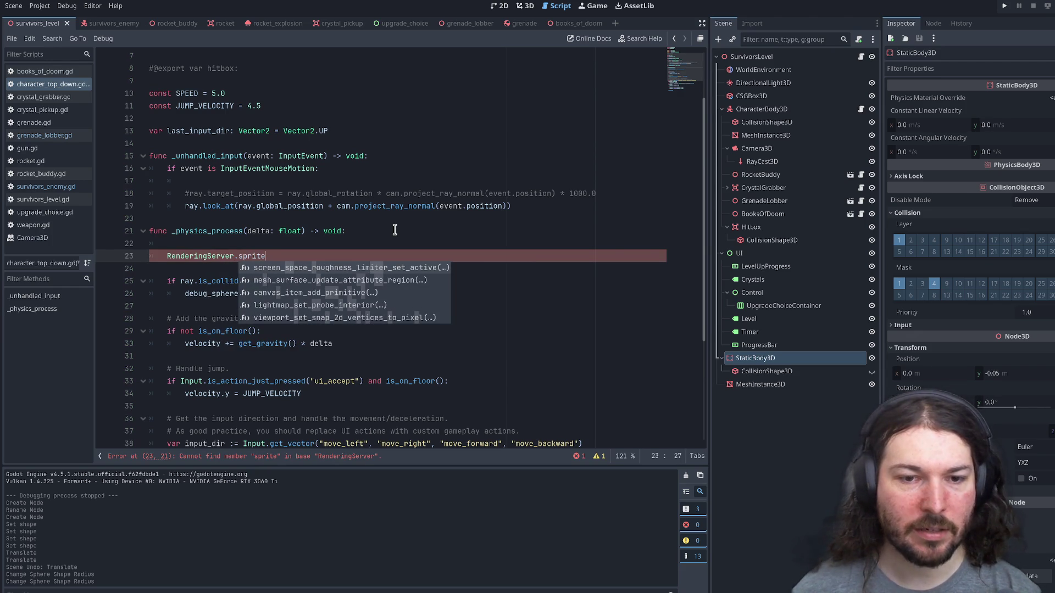
key(BackSpace)
key(BackSpace)
key(BackSpace)
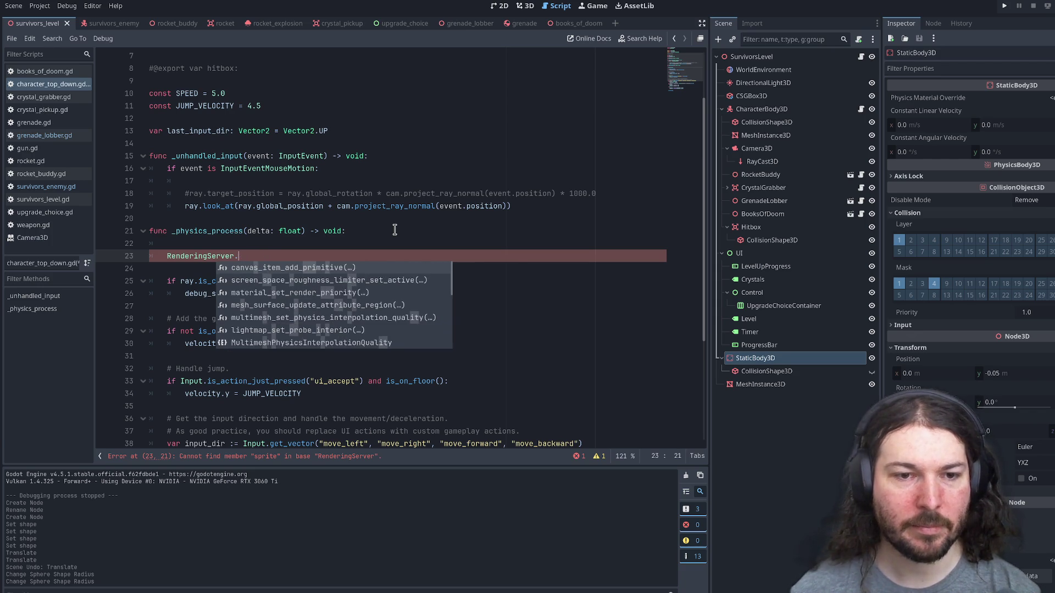
text(texture)
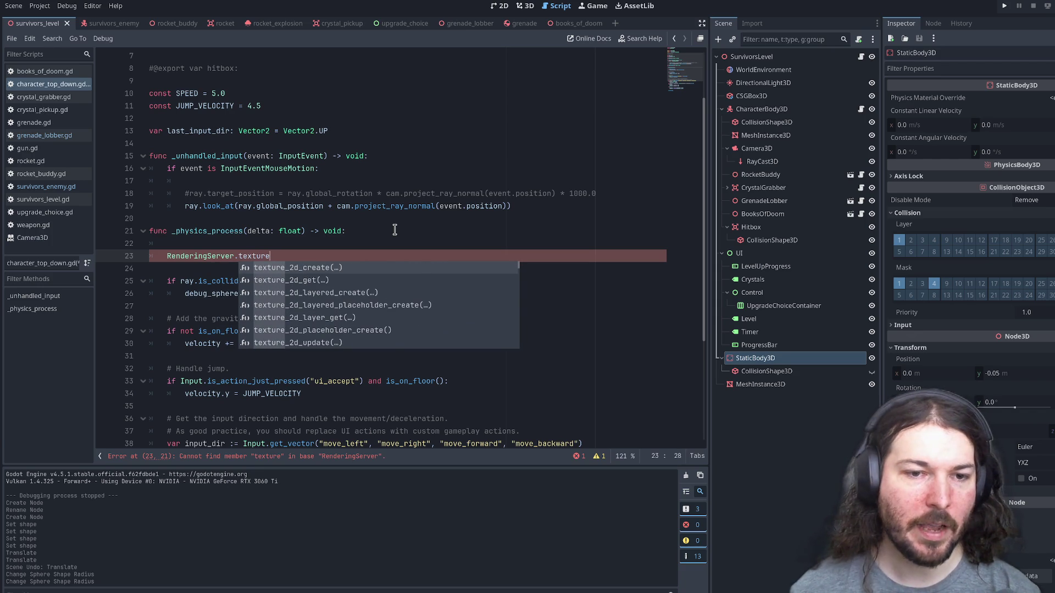
key(BackSpace)
key(BackSpace)
key(BackSpace)
text(posit)
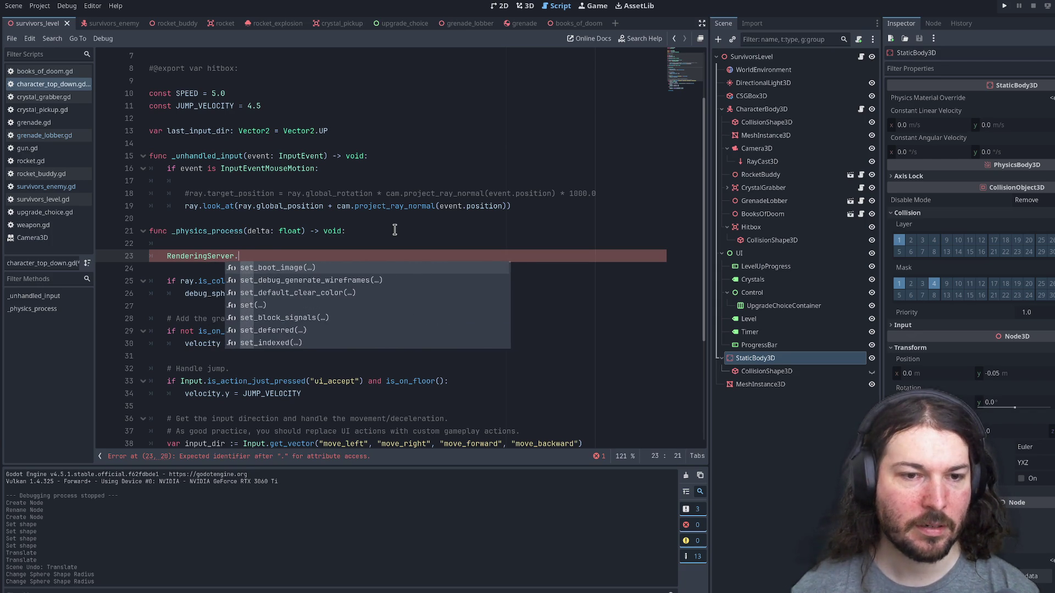
key(BackSpace)
key(BackSpace)
key(BackSpace)
text(tgran)
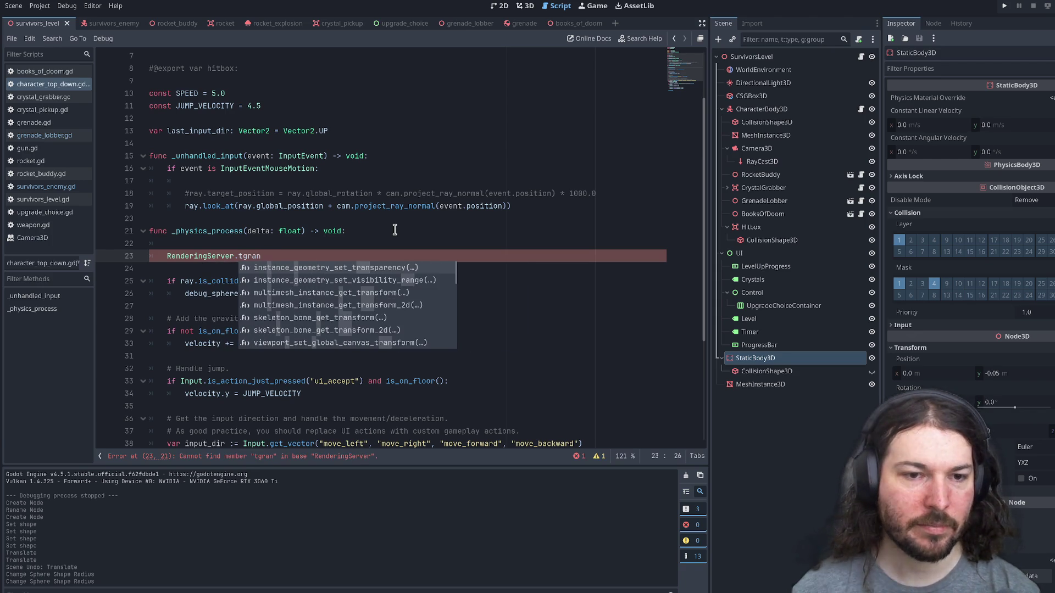
key(BackSpace)
key(BackSpace)
key(BackSpace)
key(BackSpace)
text(ransform)
key(Down)
key(Down)
key(Down)
key(Return)
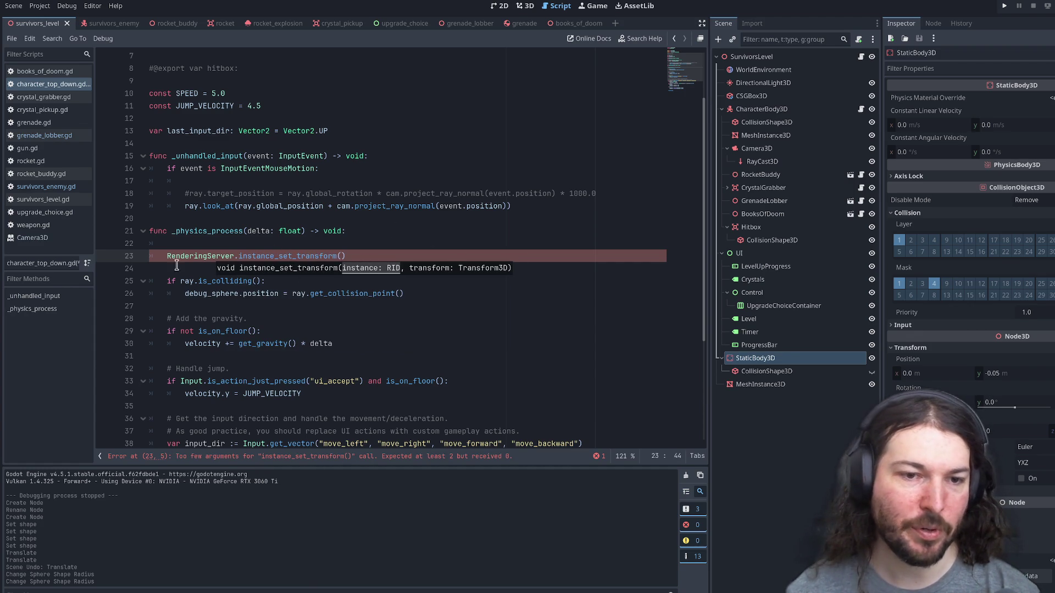
click(162, 257)
key(shift+End)
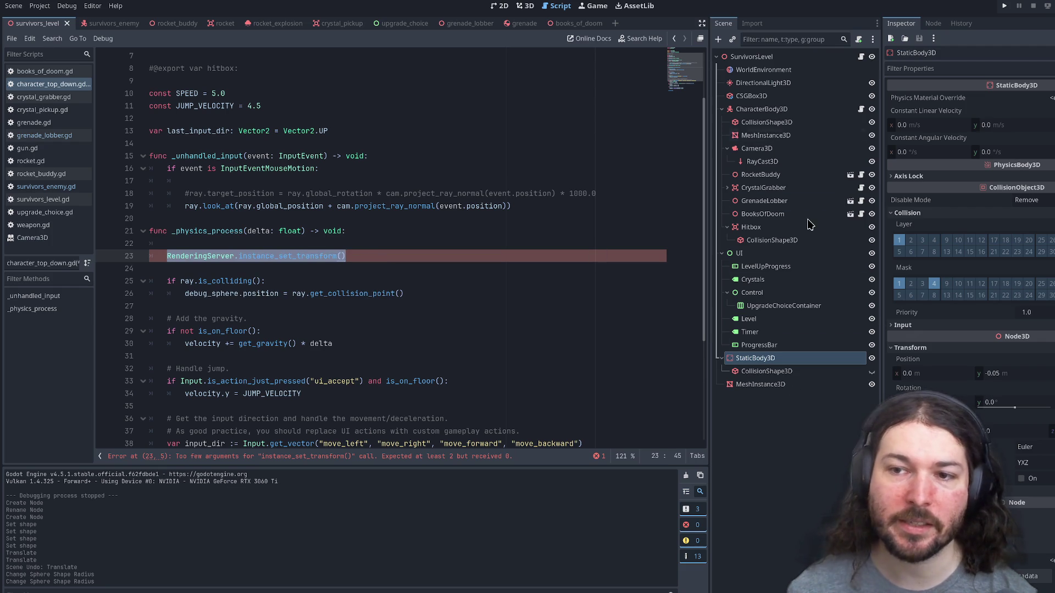
Step: Select the whole RenderingServer.instance_set_transform() line and delete it
click(199, 256)
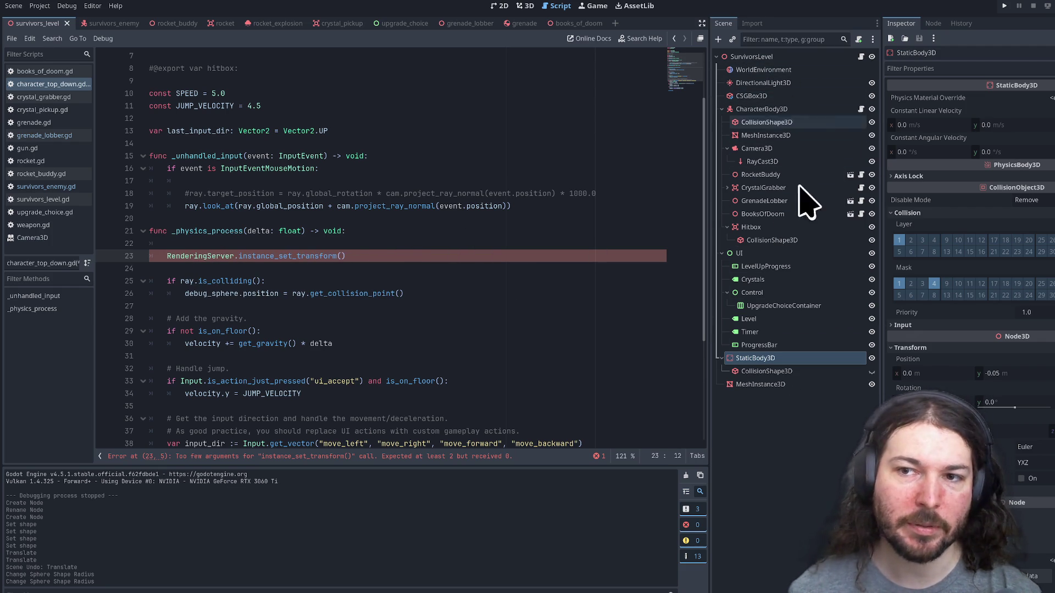
drag(168, 256, 347, 256)
click(347, 256)
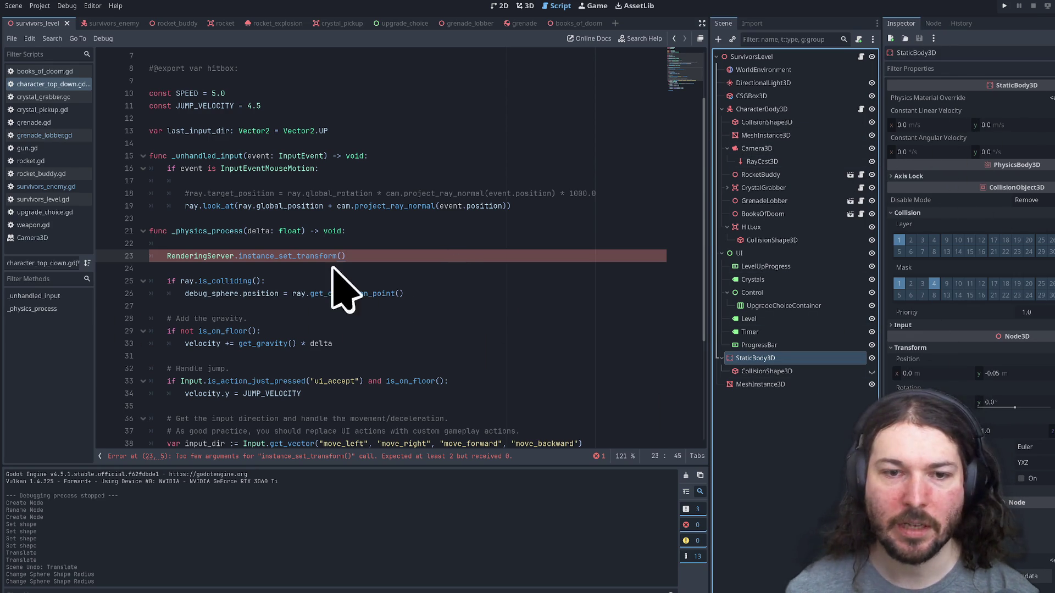
key(shift+Home)
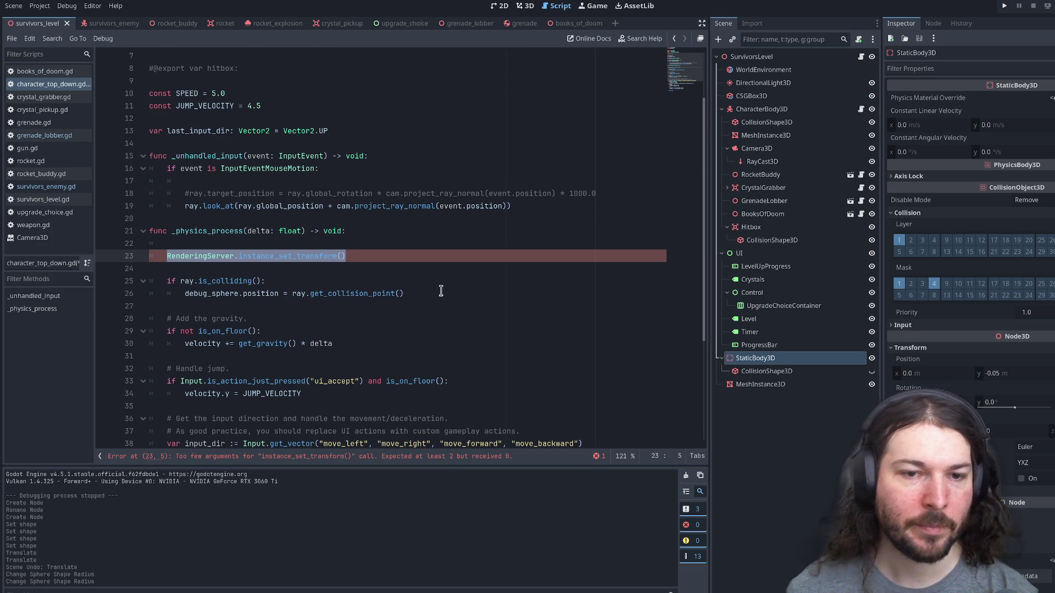
click(359, 256)
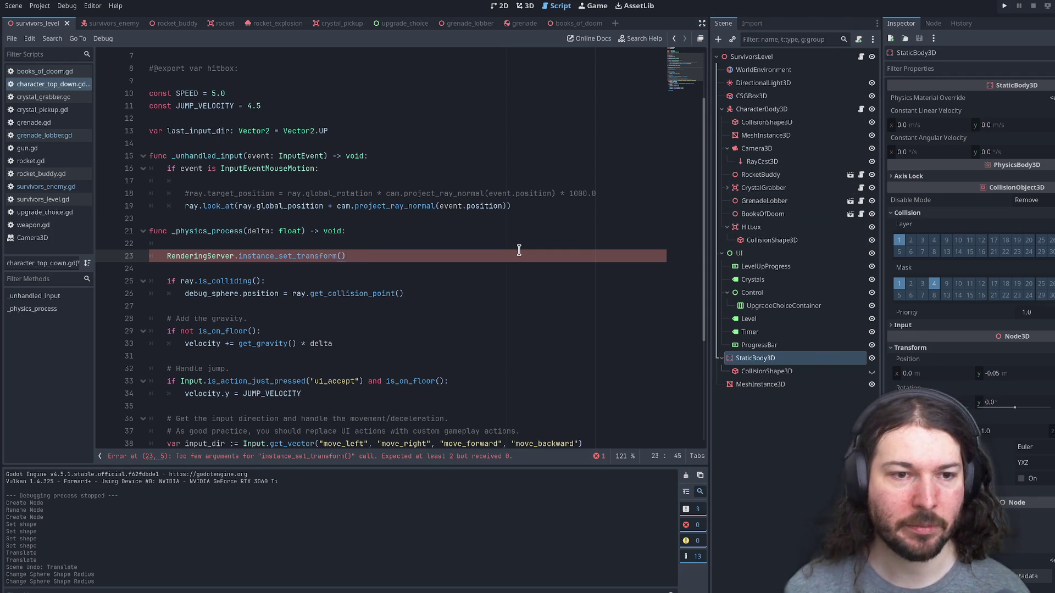
key(shift+Home)
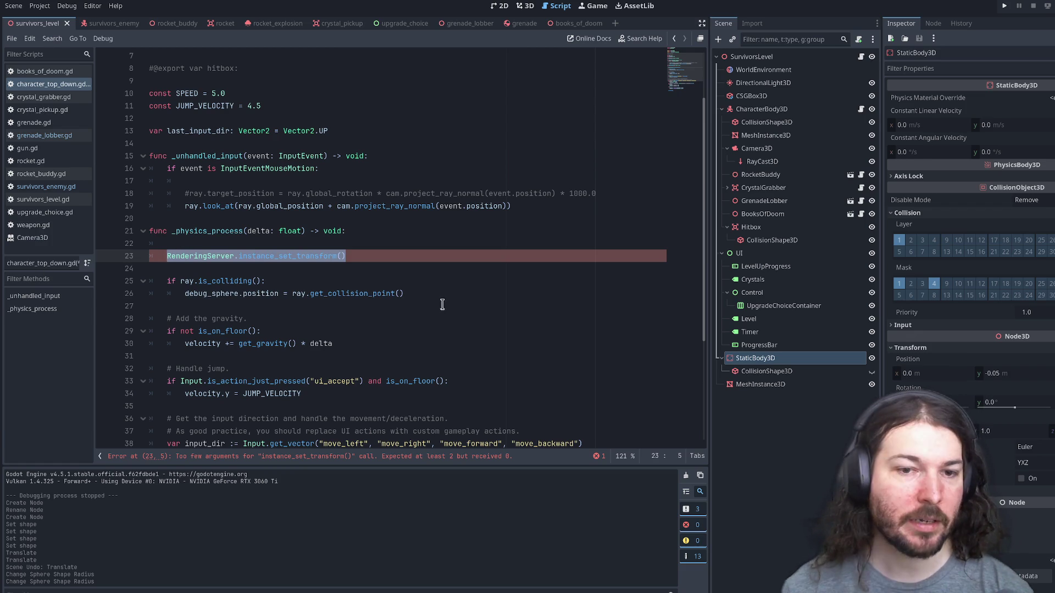
click(375, 260)
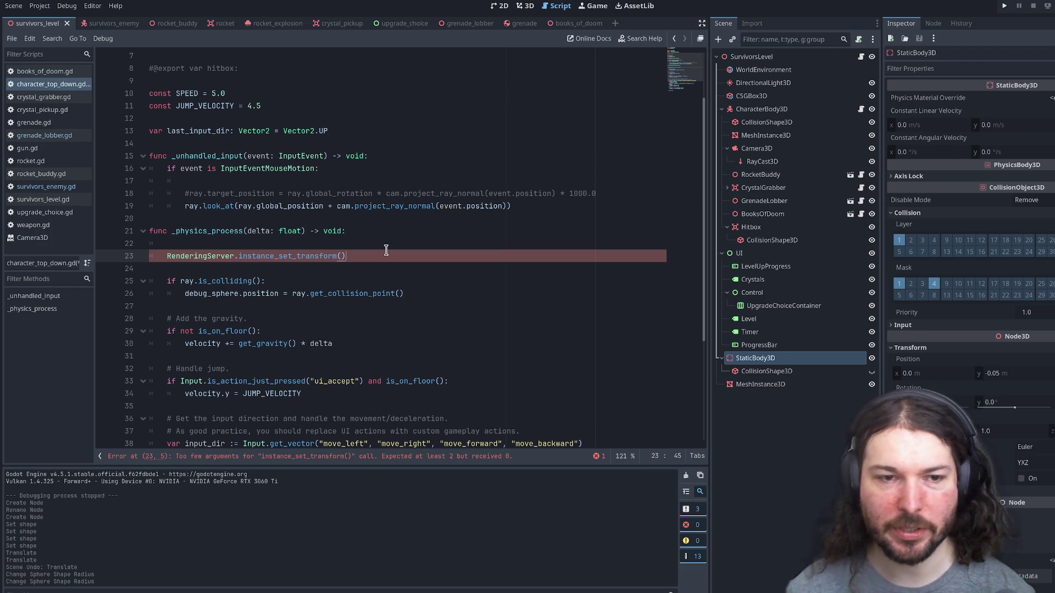
key(shift+Home)
key(shift+Home)
key(BackSpace)
key(BackSpace)
key(BackSpace)
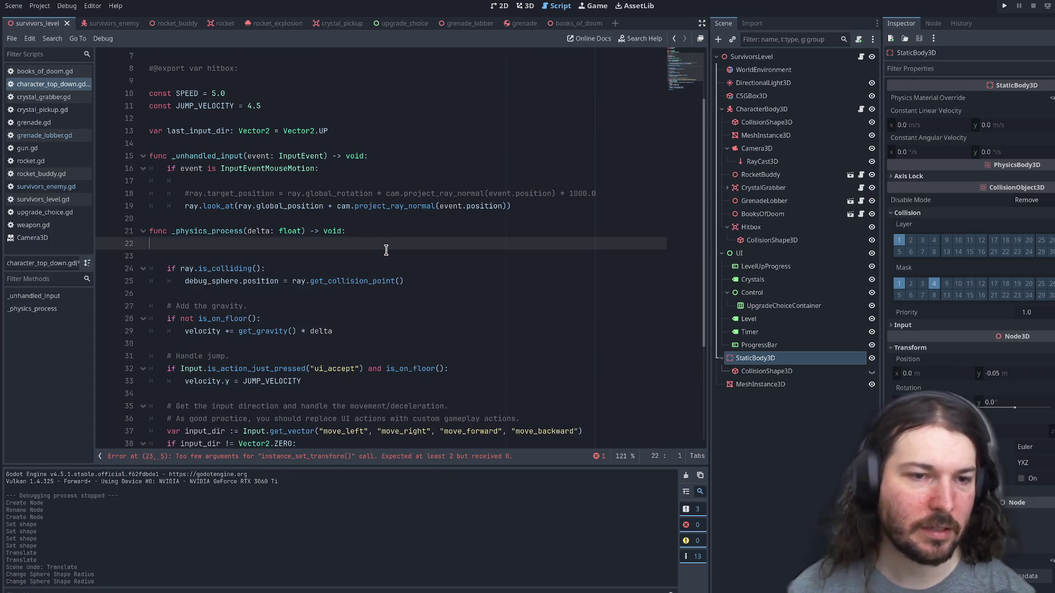
Step: Uncomment the hitbox export on line 8, type it as Area3D, and save the script
key(Down)
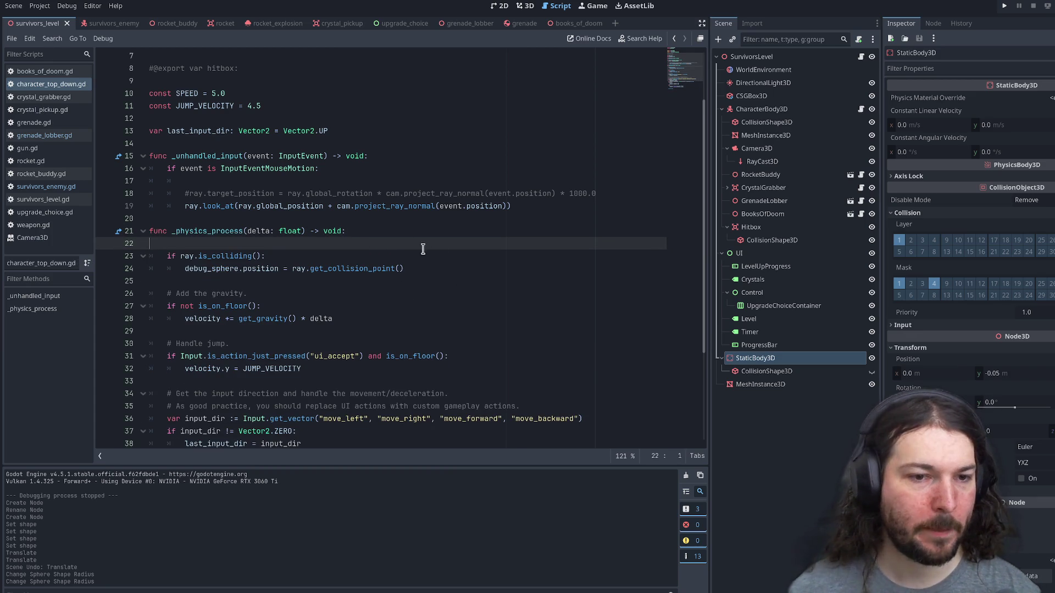
click(402, 223)
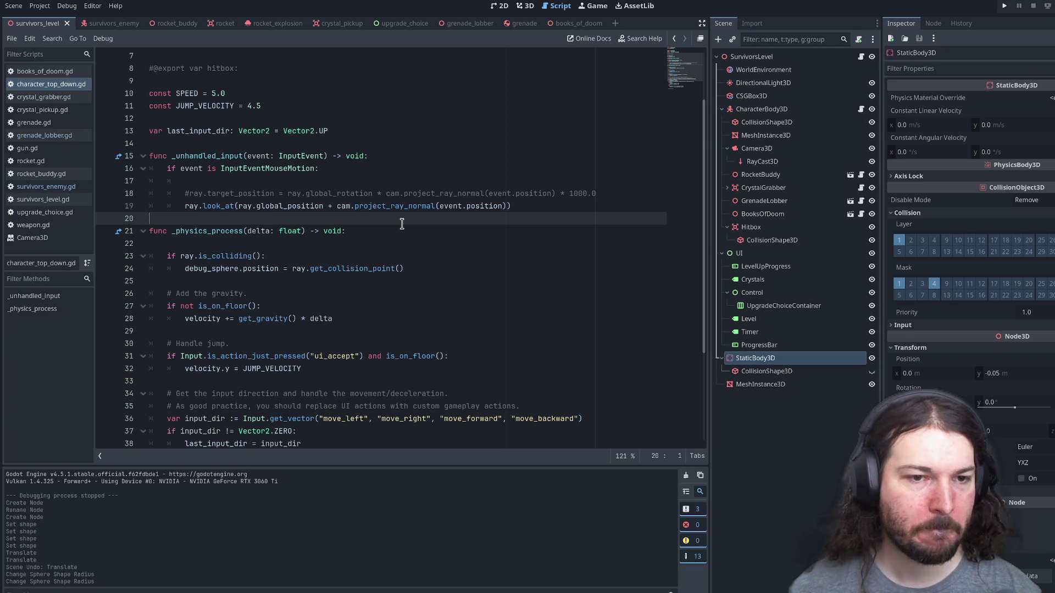
scroll(402, 224, up, 2)
click(337, 139)
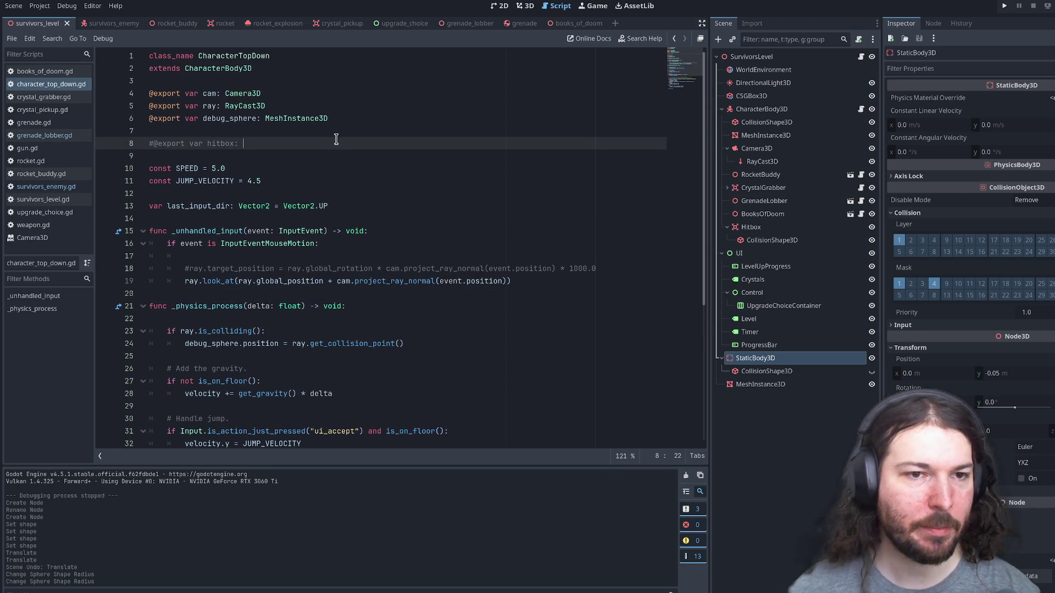
key(ctrl+k)
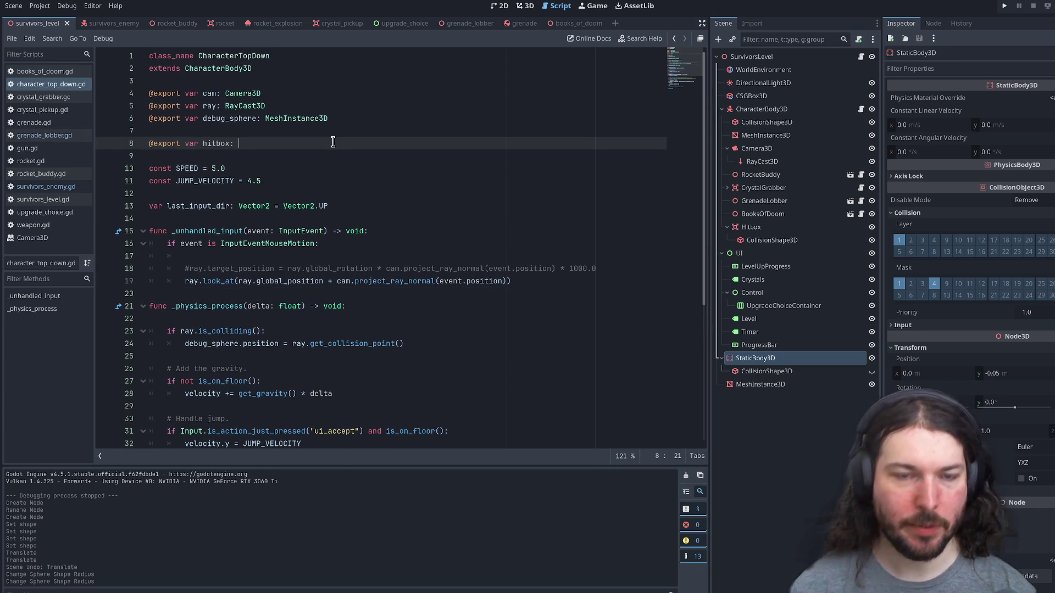
text(Area3D)
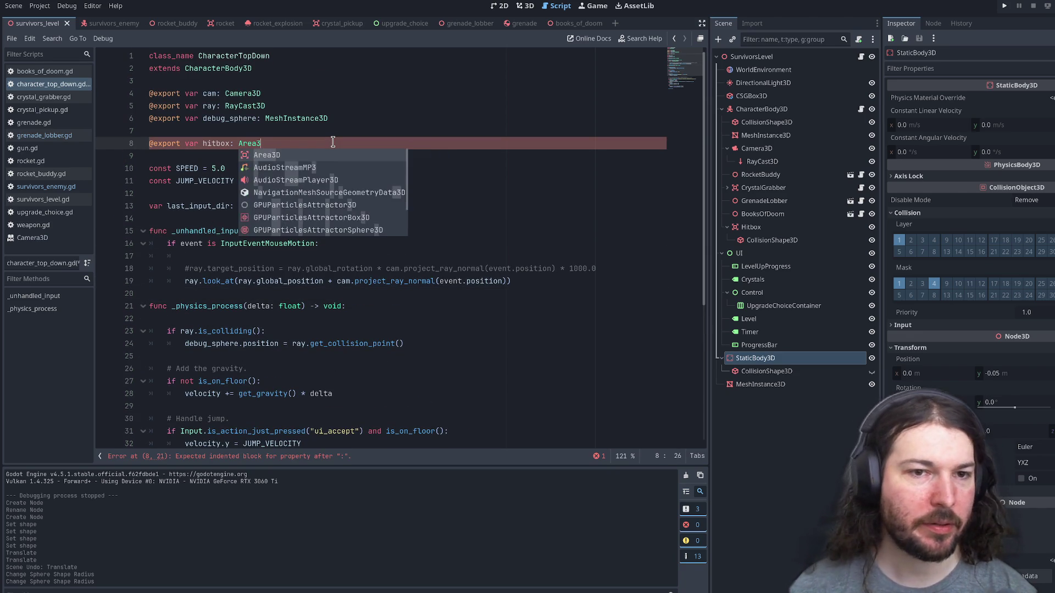
key(ctrl+s)
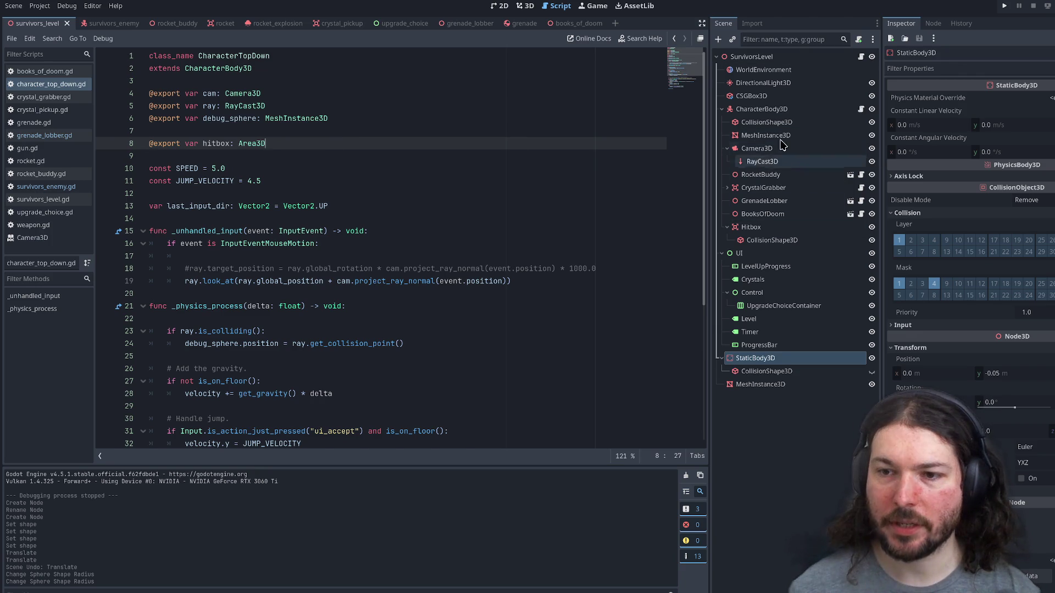
Step: Assign the Hitbox node to the CharacterBody3D's Hitbox property, then add a line after line 13
click(760, 109)
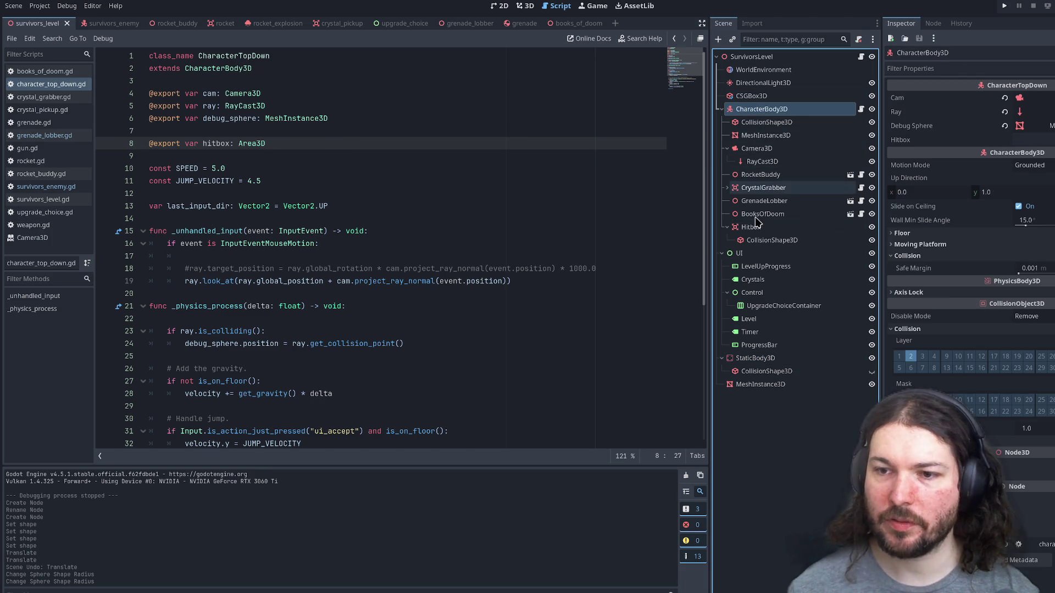
drag(751, 227, 1019, 139)
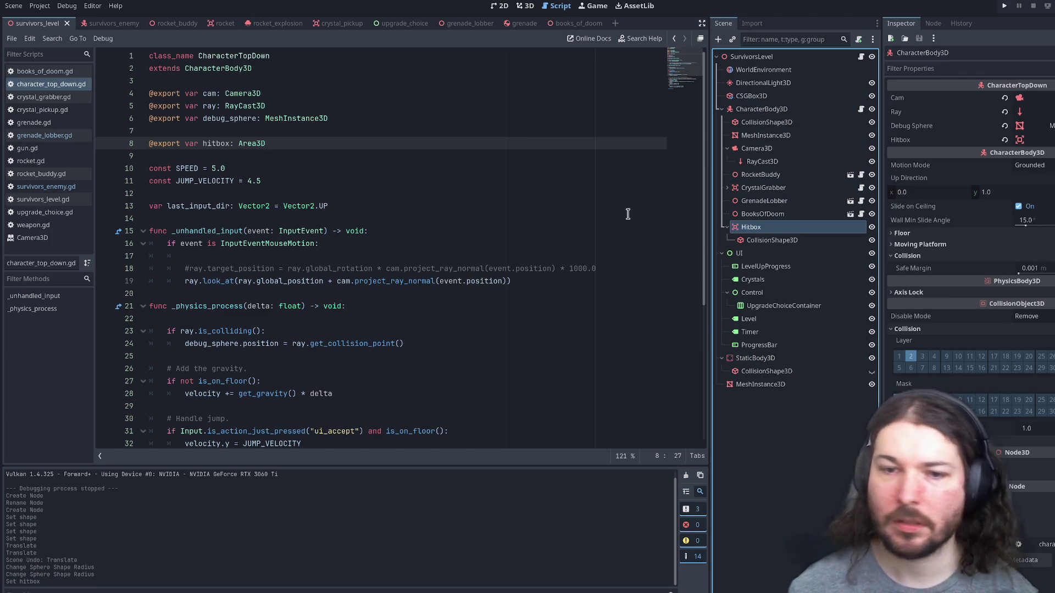
click(361, 205)
key(Return)
key(Return)
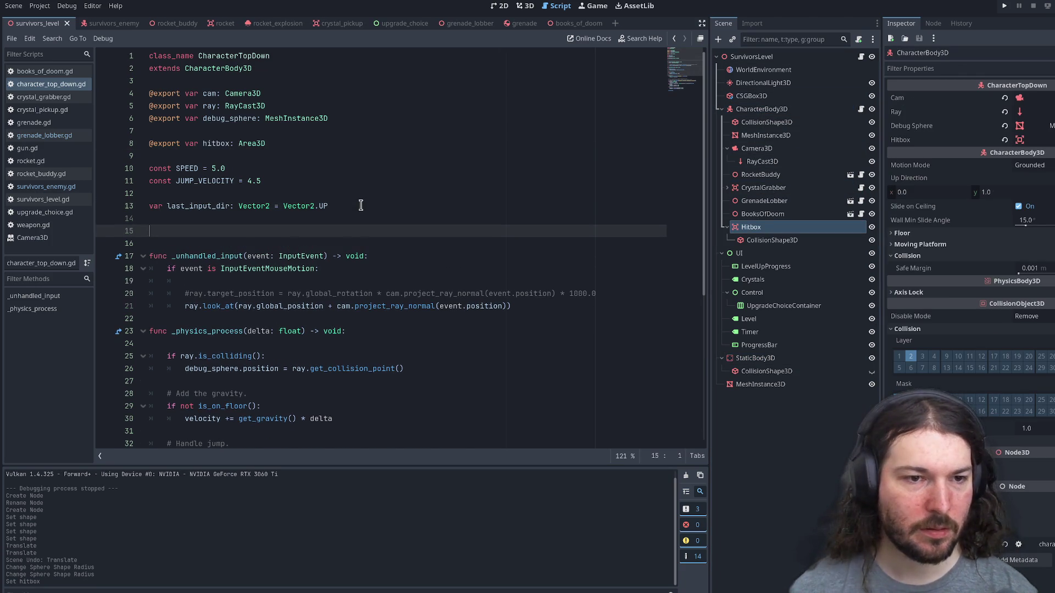
Step: Start a _ready() function beginning with hitbox.ent, then open the survivors_enemy scene
text(unc _r)
key(Return)
key(Return)
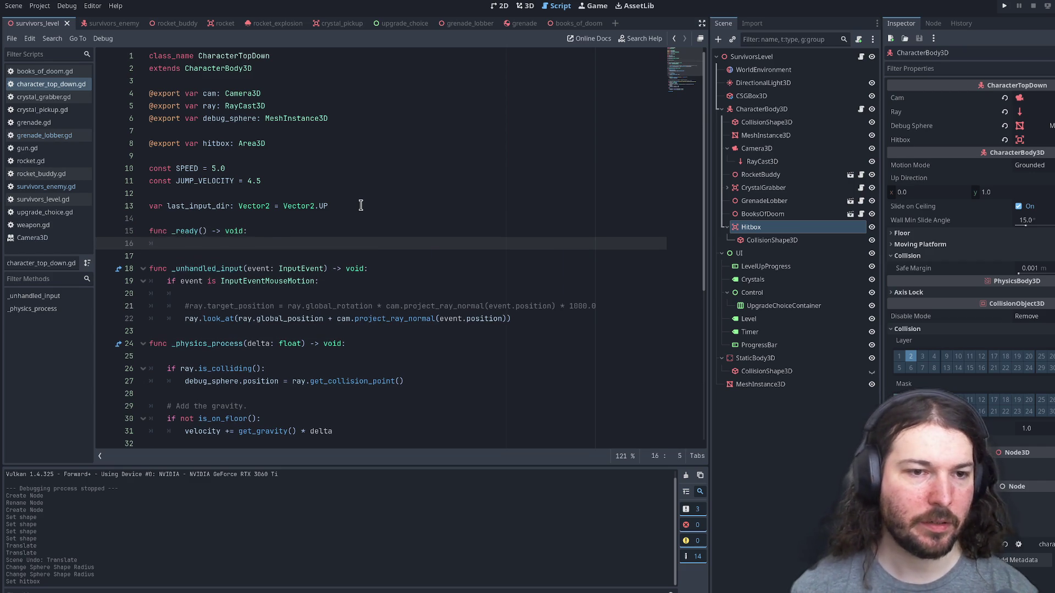
text(hit.)
text(bot.)
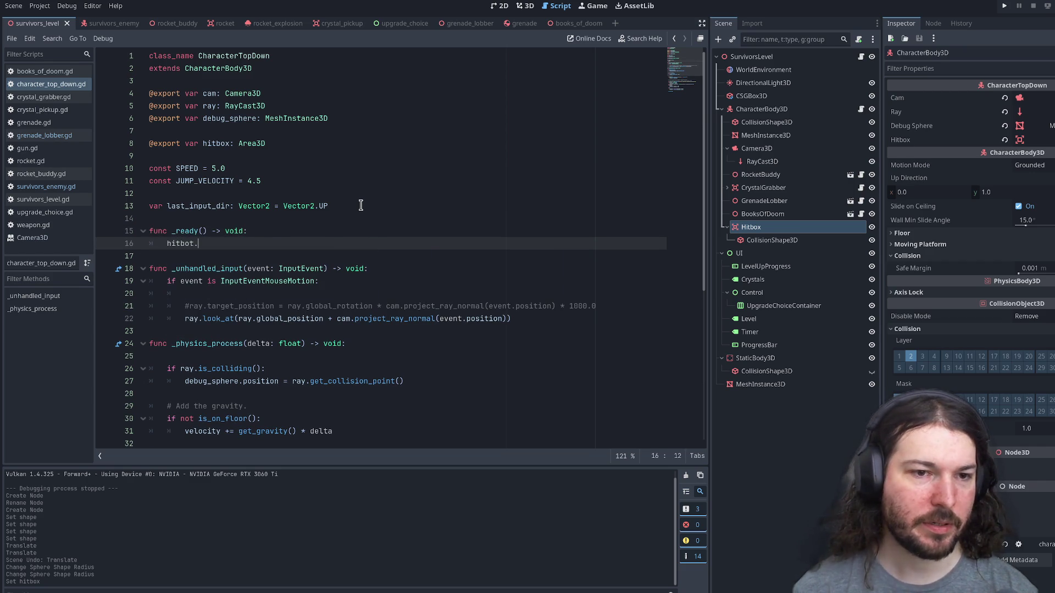
text(x.ent)
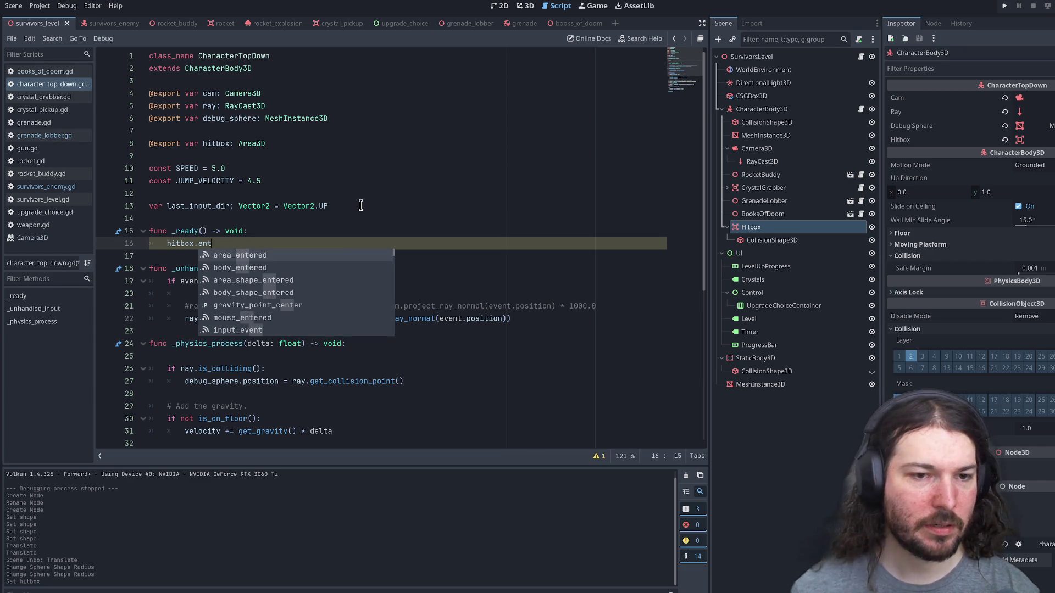
click(538, 293)
click(120, 25)
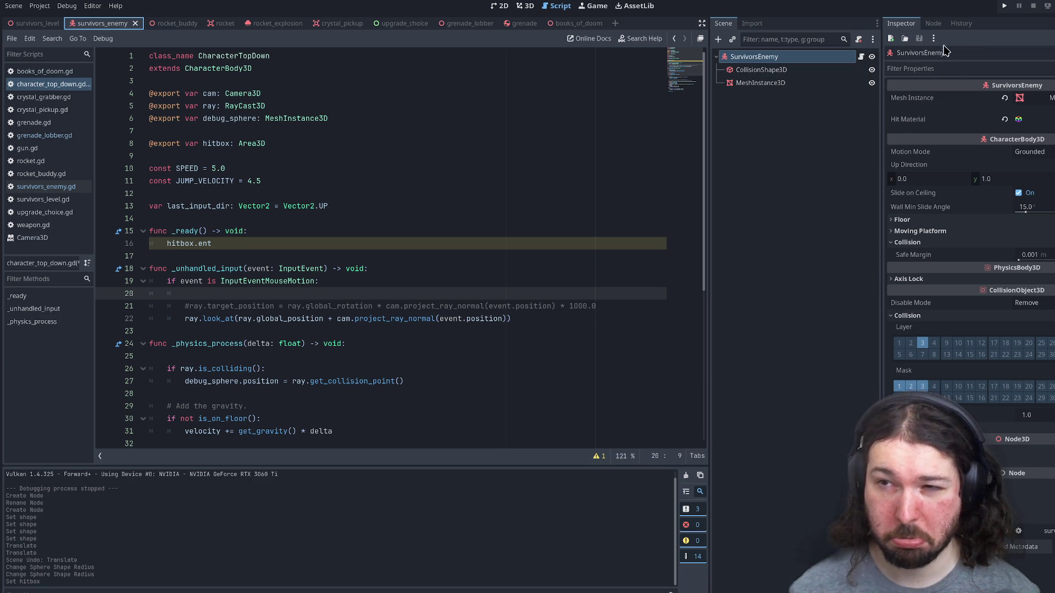
Step: Open the CharacterBody3D docs, follow to CollisionObject3D, then return to the survivors_level scene
click(1017, 139)
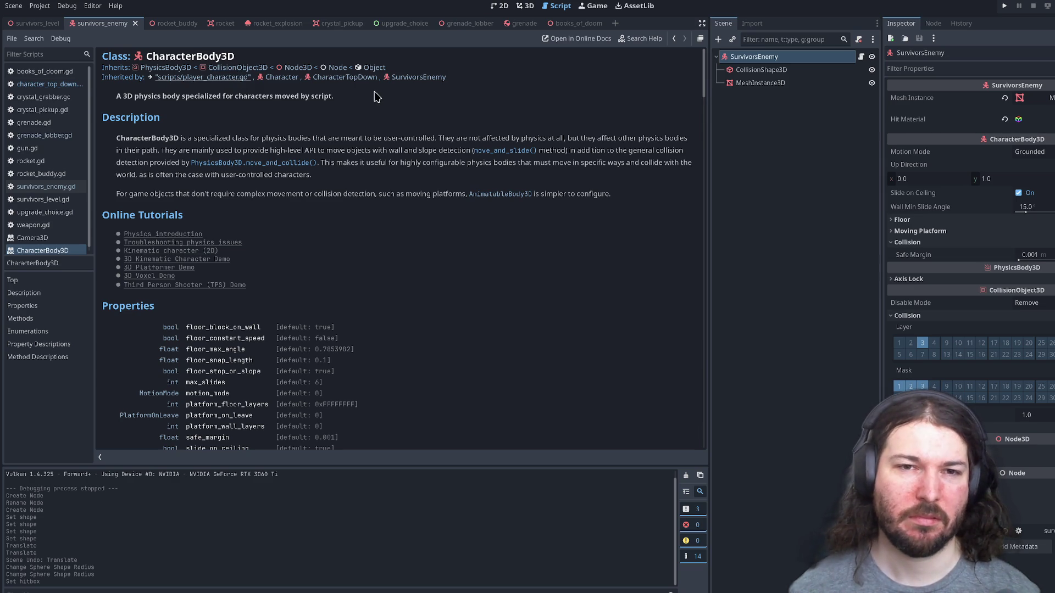
click(240, 68)
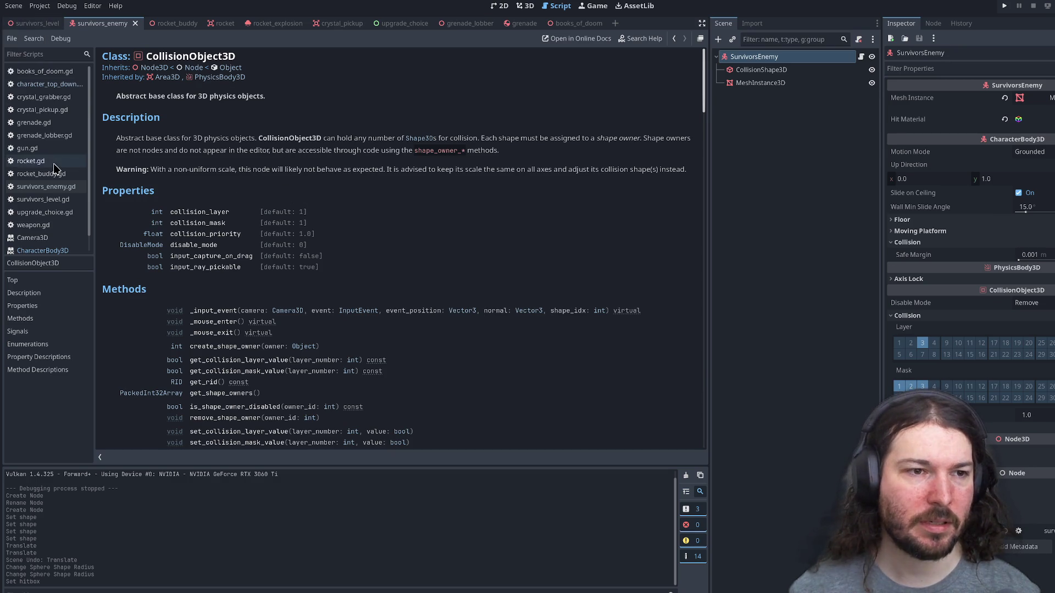
click(36, 24)
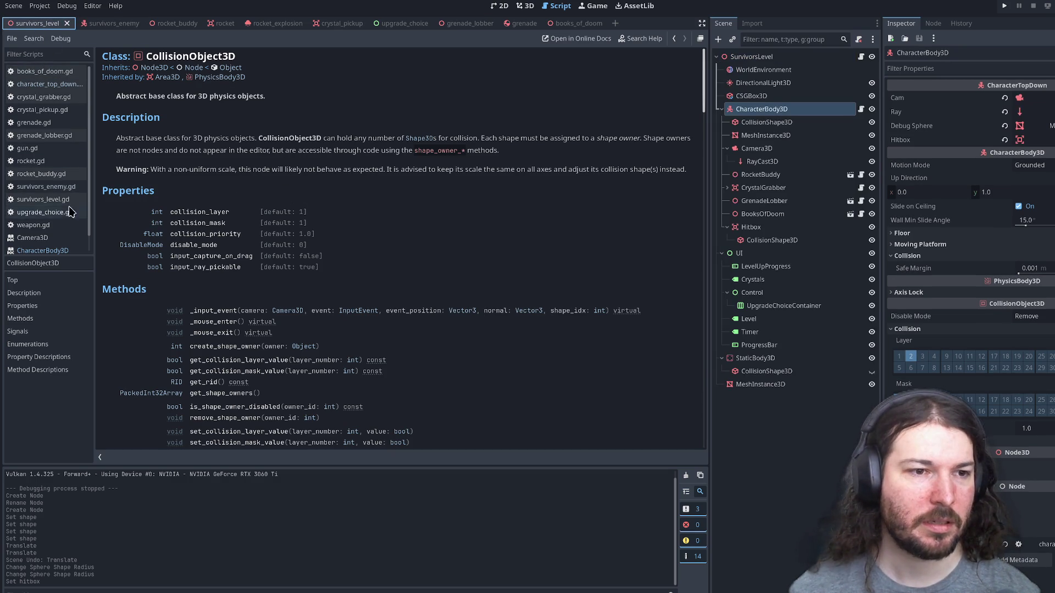
Step: Close the open help pages and complete hitbox.area_entered in _ready
middle_click(67, 251)
middle_click(67, 252)
middle_click(57, 239)
click(294, 234)
key(Down)
key(BackSpace)
key(BackSpace)
key(BackSpace)
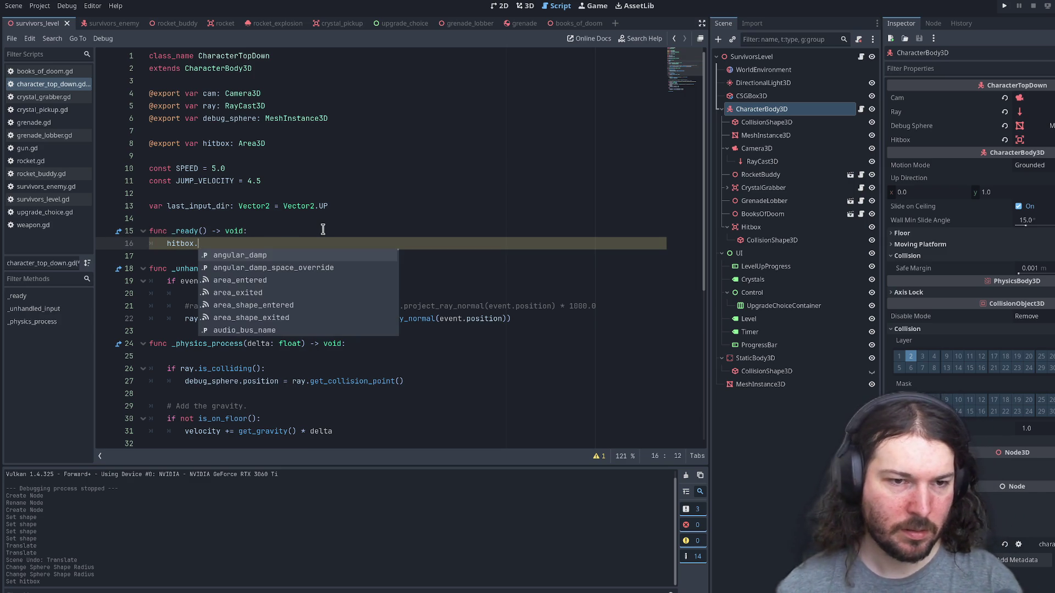
key(Down)
key(Down)
key(Down)
key(Up)
key(Return)
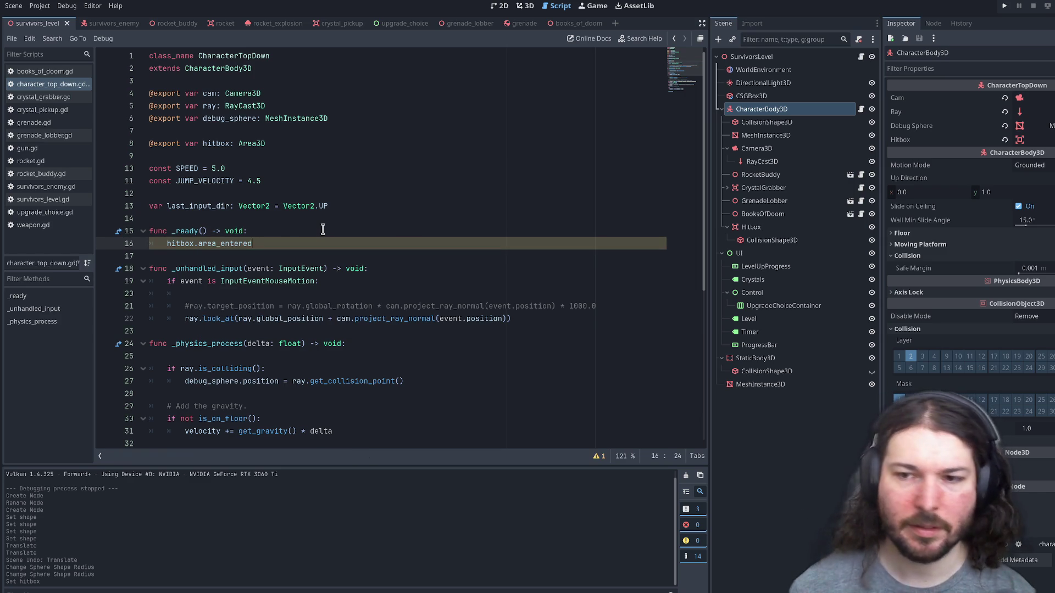
Step: On the Hitbox node, turn off collision layer 1 and set the mask to layer 3 only
click(765, 242)
click(758, 228)
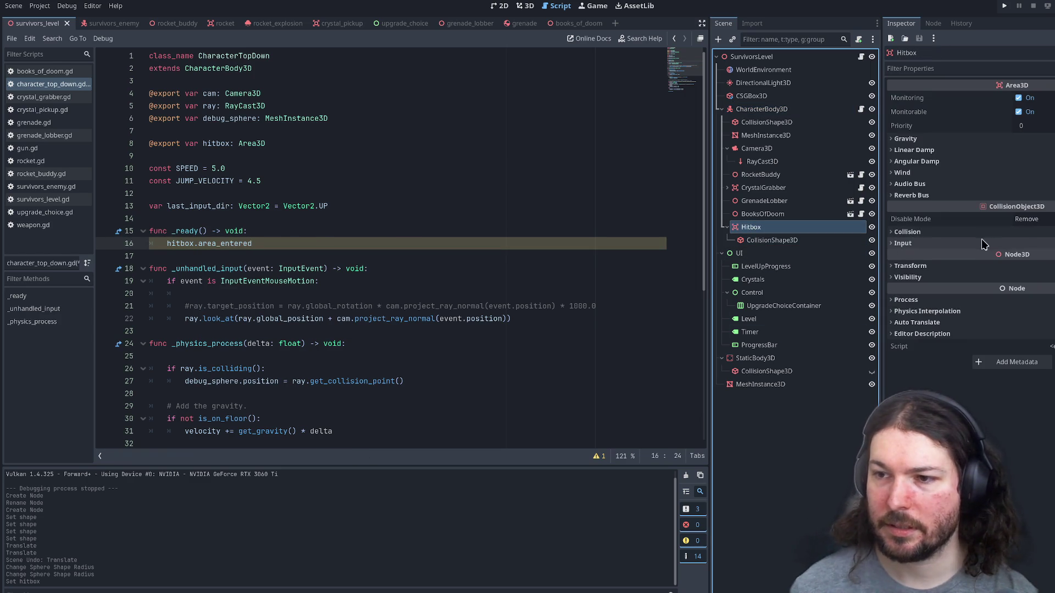
click(938, 235)
click(899, 258)
click(899, 303)
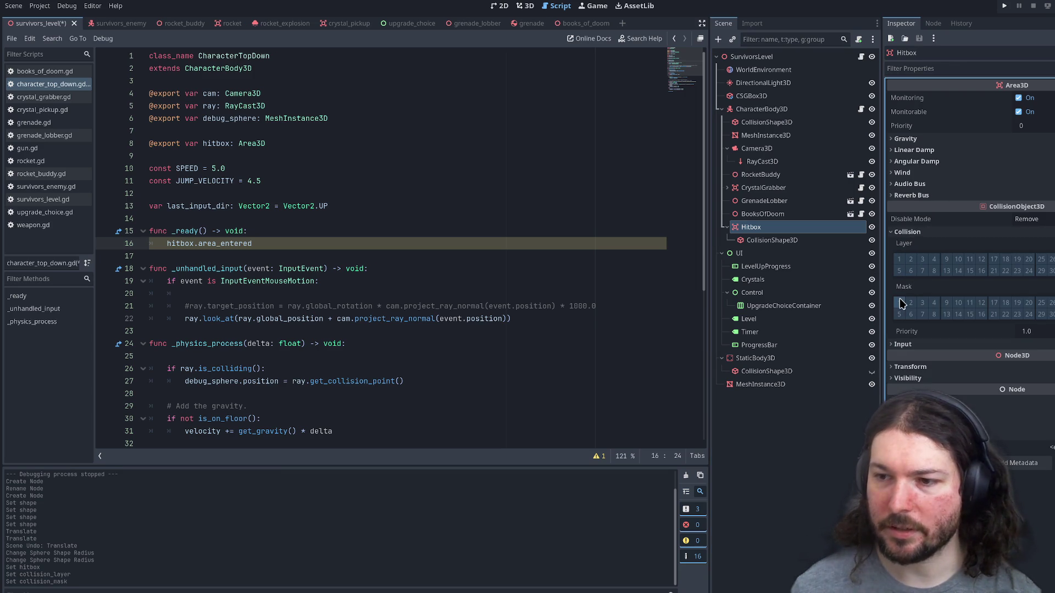
click(922, 303)
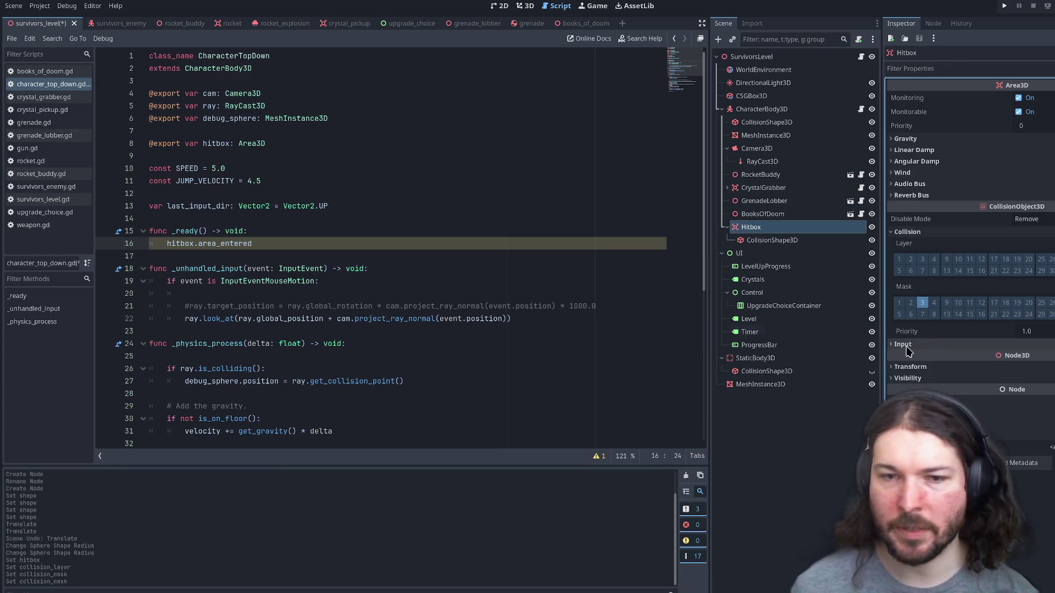
Step: Connect area_entered to a lambda printing "AreaEntered" and save the script
click(296, 240)
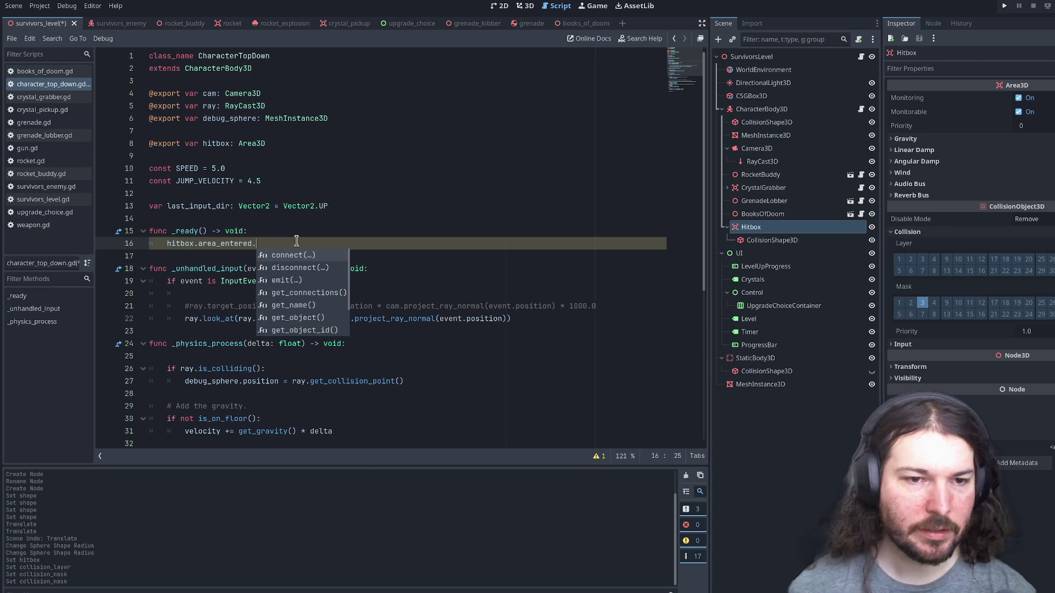
key(Return)
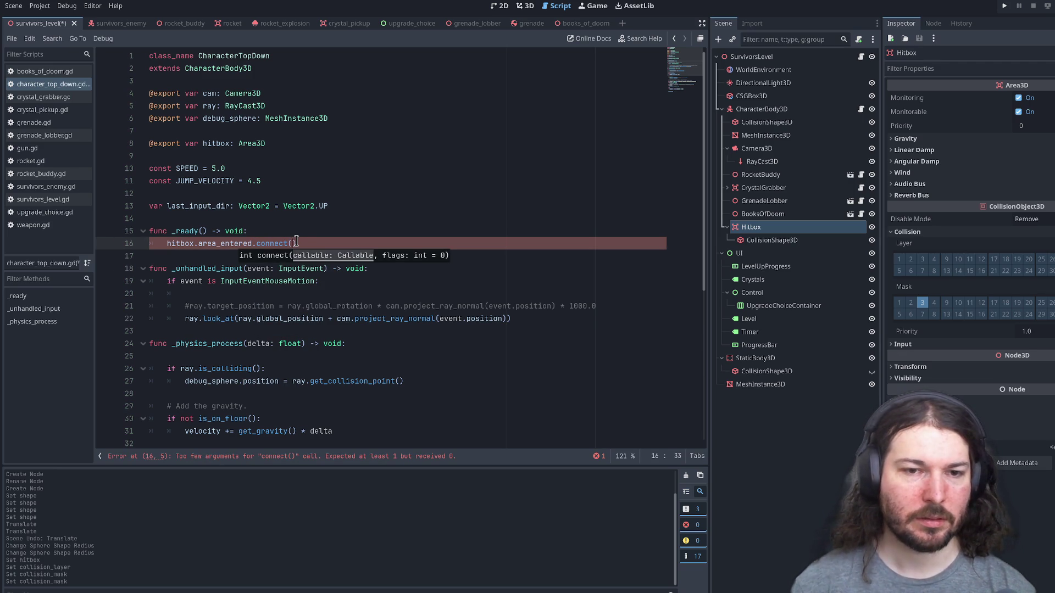
text(func)
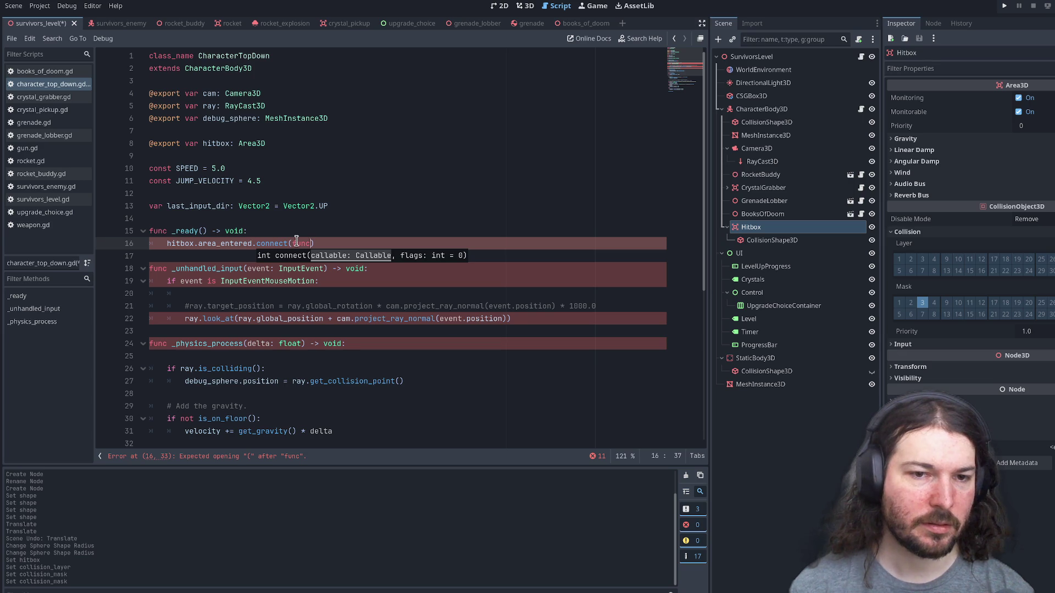
text((): prin)
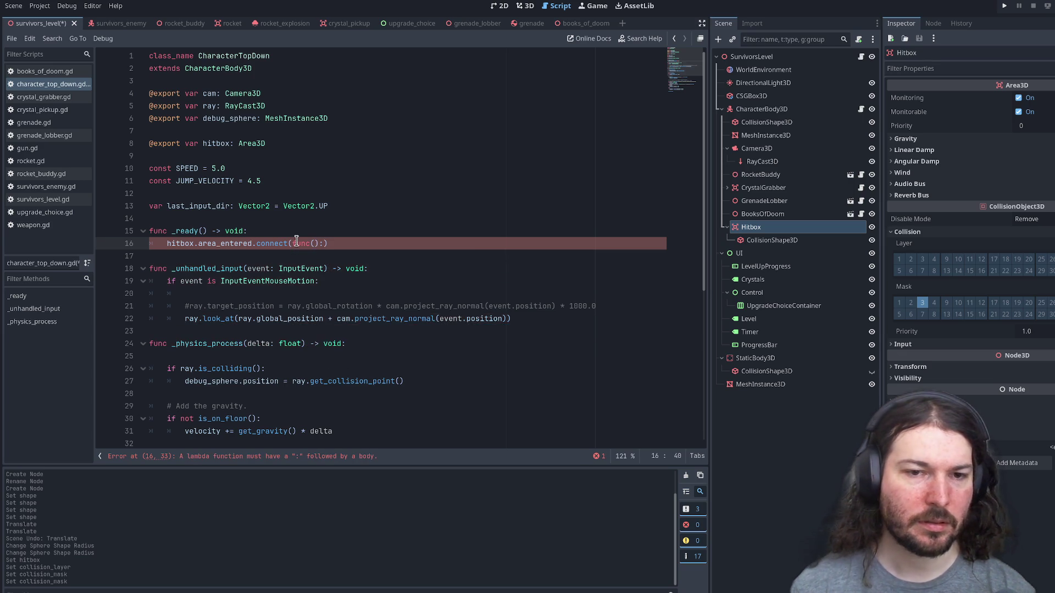
text(t("Area)
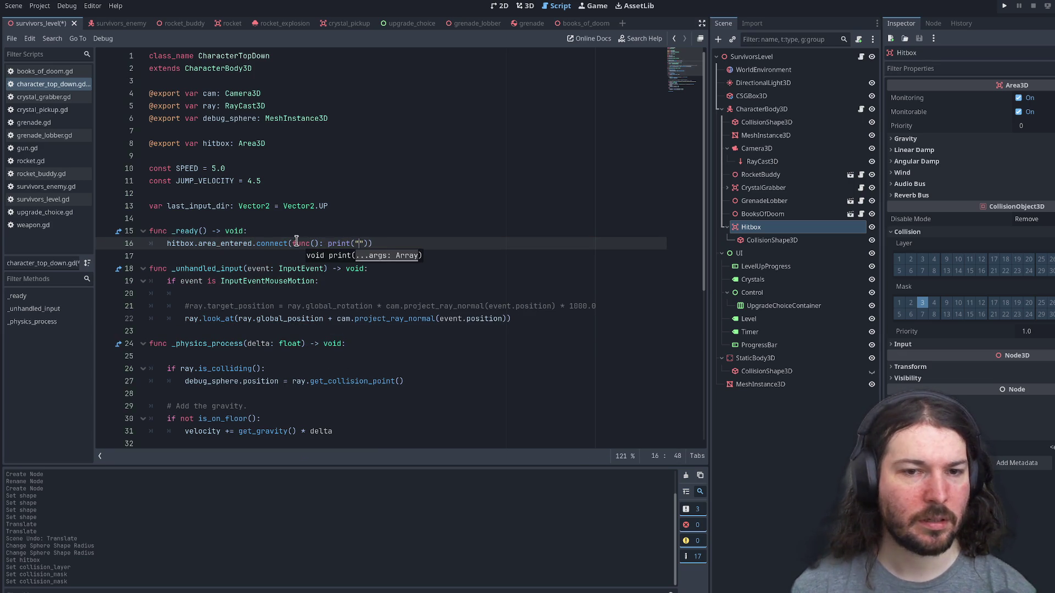
text(Entered)
key(ctrl+s)
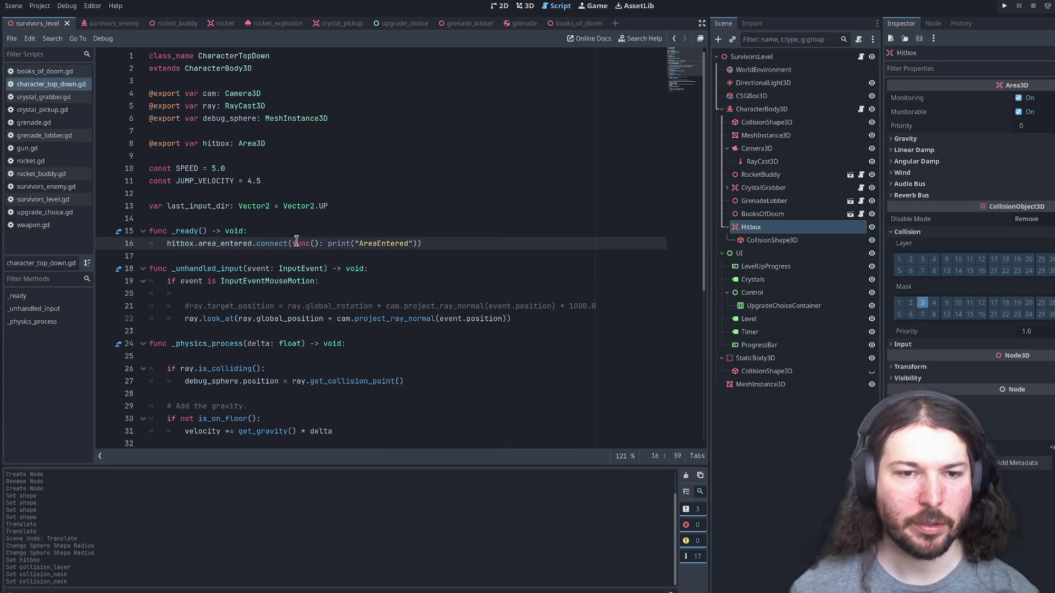
Step: Duplicate the connection for body_entered printing "BodyEntered", reformat it, and run the project
key(ctrl+shift+d)
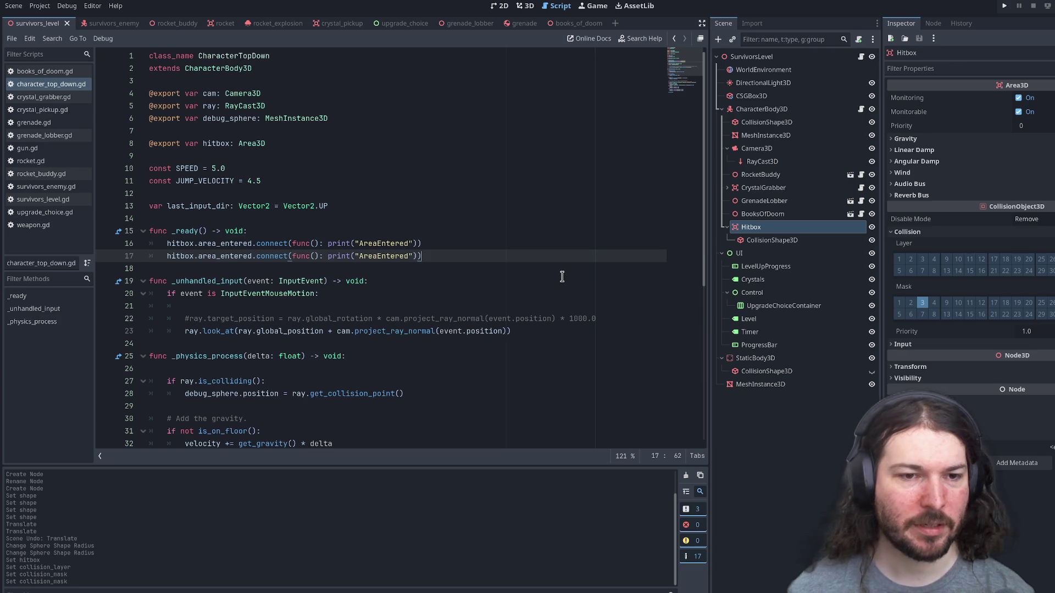
key(ctrl+shift+Left)
text(bo)
key(Return)
key(Delete)
key(Delete)
key(Delete)
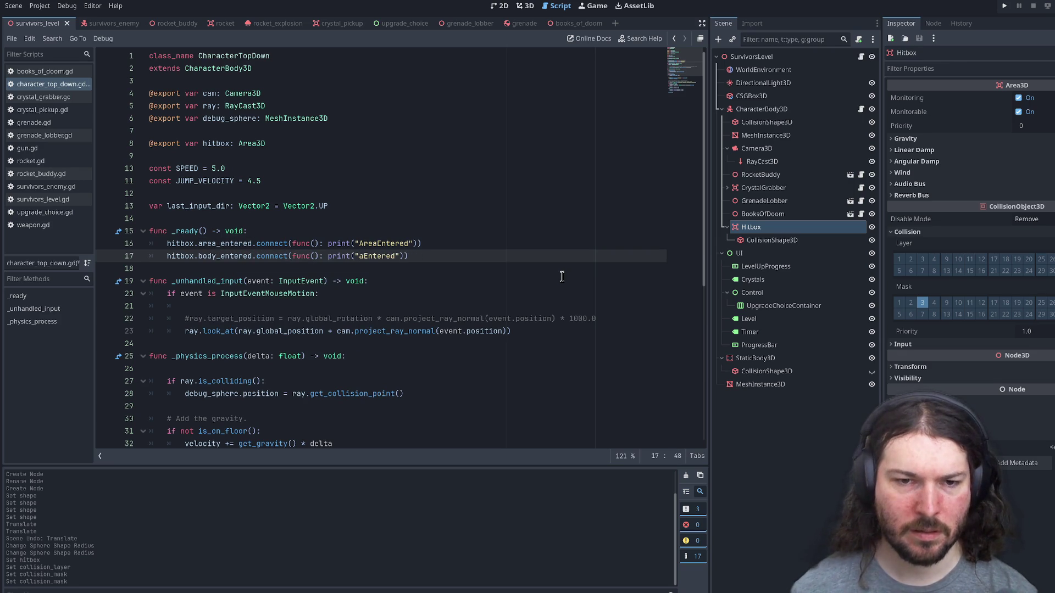
text(Body)
key(Escape)
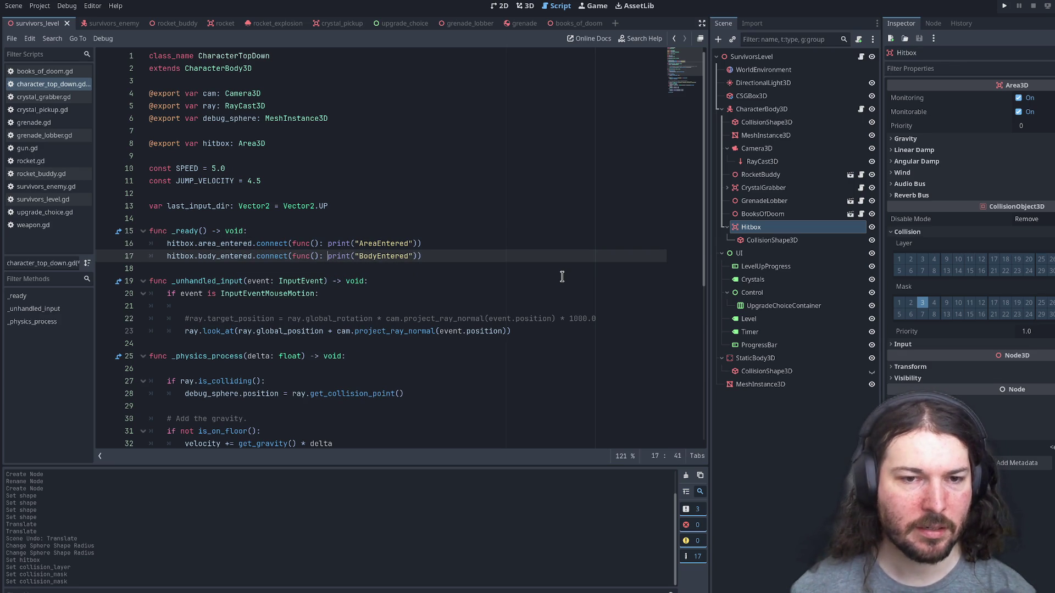
key(Return)
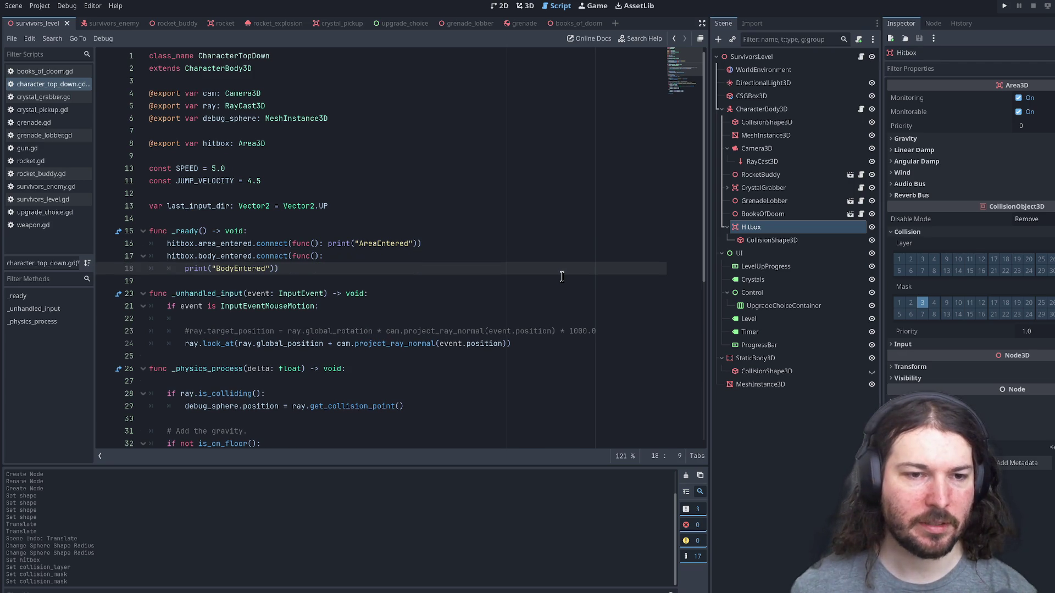
key(Return)
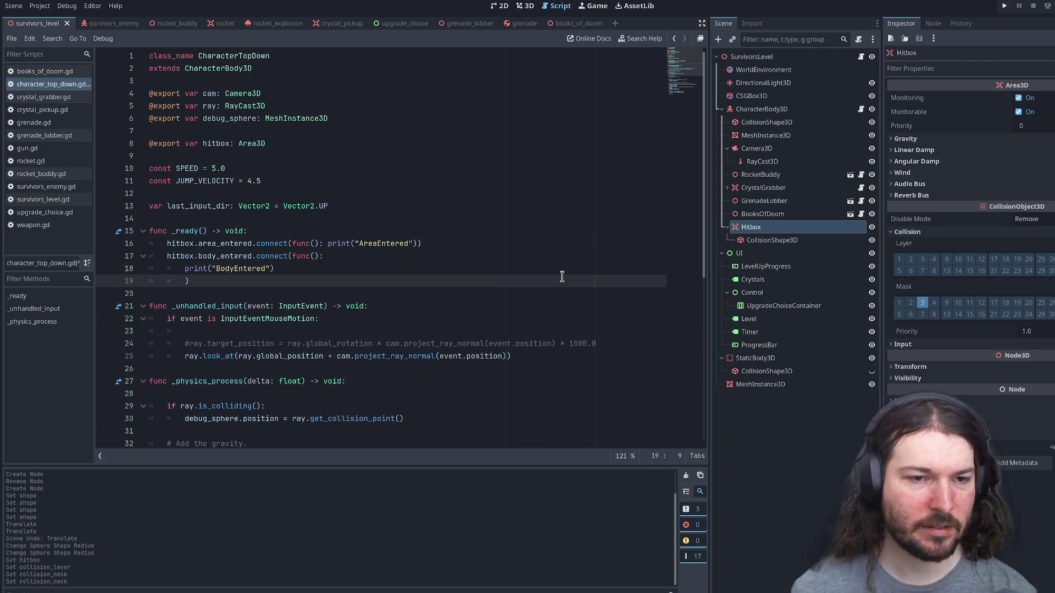
key(Up)
key(Up)
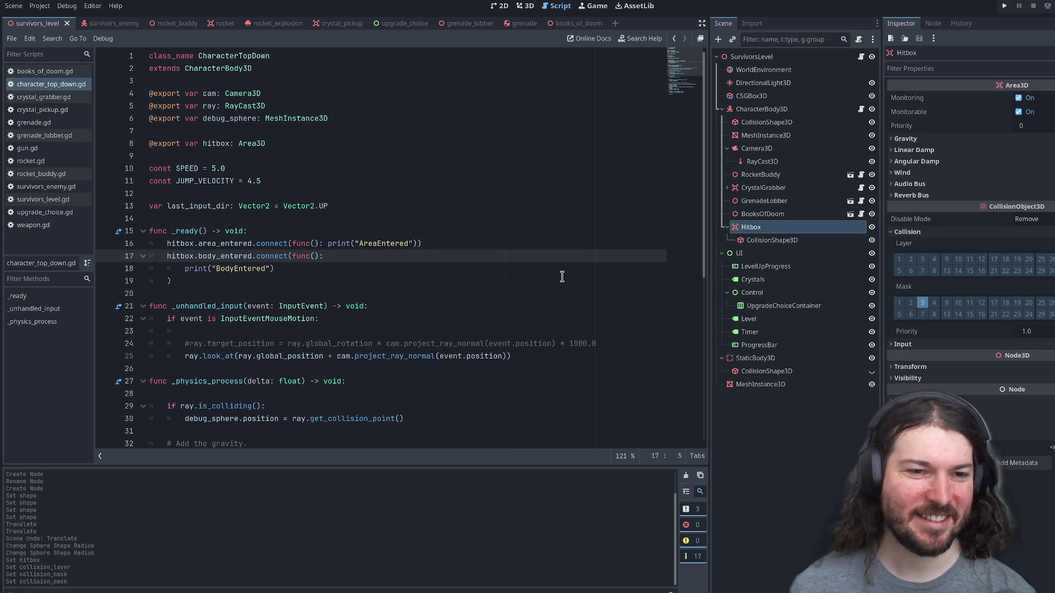
key(F5)
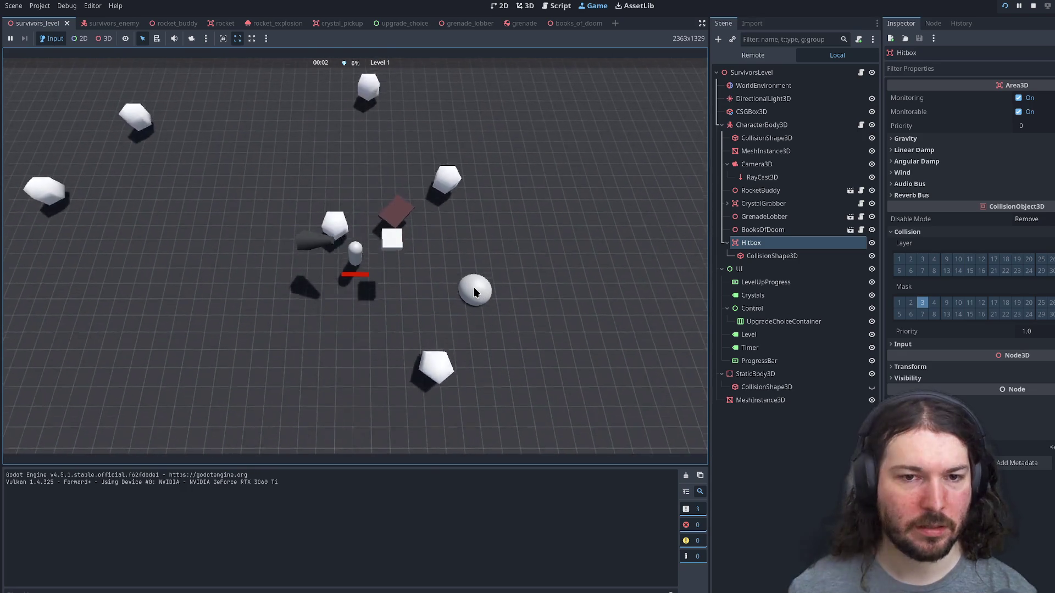
Step: Check the body_entered lambda argument errors in the debugger's Errors list, then stop the game
click(60, 589)
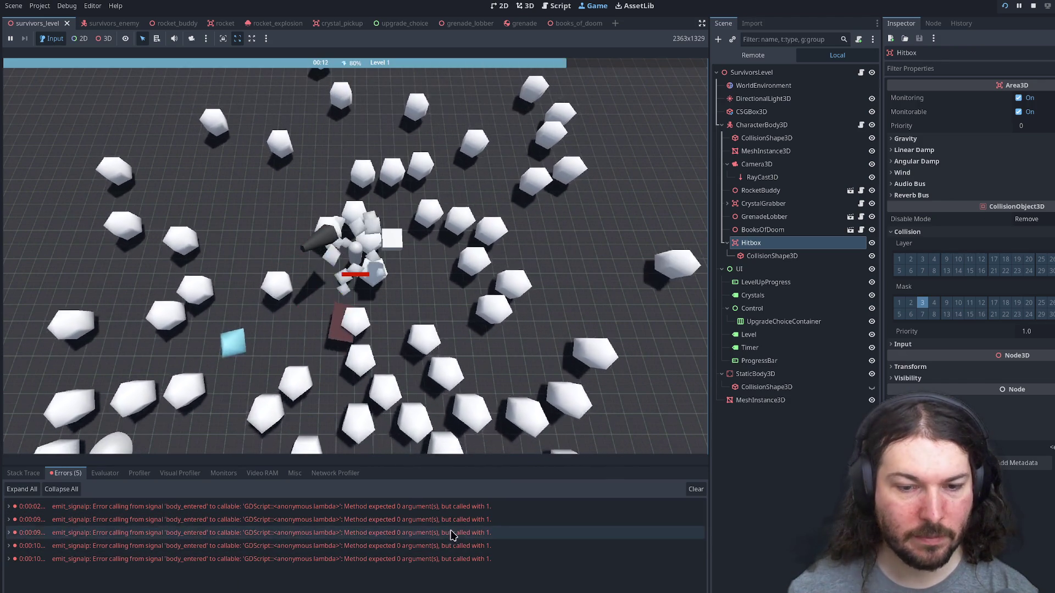
click(456, 507)
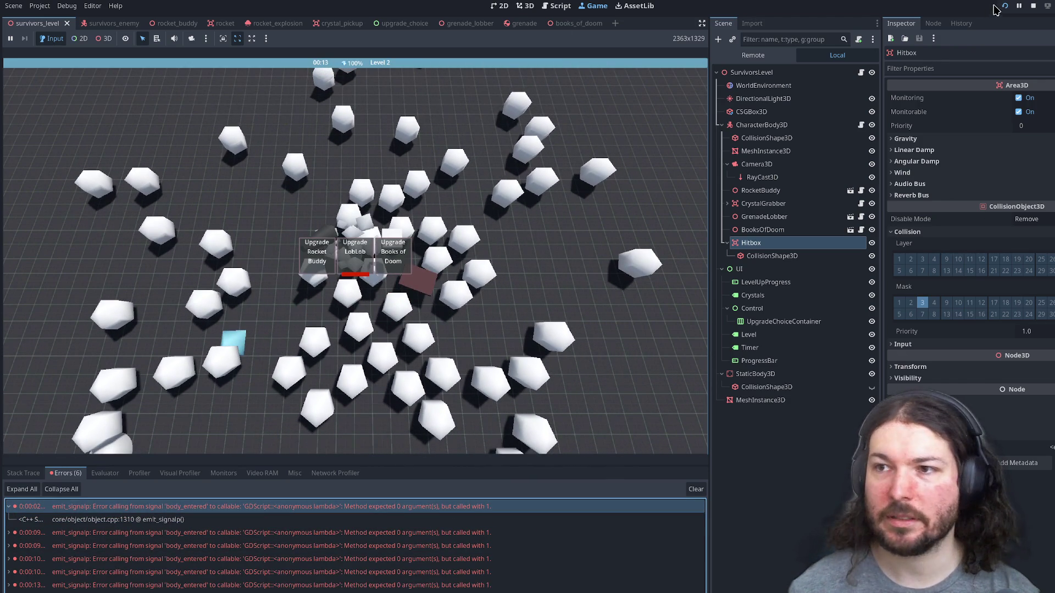
click(1032, 5)
click(402, 265)
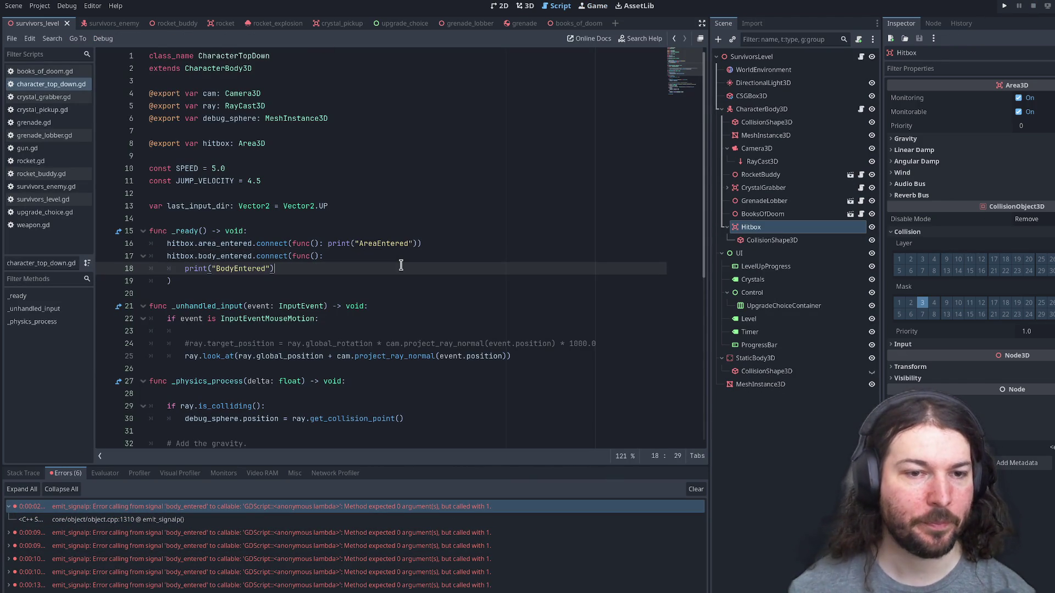
Step: Comment out the area_entered connection and review the Hitbox's available signals
key(Up)
key(Up)
key(ctrl+k)
key(Down)
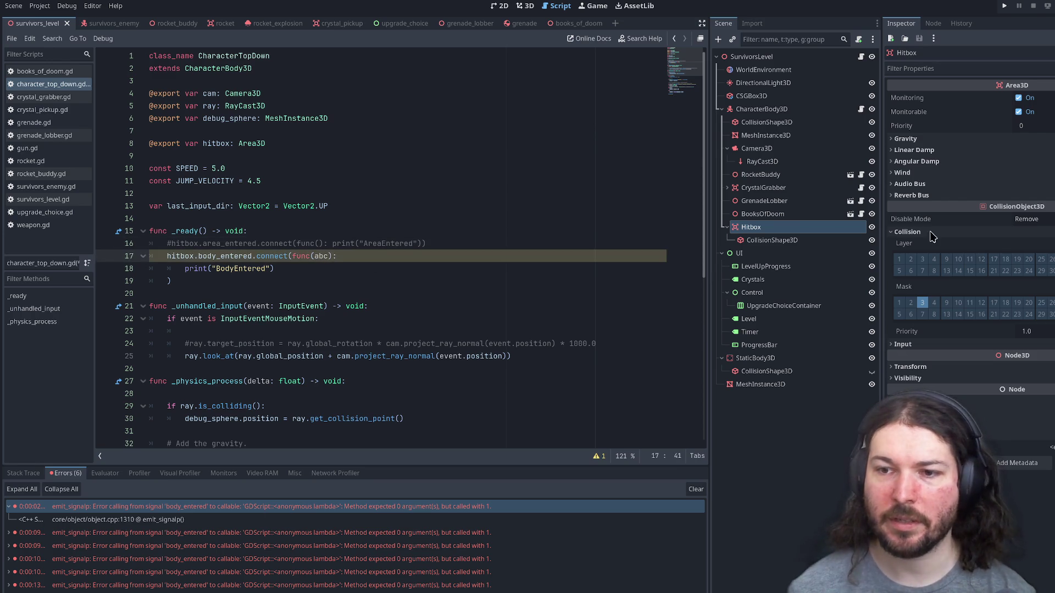
click(933, 23)
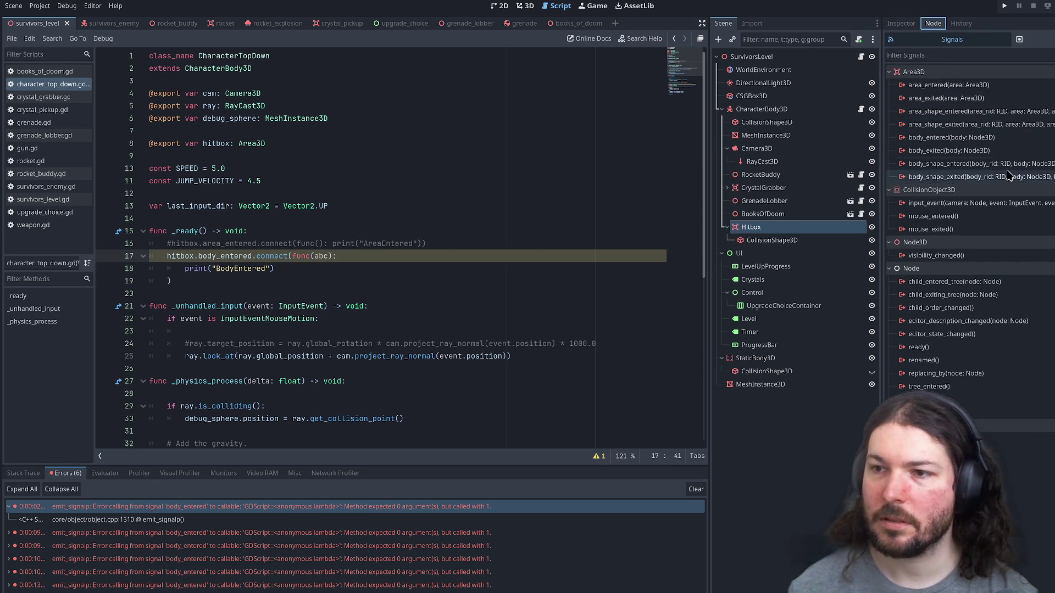
click(381, 243)
Step: Change the body_entered lambda parameter to body: Node3D and save the script
click(391, 256)
key(Left)
key(Left)
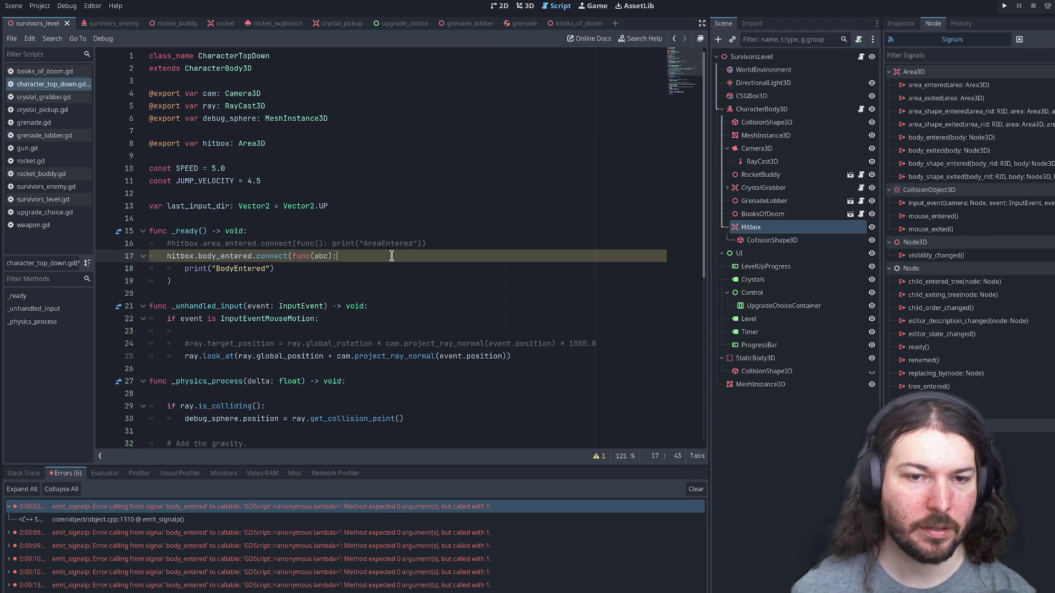
key(BackSpace)
key(BackSpace)
key(BackSpace)
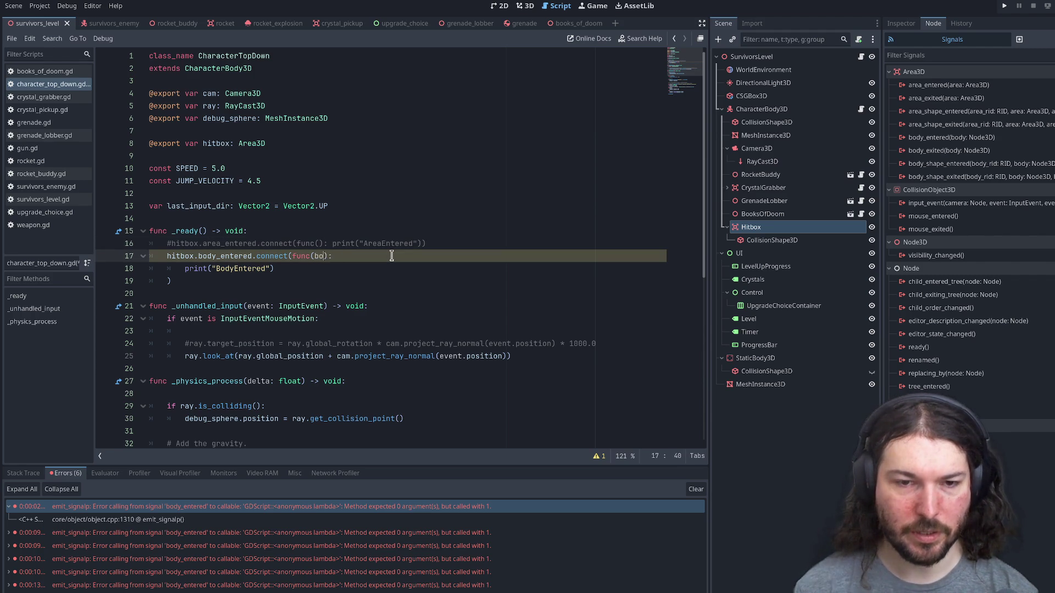
text(Node3D)
key(ctrl+s)
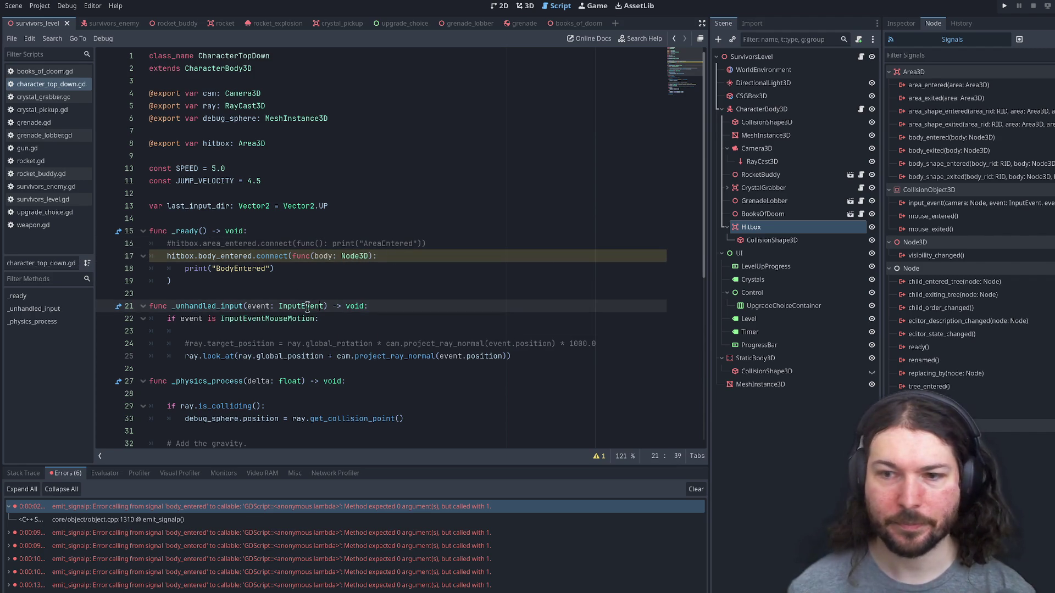
Step: Inspect the documentation popups for body_entered and hitbox in the script
click(306, 306)
click(273, 220)
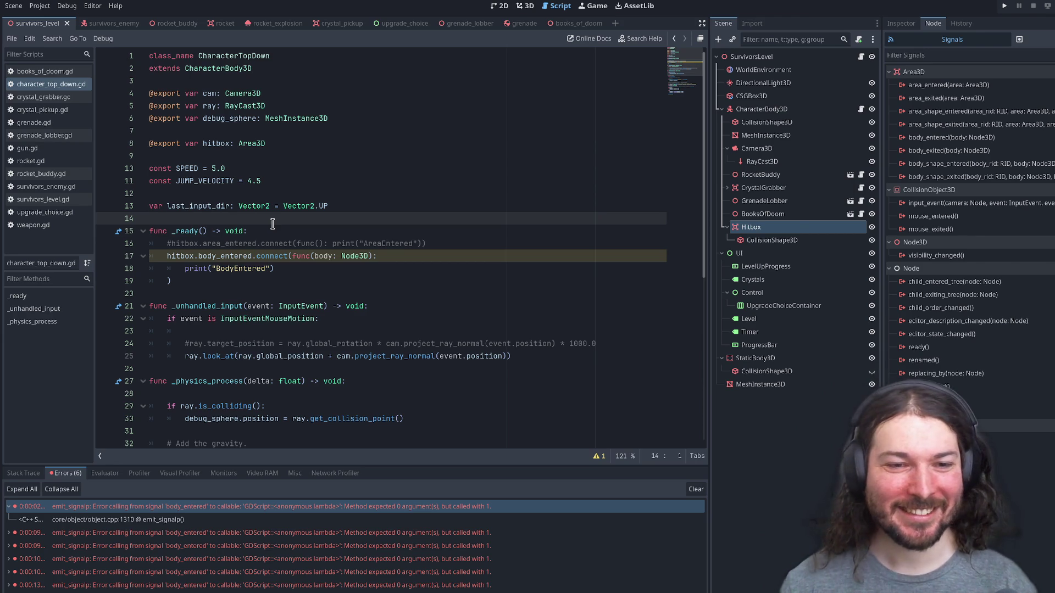
click(386, 267)
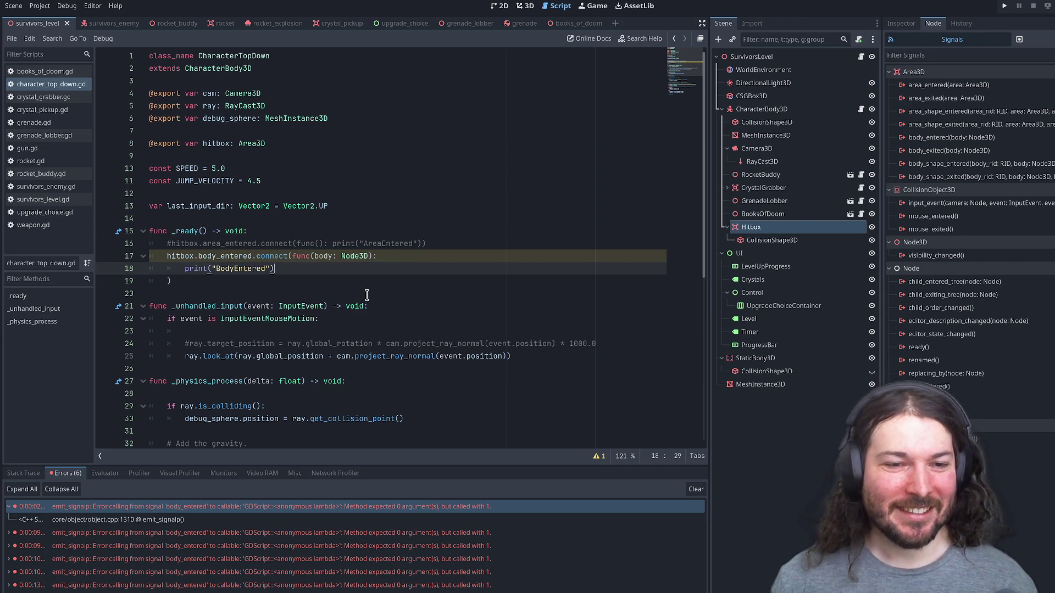
mouse_move(246, 258)
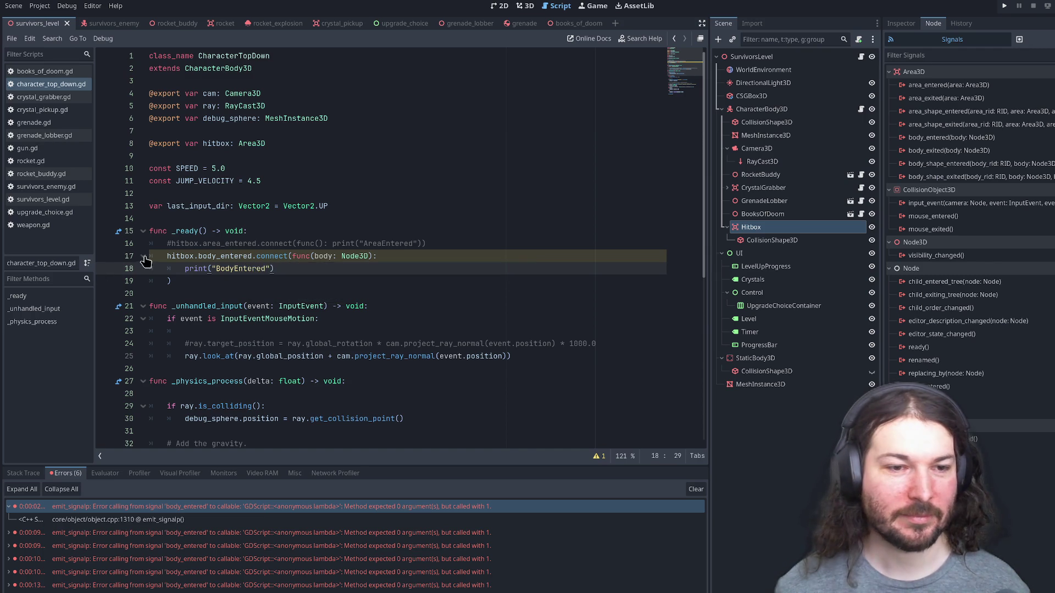
click(169, 257)
mouse_move(170, 257)
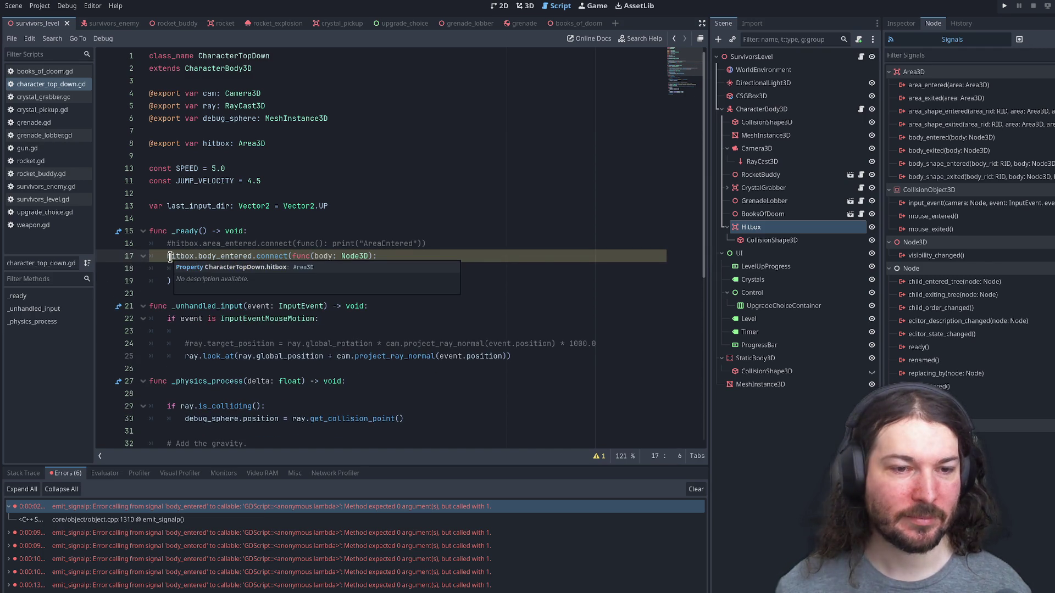
click(410, 256)
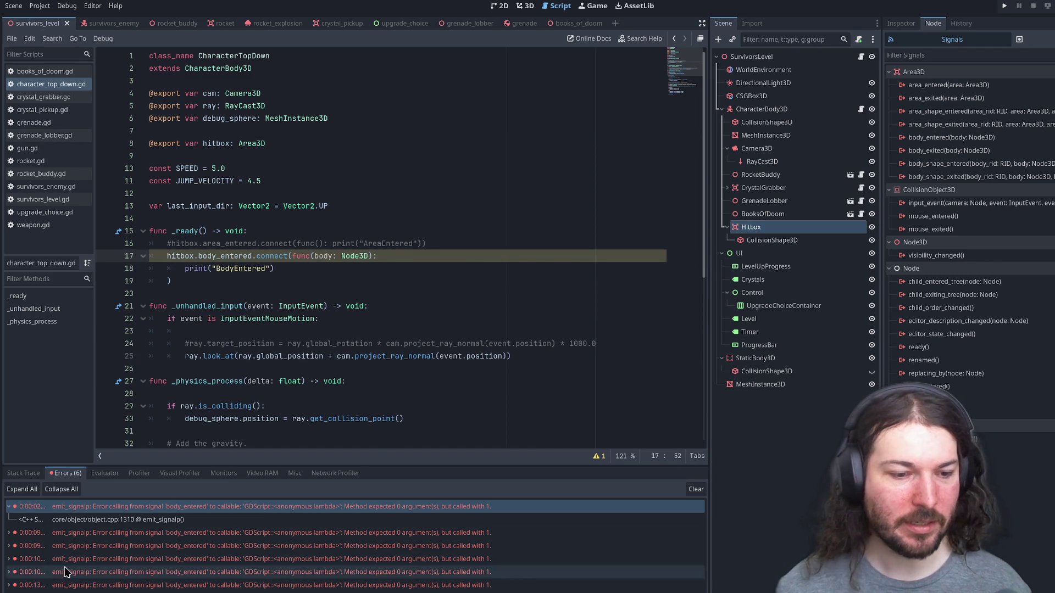
Step: Run the level, confirm repeated BodyEntered prints in the Output log, and stop the game
key(F5)
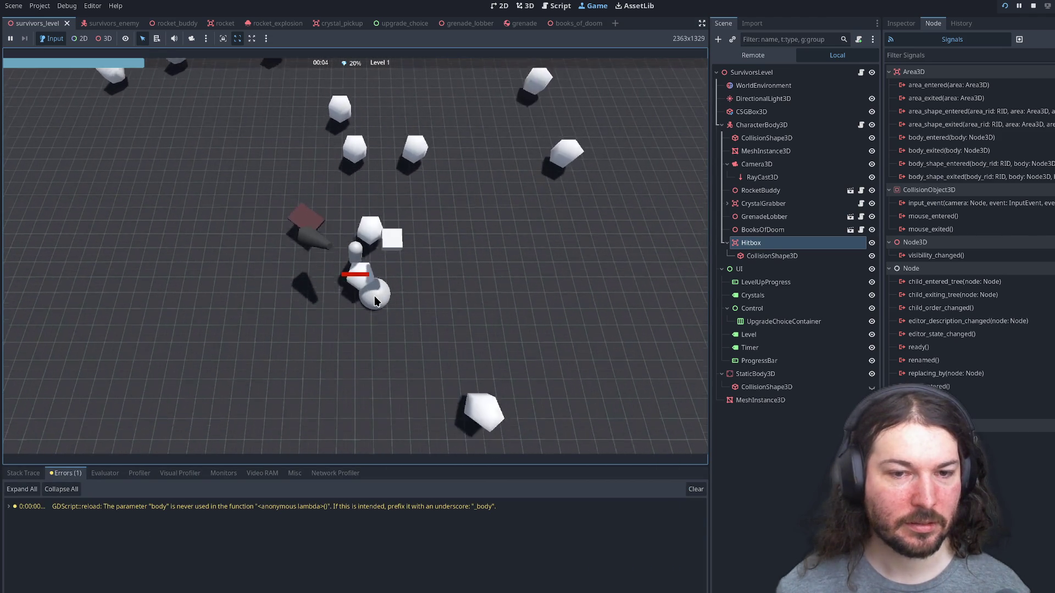
click(23, 473)
click(19, 589)
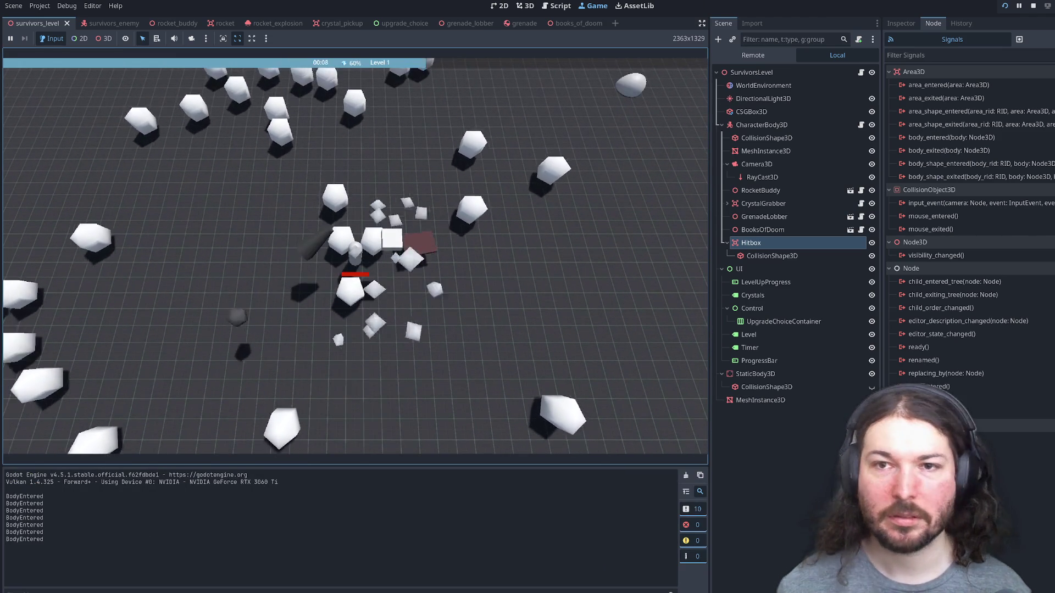
key(F8)
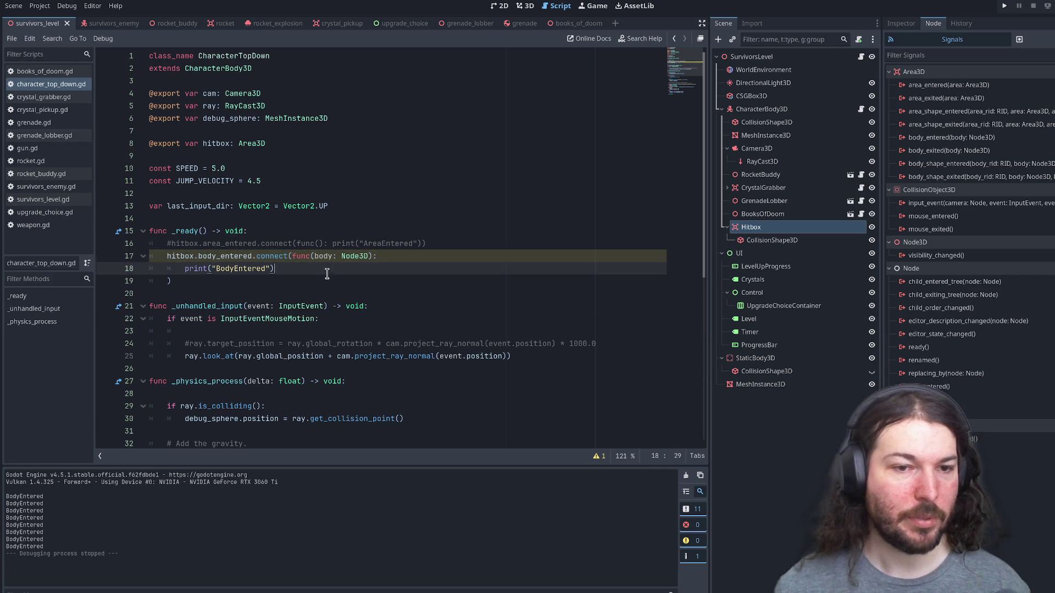
click(200, 291)
Step: Write a func handle_body_entered(body: Node3D) -> void: with a pass body below _ready
key(Return)
key(Return)
key(Up)
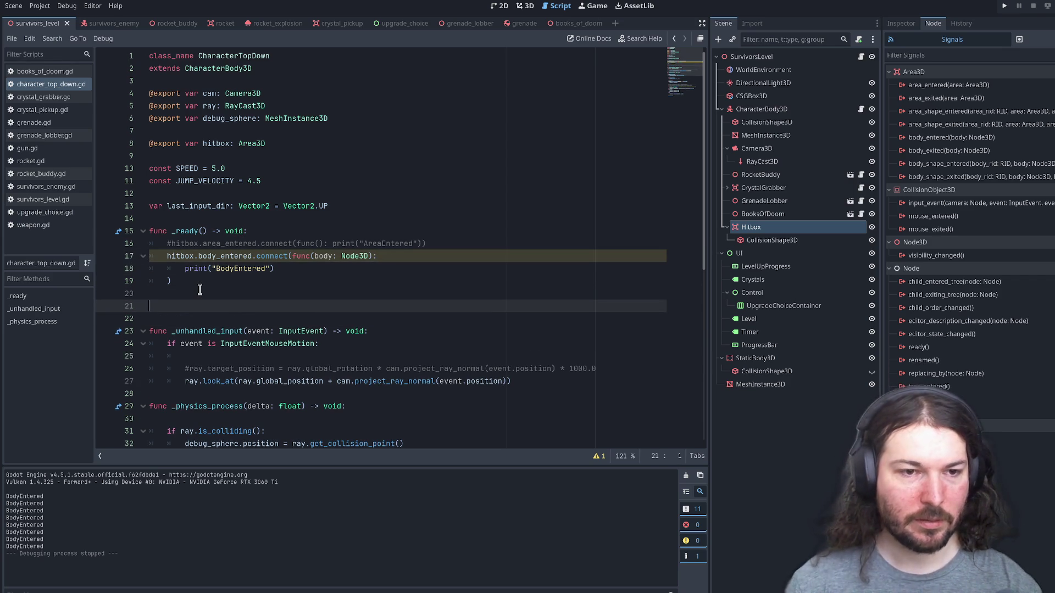
text(unc handle_bi)
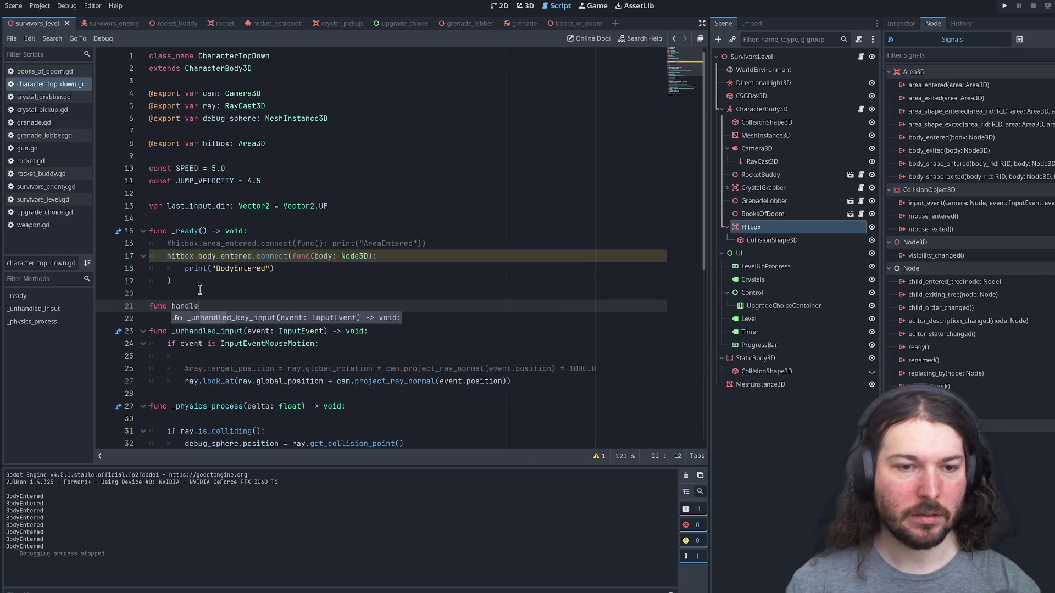
text(ody)
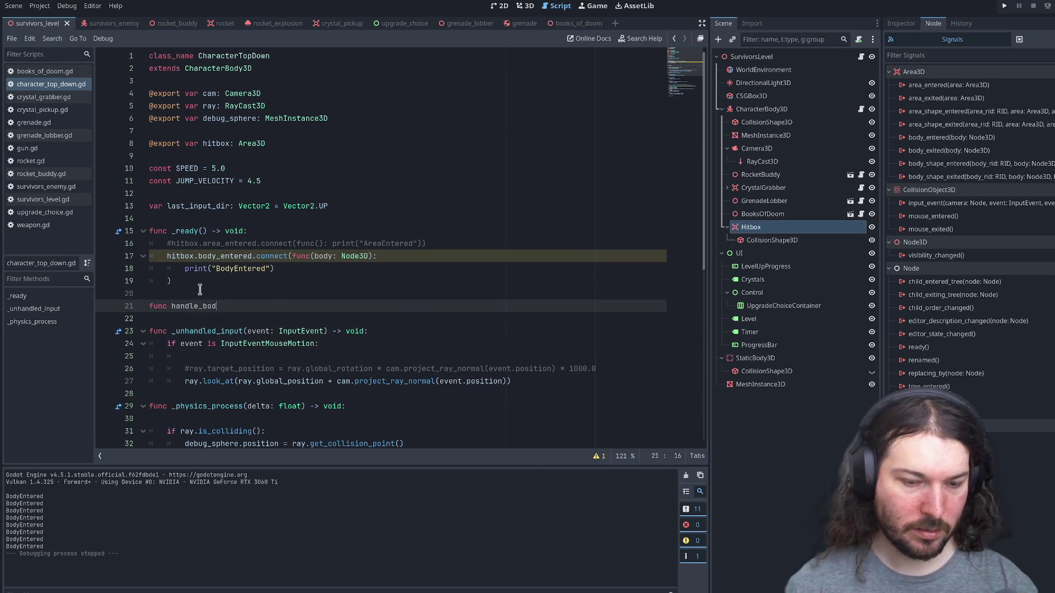
text(_entered)
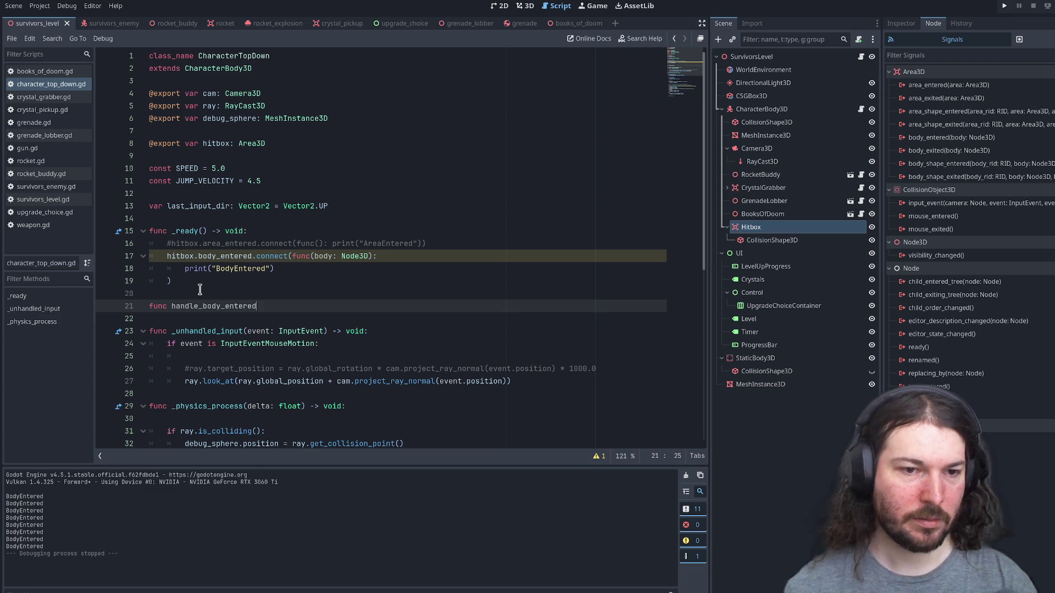
text(: )
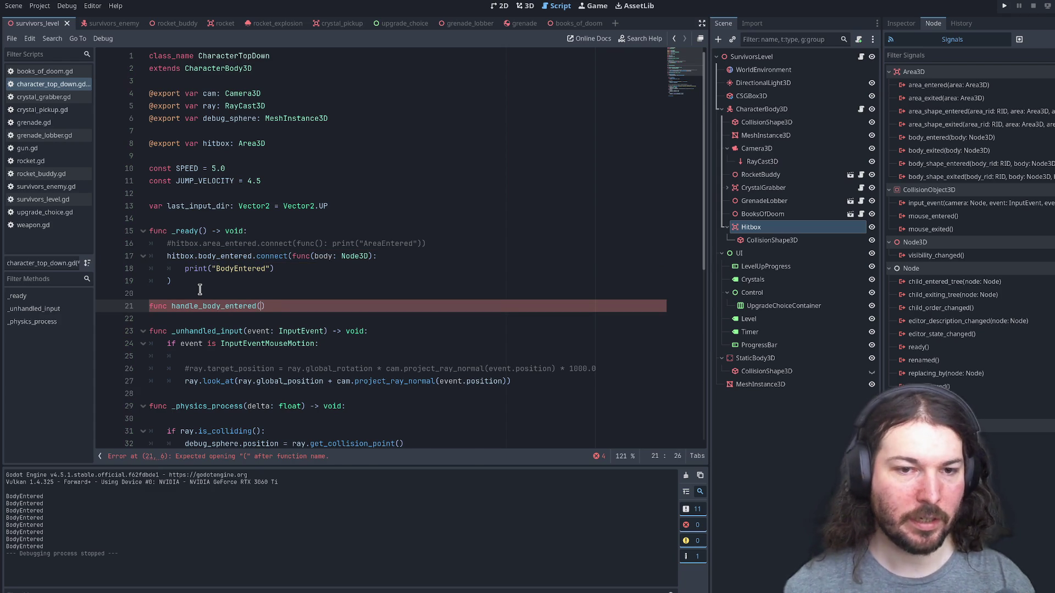
text(body: No)
key(Down)
key(Down)
key(Return)
text() -> void:)
key(Return)
text(pass)
key(Up)
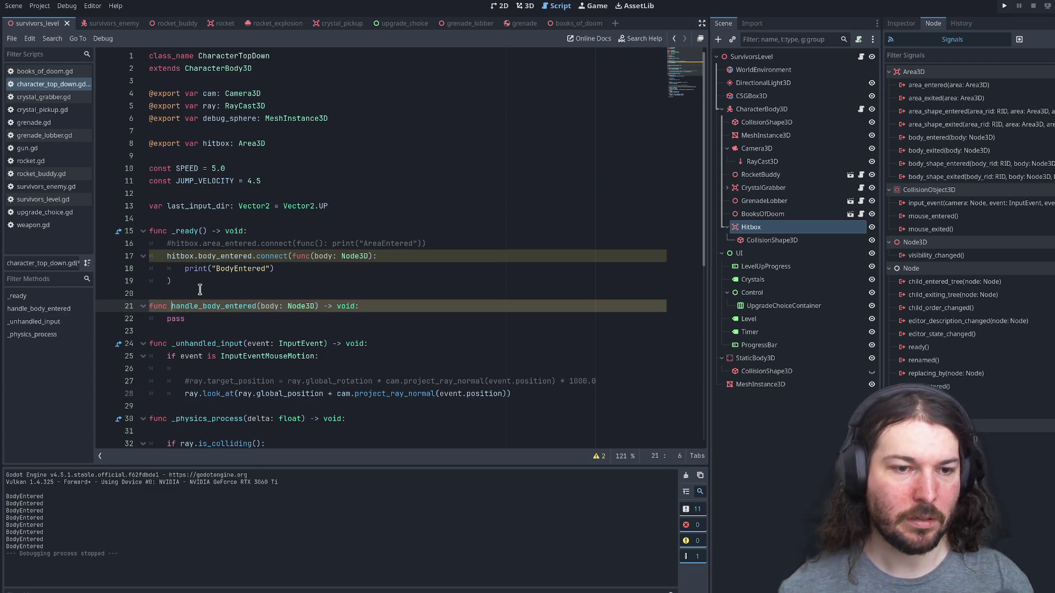
Step: Connect body_entered to handle_body_entered instead of the lambda, save, and remove pass
key(Up)
key(Up)
key(Up)
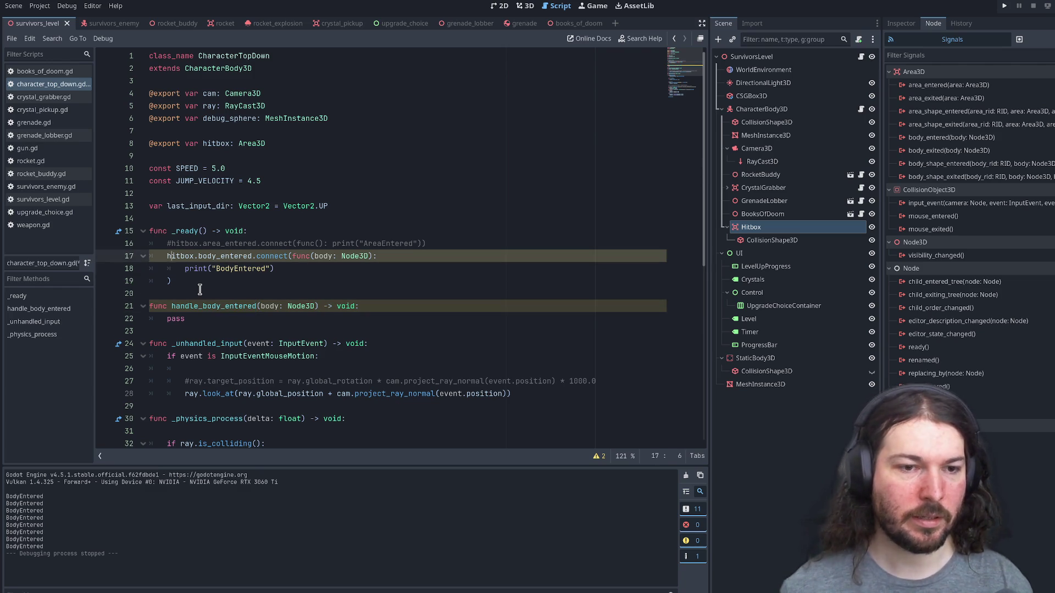
shift+click(200, 289)
text(handle_body_entered))
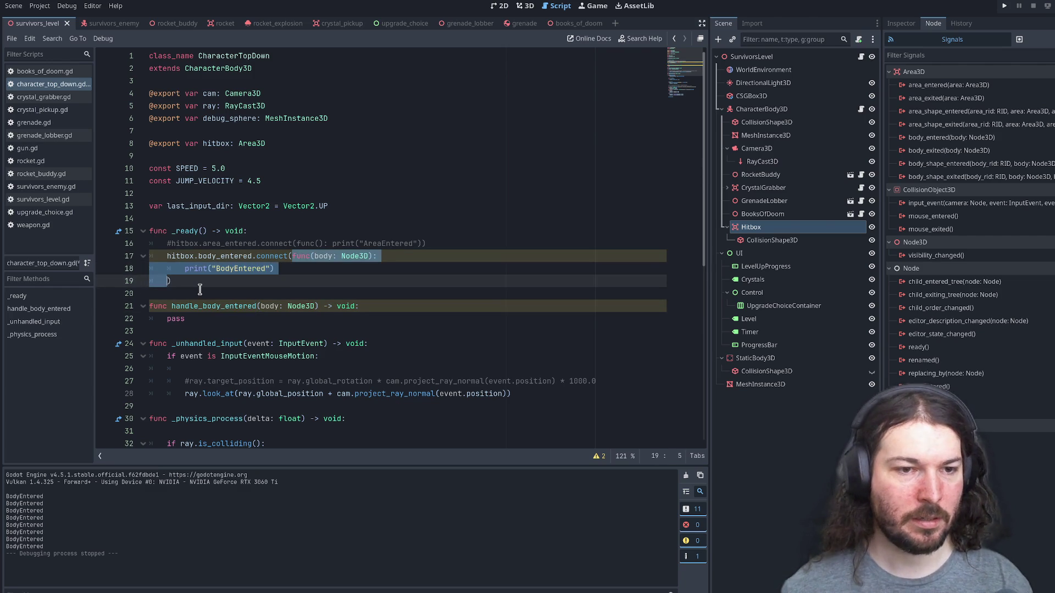
key(ctrl+s)
click(200, 290)
key(BackSpace)
key(BackSpace)
key(BackSpace)
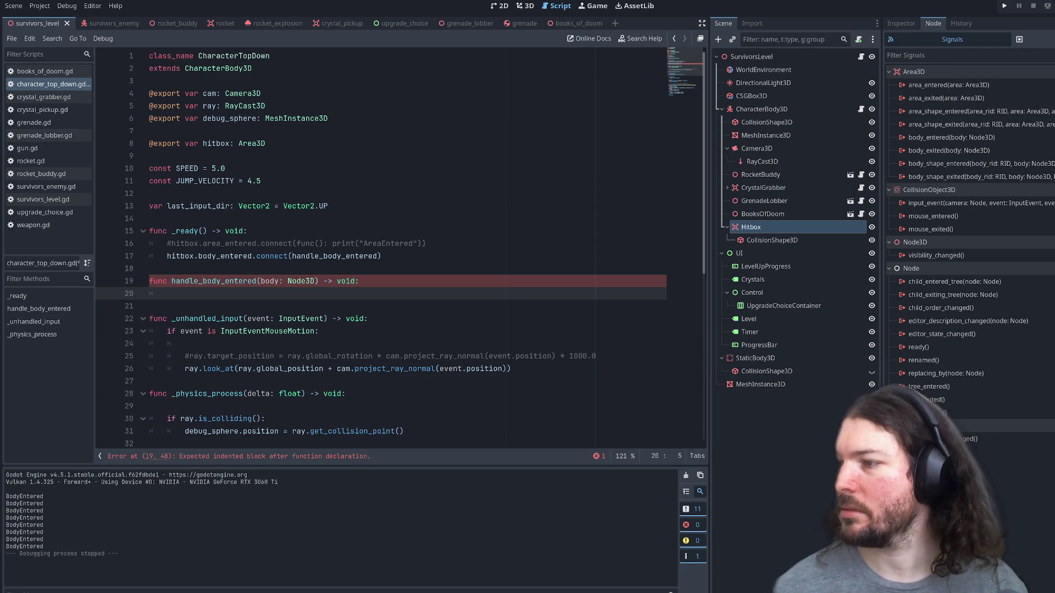
key(alt+Tab)
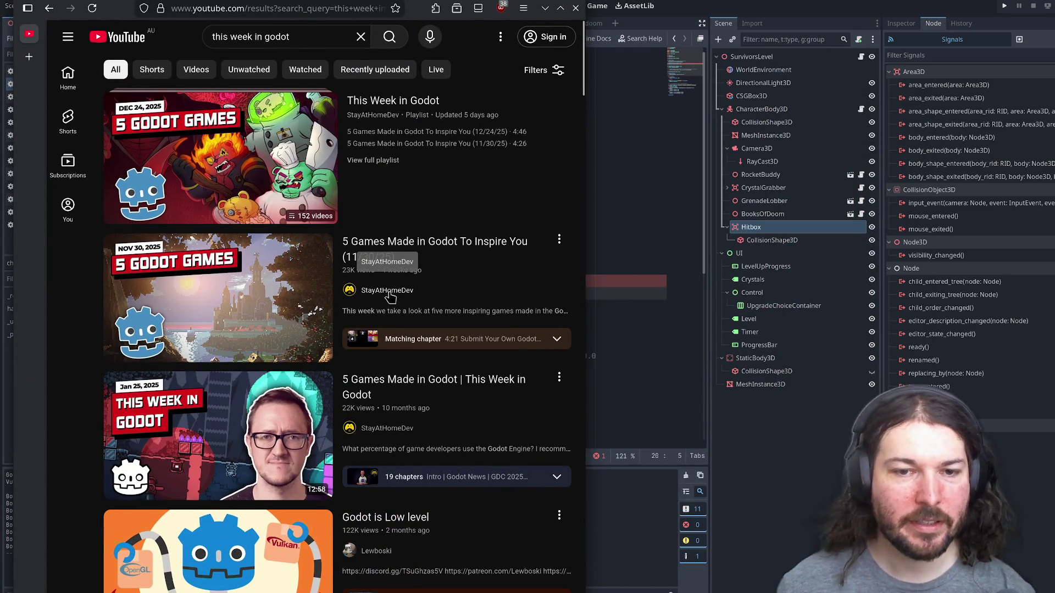
Step: Open the video creator's channel and browse its video list in a full-screen browser
click(387, 290)
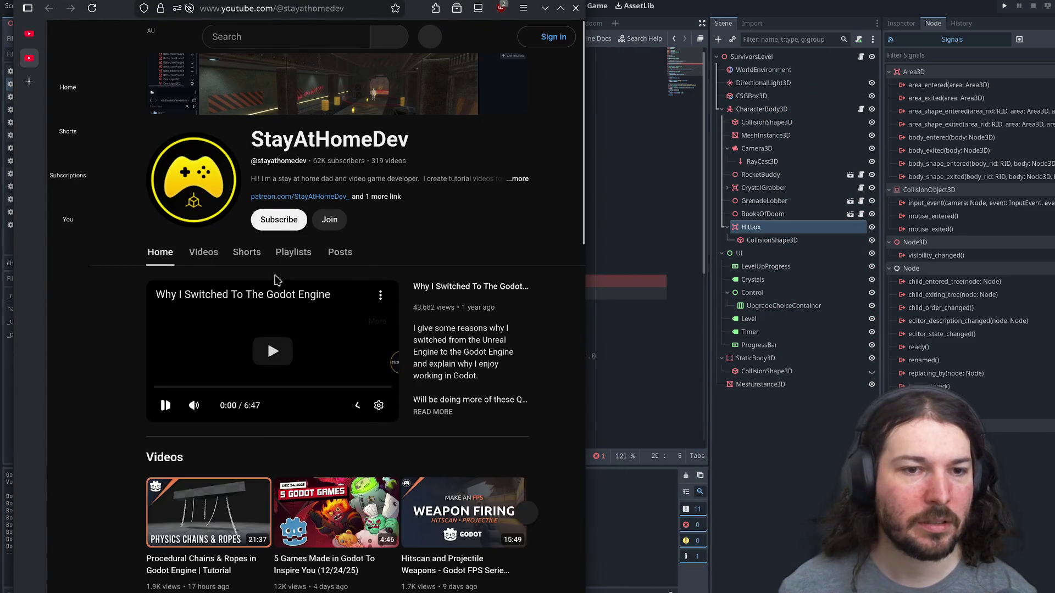
click(203, 241)
scroll(381, 291, down, 1)
scroll(382, 291, down, 3)
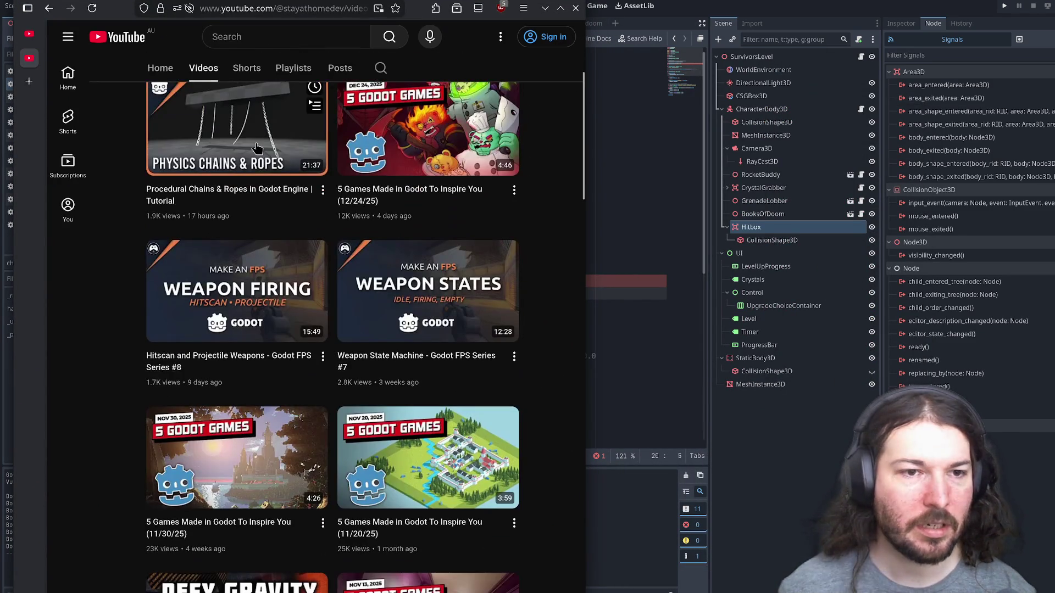
scroll(242, 187, up, 2)
scroll(266, 257, down, 3)
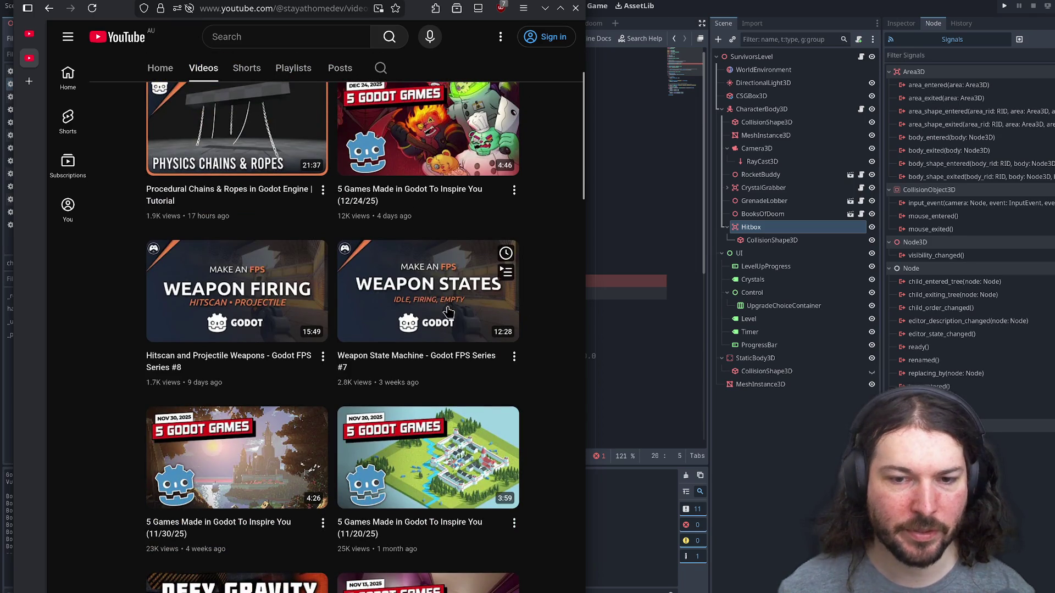
scroll(113, 305, down, 7)
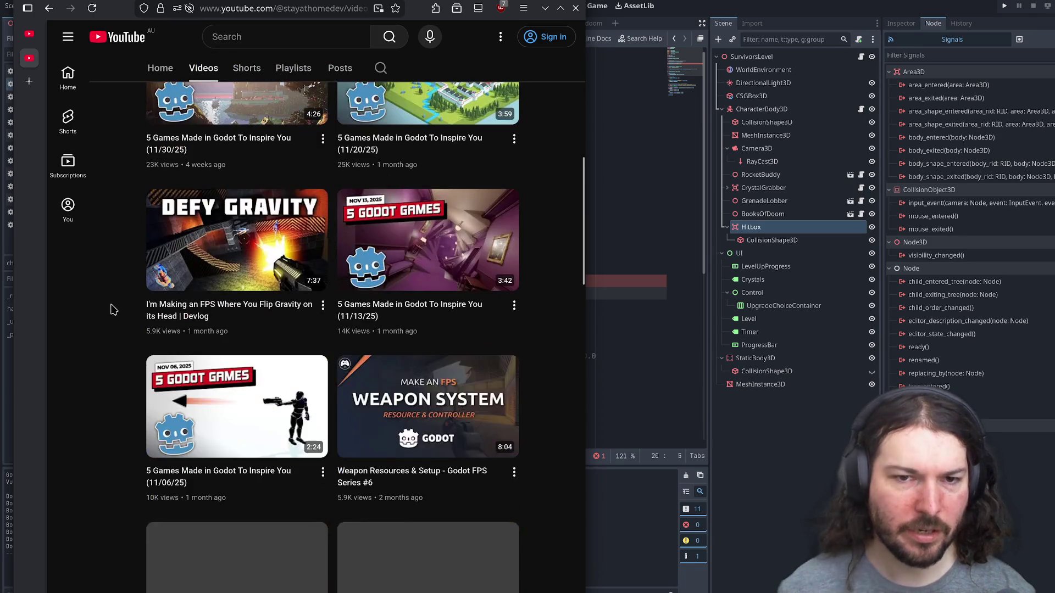
scroll(102, 325, up, 3)
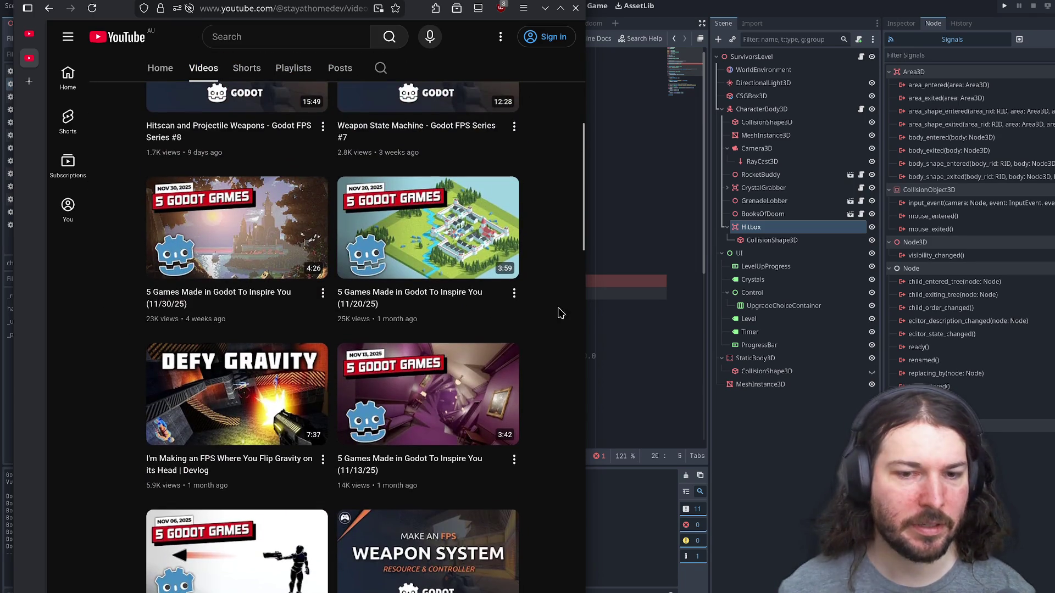
scroll(559, 309, up, 3)
double_click(117, 9)
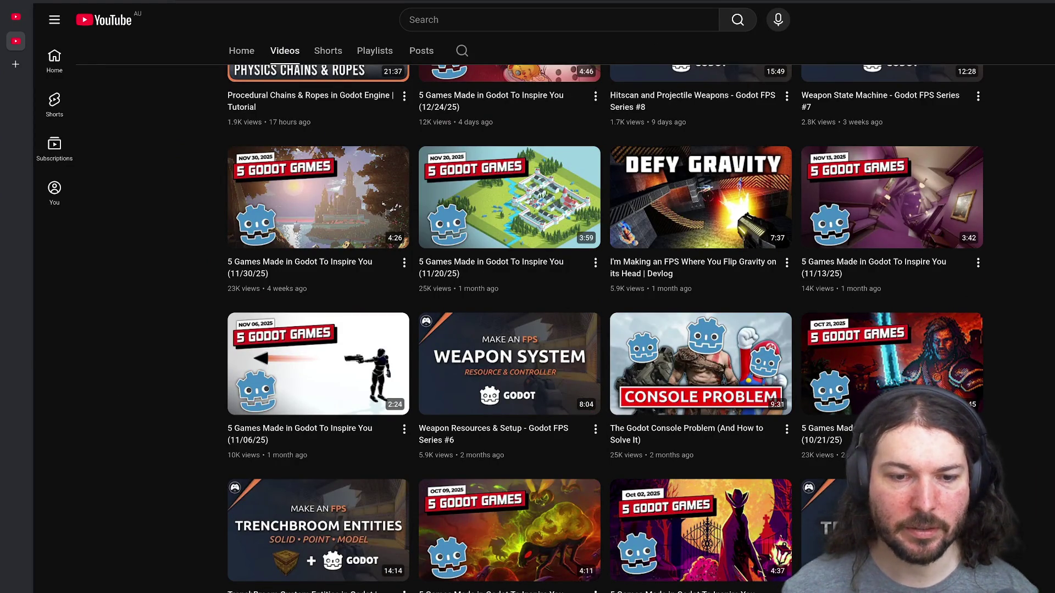
scroll(604, 329, down, 3)
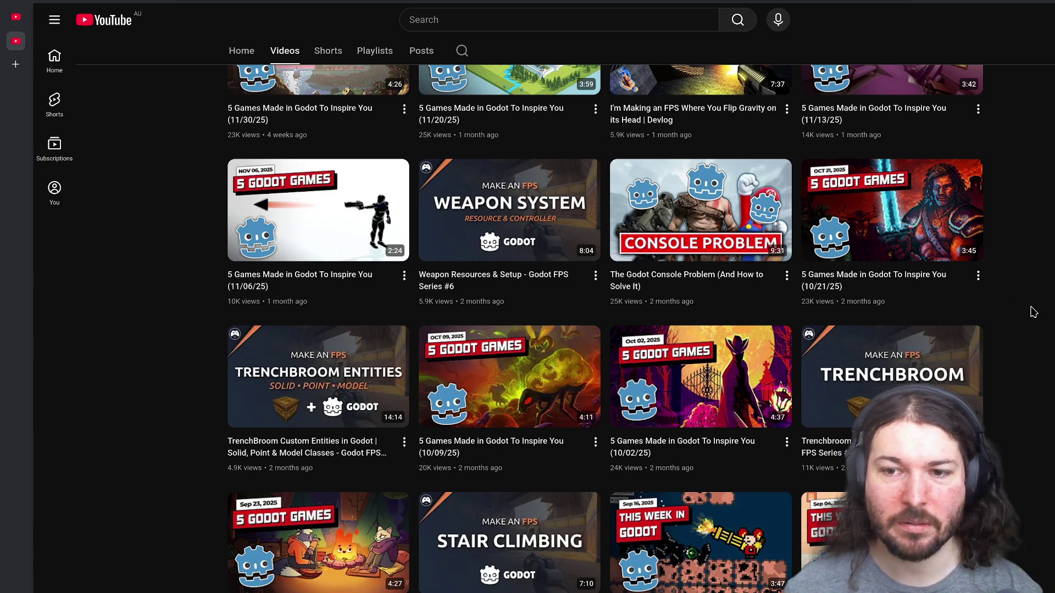
scroll(1035, 311, down, 3)
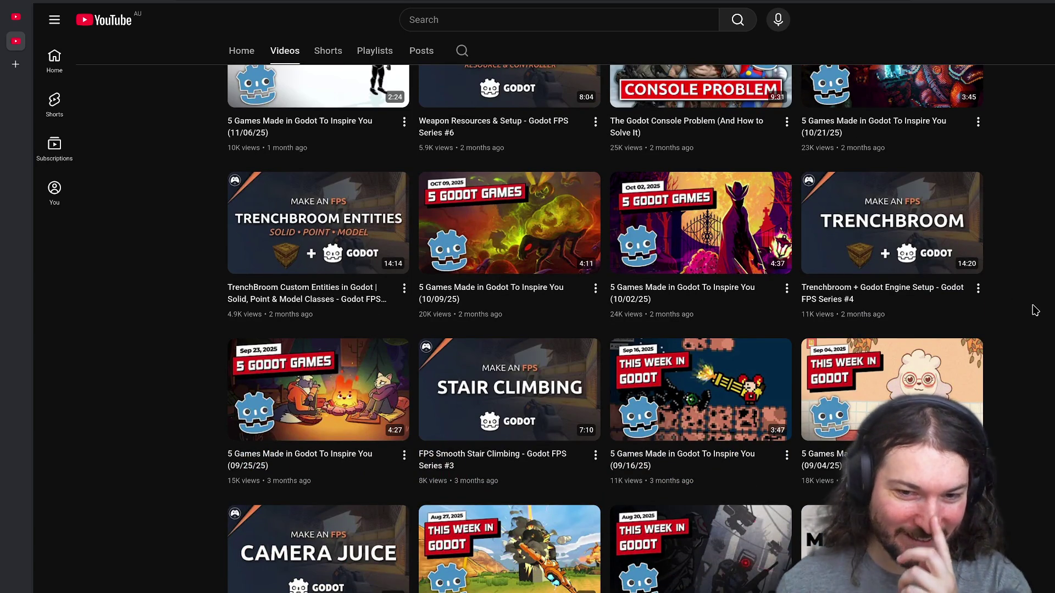
scroll(1036, 311, up, 3)
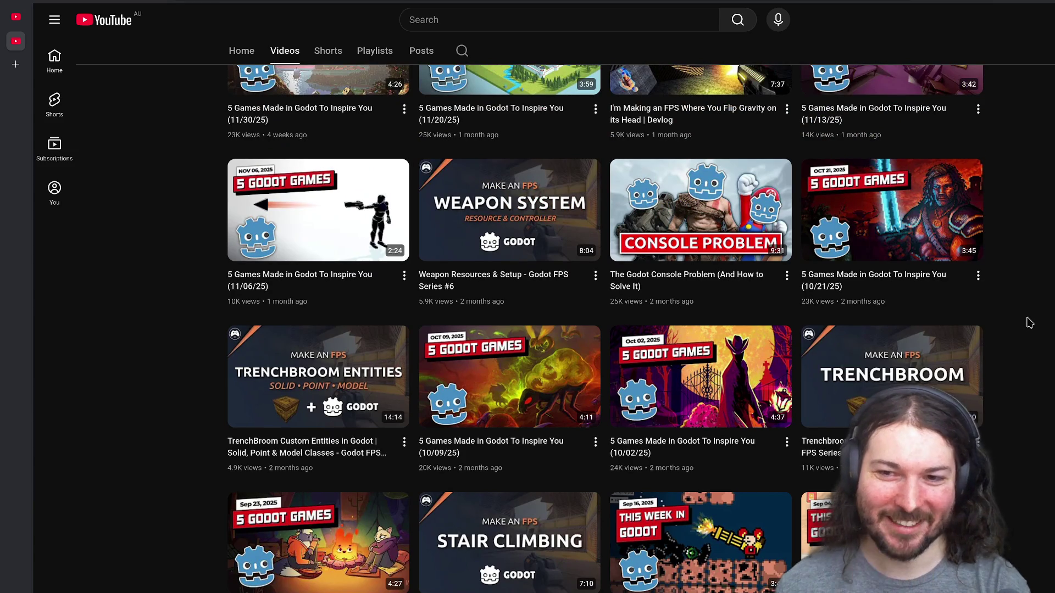
scroll(1027, 321, up, 8)
scroll(1030, 321, down, 7)
scroll(1035, 322, down, 5)
scroll(1038, 323, up, 3)
scroll(1038, 321, up, 2)
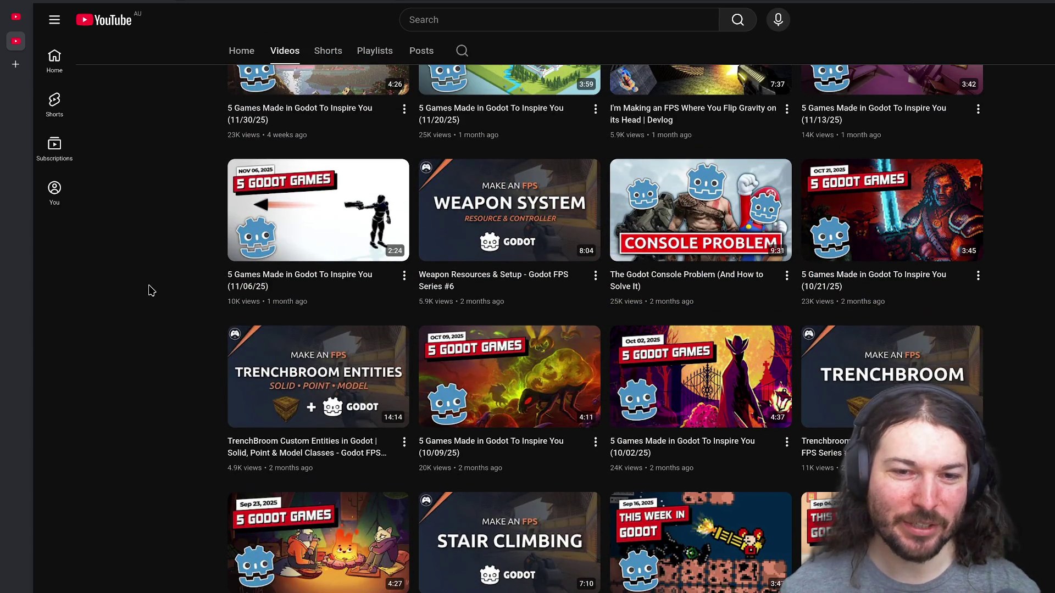
Step: Play the 5 Games Made in Godot video muted, skip through its chapters, then close it
click(238, 283)
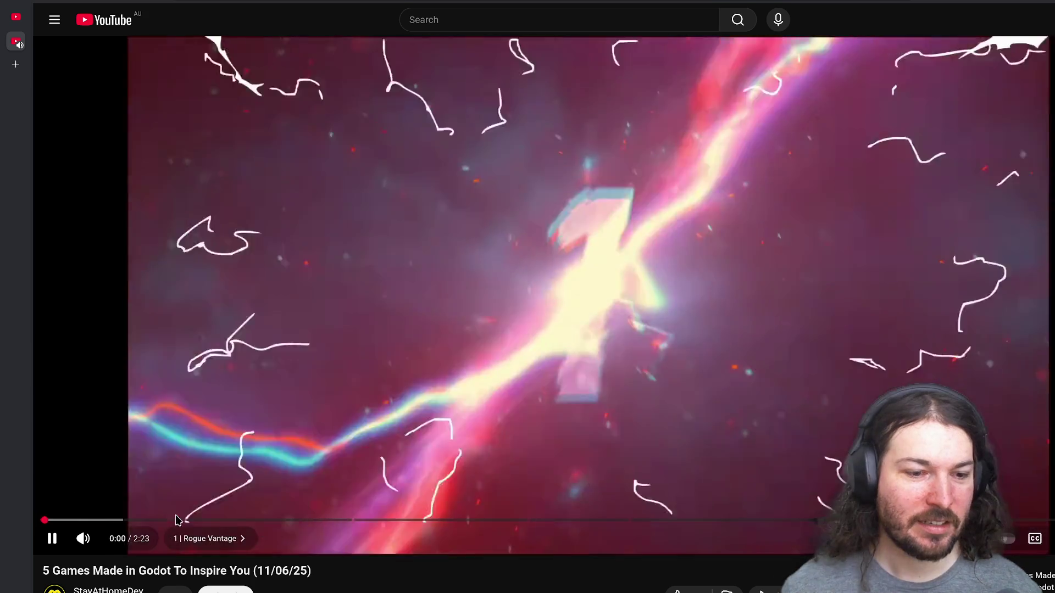
click(81, 538)
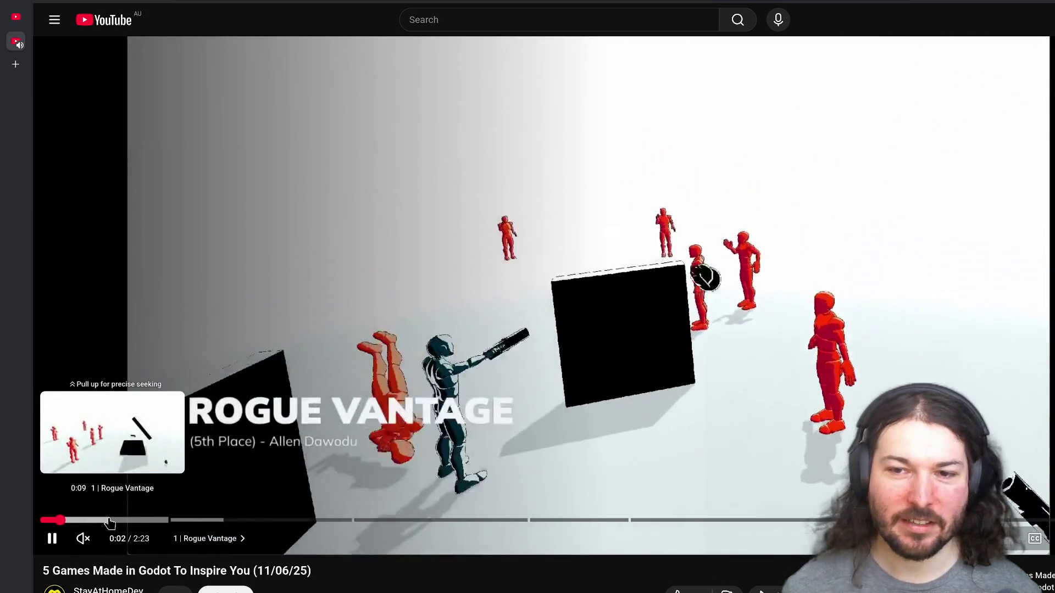
drag(110, 522, 459, 522)
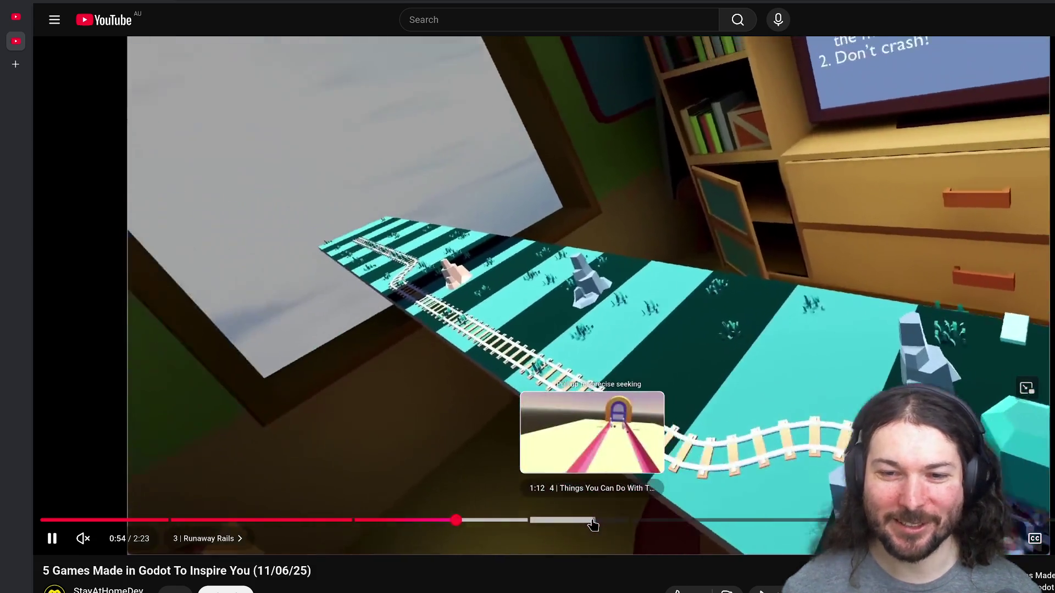
click(594, 521)
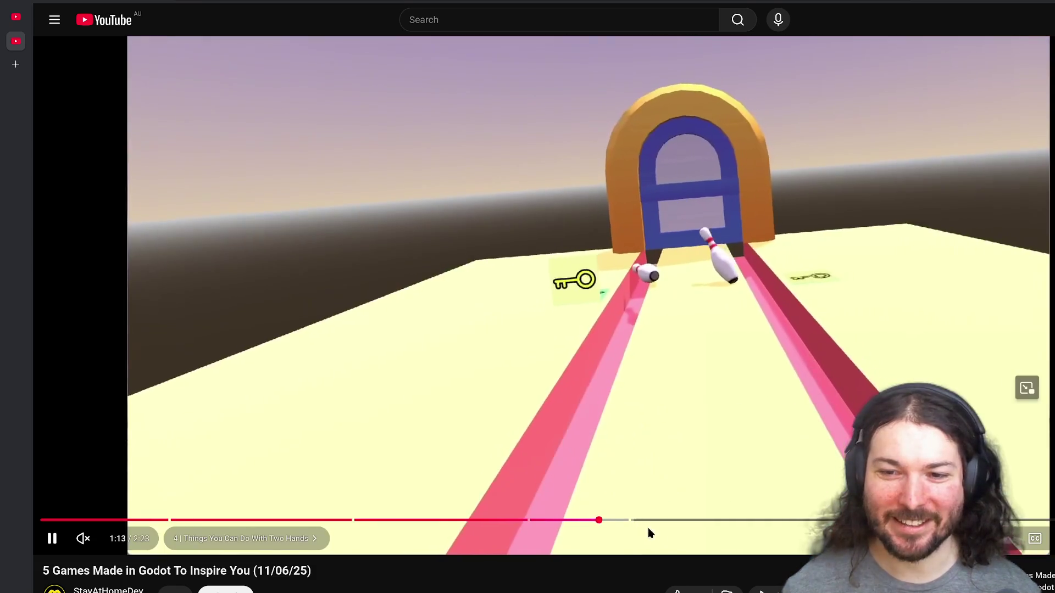
click(654, 521)
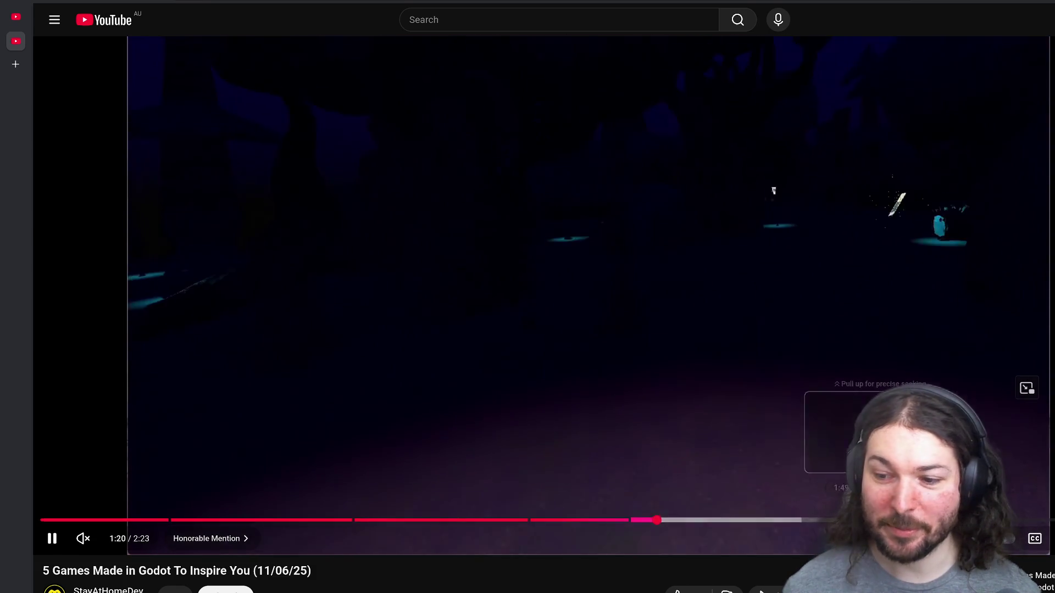
click(750, 521)
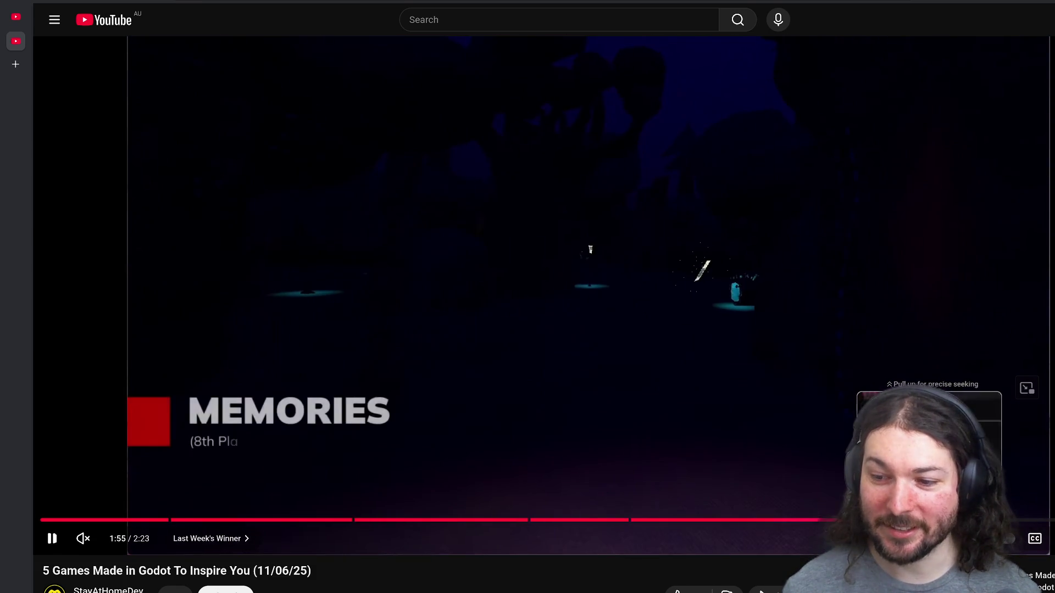
click(1033, 521)
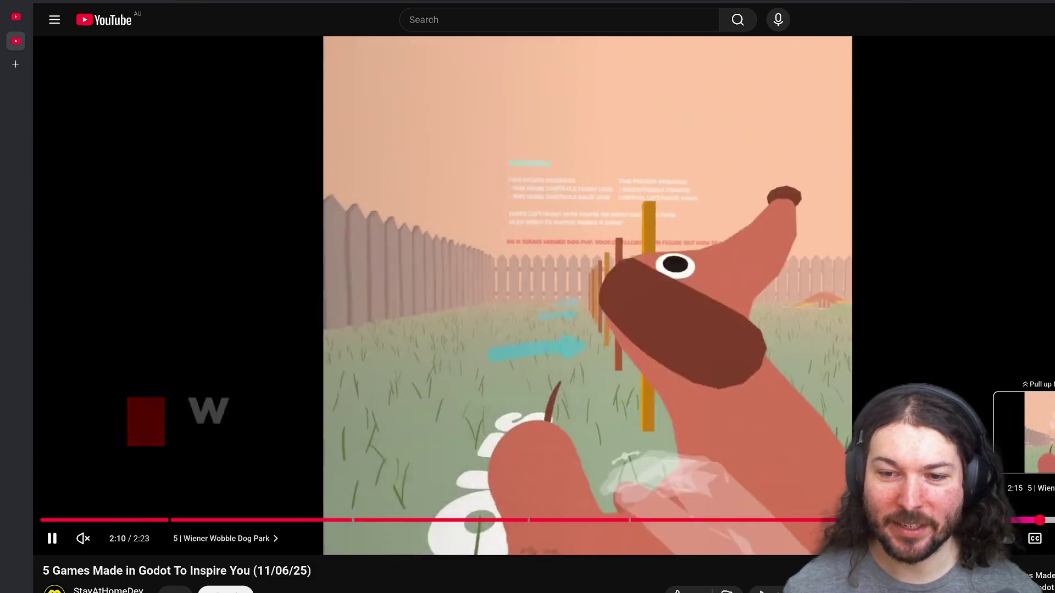
click(1044, 521)
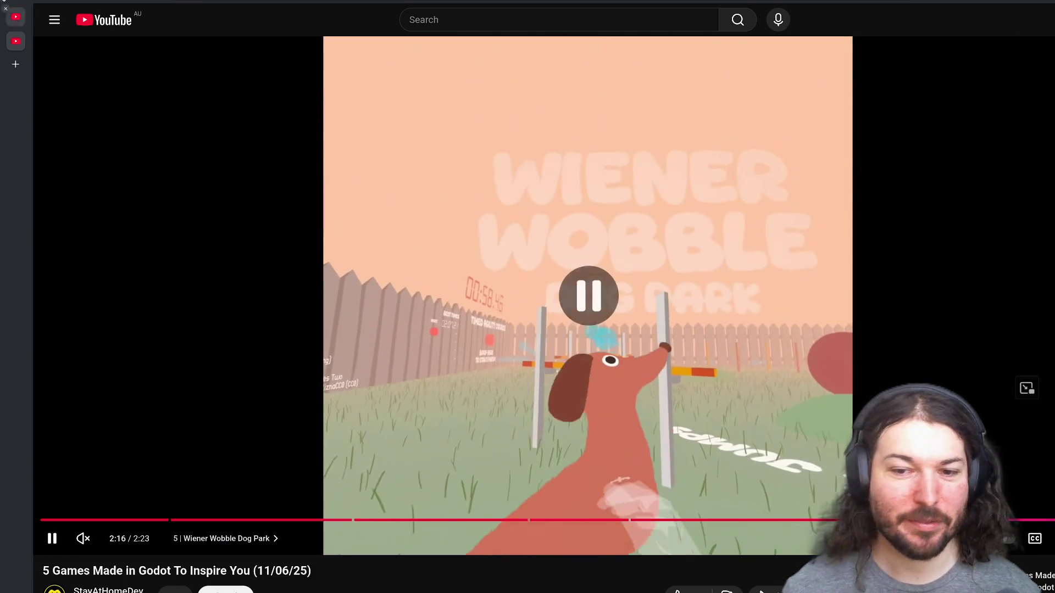
middle_click(17, 43)
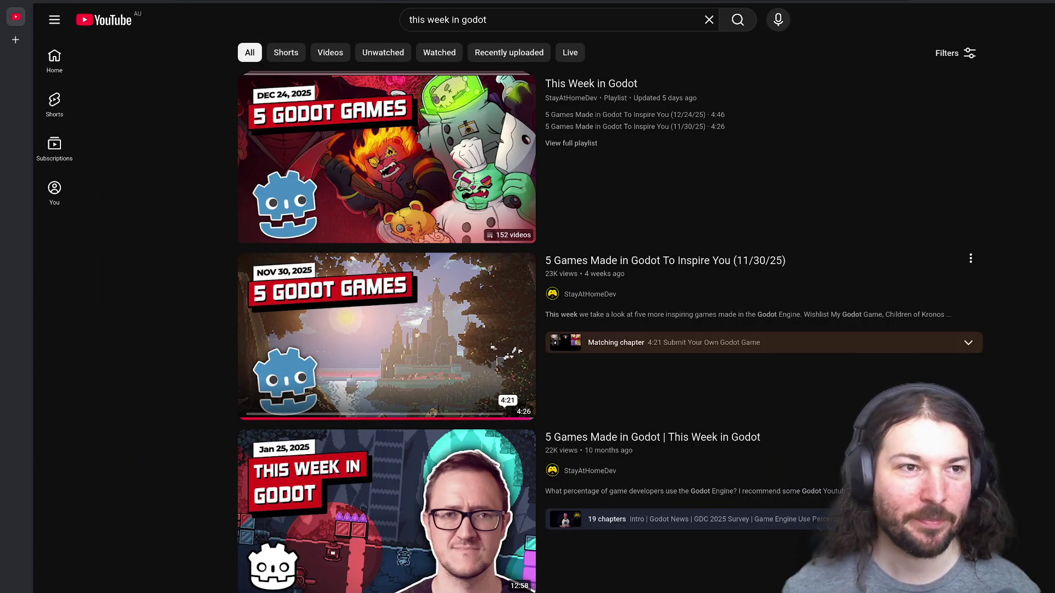
key(F11)
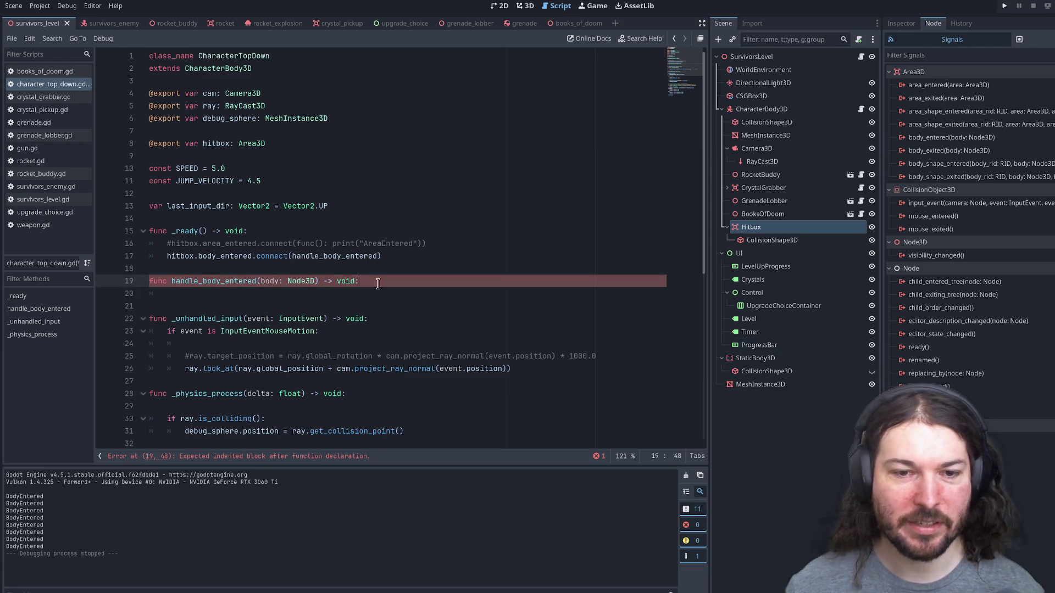
Step: Type pass as the body of handle_body_entered on line 20
text(pass)
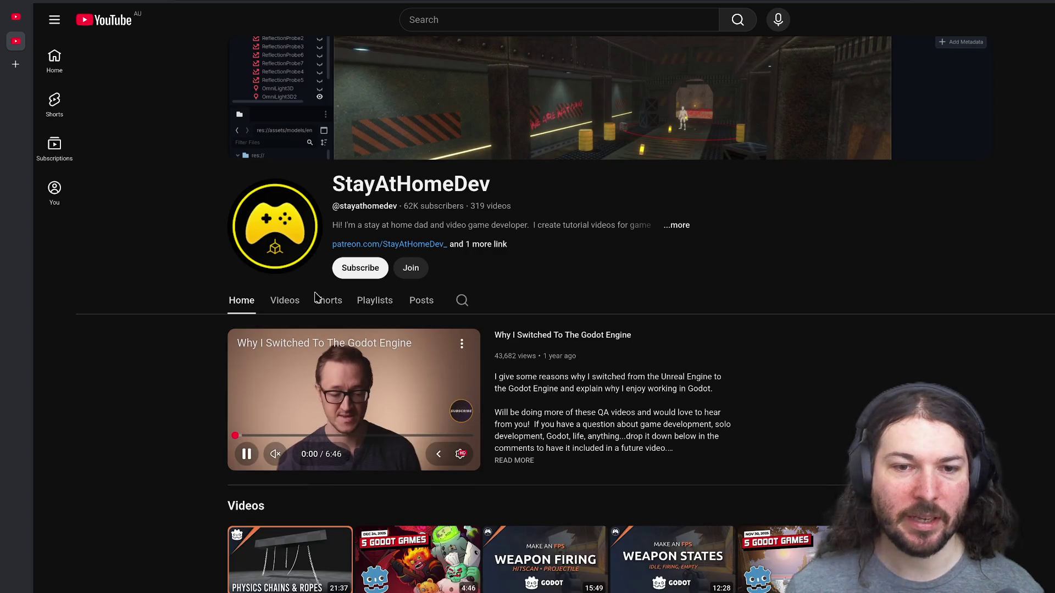
Step: Open and close the channel's About details twice, then scroll the page
click(474, 245)
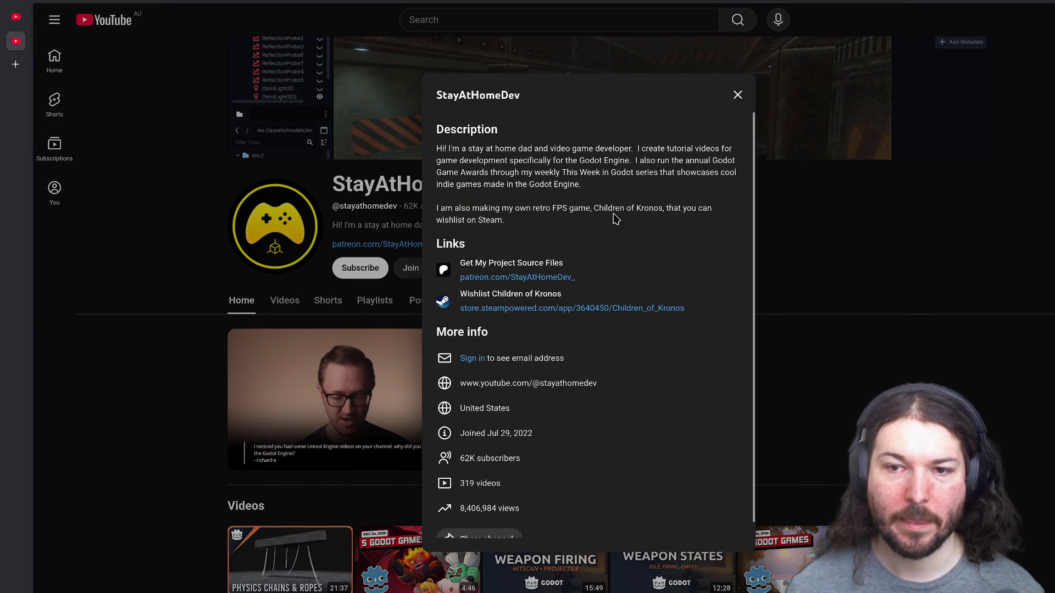
click(881, 289)
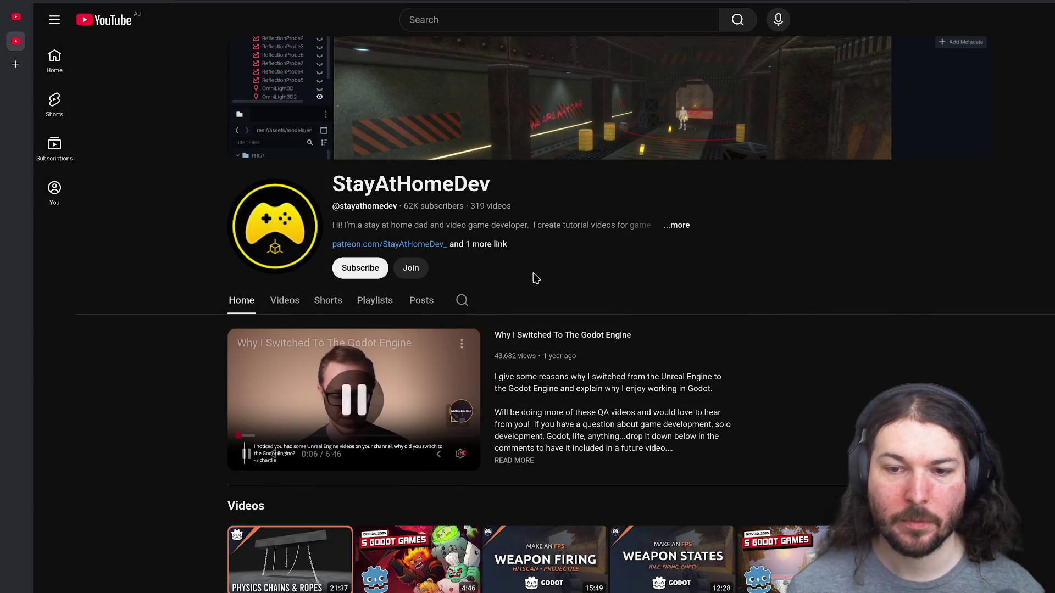
click(671, 226)
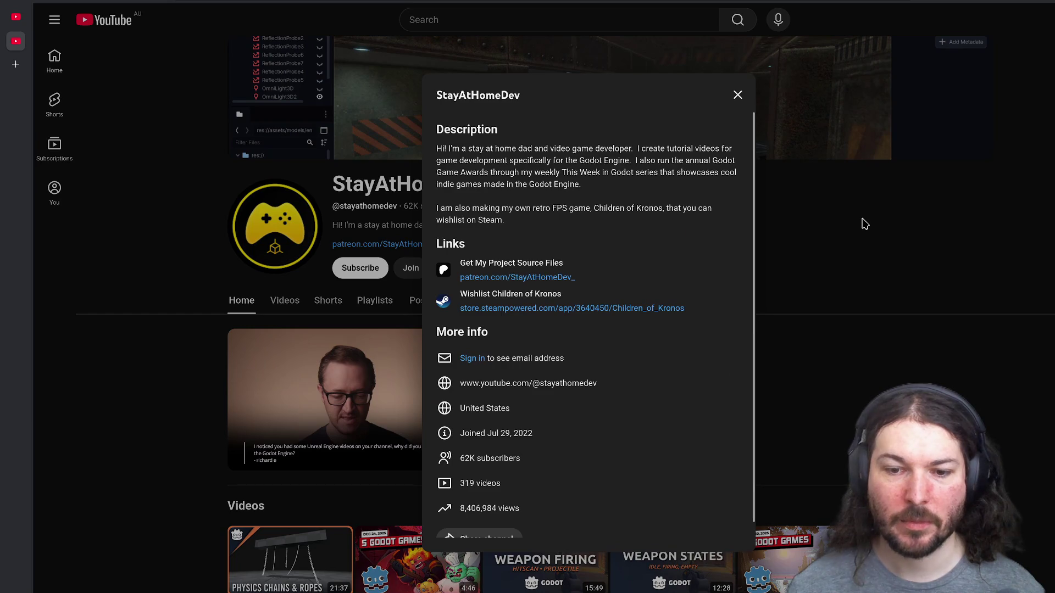
click(864, 224)
scroll(122, 349, down, 5)
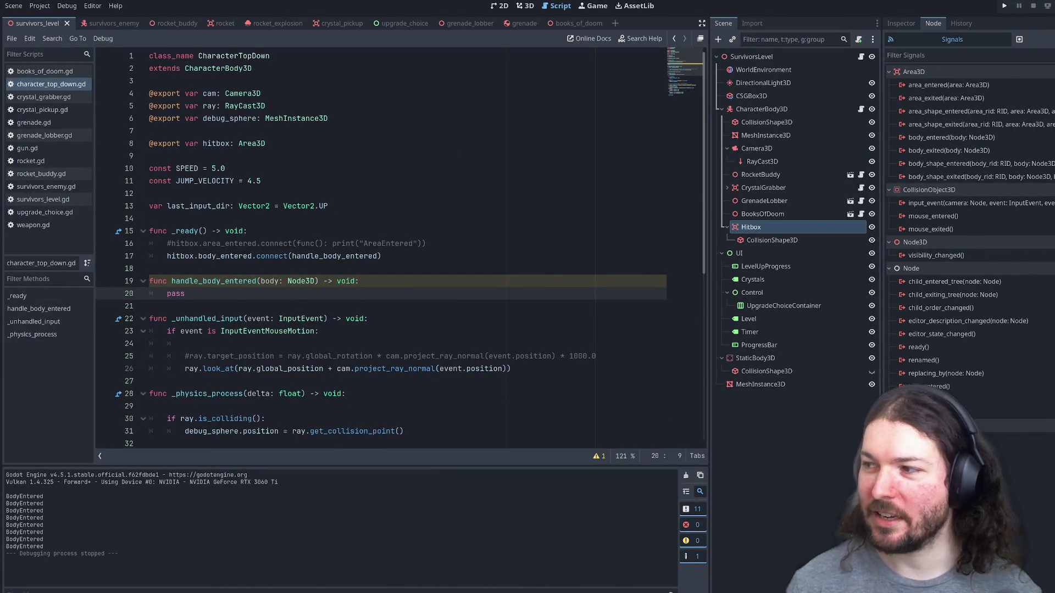
click(312, 317)
click(282, 269)
click(209, 218)
click(209, 193)
click(204, 156)
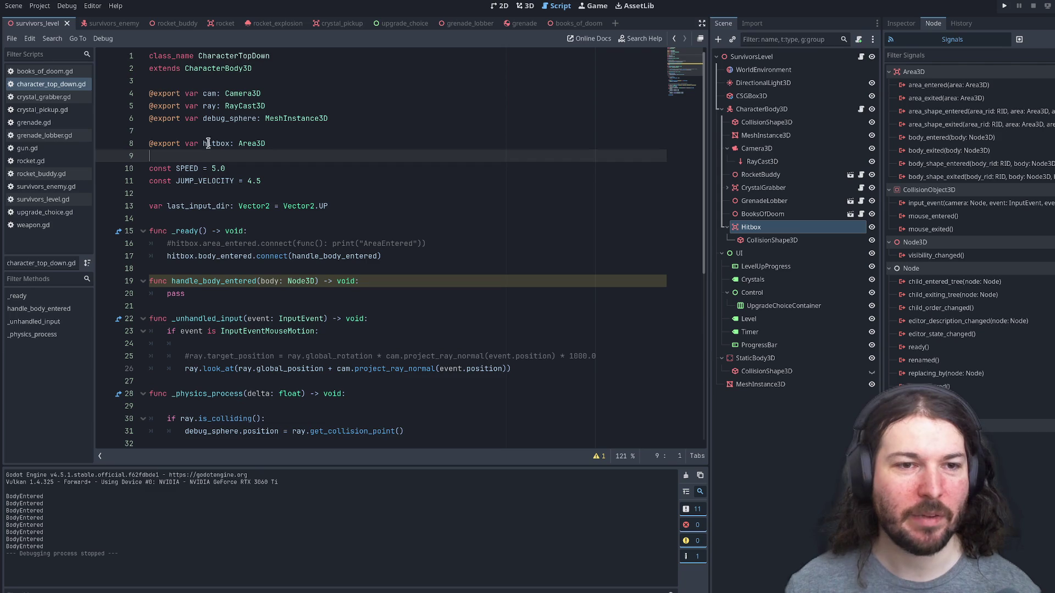
click(209, 132)
click(226, 81)
click(267, 131)
click(247, 82)
click(235, 133)
click(250, 83)
click(253, 132)
click(268, 80)
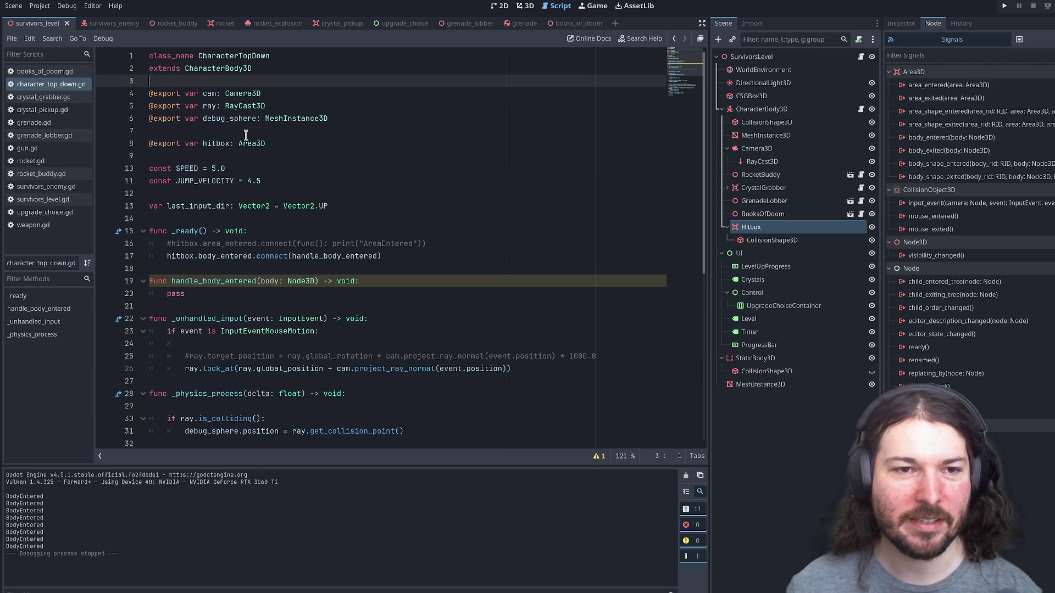
click(245, 132)
click(275, 69)
click(258, 153)
click(248, 133)
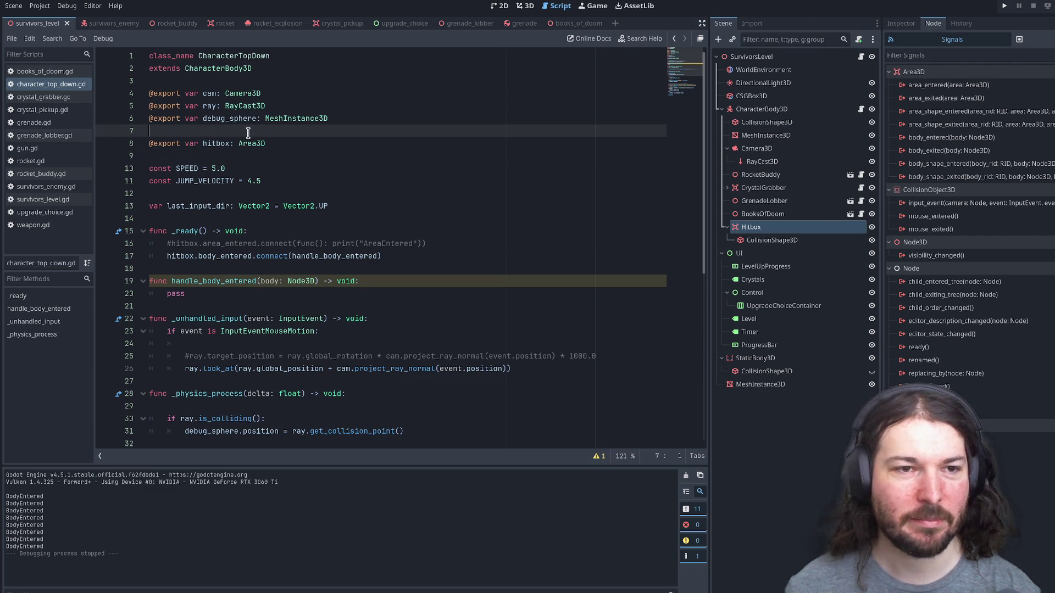
click(243, 156)
click(245, 134)
click(247, 157)
click(245, 133)
click(240, 160)
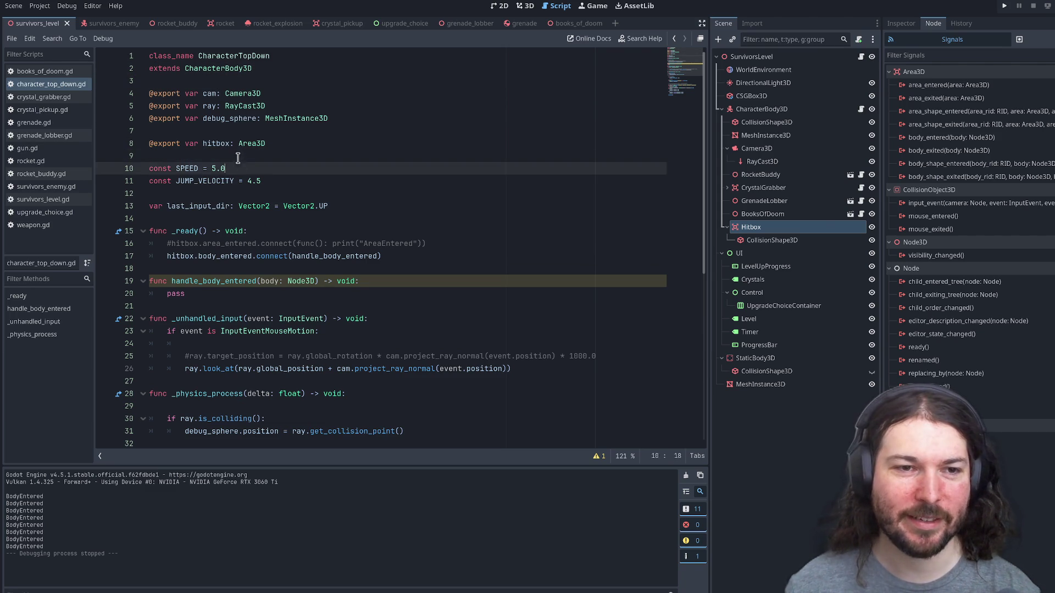
click(236, 133)
click(236, 156)
click(238, 133)
click(231, 159)
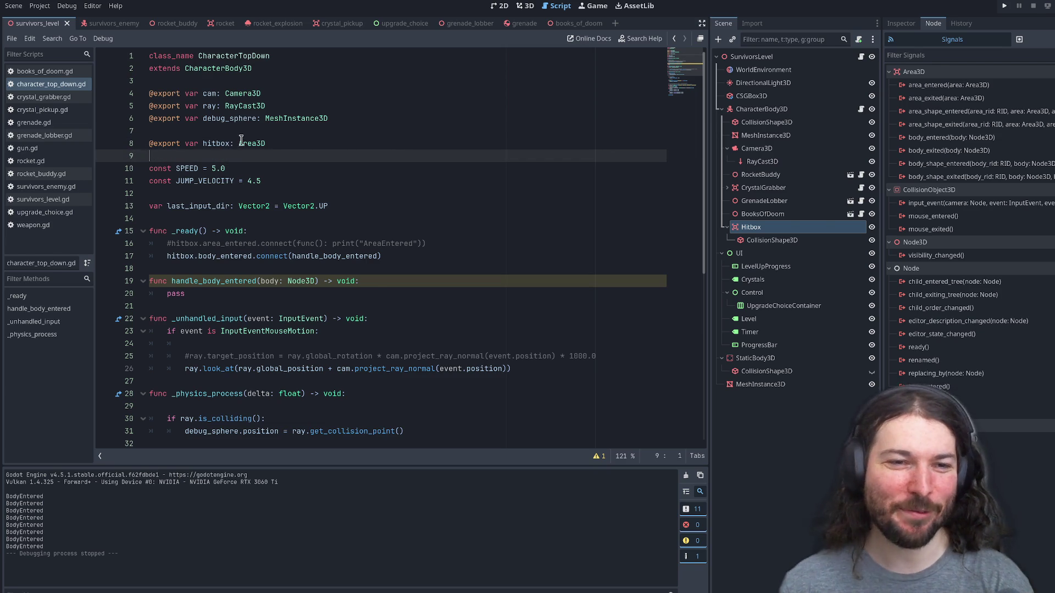
click(250, 130)
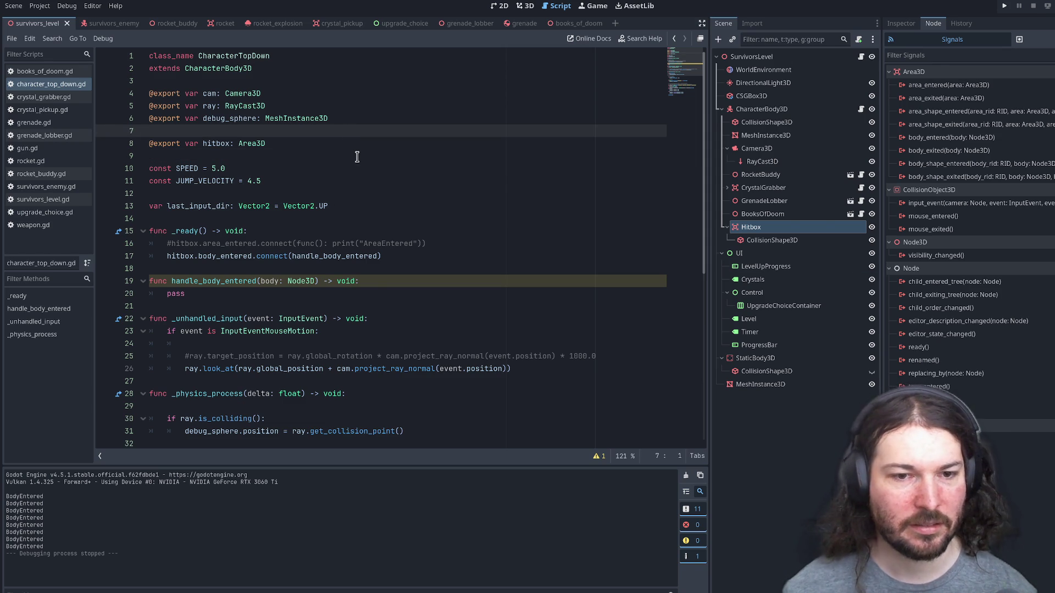
click(429, 282)
Step: Add a max_health variable set to 10 below the last_input_dir declaration
key(Down)
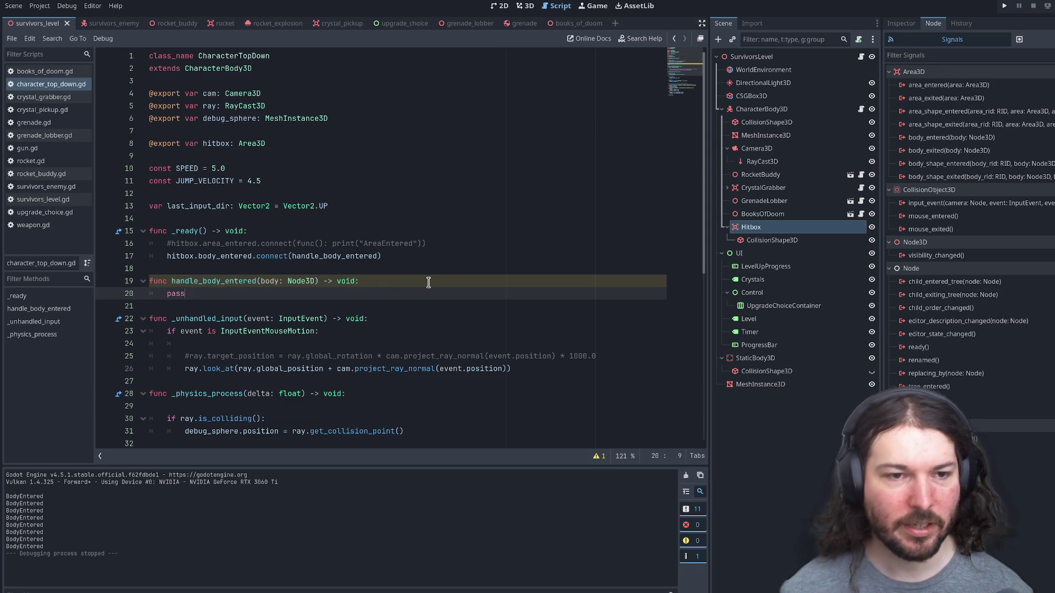
key(Up)
key(Up)
key(Up)
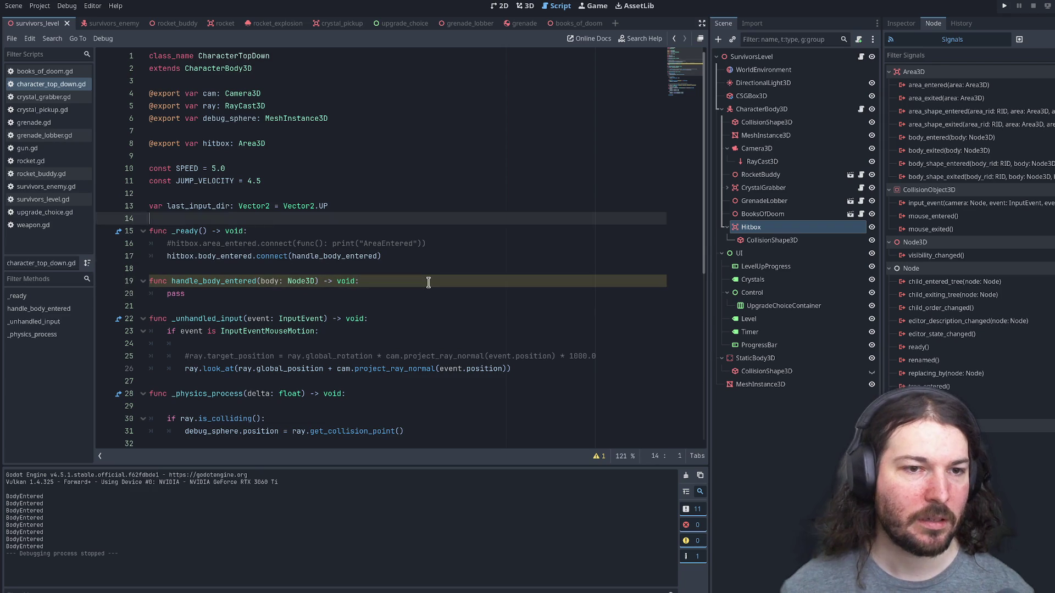
key(Down)
key(End)
key(Return)
key(Return)
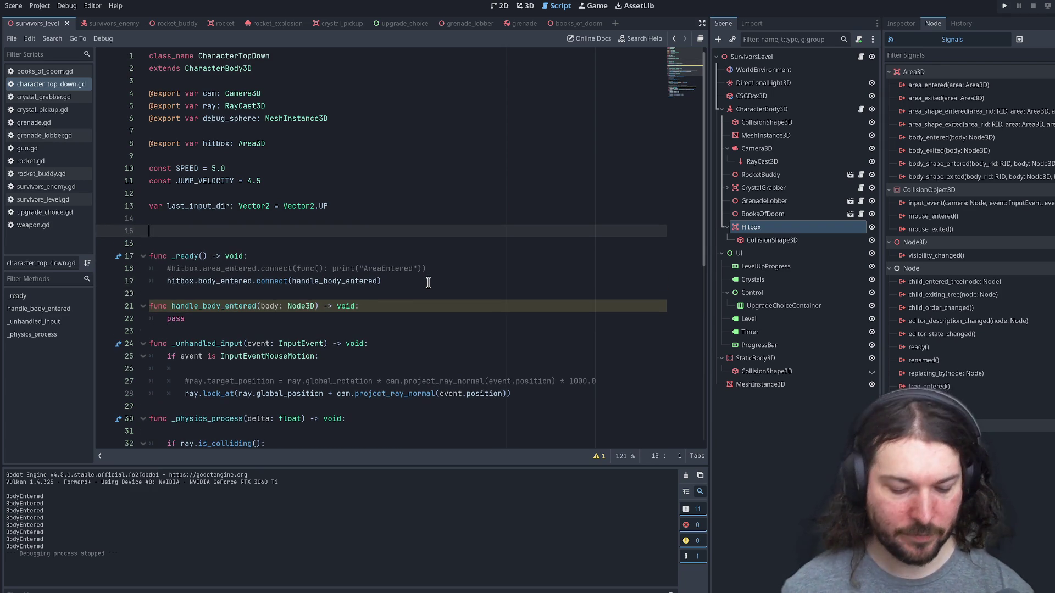
text(var max_health)
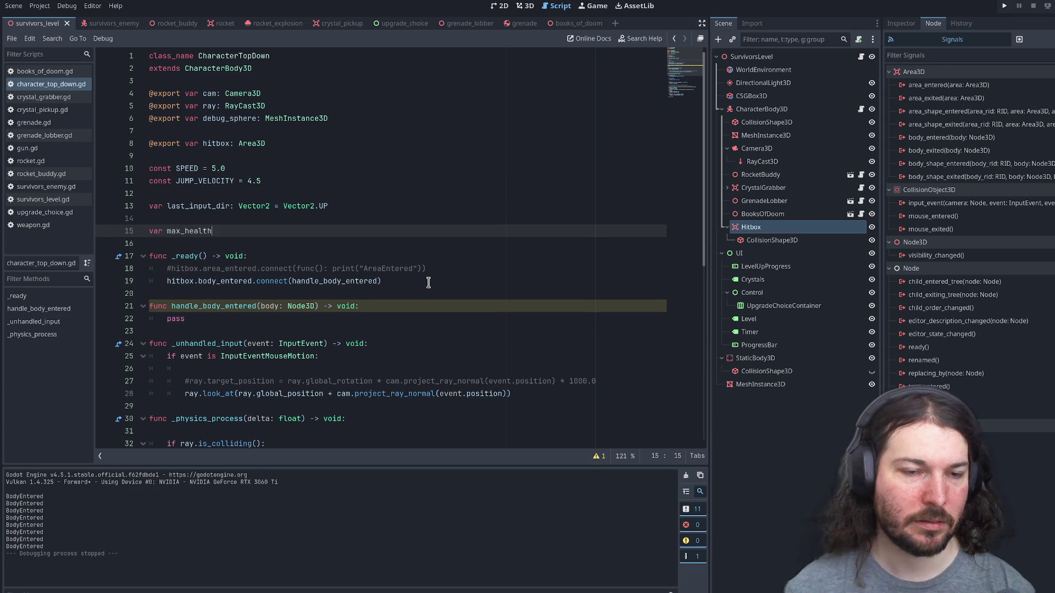
text(:= )
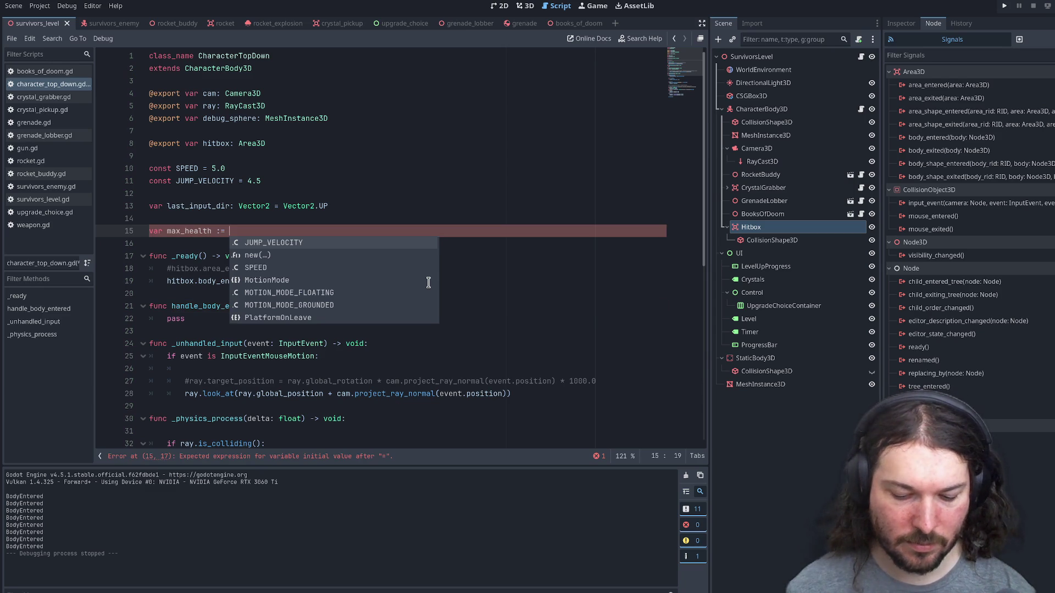
text(10)
key(Return)
Step: Type max_health as float and declare a cur_health variable on the next line
text(var)
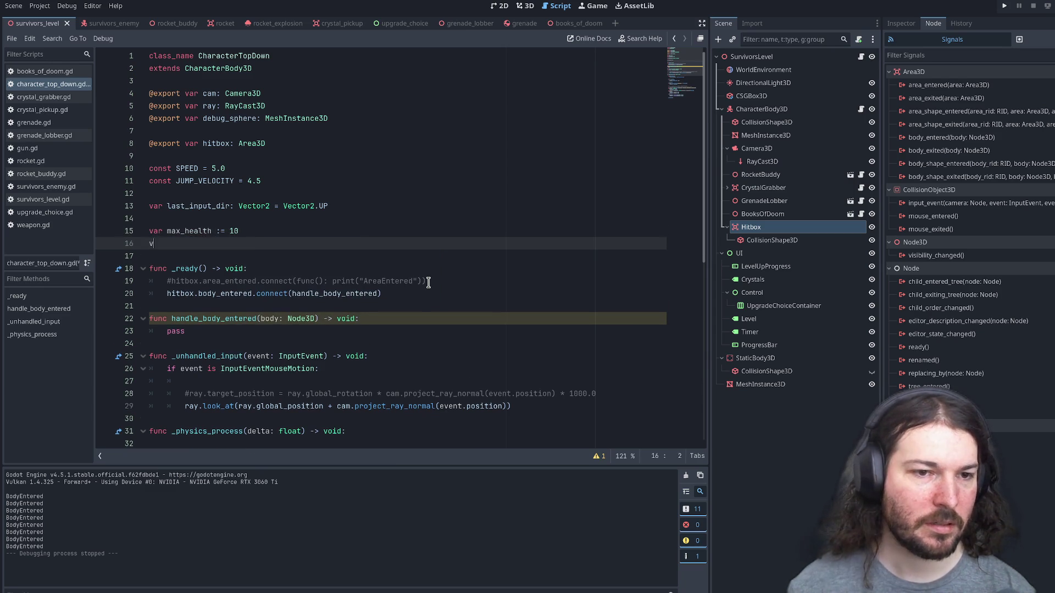
key(Up)
key(End)
key(Left)
key(Left)
key(Left)
key(BackSpace)
key(Right)
text(fl)
key(Return)
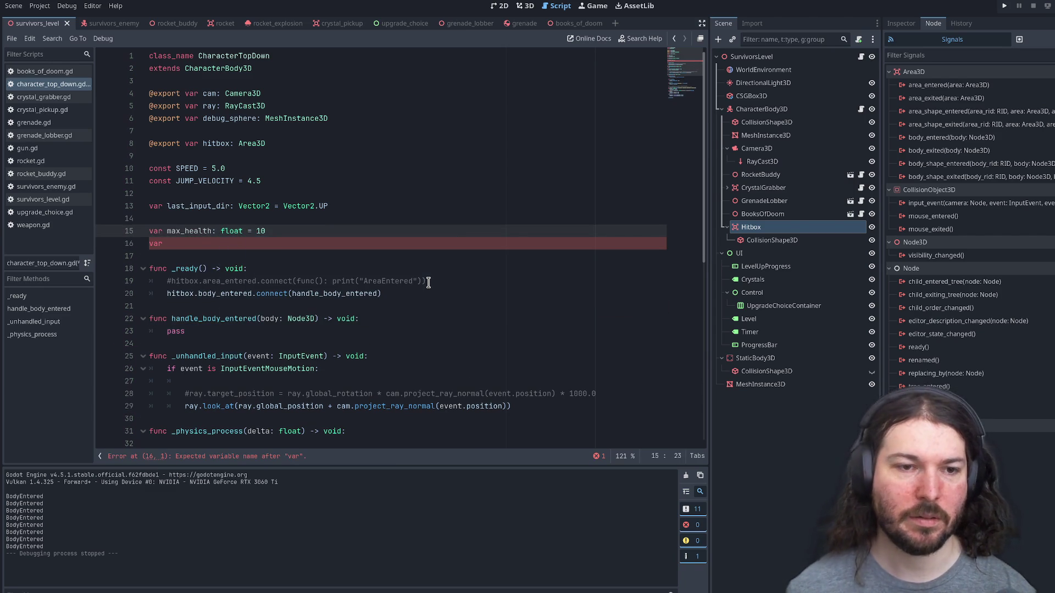
key(Down)
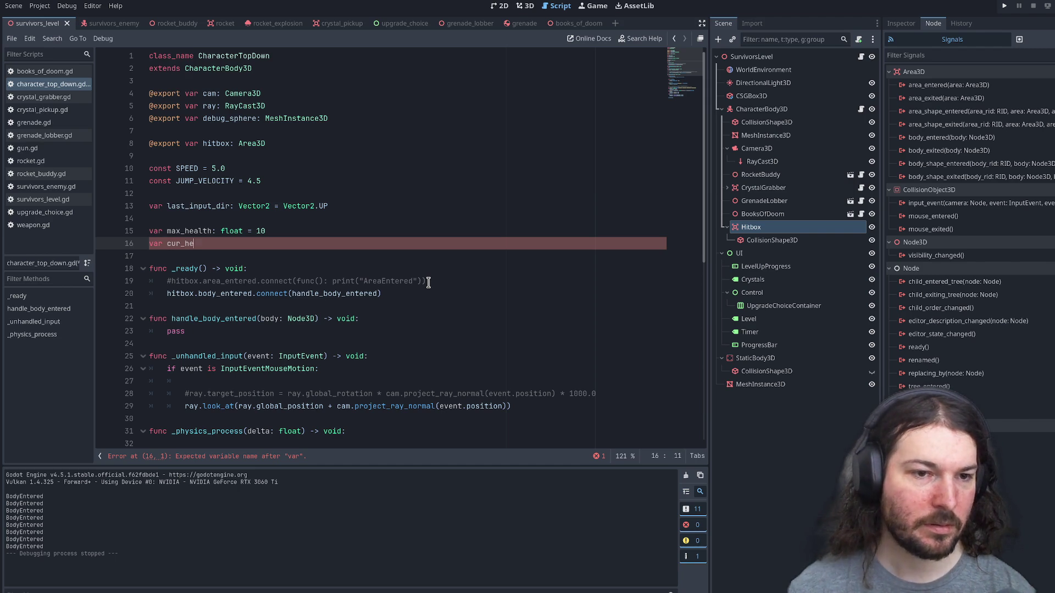
text(ealth)
text(float = 10)
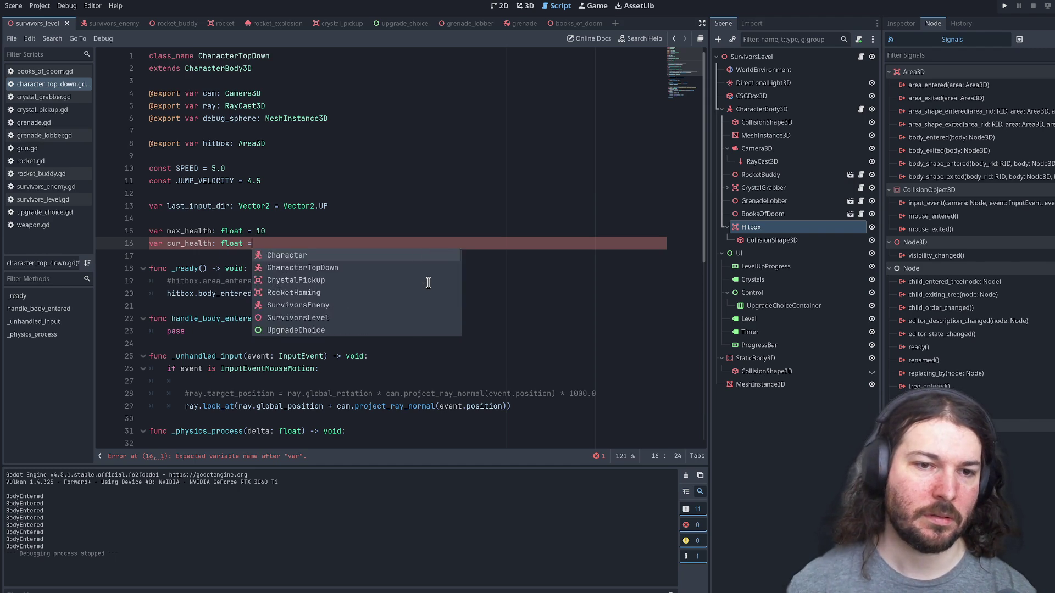
text(max_he)
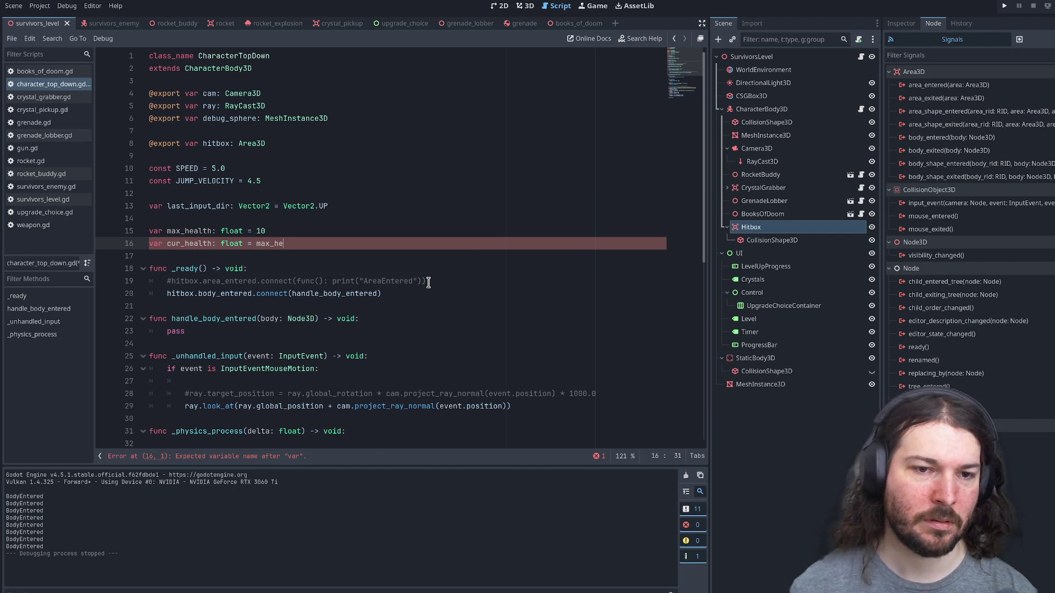
text(a)
Step: Replace pass in handle_body_entered with cur_health -= 1.0
key(Down)
key(Down)
key(Down)
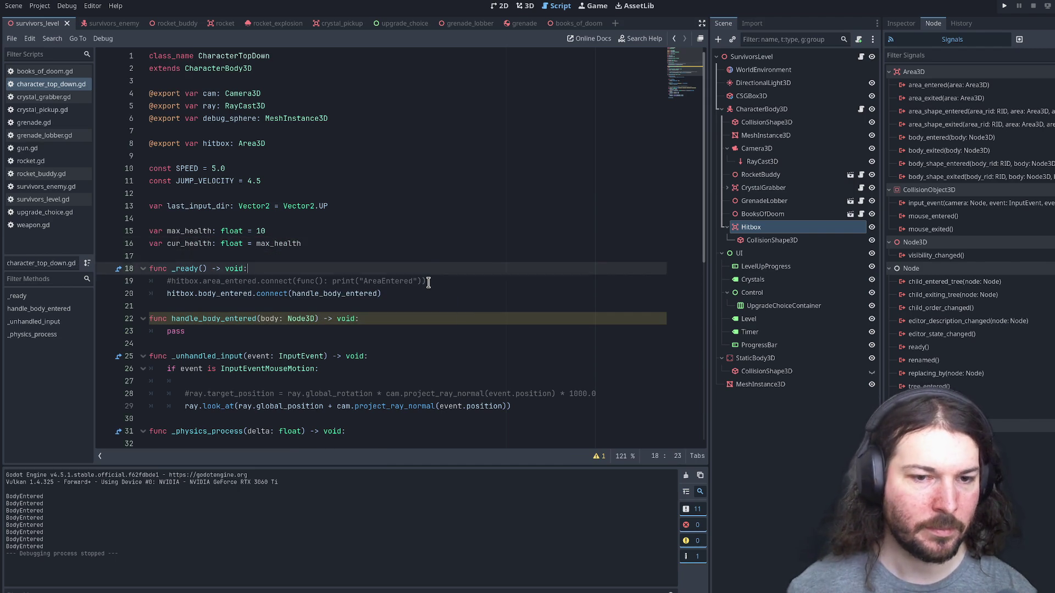
text(cur_health -= )
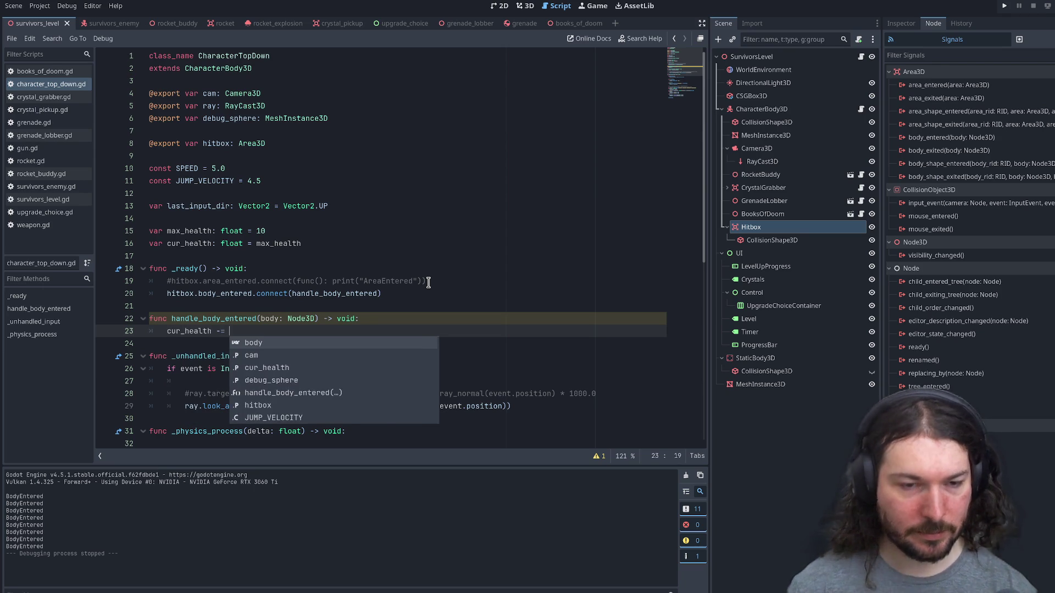
text(1.0)
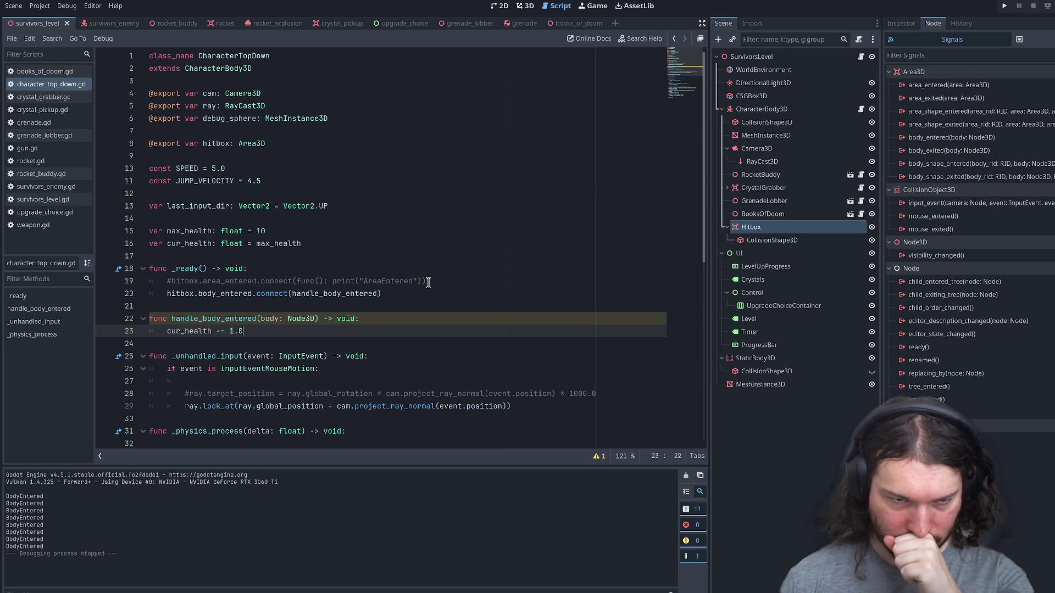
key(Down)
key(Down)
key(Down)
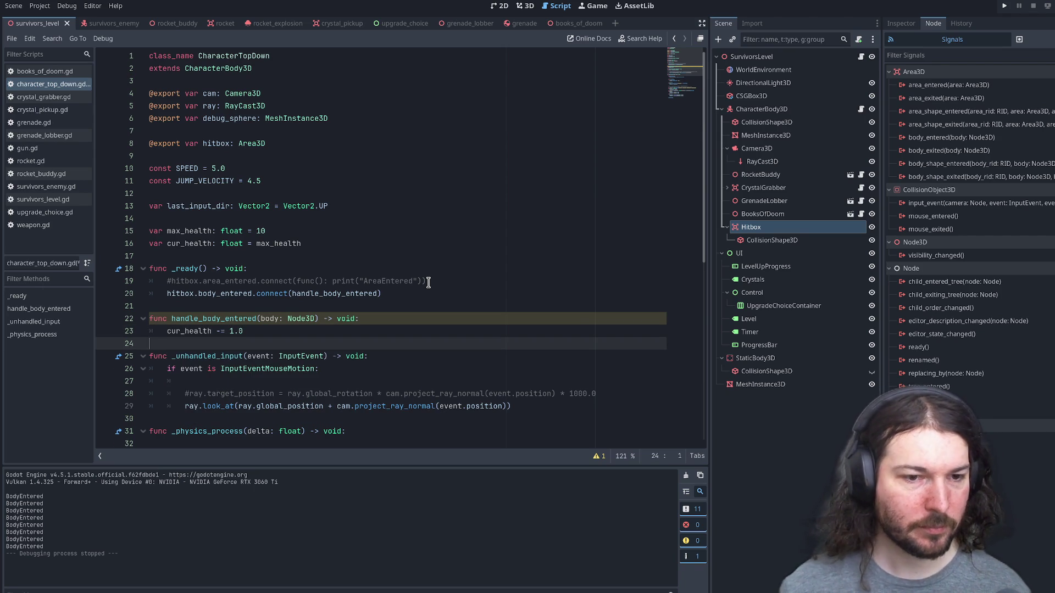
scroll(428, 282, down, 8)
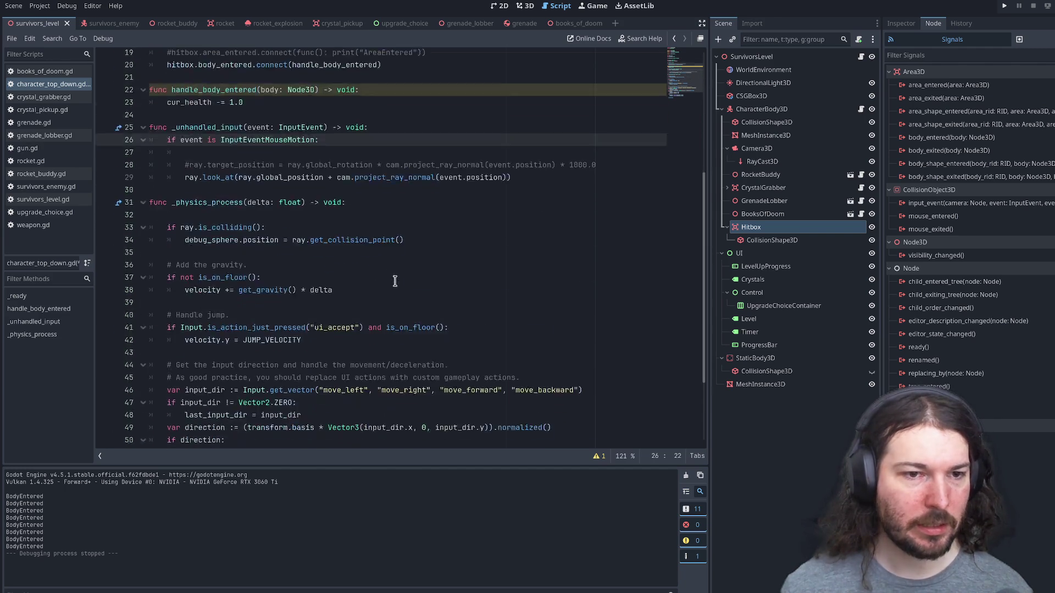
scroll(380, 254, up, 8)
scroll(400, 354, up, 1)
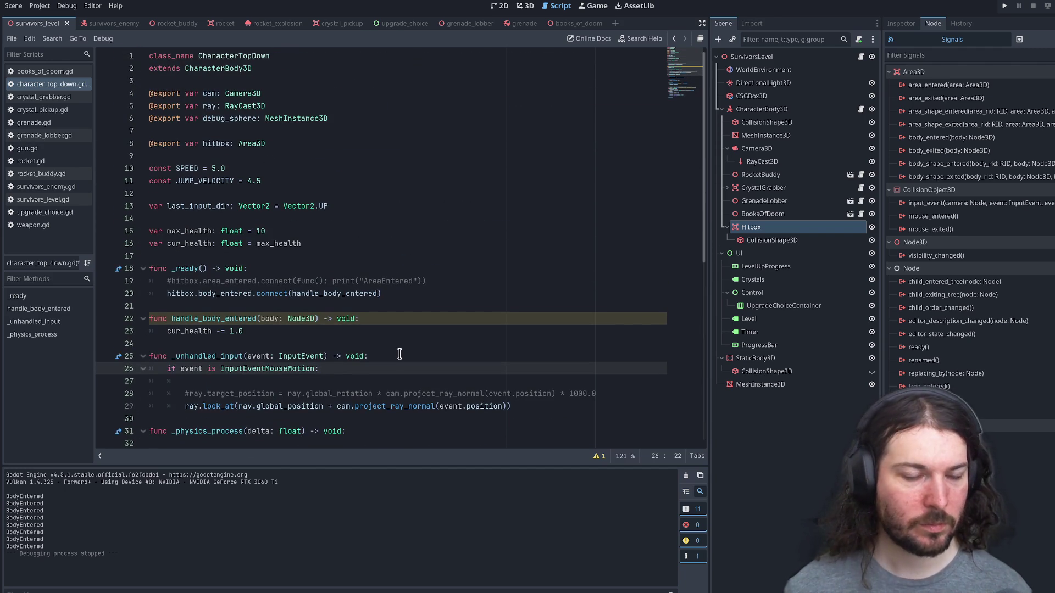
key(Up)
key(Up)
key(Return)
key(Return)
key(Return)
key(Up)
Step: Add a take_dmg(dmg: float) -> void function that subtracts dmg from cur_health
text(func )
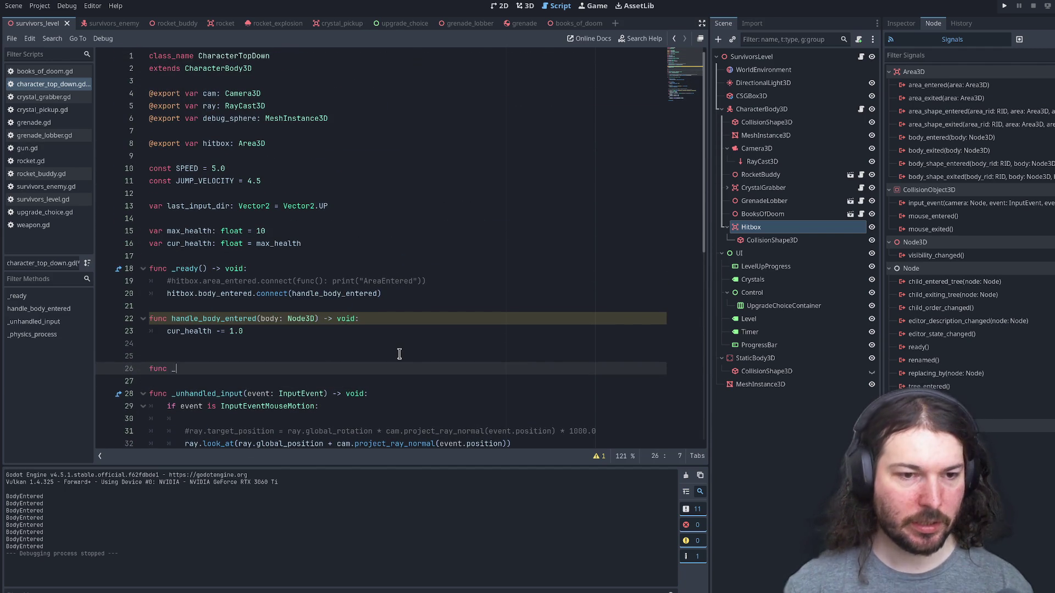
text(take_)
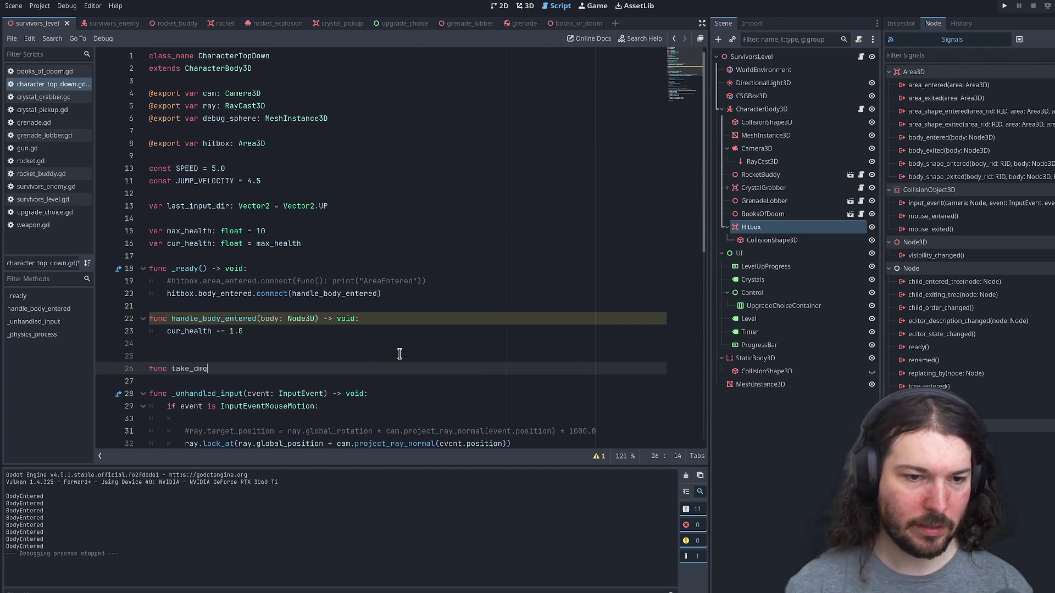
text(dmg(dmg: float))
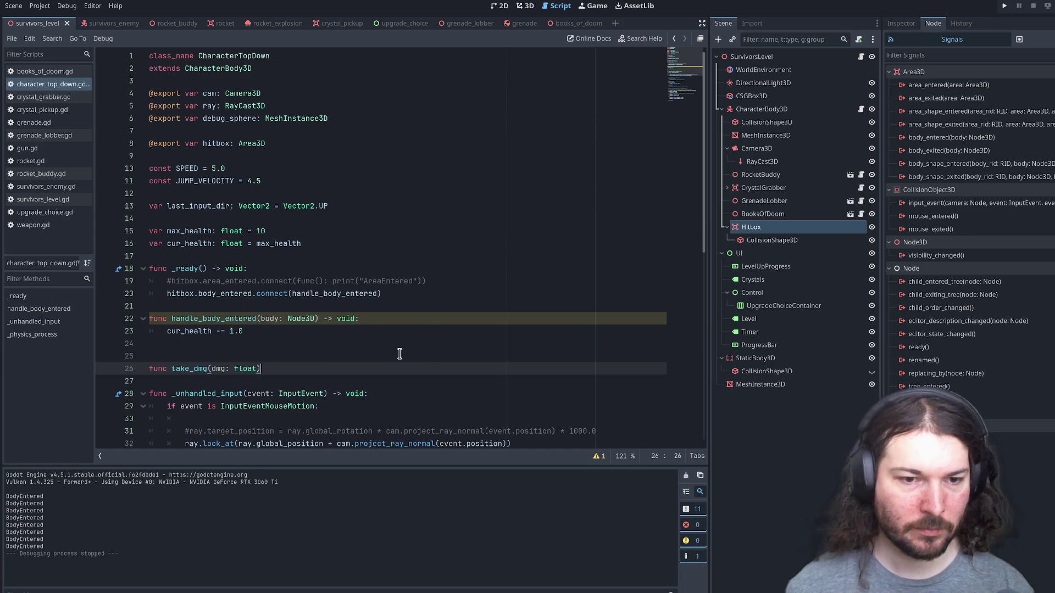
text( -> void:)
key(Return)
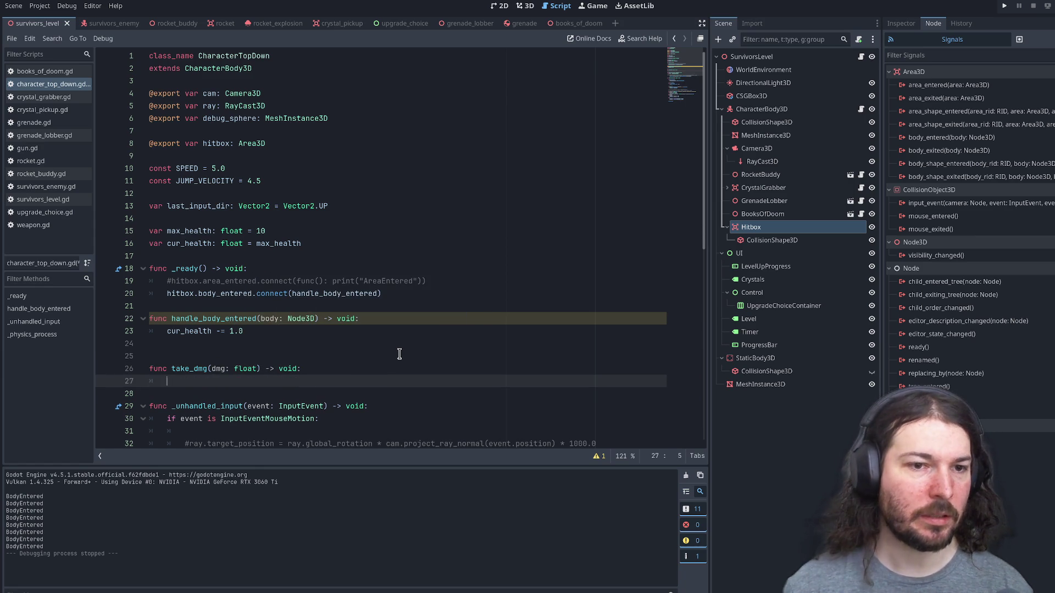
text(ur_health -= d)
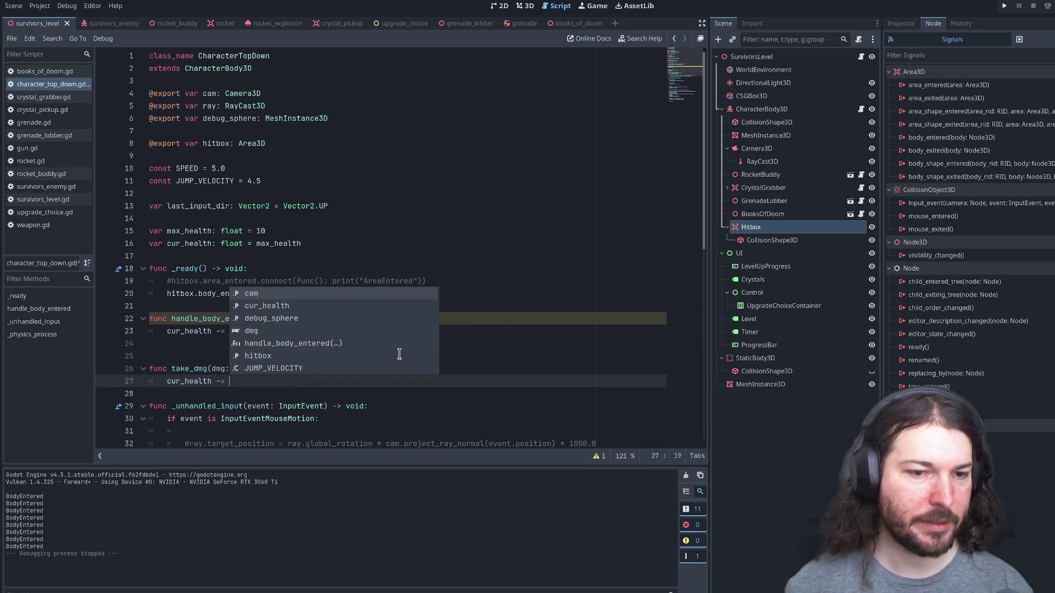
text(mg)
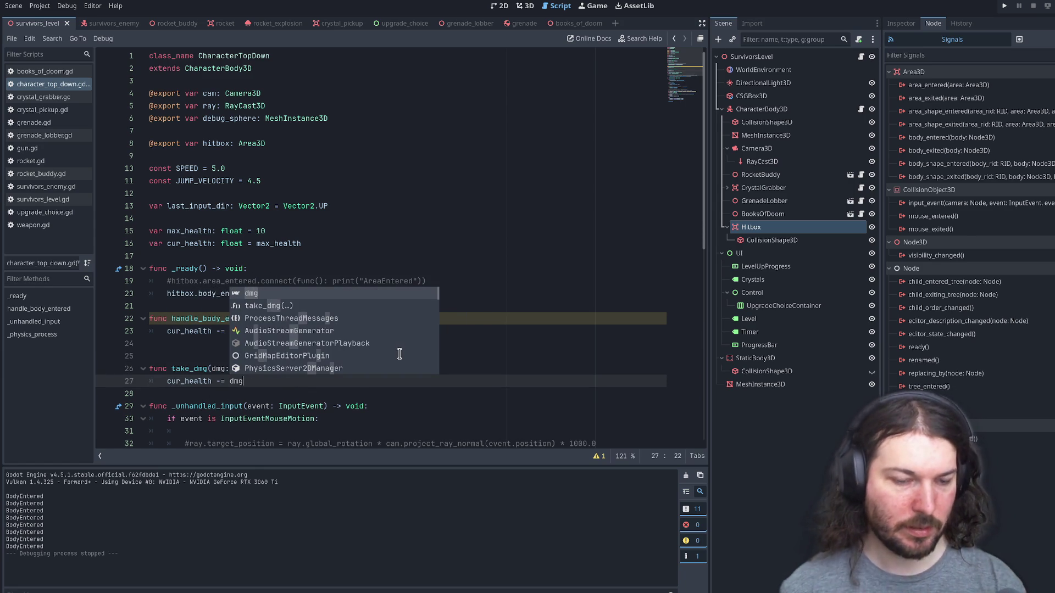
key(Return)
key(Return)
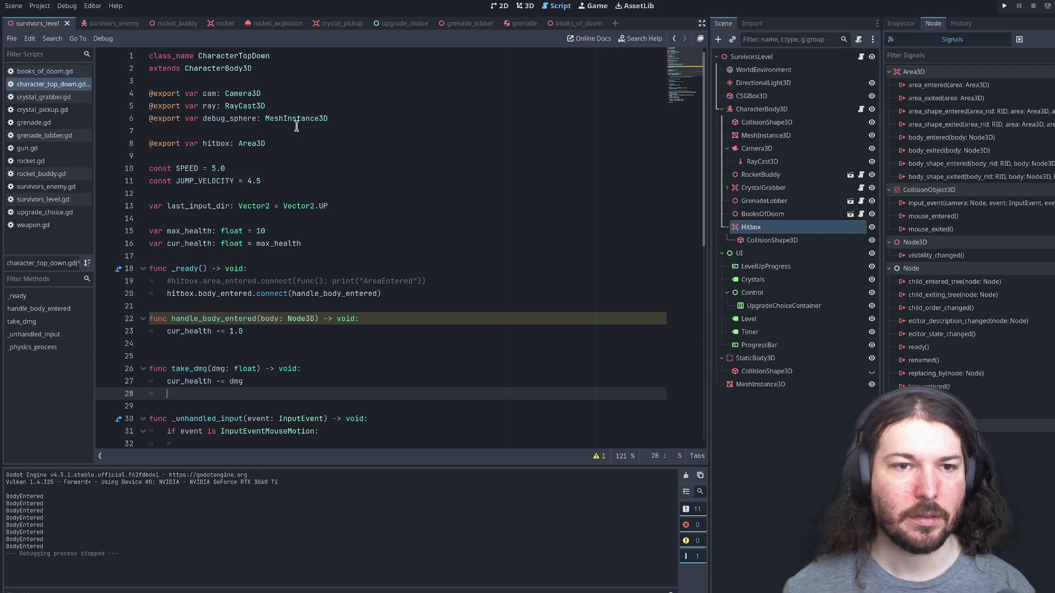
Step: Export a health_bar variable of type ProgressBar below the hitbox export
click(299, 144)
key(Return)
text(@export va)
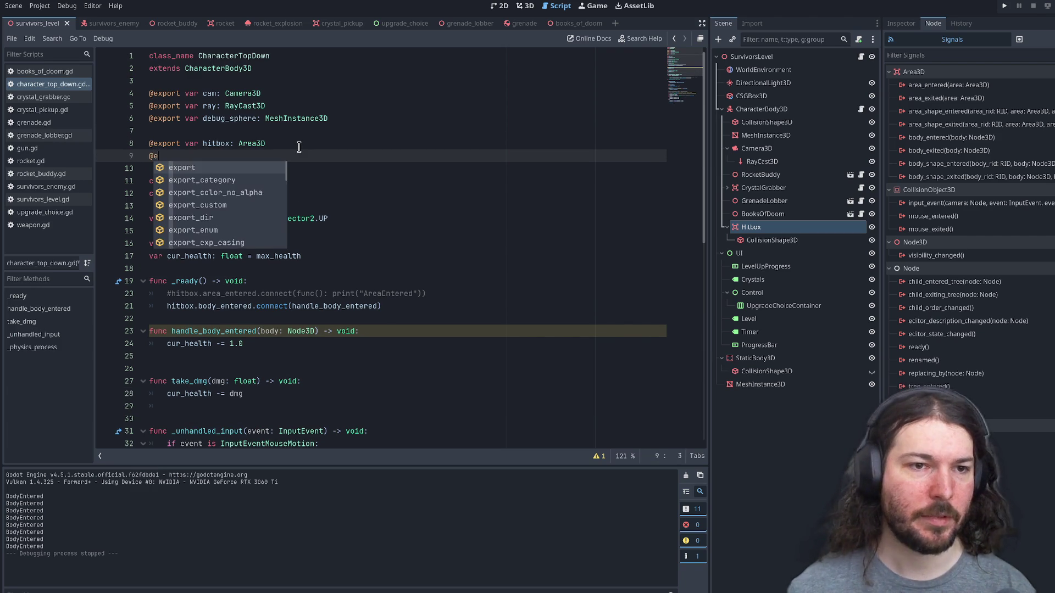
text(r health_)
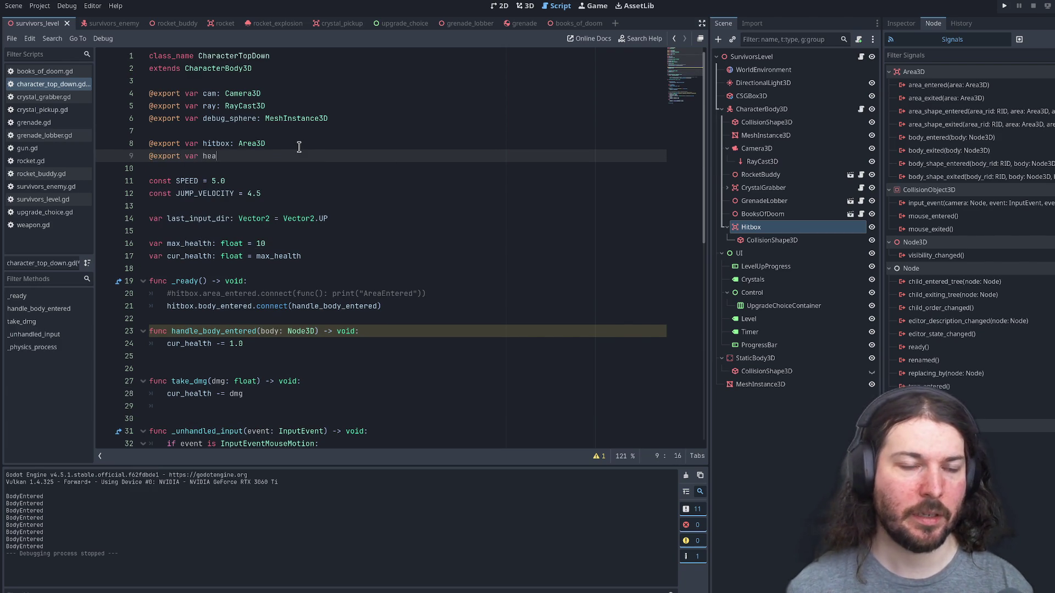
text(bar: Proc)
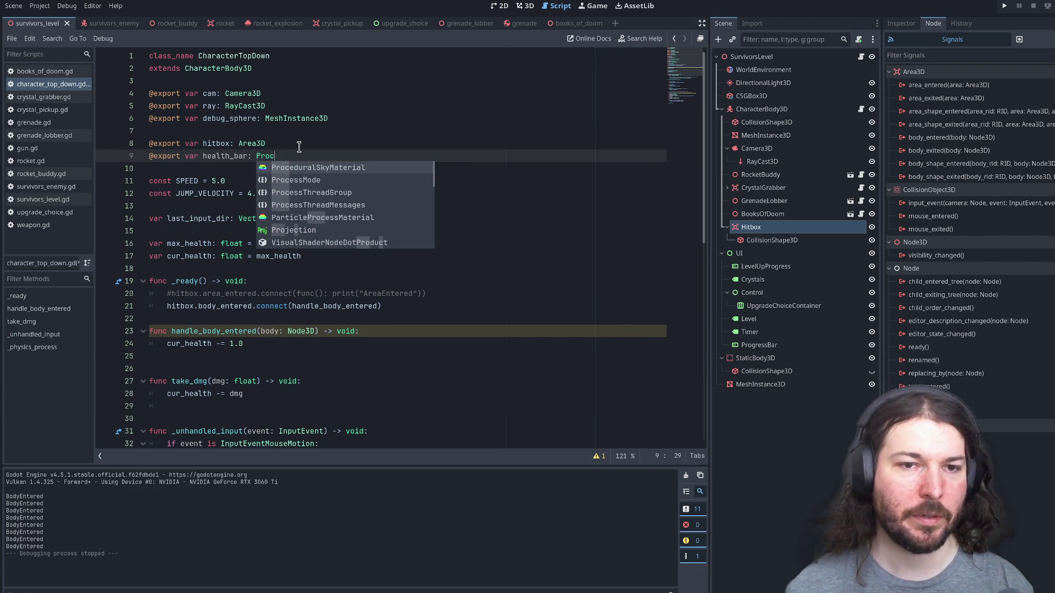
text(g)
key(Return)
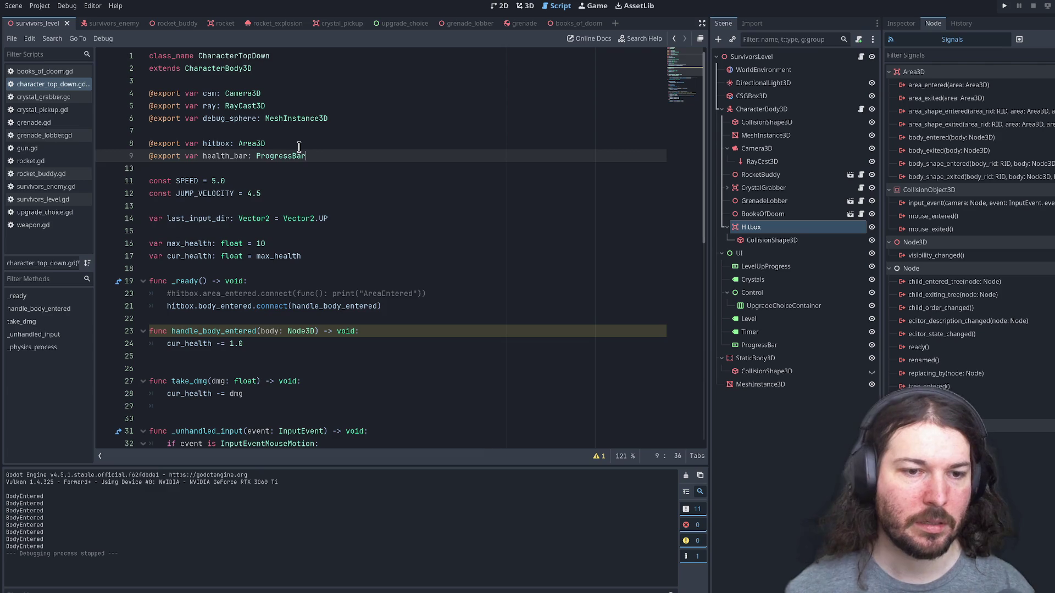
Step: Write health_bar.value = cur_health / max_health in the handler, then cut it for moving
key(Down)
key(Down)
key(Down)
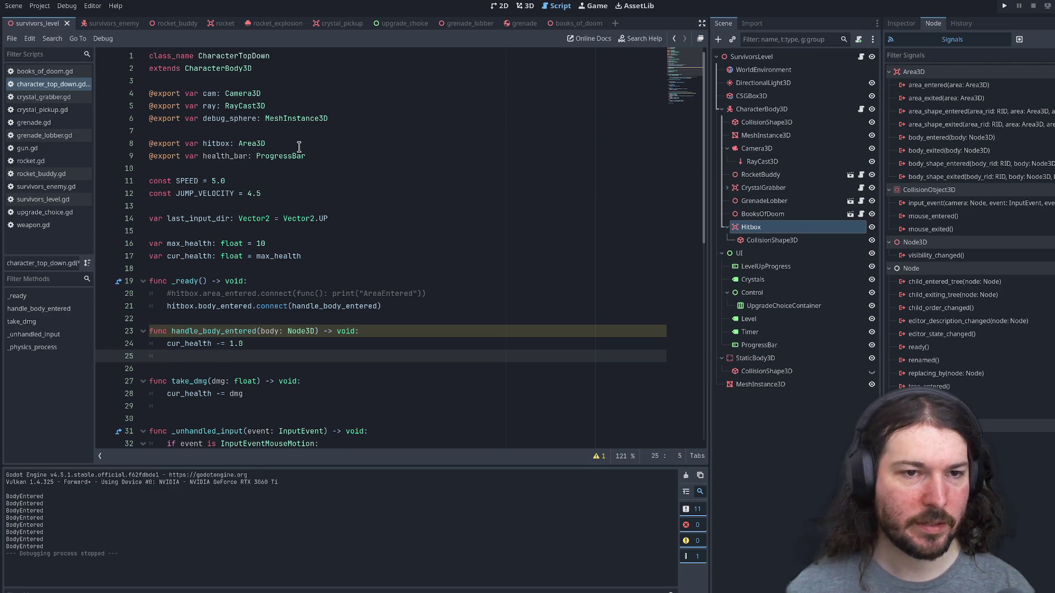
text(health_bar.va)
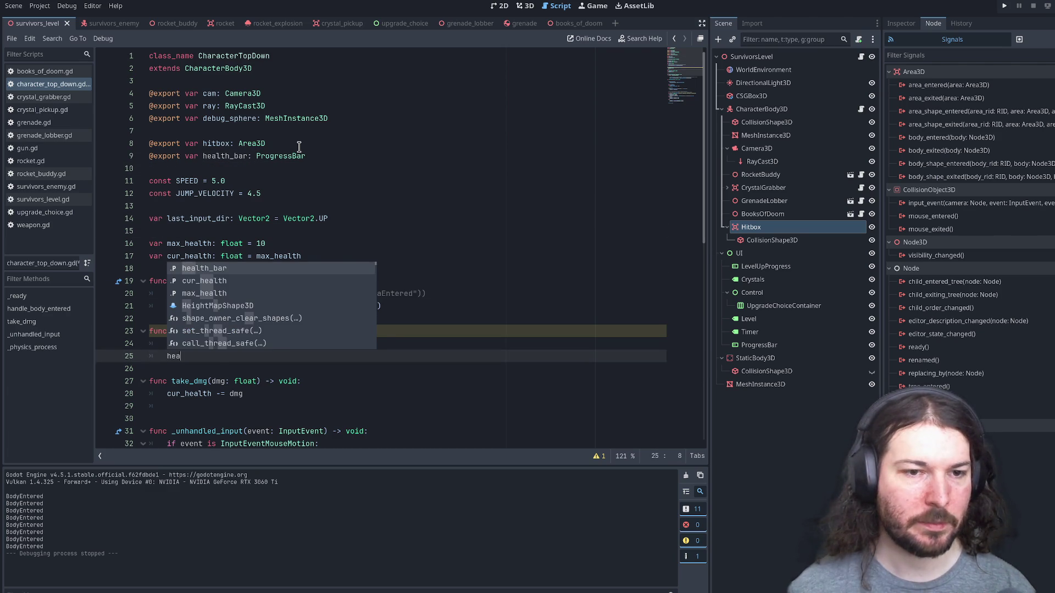
key(Return)
text(= cu)
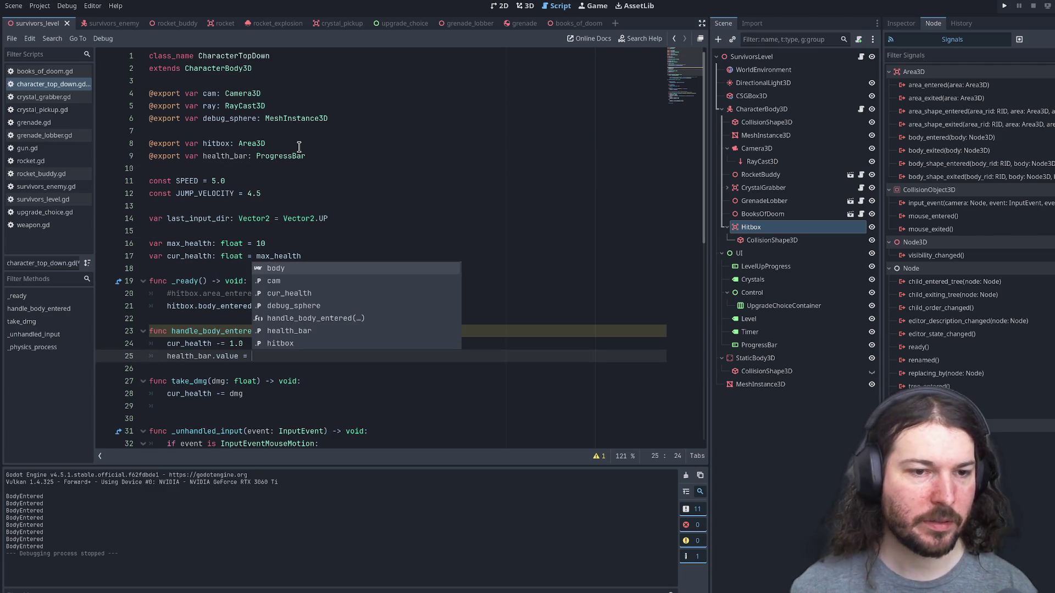
key(Return)
text(/ max_)
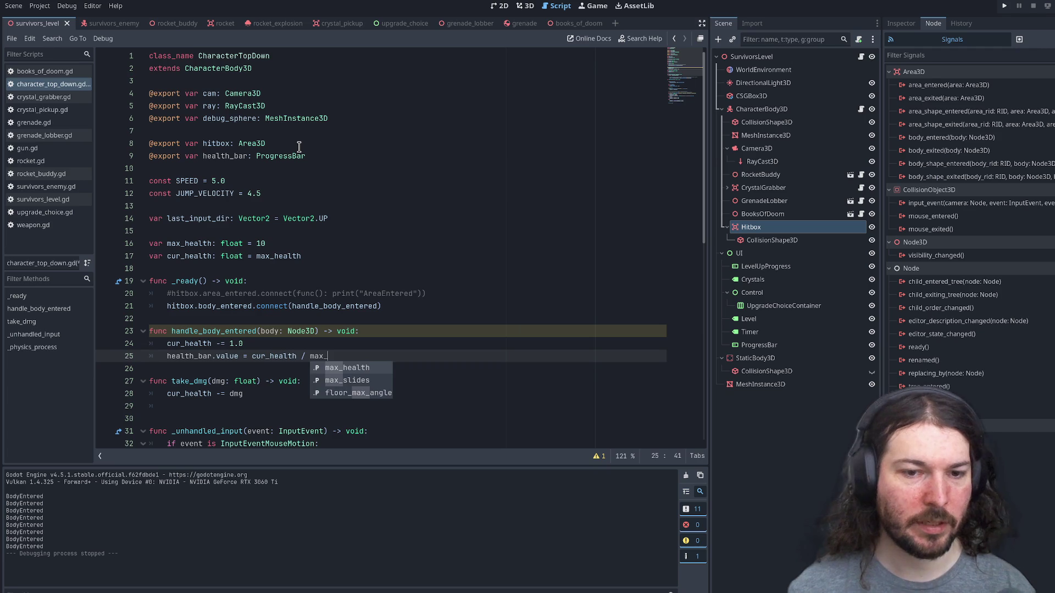
key(Return)
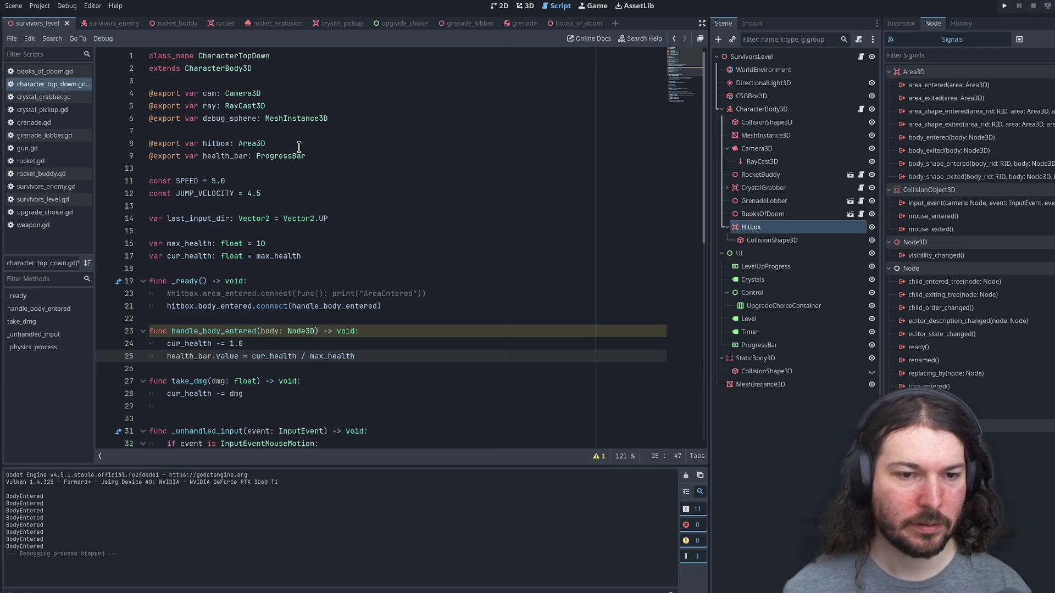
key(Down)
key(Down)
key(Down)
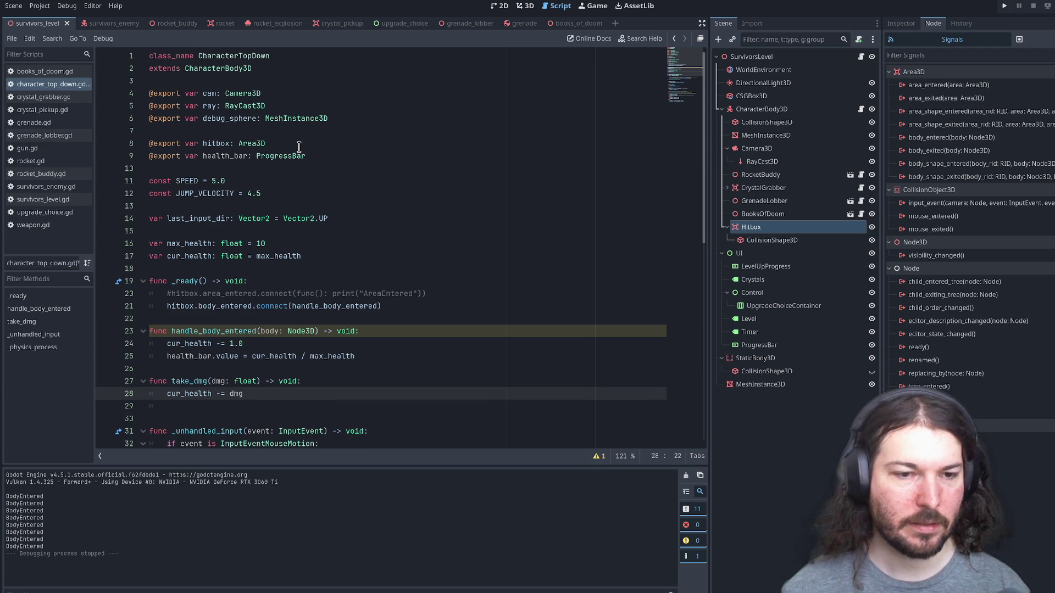
key(Up)
key(Up)
key(Up)
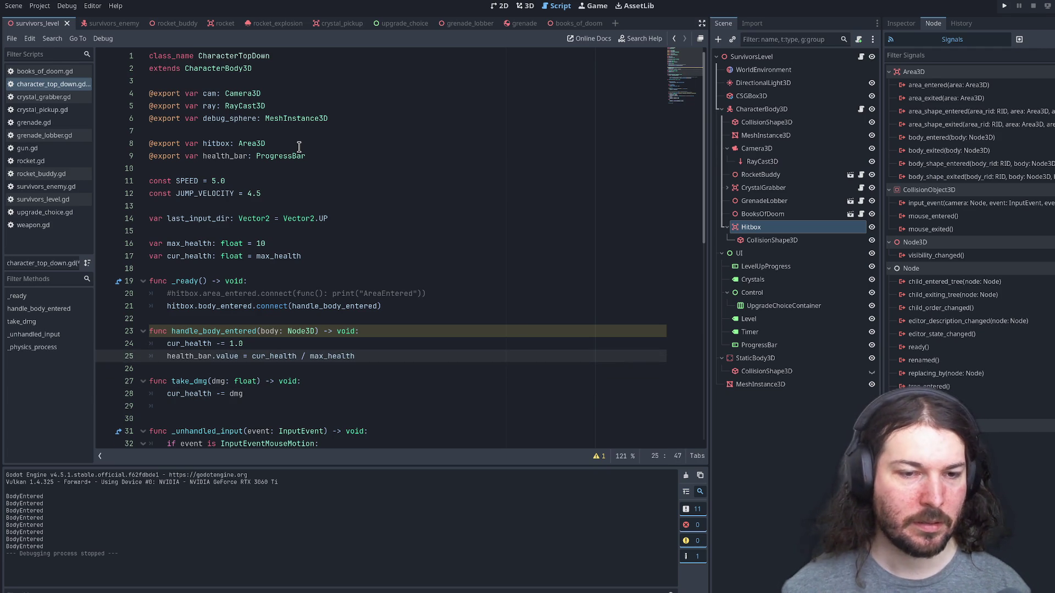
key(shift+Home)
key(ctrl+x)
key(Down)
key(Down)
key(Down)
Step: Paste the health bar update into take_dmg and make the handler call take_dmg(1)
key(ctrl+v)
key(Up)
key(Up)
key(Up)
key(Up)
key(Up)
key(End)
key(shift+Home)
text(take)
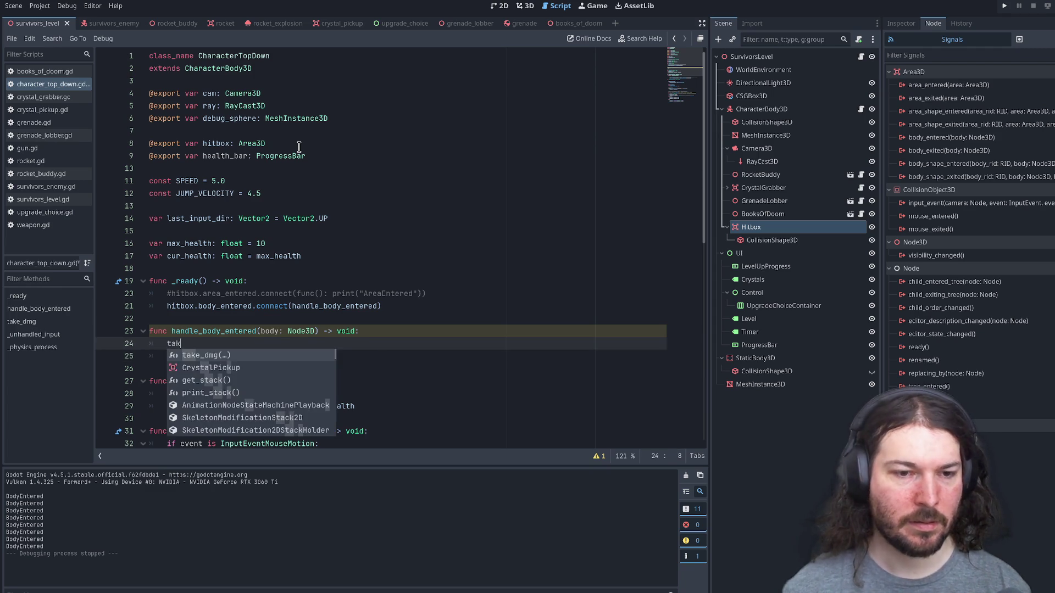
key(Return)
key(Escape)
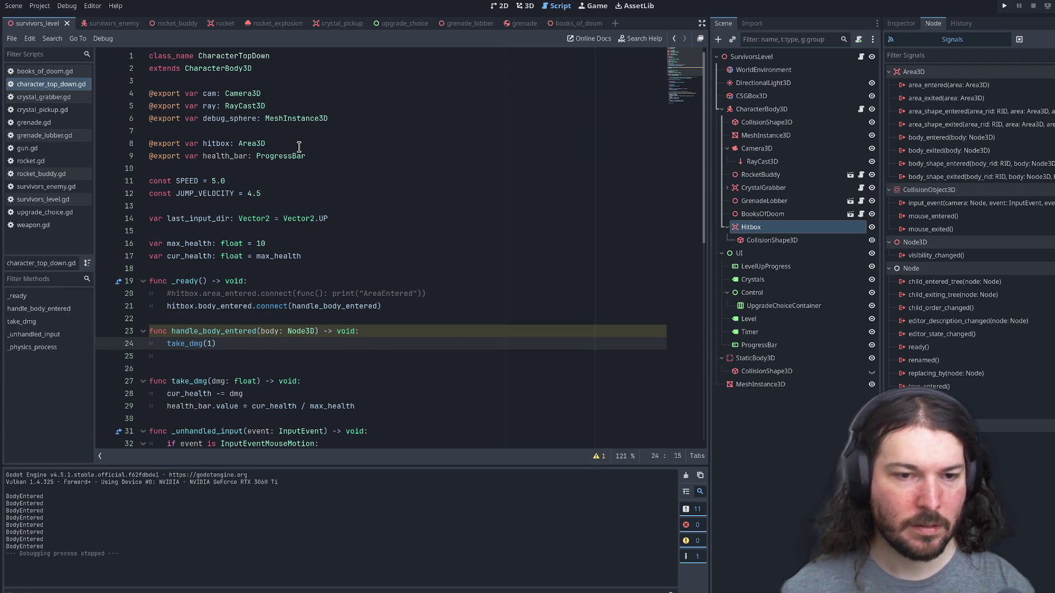
Step: Rename the handler's body parameter to _body
key(Up)
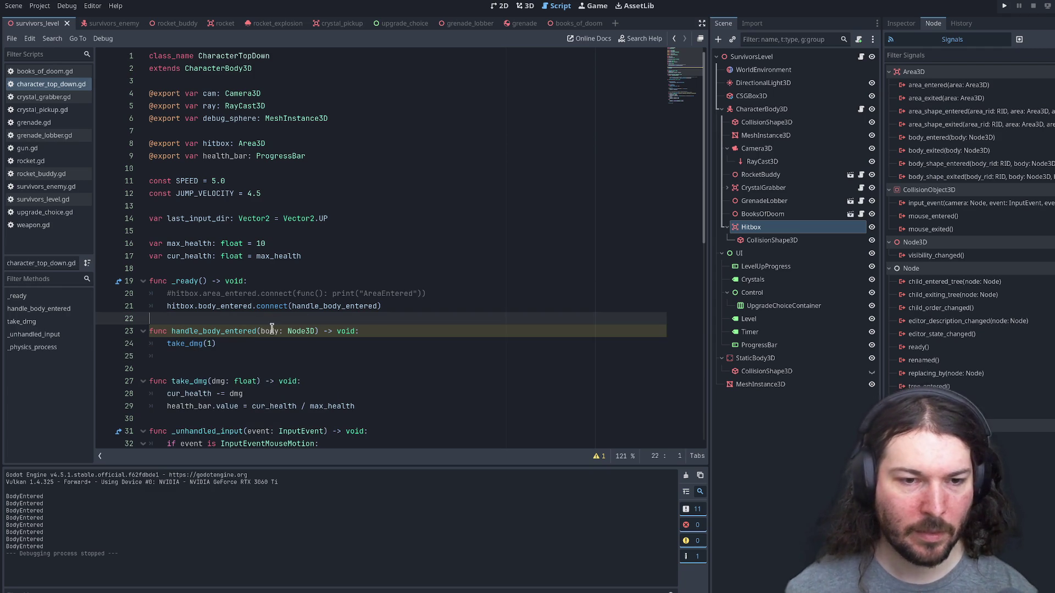
key(Home)
key(ctrl+Right)
text(_)
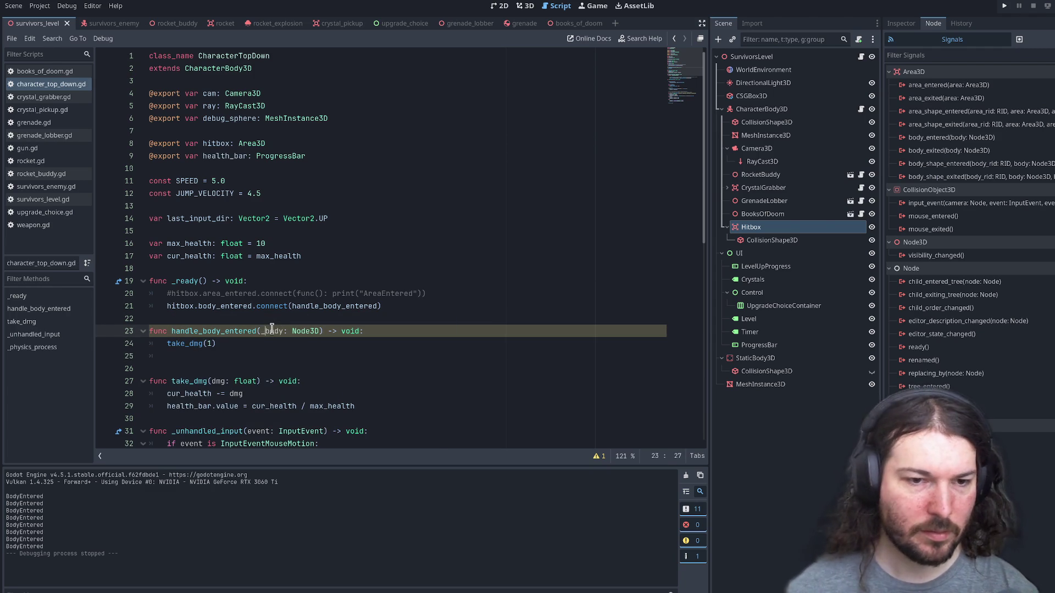
scroll(363, 356, down, 3)
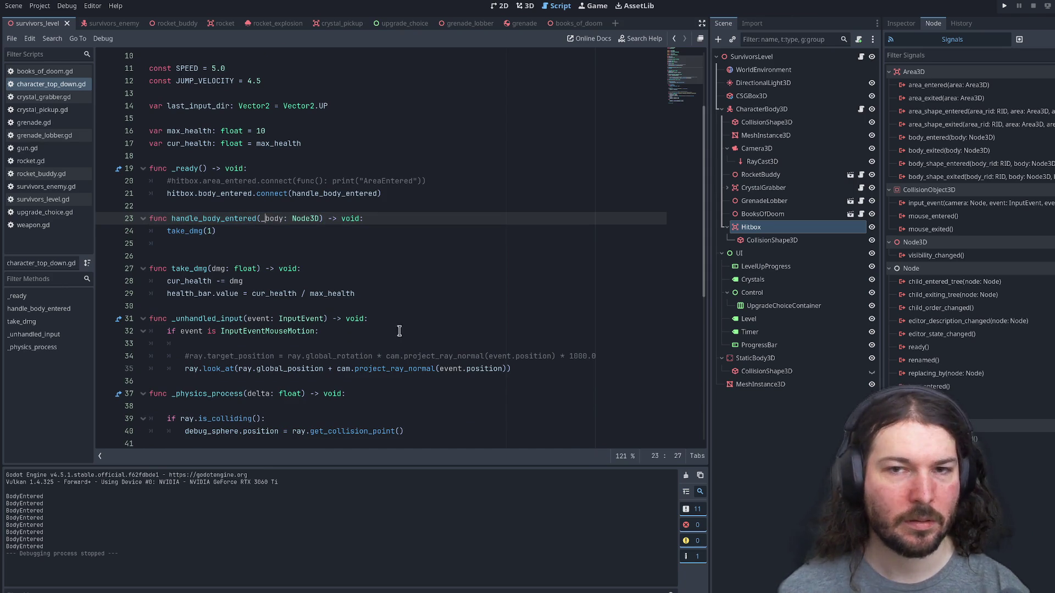
Step: Rename the ProgressBar node to Player Health Bar
click(465, 243)
drag(270, 132, 150, 118)
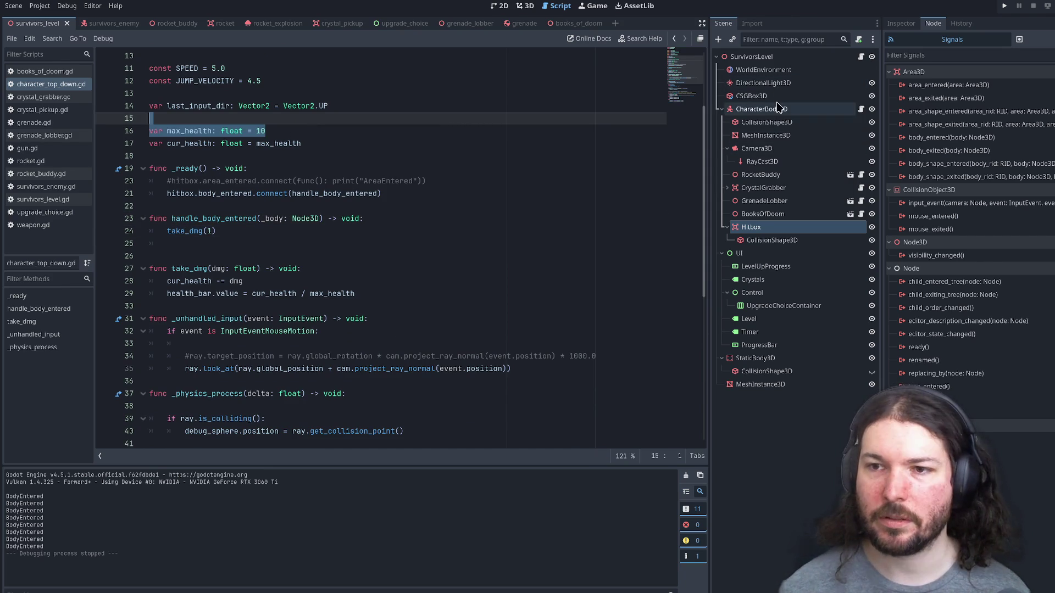
double_click(779, 346)
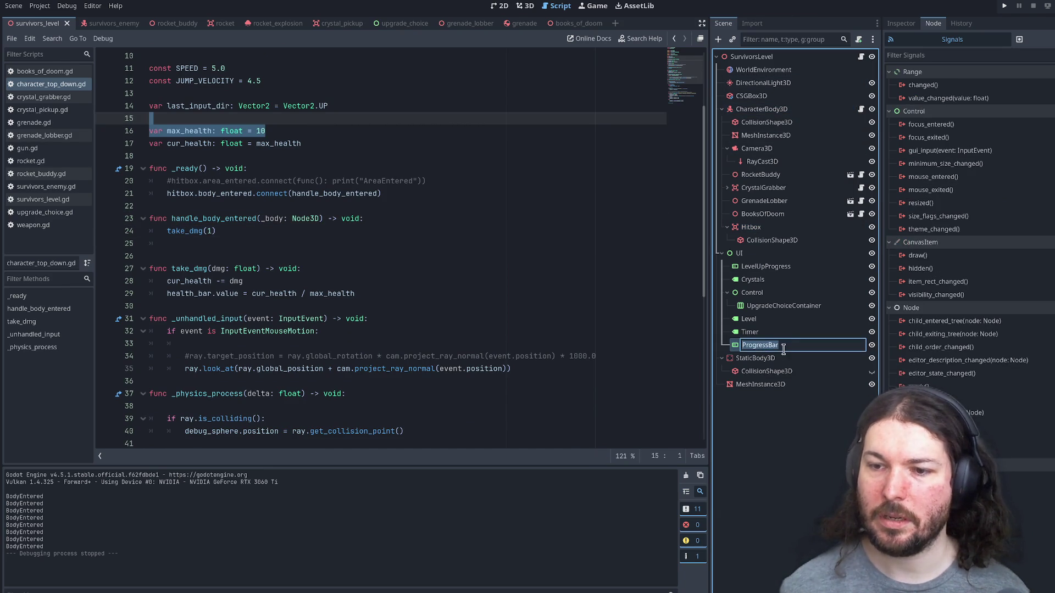
text(Player Health)
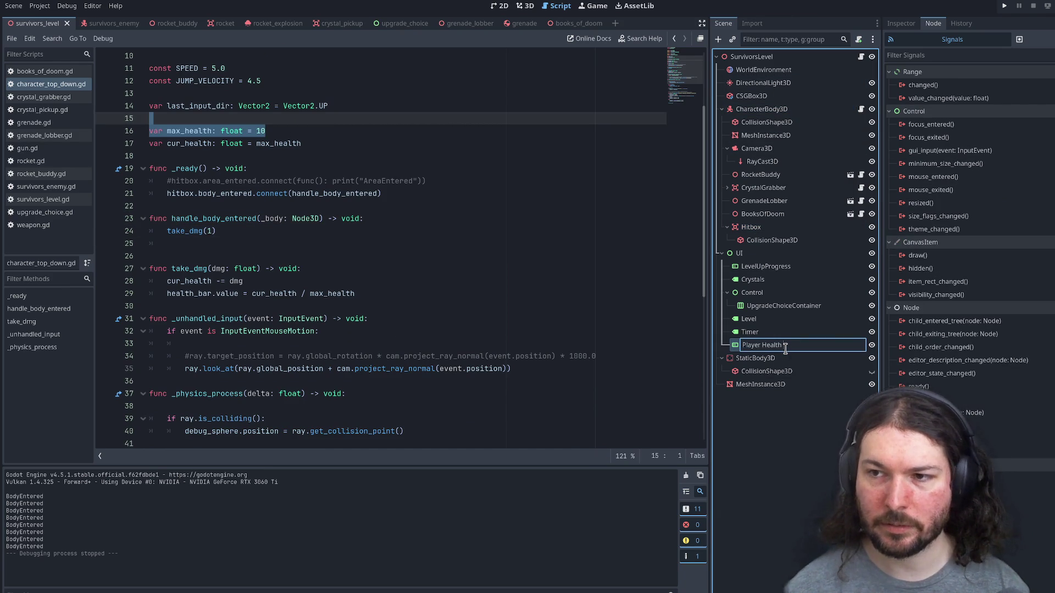
key(Return)
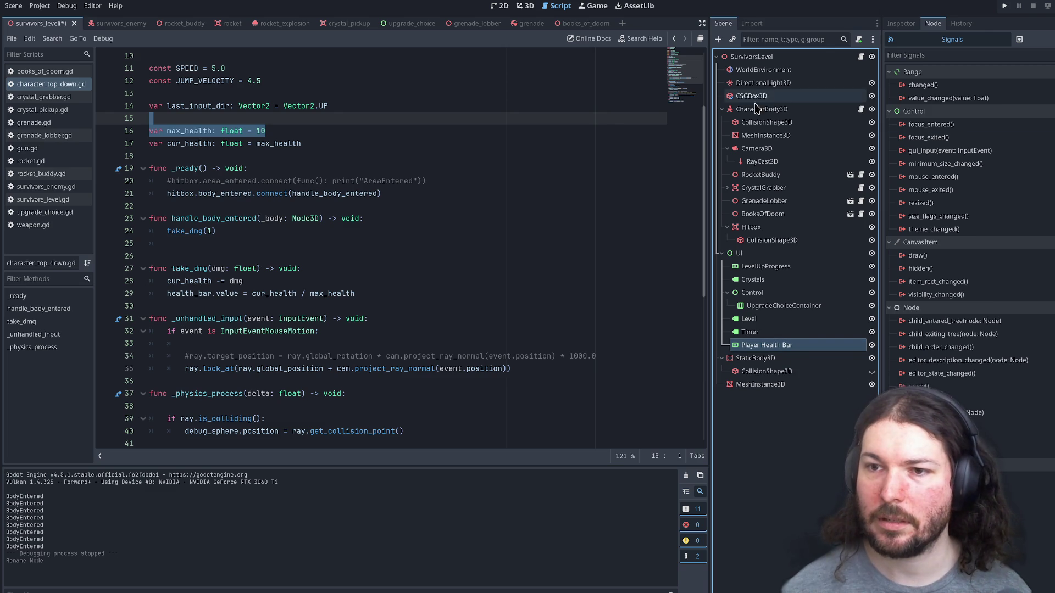
Step: Assign Player Health Bar to the player's Health Bar field, save the scene, and run the game
click(761, 108)
click(797, 345)
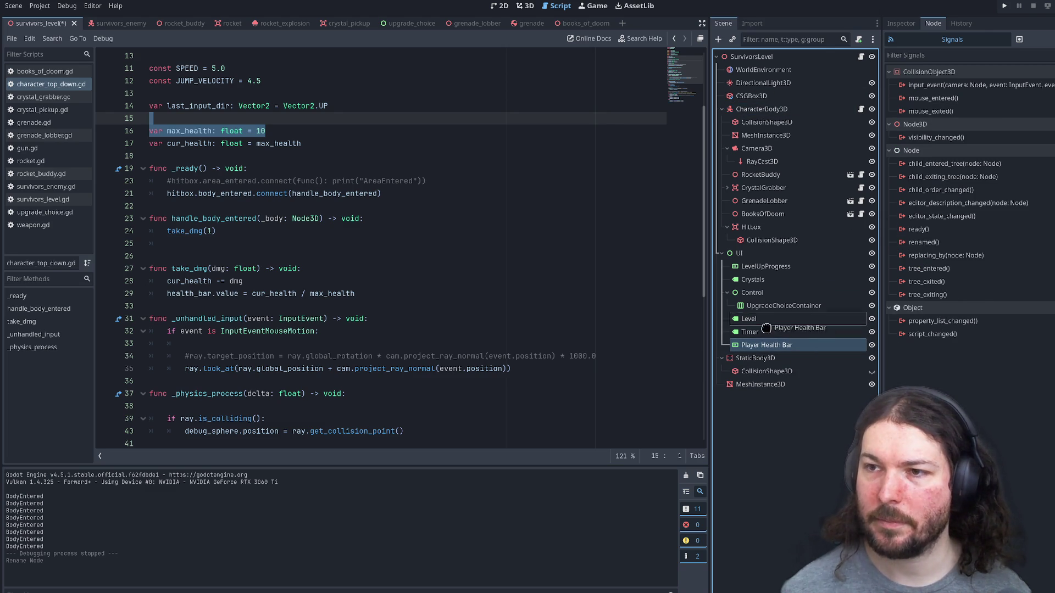
key(ctrl+z)
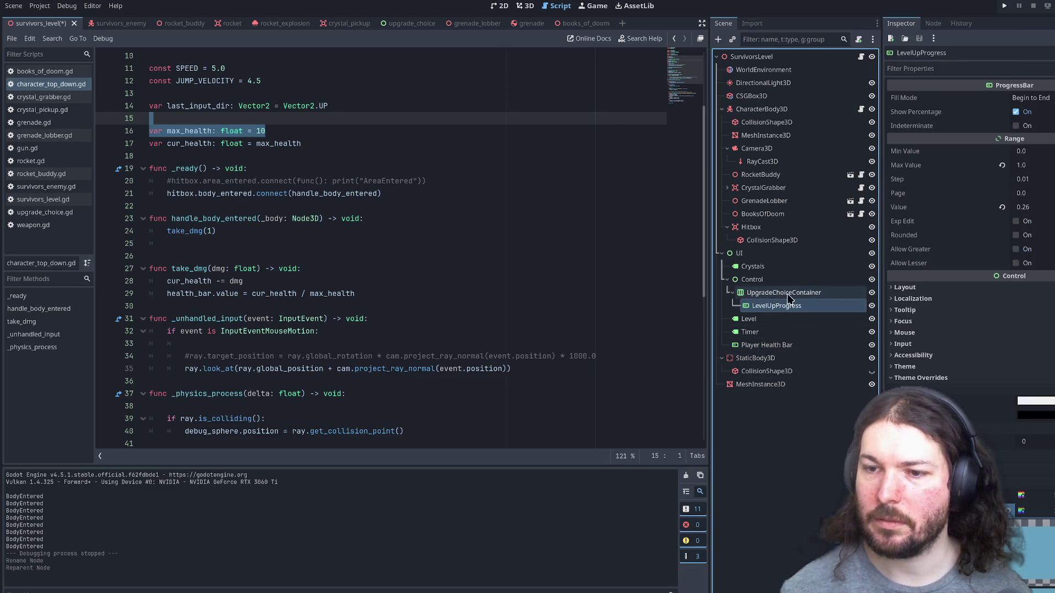
mouse_move(770, 345)
mouse_down()
mouse_move(970, 230)
mouse_move(1017, 147)
mouse_move(948, 39)
mouse_move(791, 214)
mouse_move(747, 104)
mouse_move(751, 147)
mouse_up()
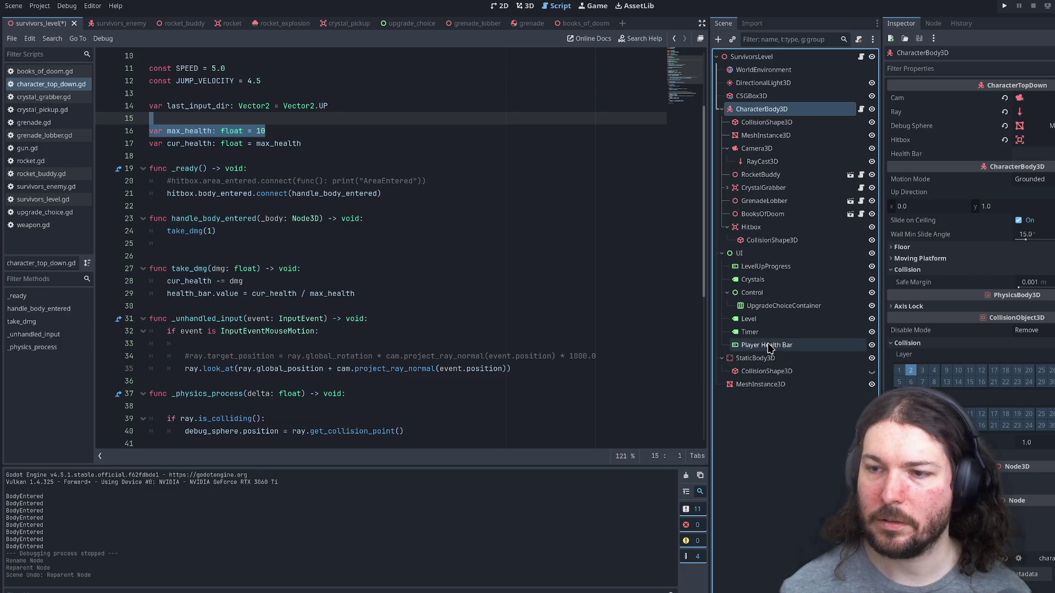
drag(767, 345, 1020, 153)
key(ctrl+s)
click(480, 166)
key(F5)
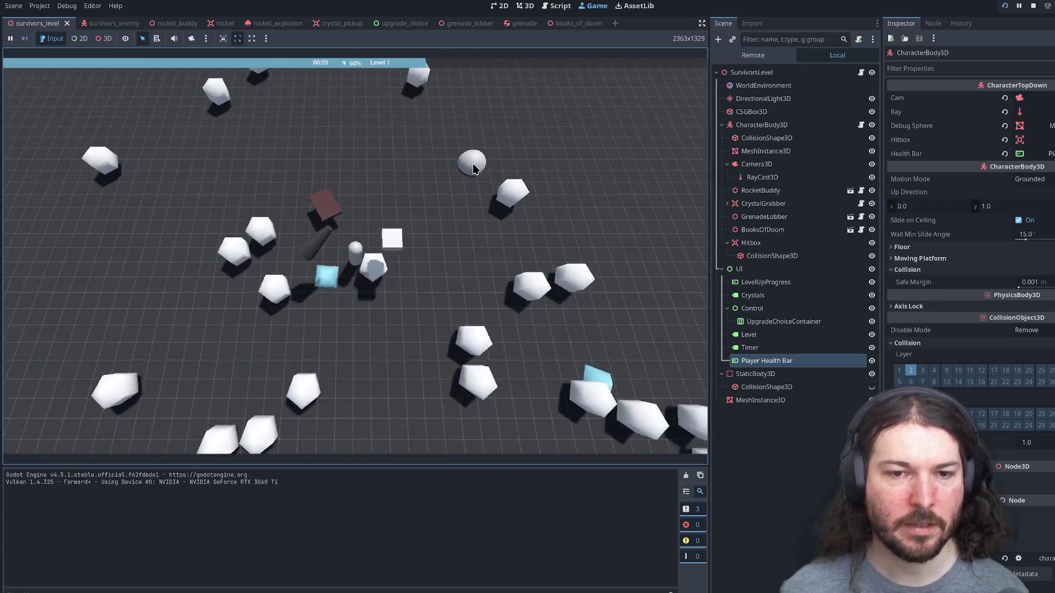
click(1036, 8)
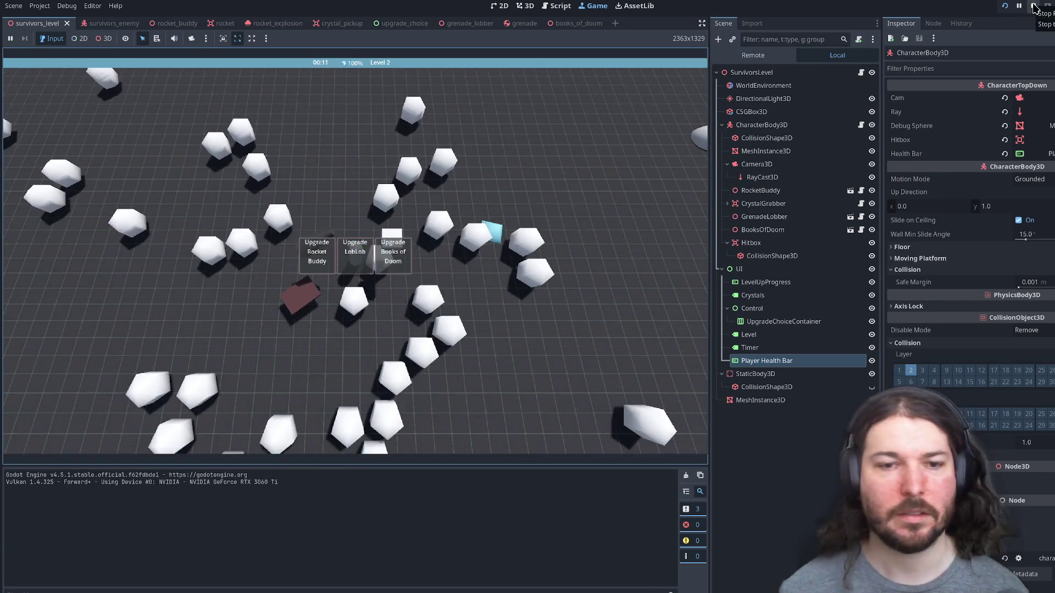
click(351, 256)
Step: Delete the commented area_entered line and the blank line after take_dmg(1), then rerun the game
click(440, 169)
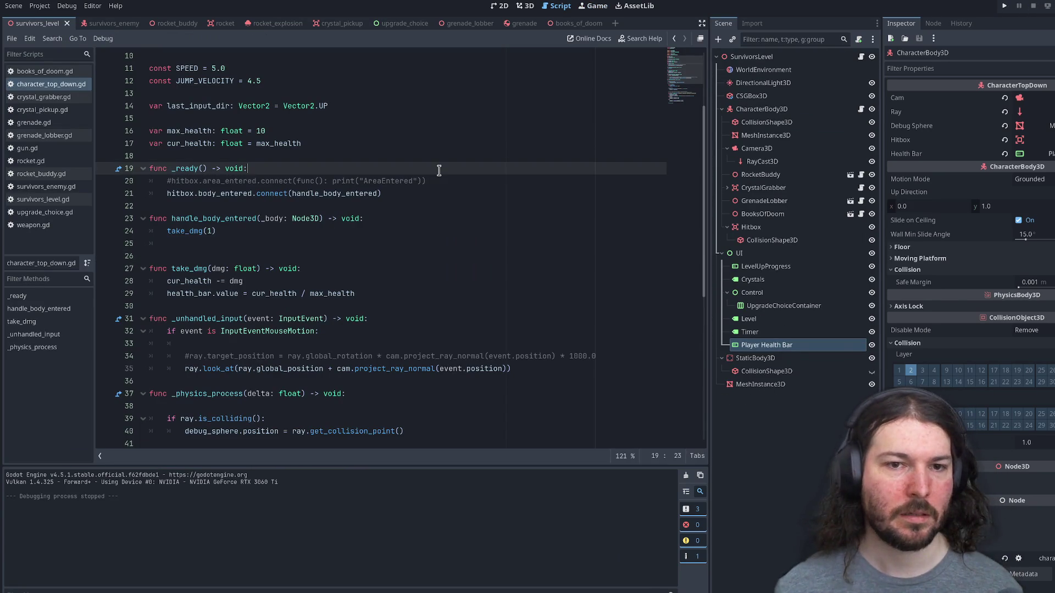
click(443, 181)
key(ctrl+shift+k)
click(419, 230)
key(ctrl+shift+k)
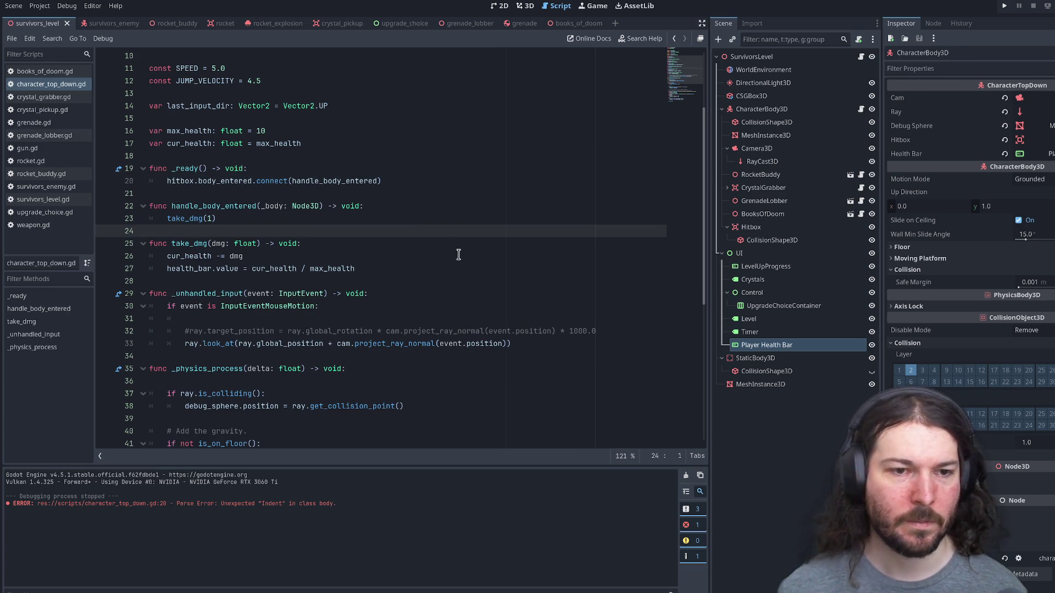
click(454, 269)
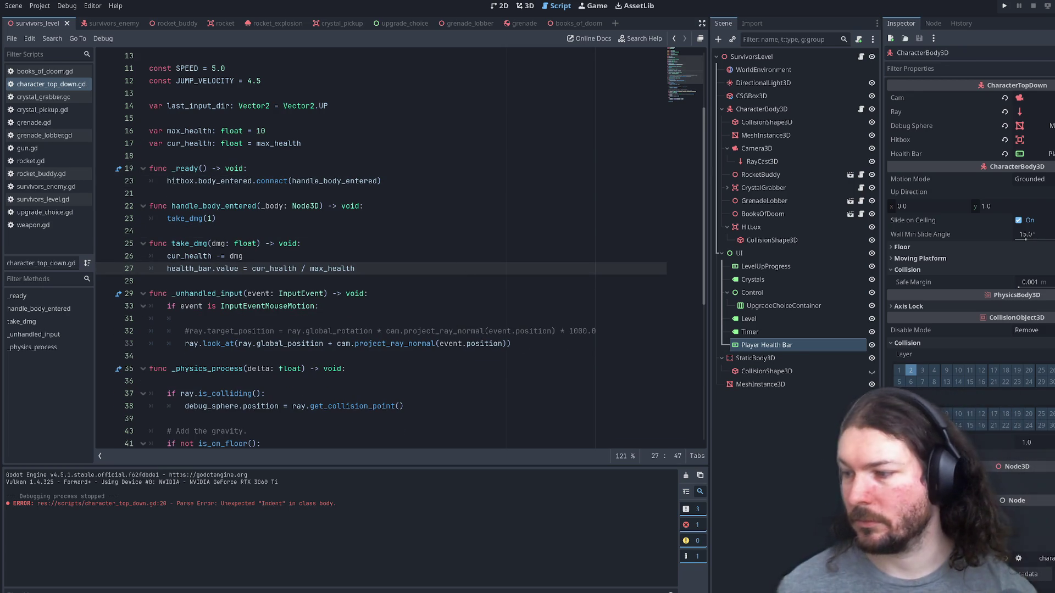
click(405, 231)
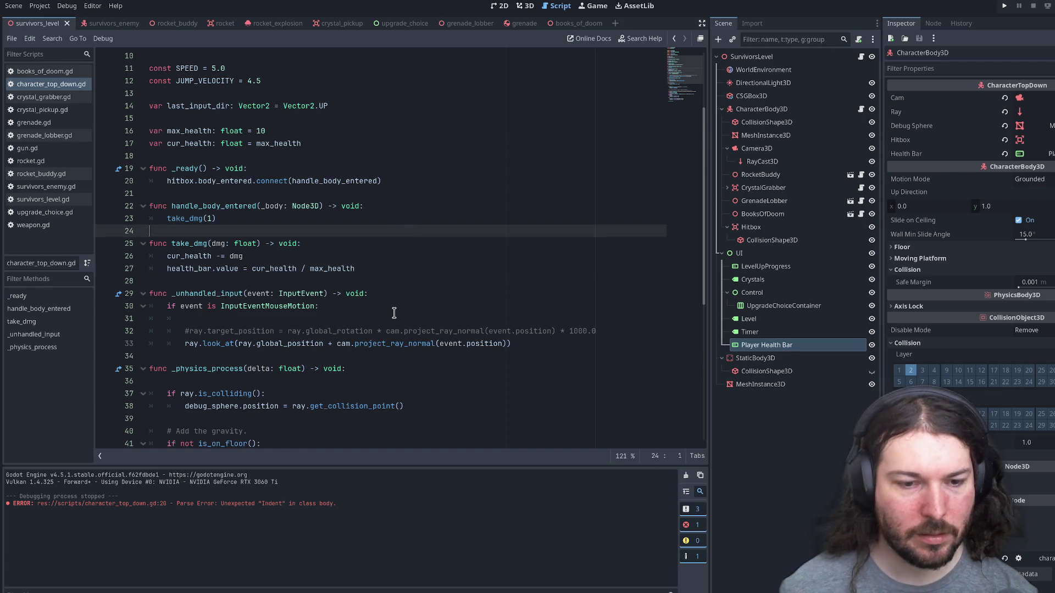
scroll(391, 313, down, 3)
key(F5)
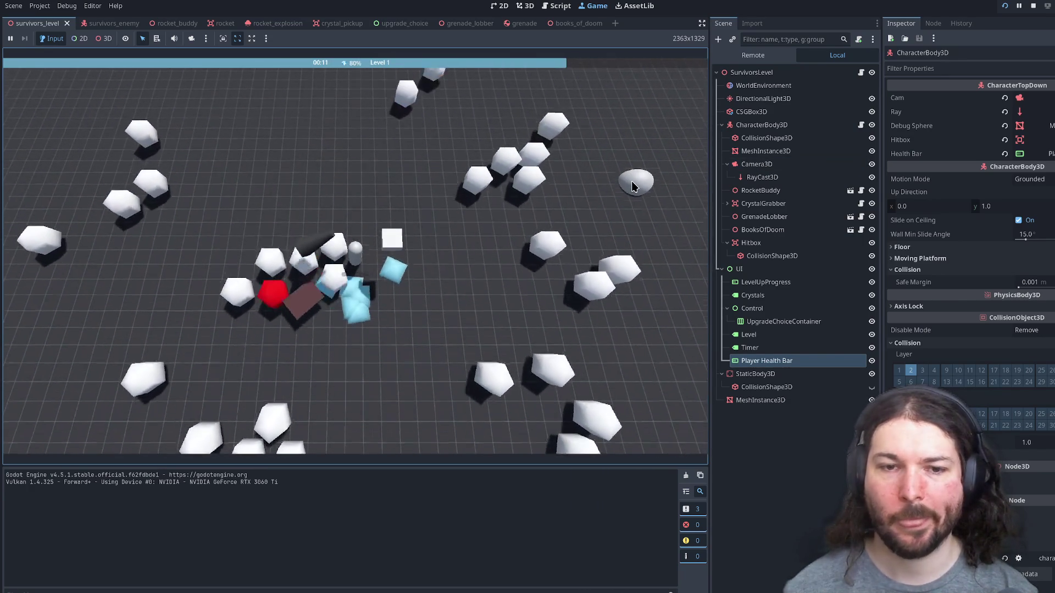
click(1034, 4)
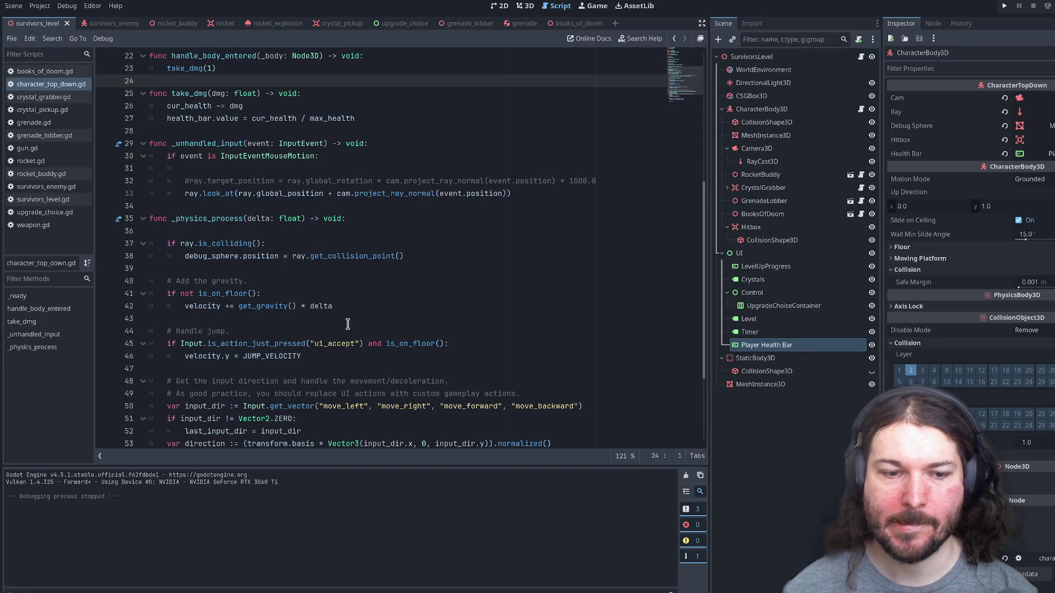
Step: Select CharacterBody3D, cancel its rename, and open a new Firefox private window from the taskbar
click(807, 110)
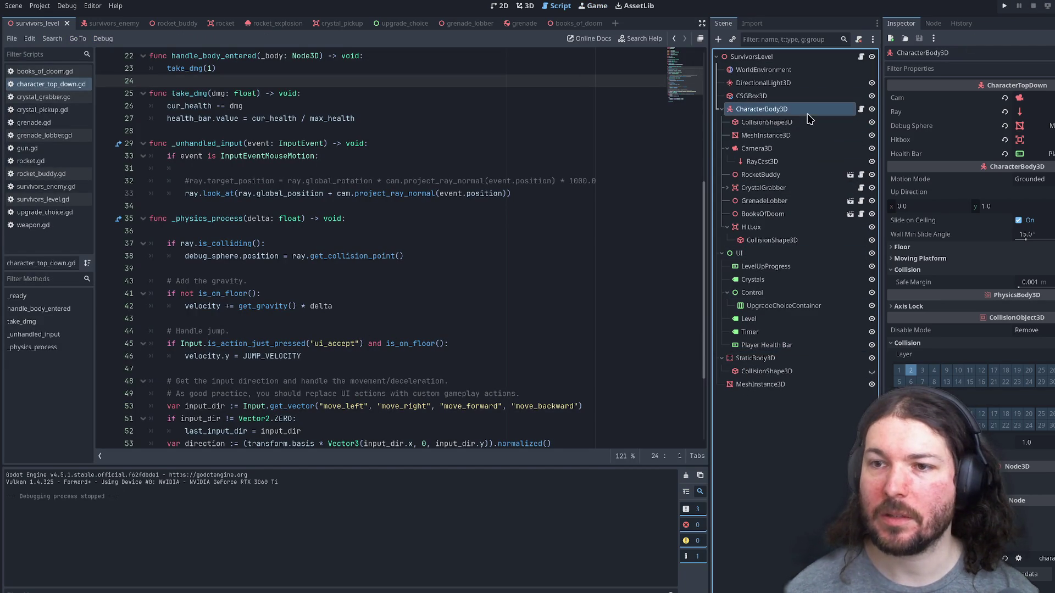
key(F2)
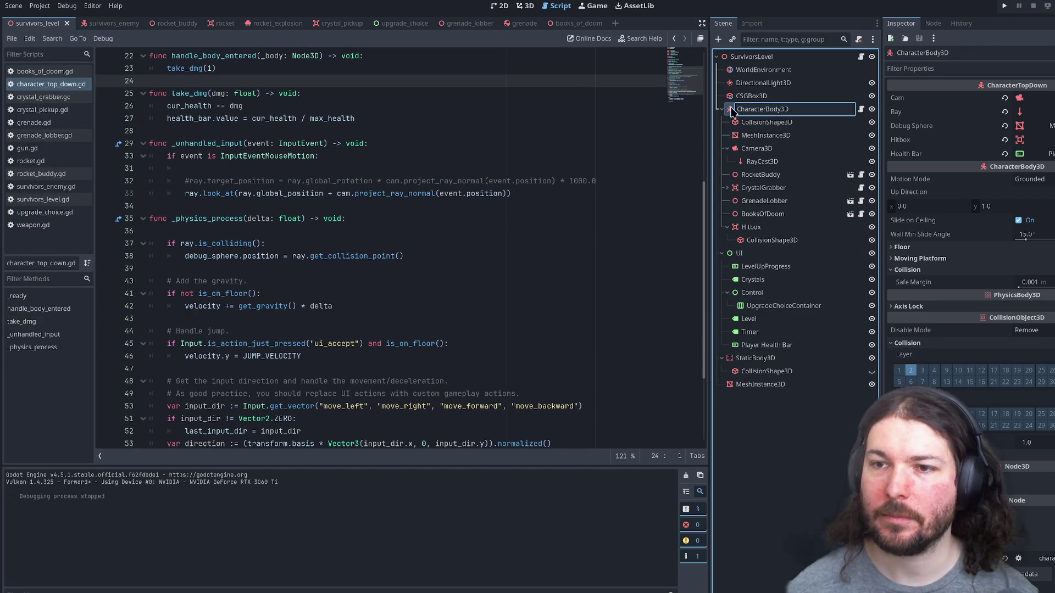
key(Escape)
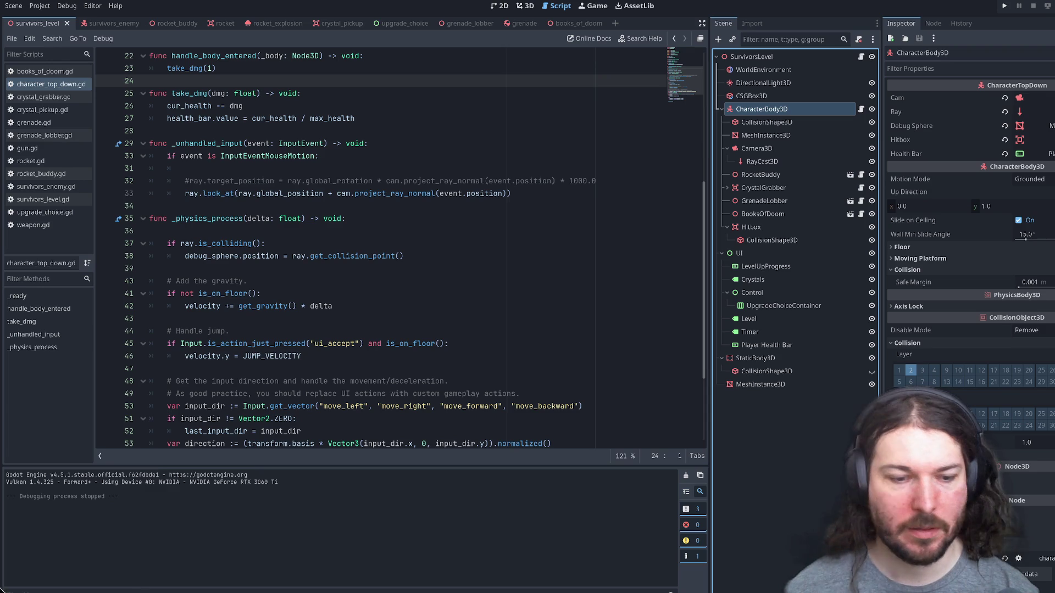
right_click(138, 592)
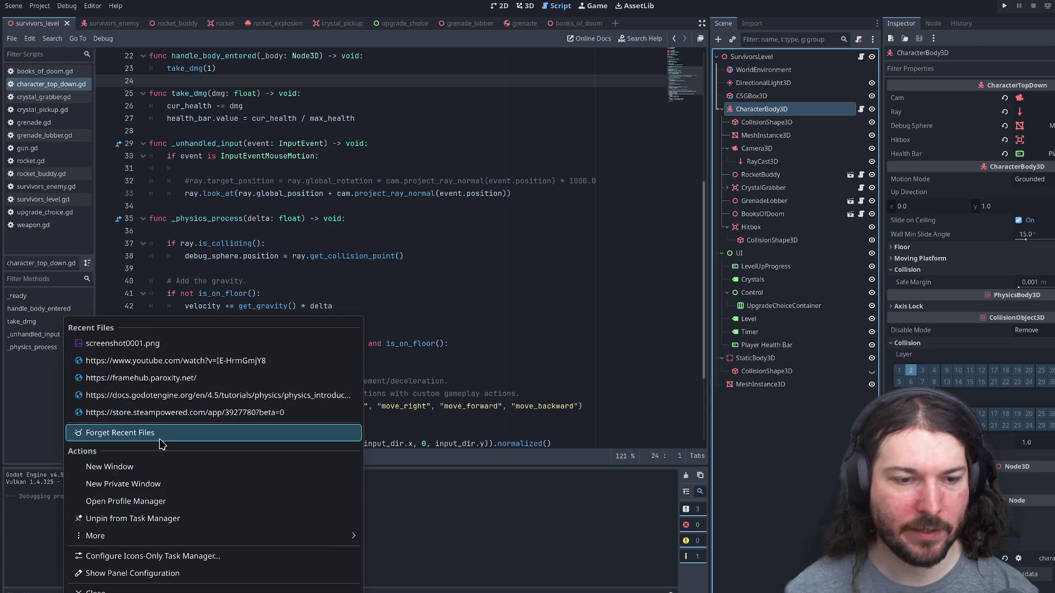
click(126, 484)
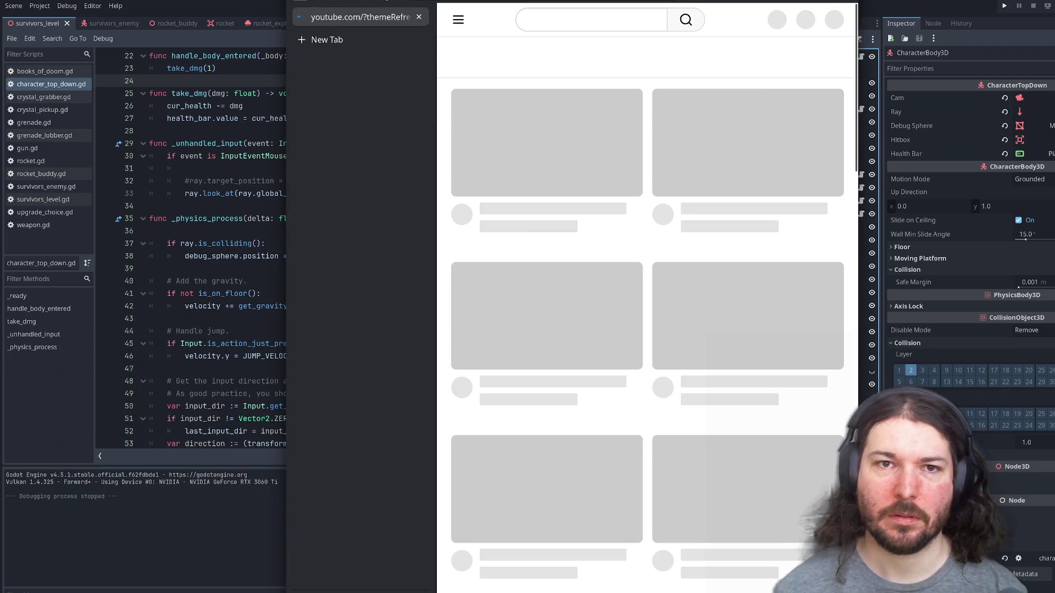
Step: Search YouTube for 'vampire survivirs' and open the I 100% Vampire Survivors with ALL 18 Secrets video
double_click(378, 4)
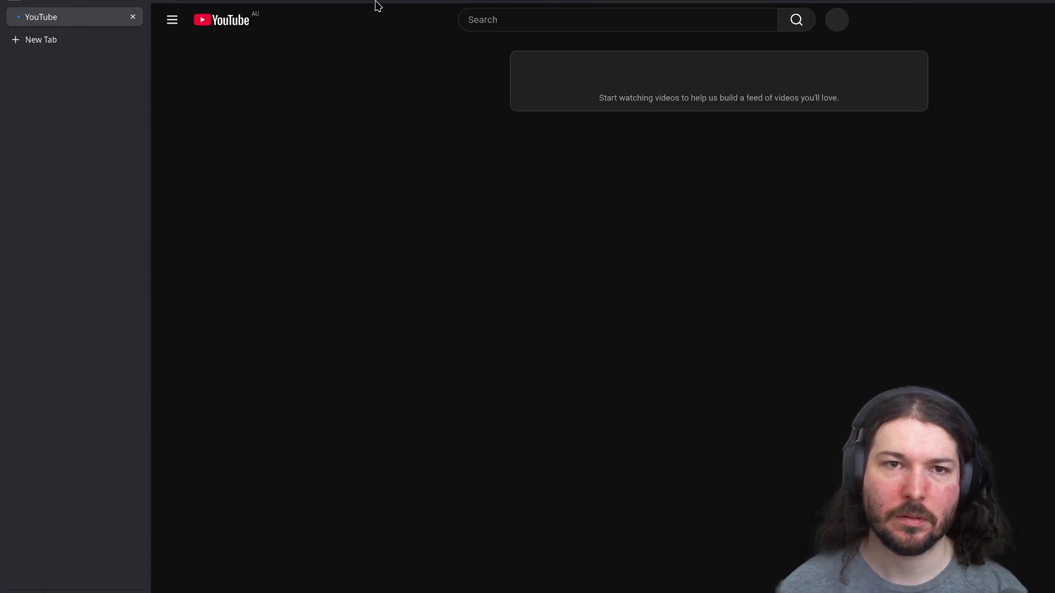
click(568, 16)
text(vampire survi)
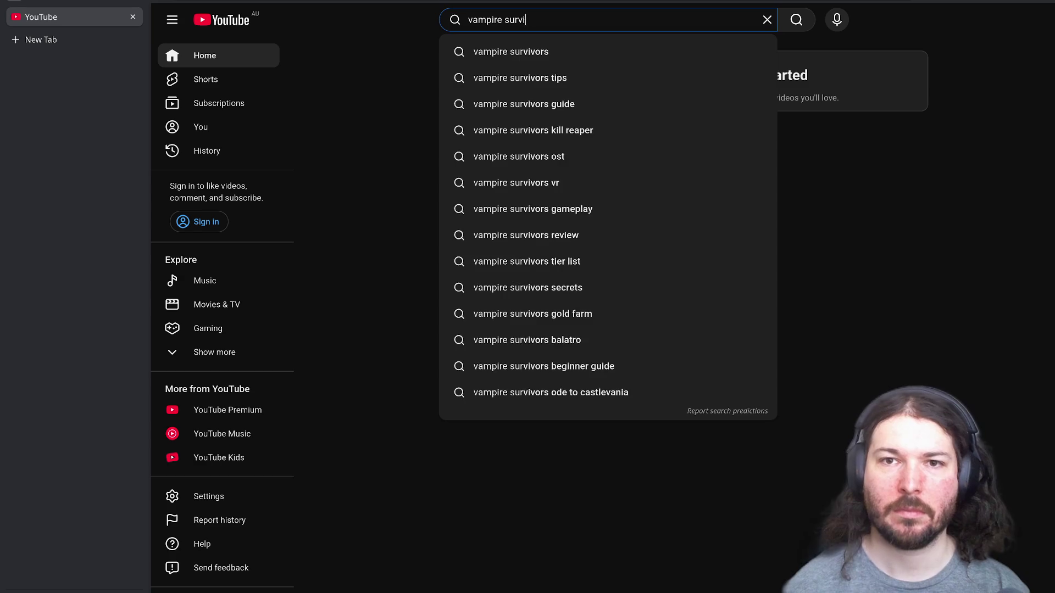
text(virs)
key(Return)
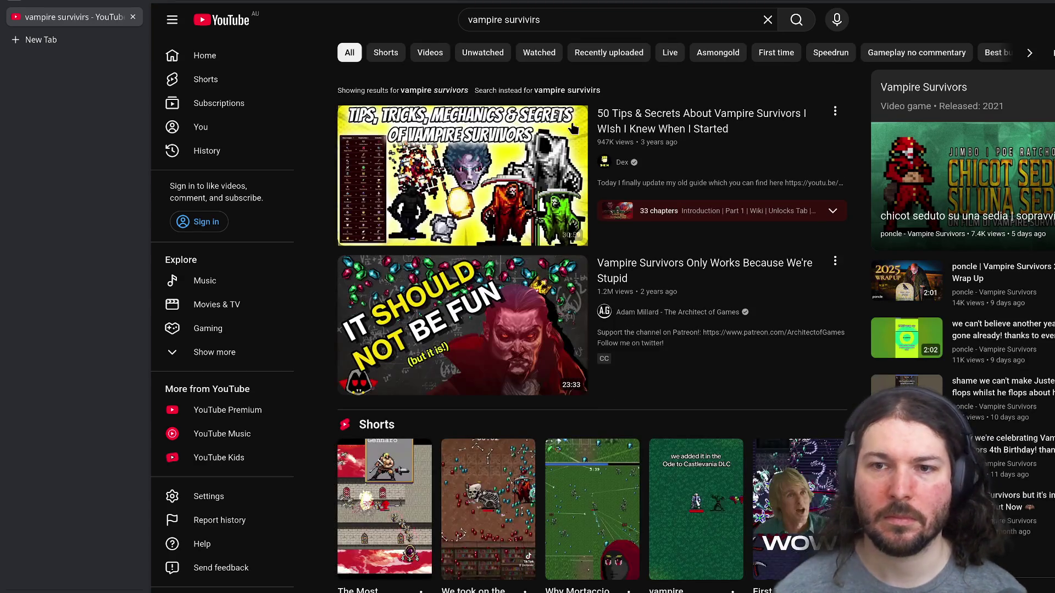
scroll(631, 270, down, 5)
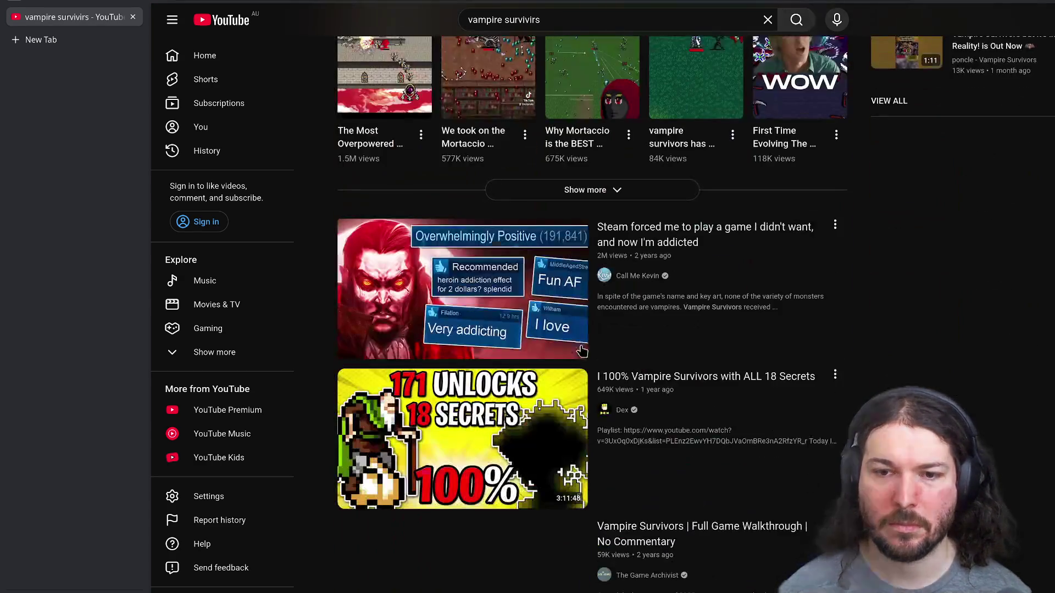
scroll(593, 255, down, 5)
click(678, 199)
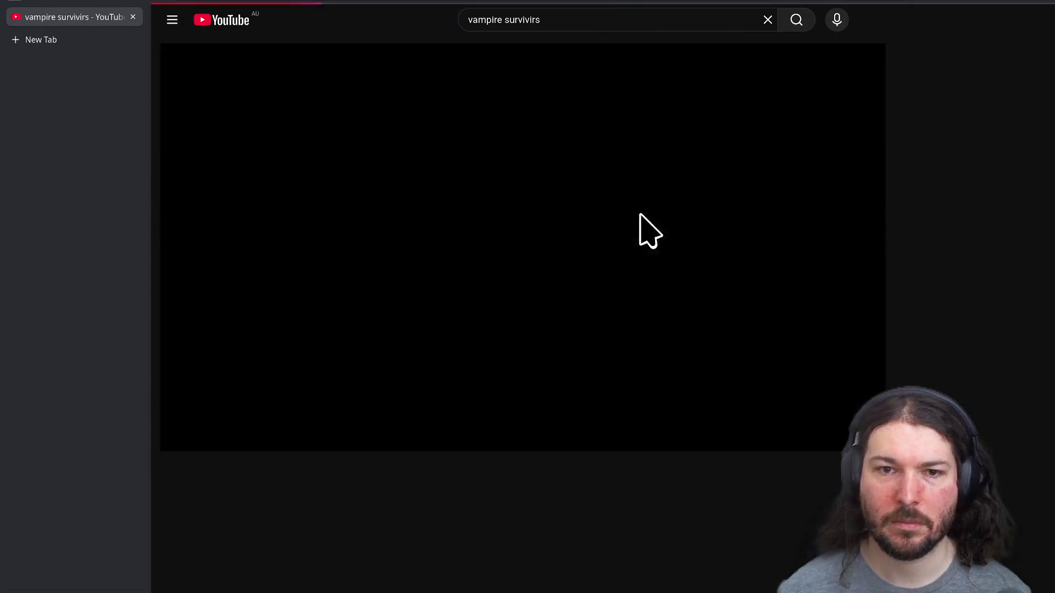
Step: Mute the Vampire Survivors video and jump past 3:32 to about 4:59
key(m)
click(181, 417)
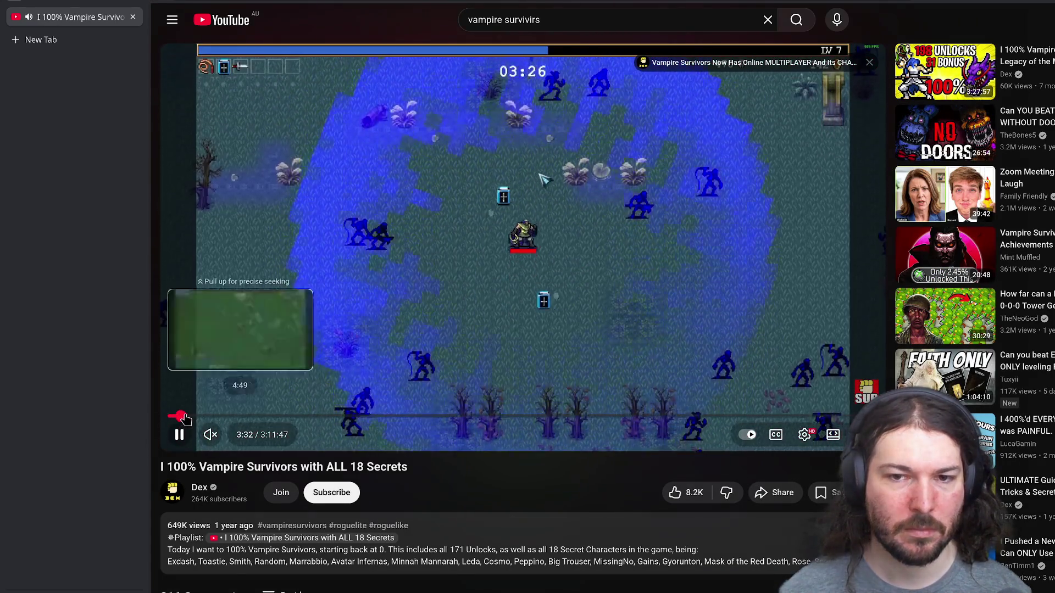
click(188, 418)
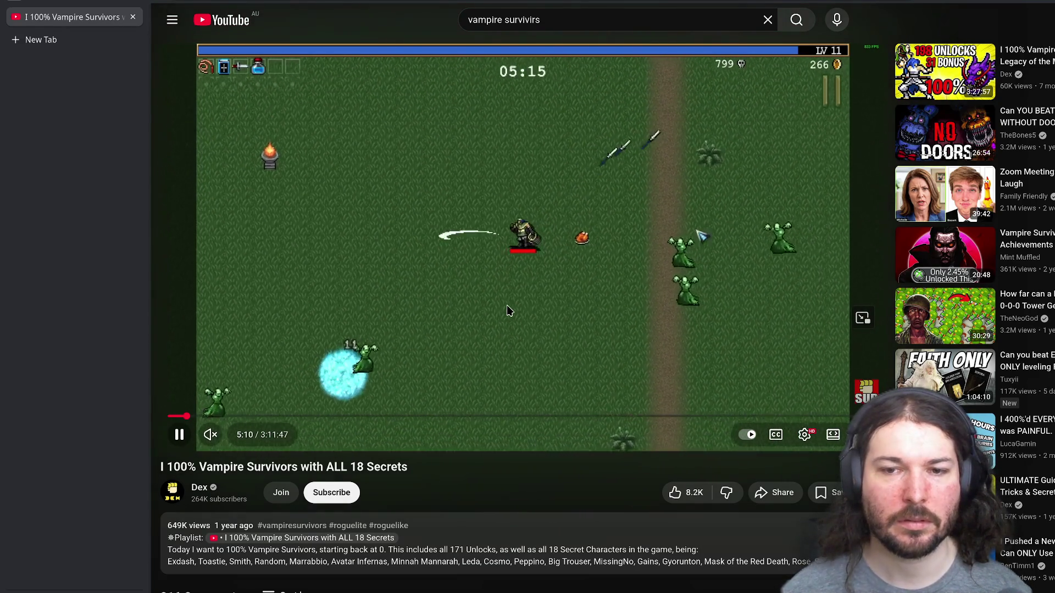
Step: Pause the video, orbit Godot's survivors_level 3D view, and list res://materials
click(505, 308)
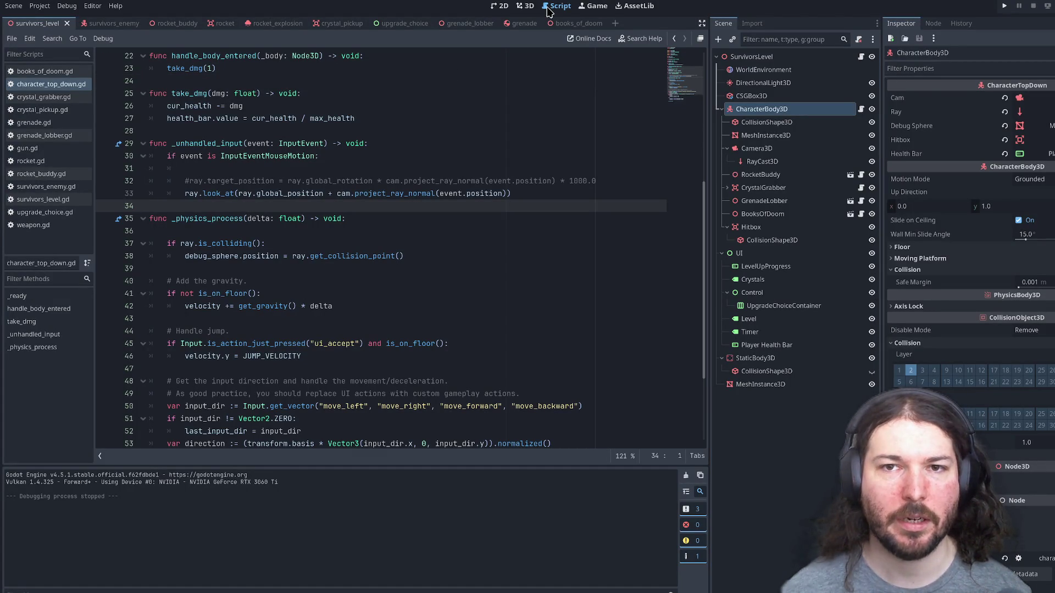
click(526, 6)
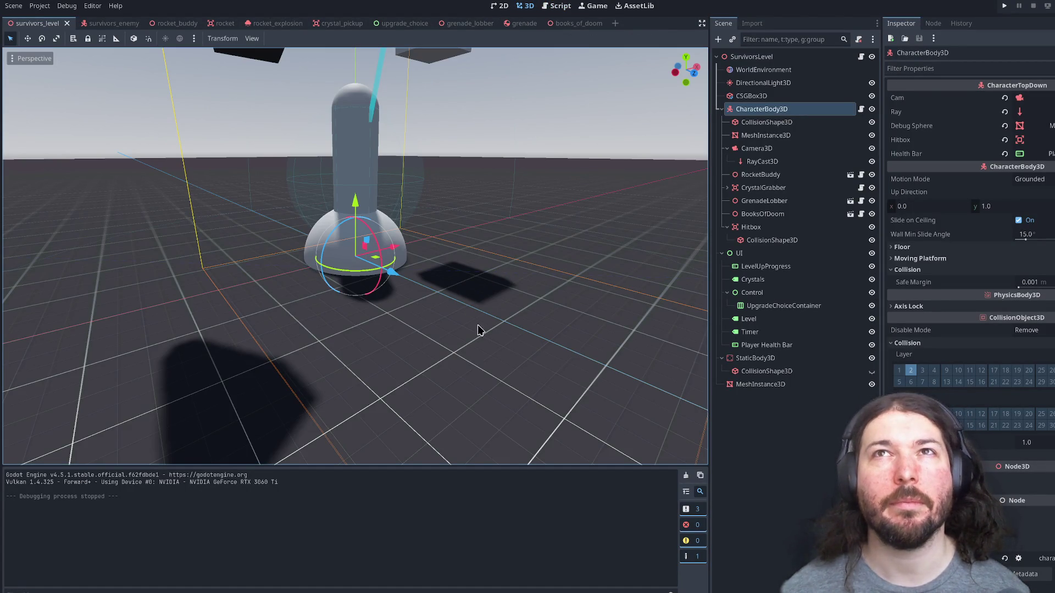
mouse_move(564, 270)
mouse_down()
mouse_move(594, 365)
mouse_move(533, 299)
mouse_move(526, 344)
mouse_up()
scroll(583, 367, down, 2)
mouse_move(547, 304)
mouse_down()
mouse_move(589, 295)
mouse_move(546, 358)
mouse_move(593, 356)
mouse_up()
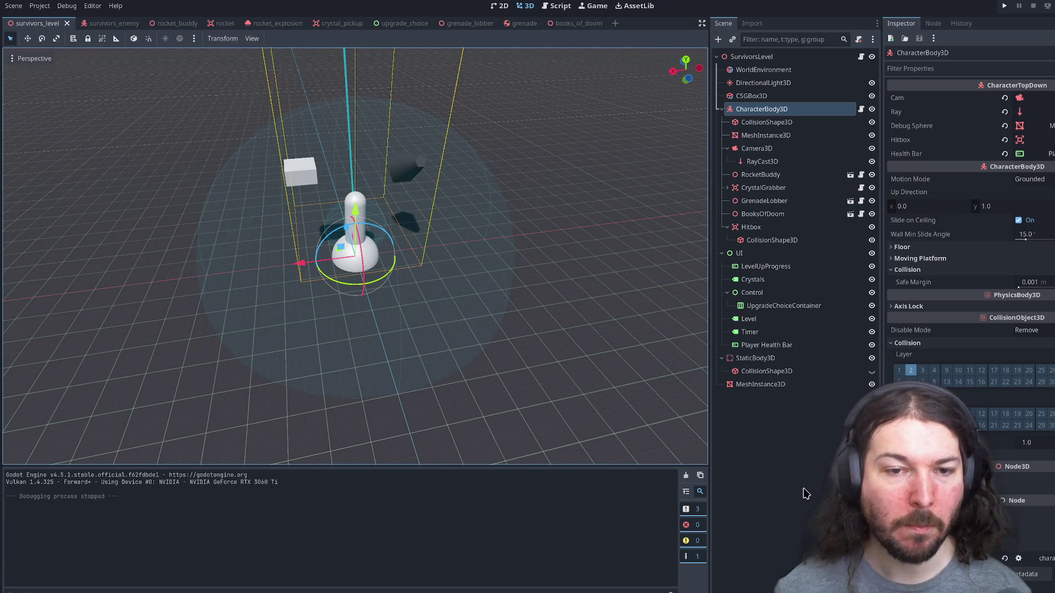
mouse_move(522, 353)
mouse_down()
mouse_move(542, 379)
mouse_move(582, 203)
mouse_move(456, 242)
mouse_move(520, 252)
mouse_move(509, 339)
mouse_move(440, 294)
mouse_move(484, 334)
mouse_up()
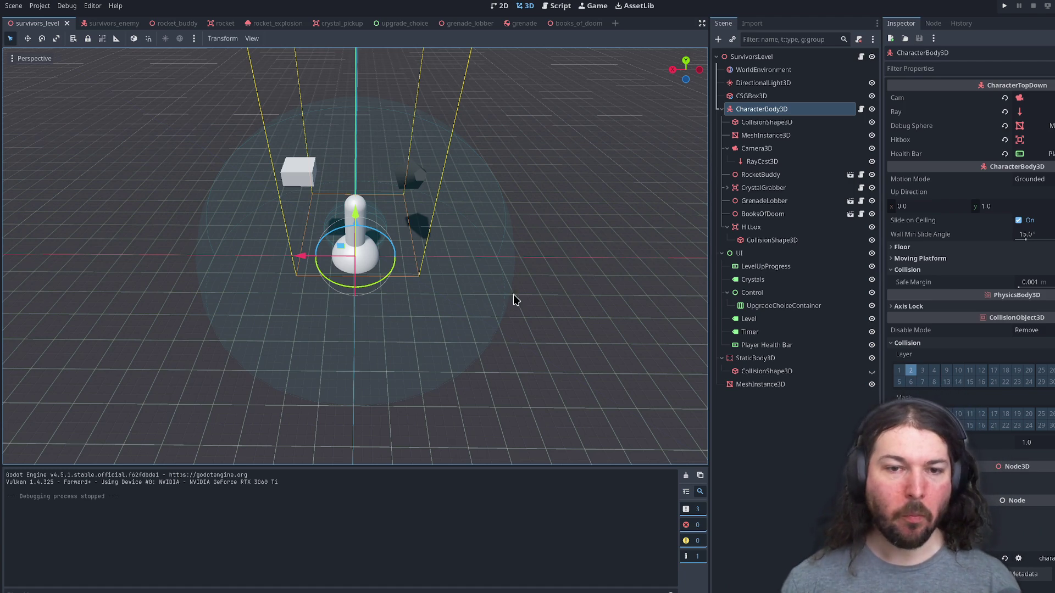
mouse_move(477, 265)
mouse_down()
mouse_move(593, 136)
mouse_move(610, 188)
mouse_up()
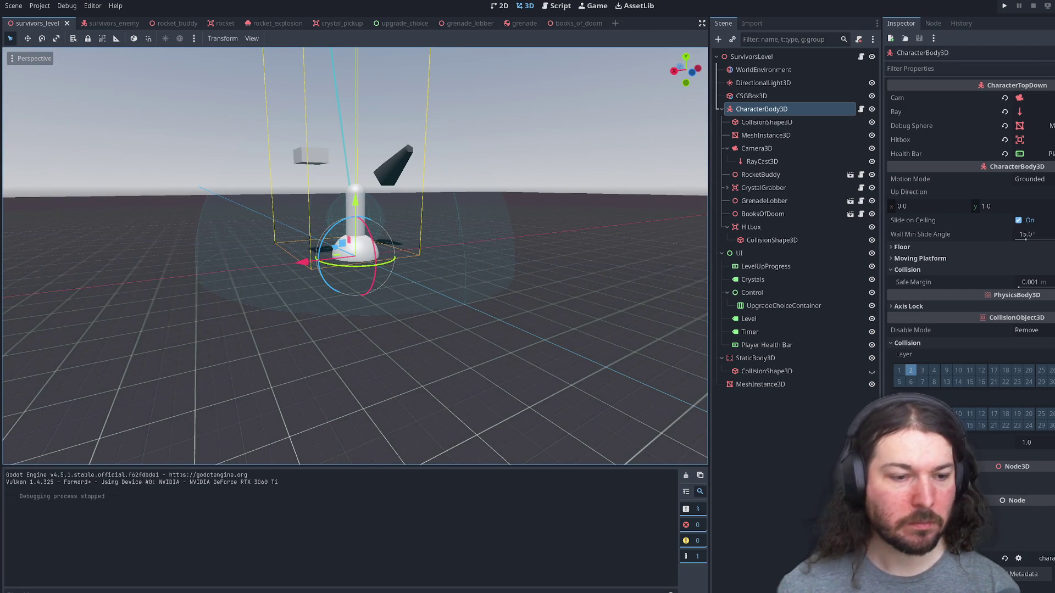
click(37, 591)
click(384, 533)
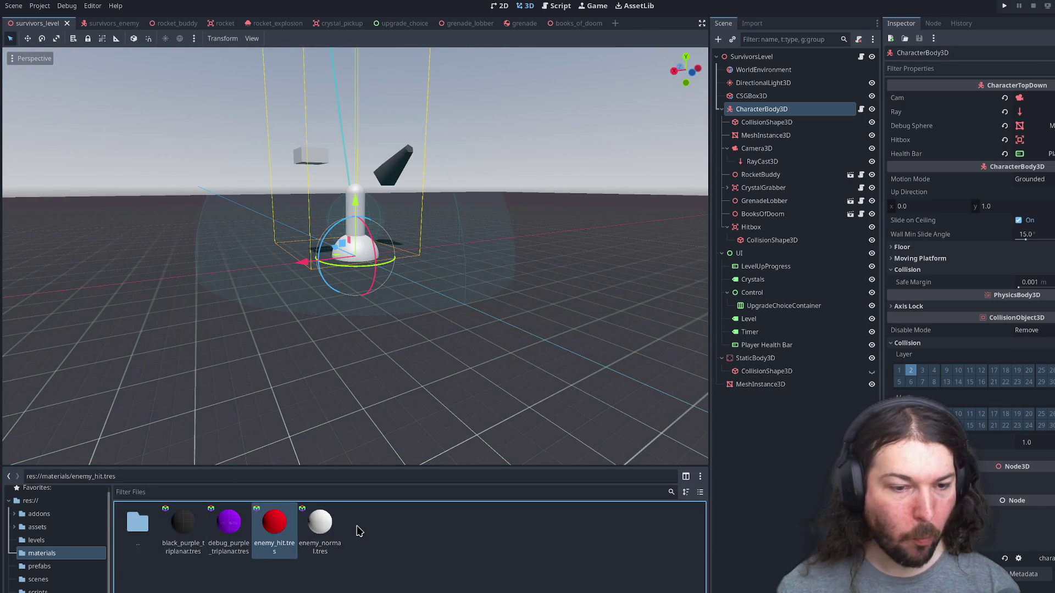
Step: Select the player's MeshInstance3D and orbit the view down onto the player
right_click(432, 540)
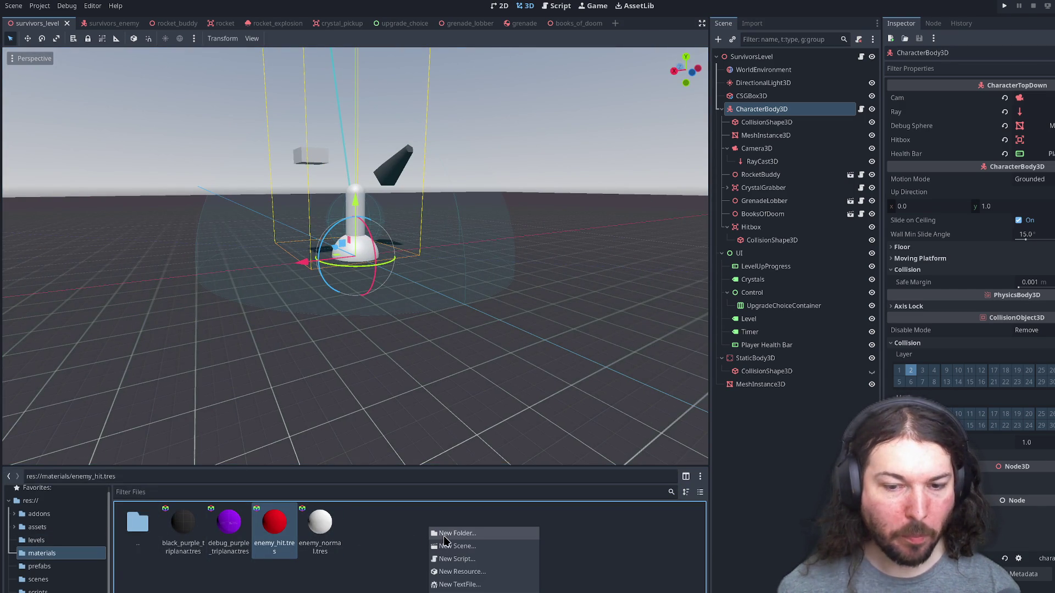
right_click(426, 542)
click(561, 523)
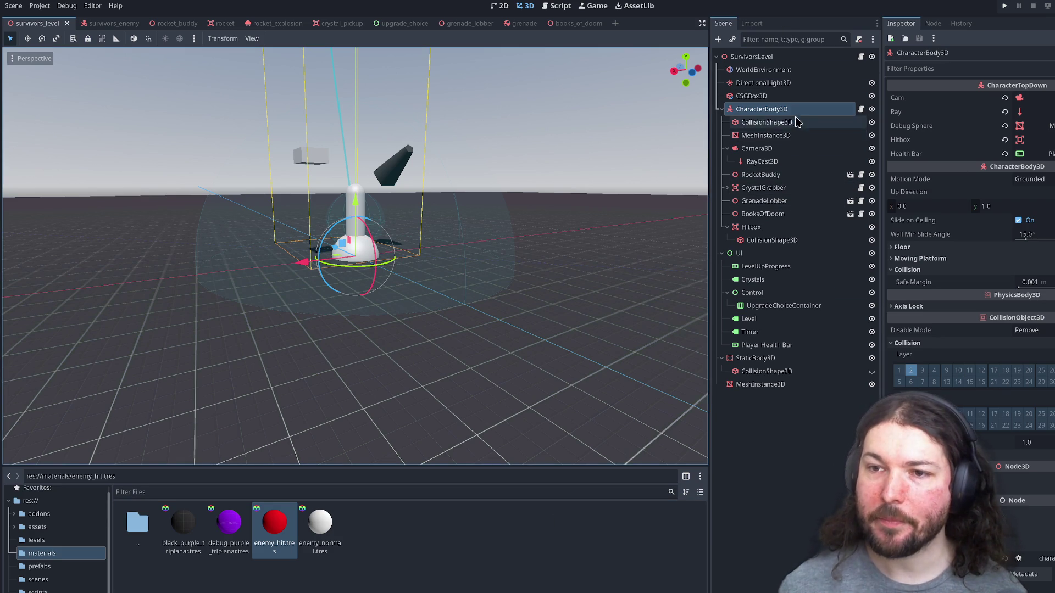
click(794, 136)
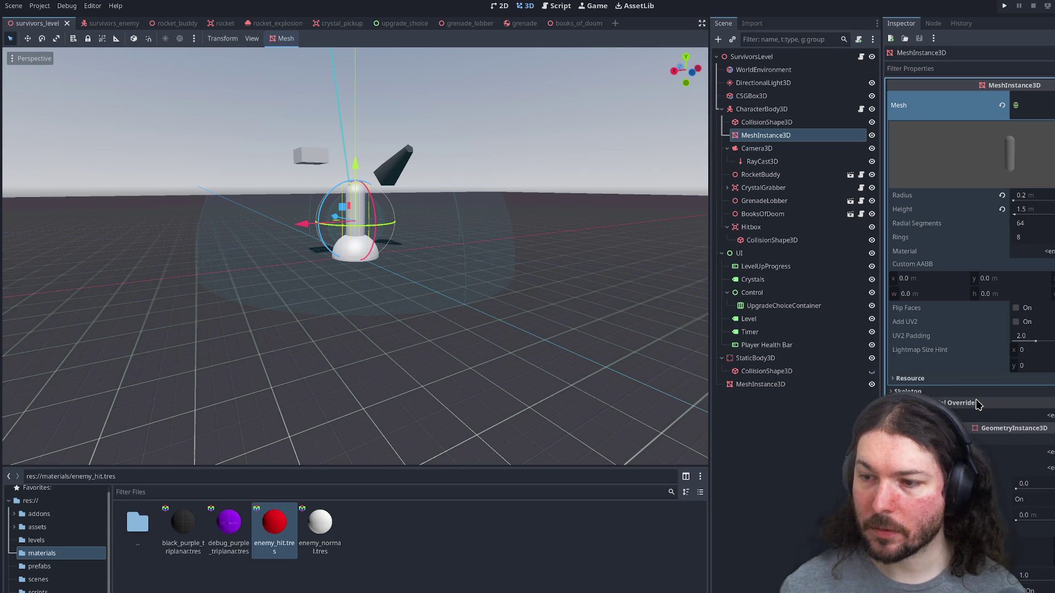
drag(341, 242, 378, 272)
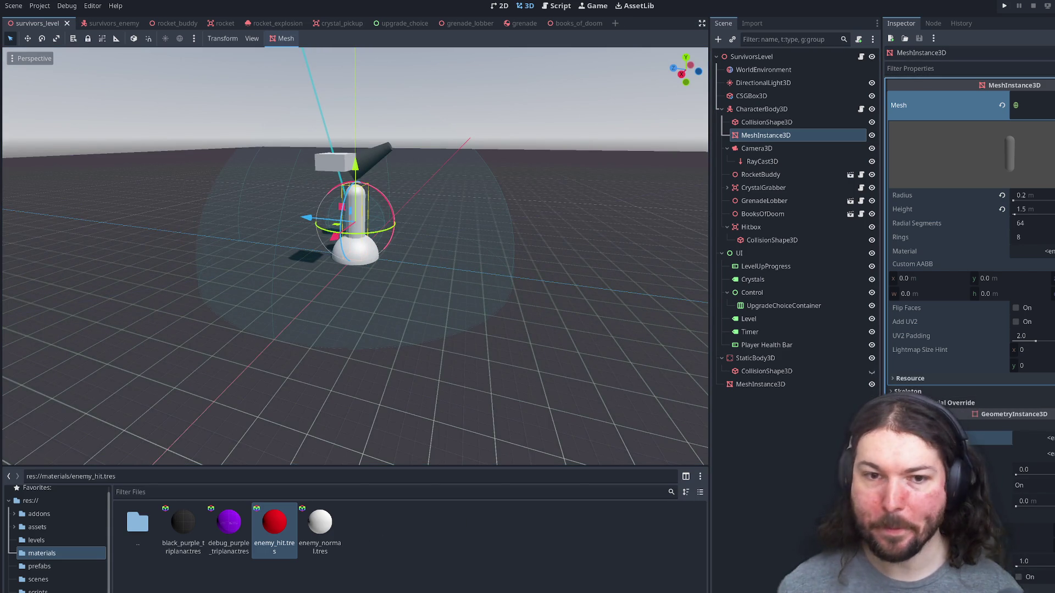
Step: Give the mesh a Material Override and save it as materials/player_mat.tres
drag(274, 527, 978, 438)
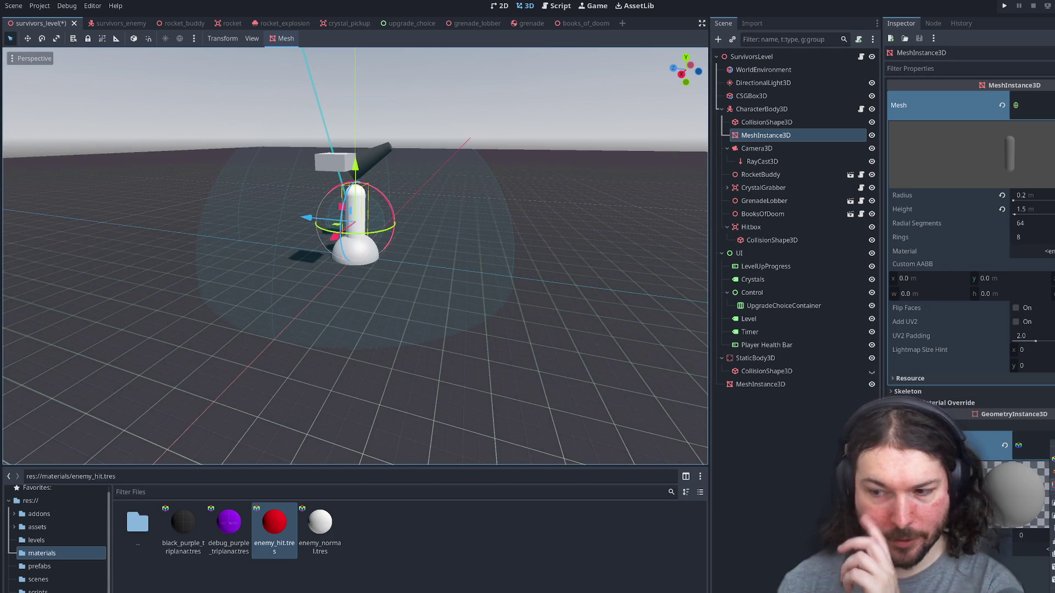
key(ctrl+s)
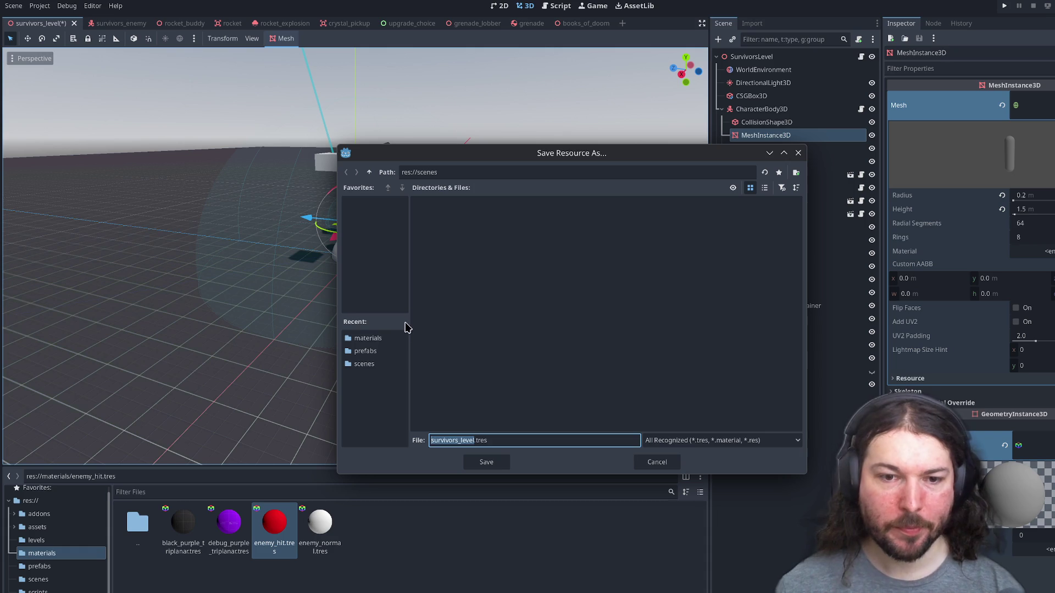
click(379, 339)
double_click(452, 439)
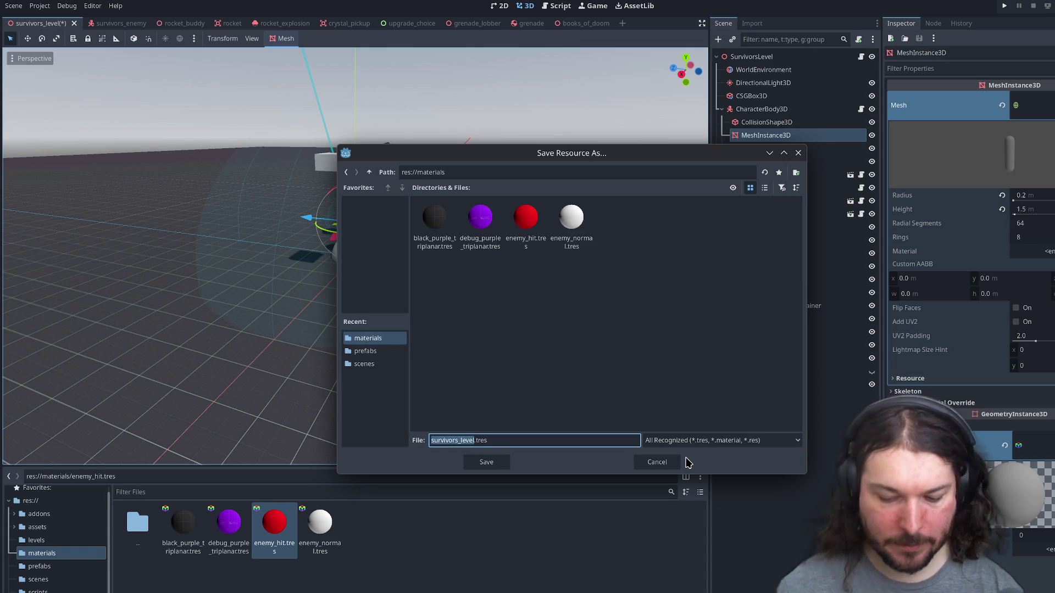
text(player_mat)
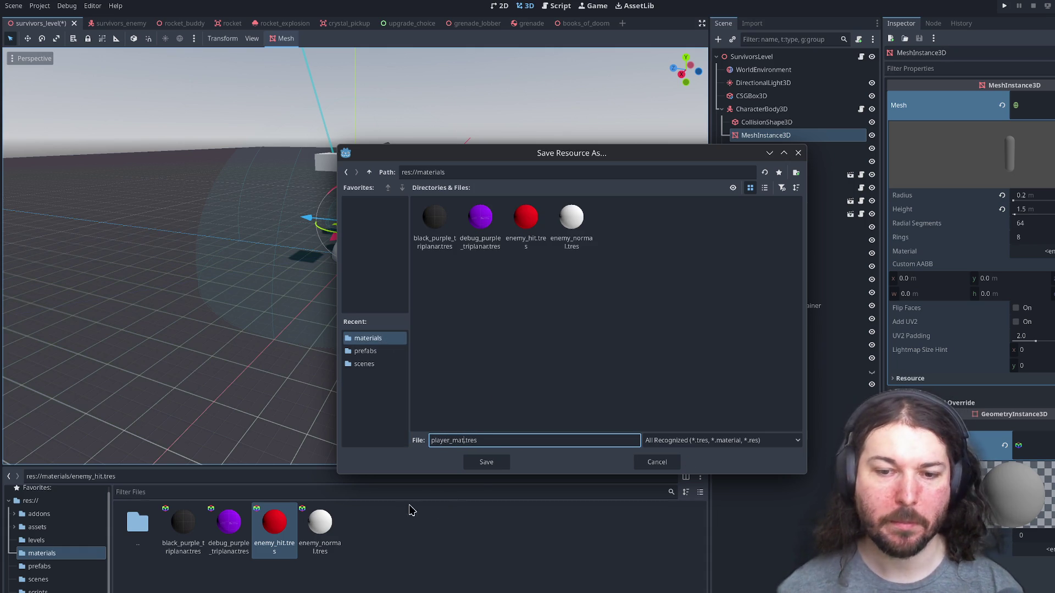
click(485, 462)
Step: Duplicate player_mat.tres as player_hit_mat.tres
right_click(381, 525)
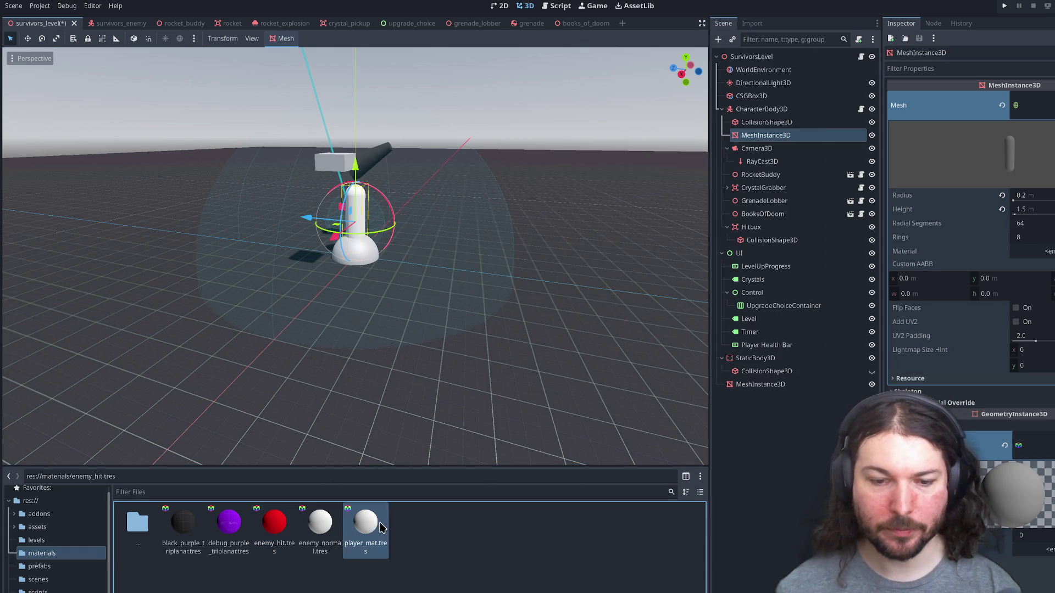
click(405, 511)
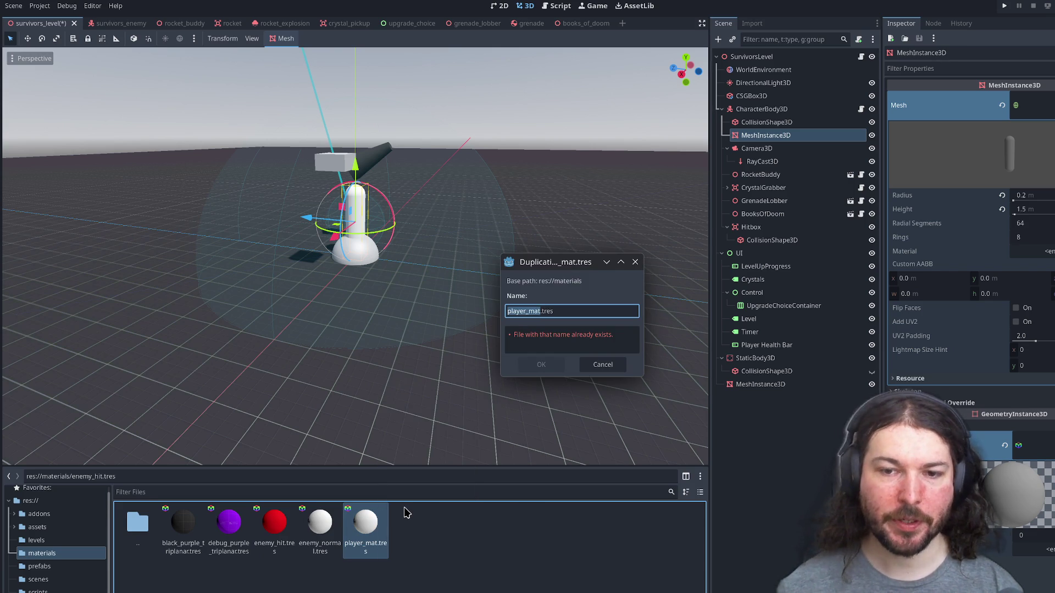
key(BackSpace)
key(BackSpace)
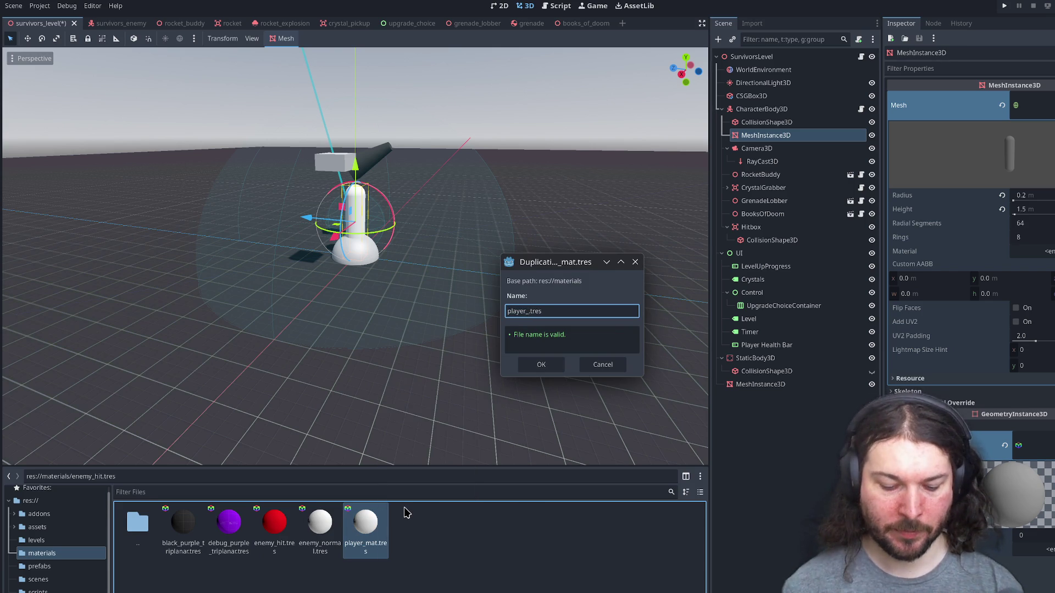
click(543, 365)
Step: Set player_hit_mat.tres's Albedo colour to red, ff0000
click(366, 525)
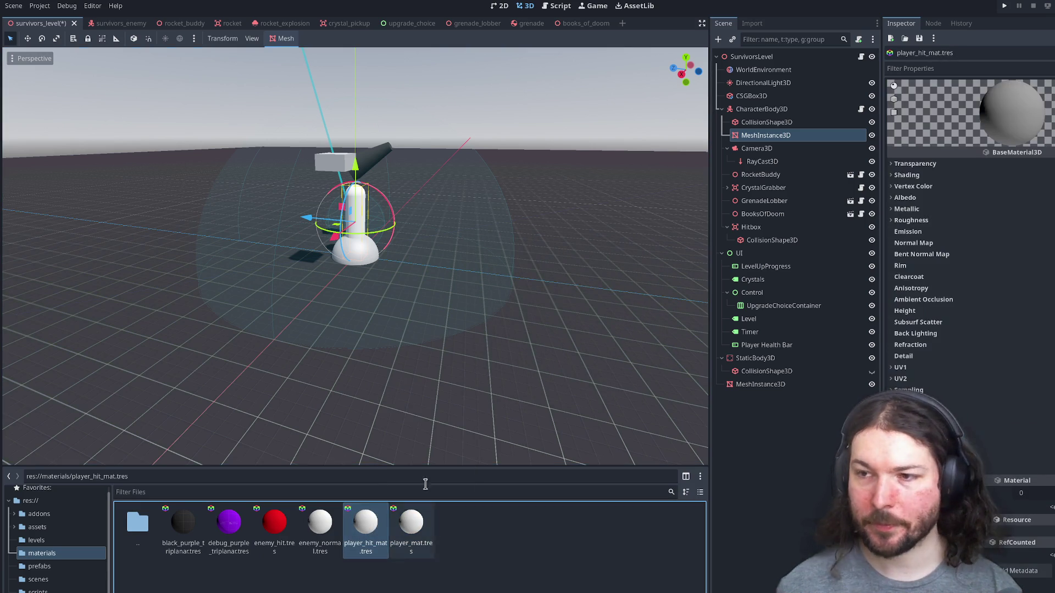
click(966, 167)
click(965, 165)
click(951, 175)
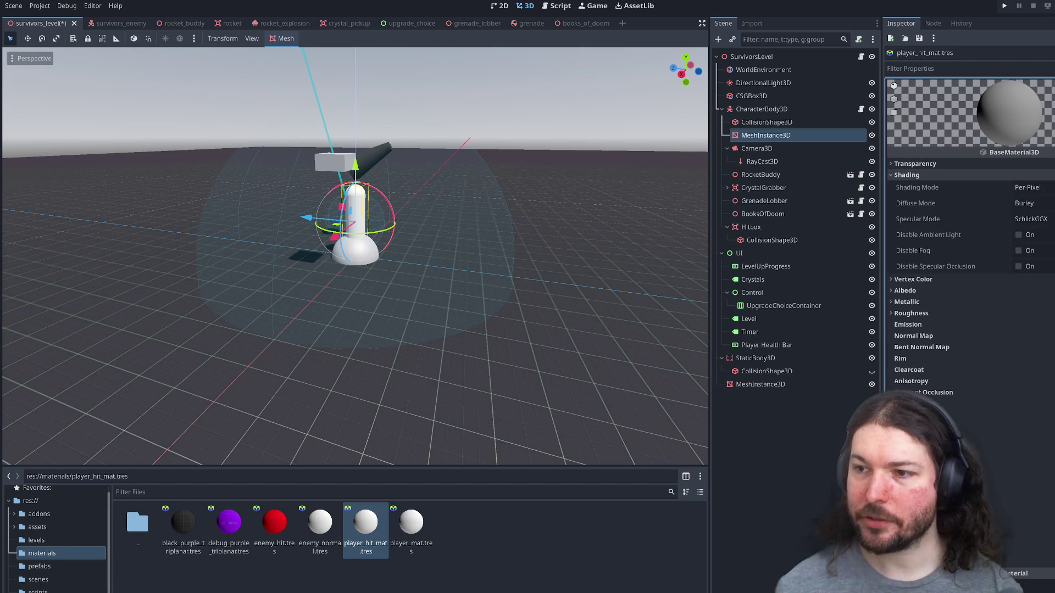
click(940, 175)
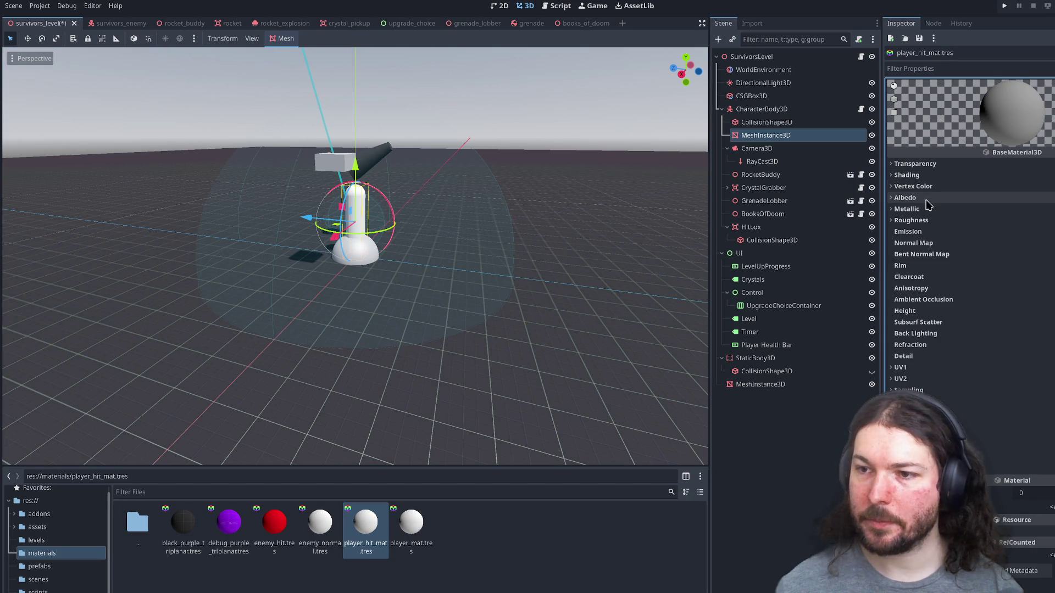
click(927, 199)
click(1033, 209)
text(ff0000)
key(Return)
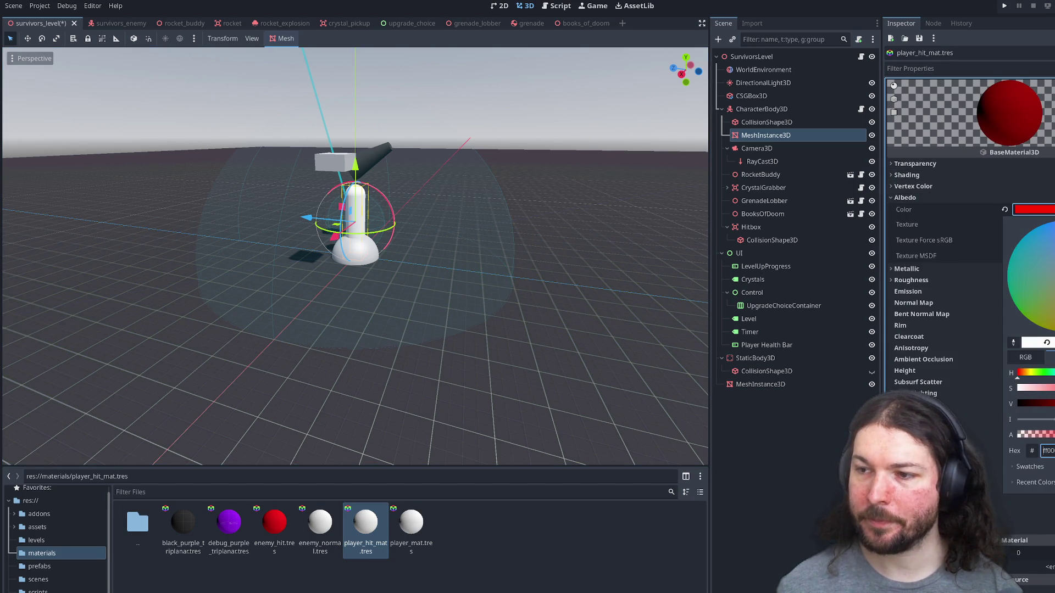
click(789, 544)
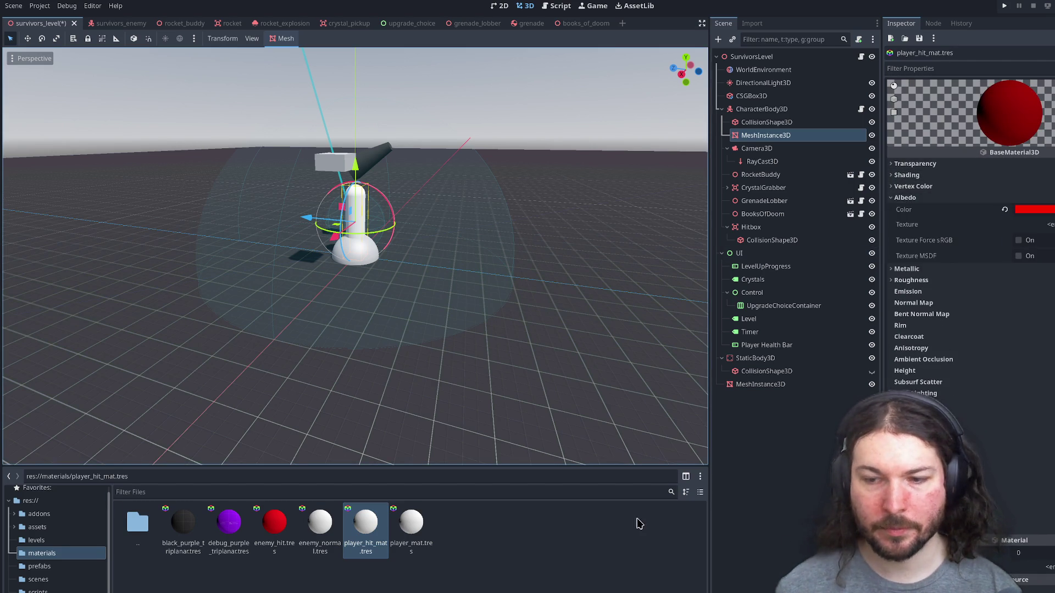
Step: Save the scene and materials, then bring up the player's character script
key(ctrl+s)
click(409, 526)
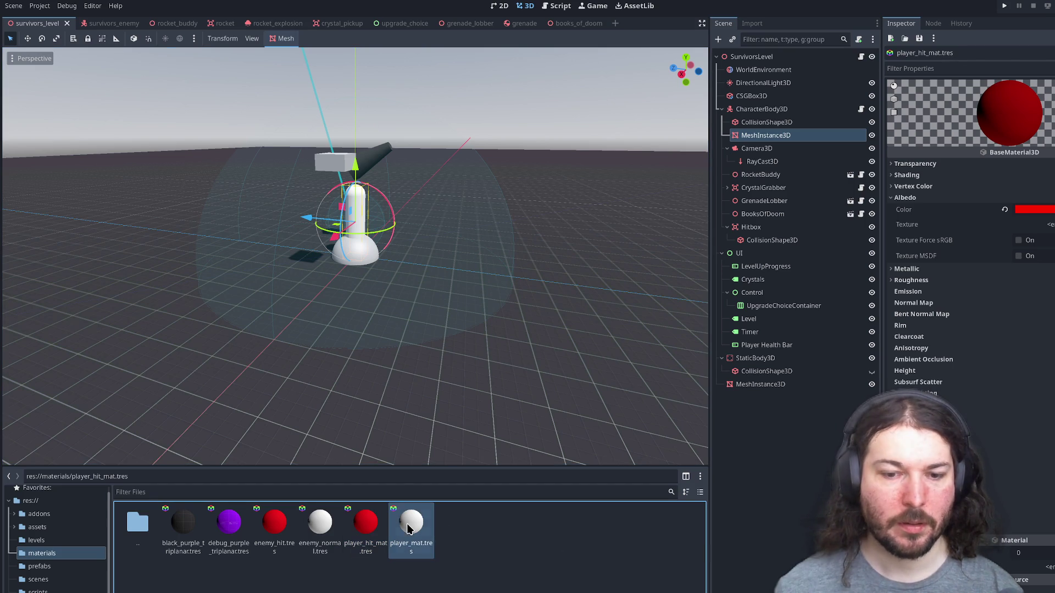
click(861, 109)
scroll(396, 235, up, 3)
click(394, 156)
key(Return)
key(Return)
text(@expo)
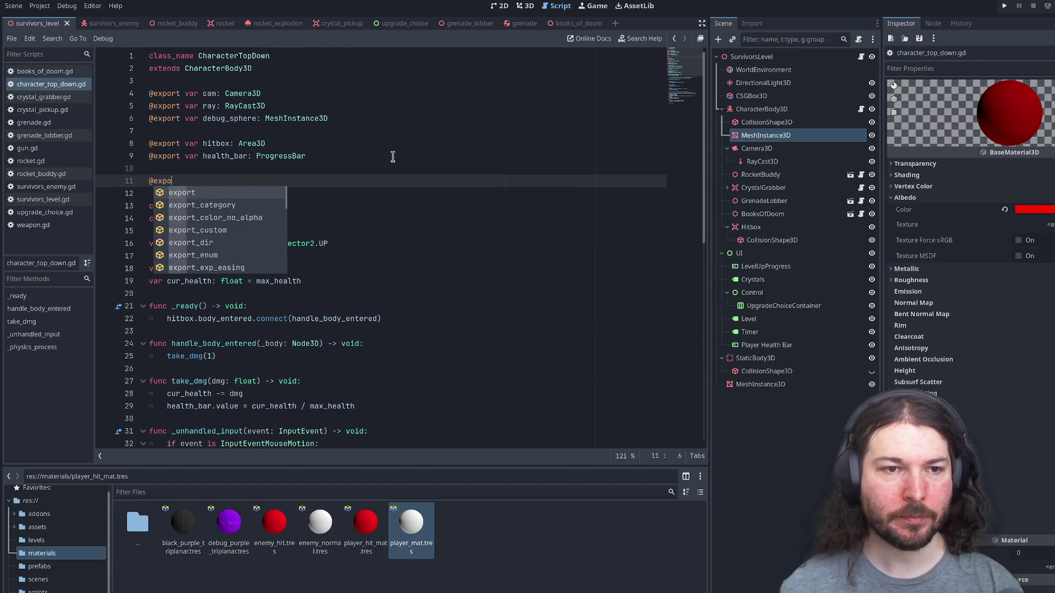
text(rt var rene)
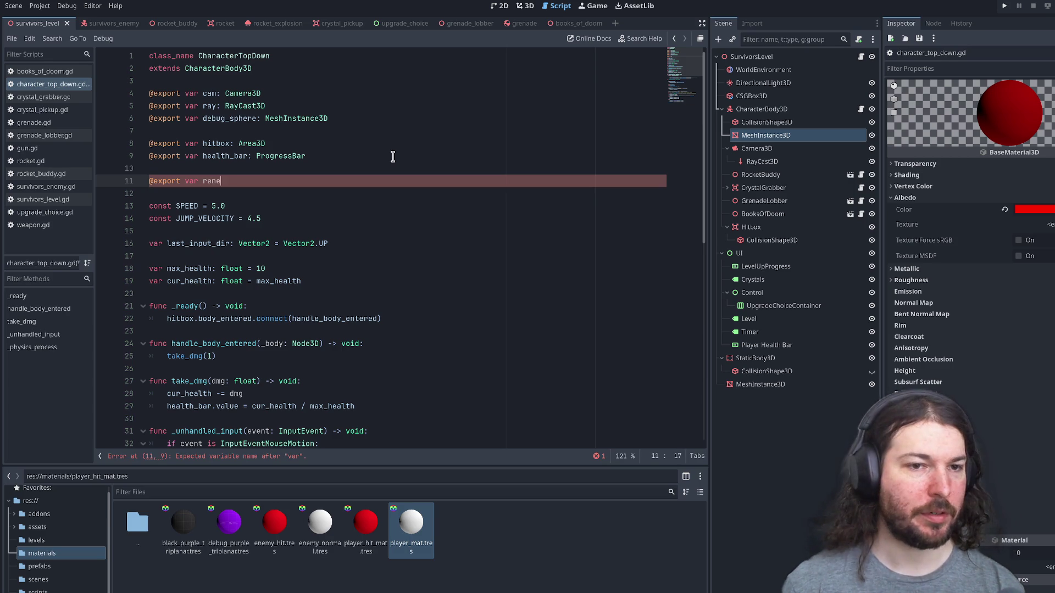
key(BackSpace)
key(BackSpace)
key(BackSpace)
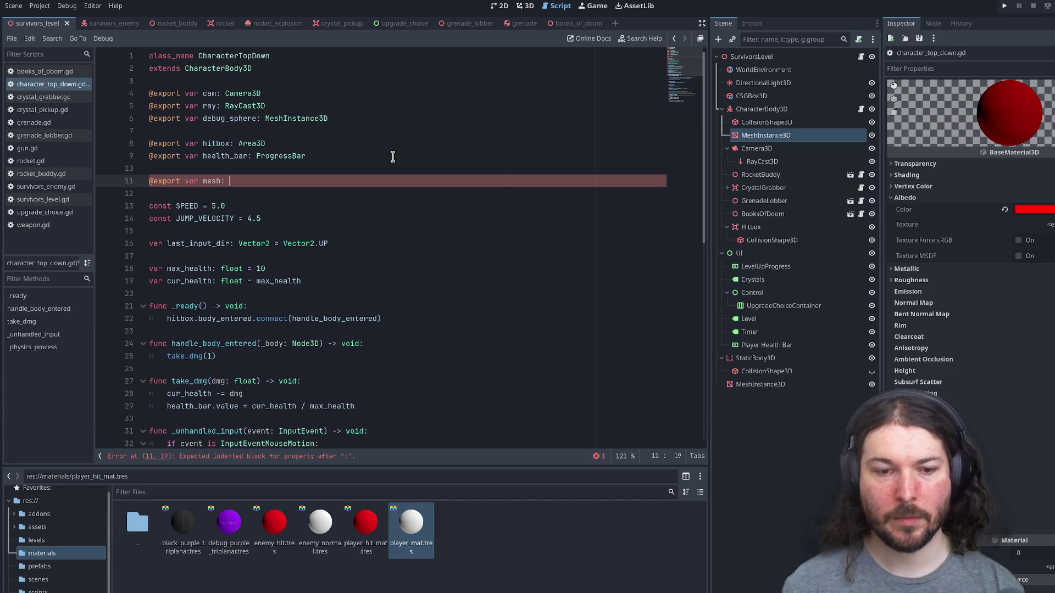
key(BackSpace)
key(BackSpace)
key(BackSpace)
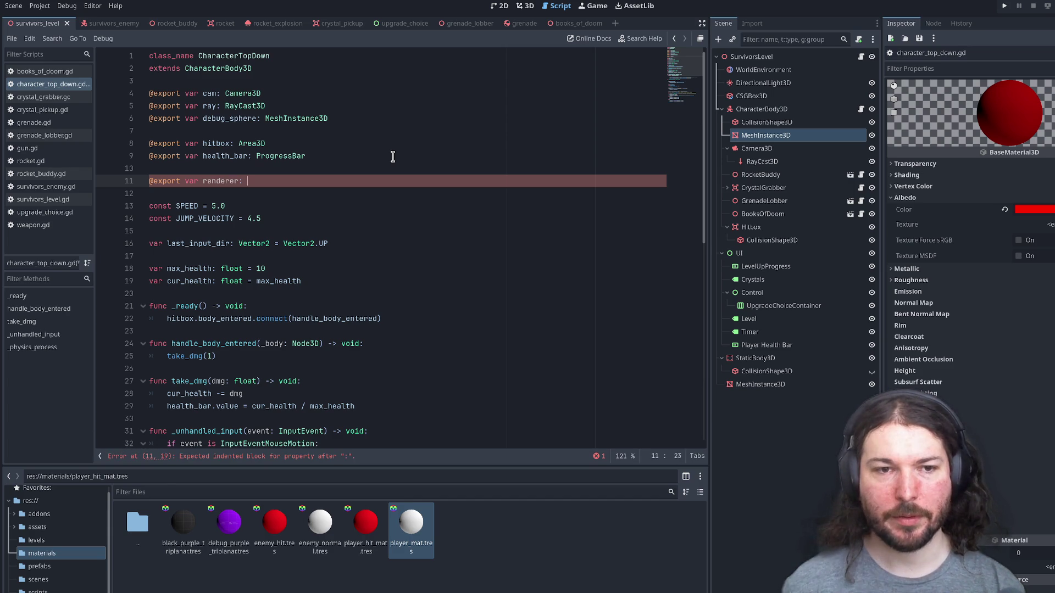
text(Geome)
key(Return)
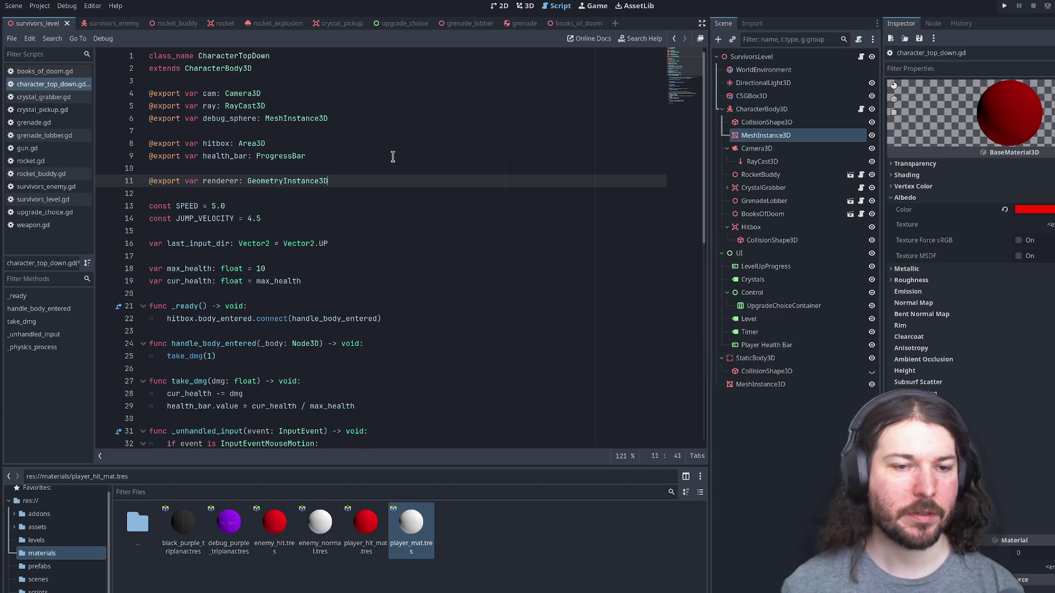
Step: Type the exported hit_material as StandardMaterial3D and save the script
scroll(369, 176, down, 2)
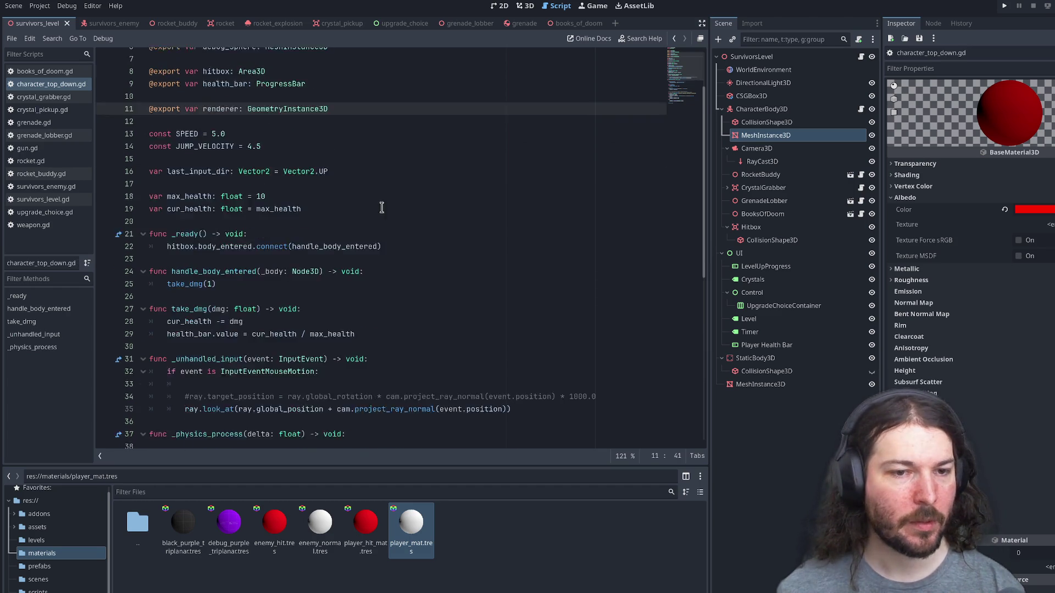
scroll(357, 219, down, 1)
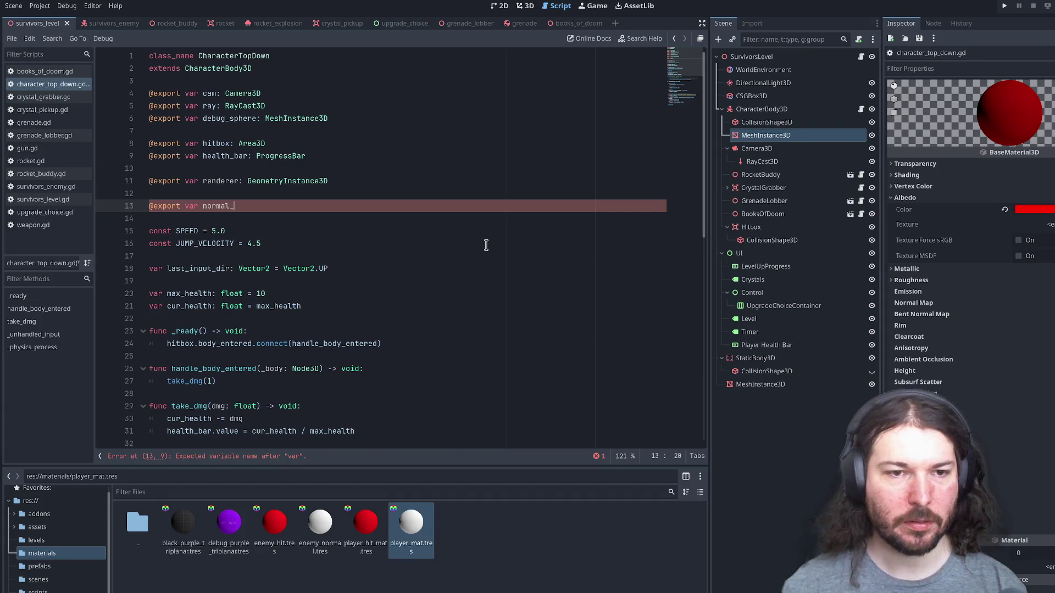
key(ctrl+BackSpace)
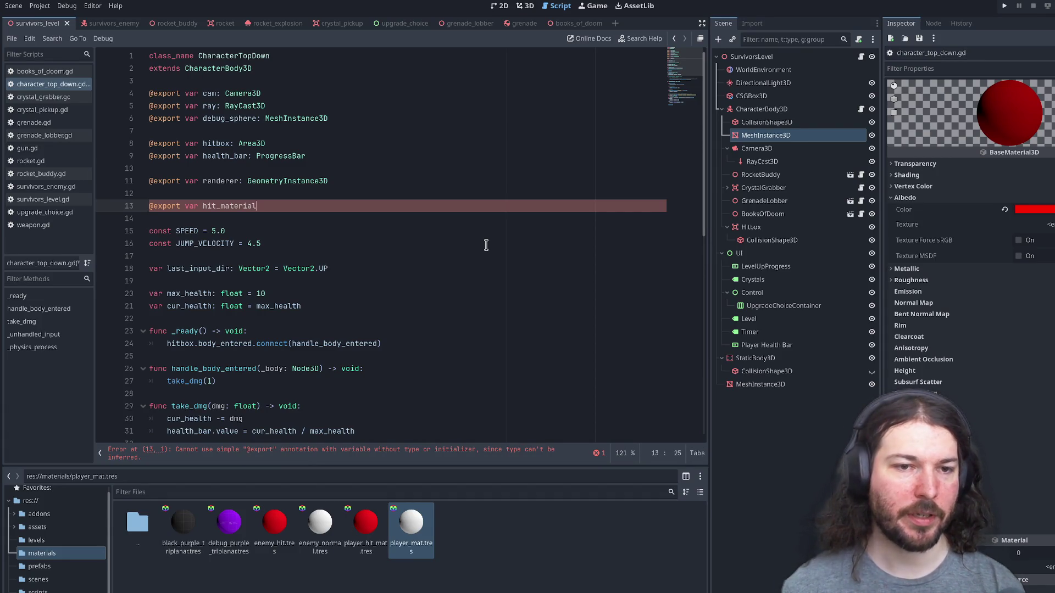
text(Stand)
key(Return)
key(ctrl+s)
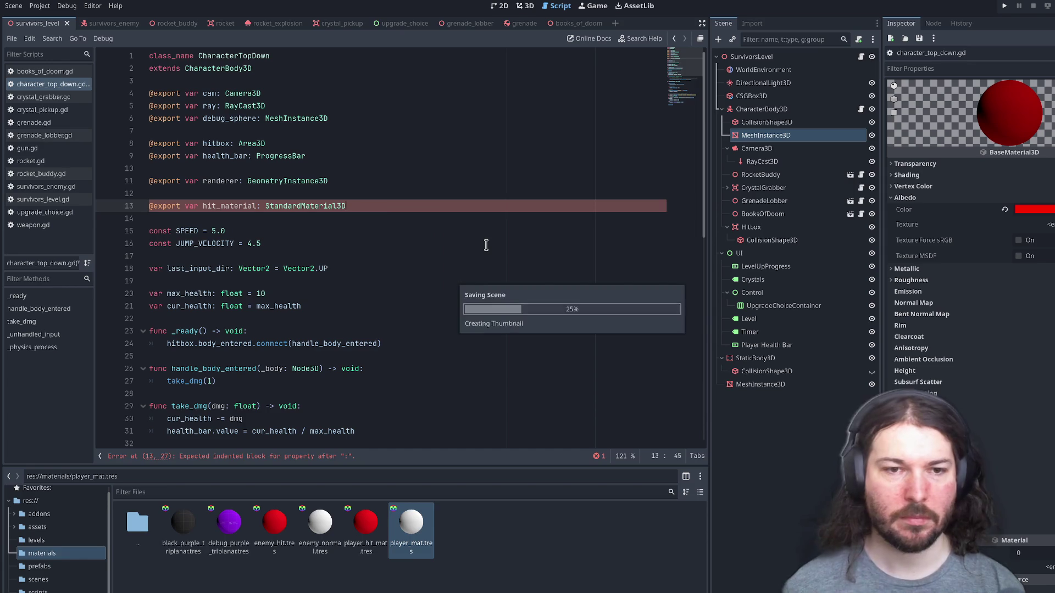
Step: Add 'var normal_material: StandardMaterial3D' below hit_material and save
key(Return)
text(var normal_material)
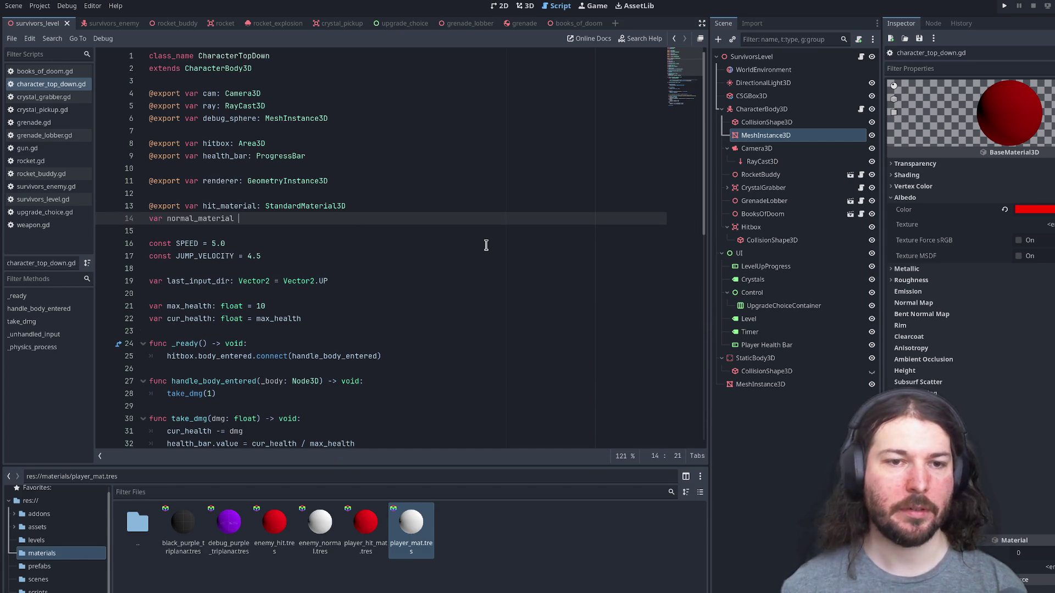
text( : Stand)
key(Return)
key(Left)
key(BackSpace)
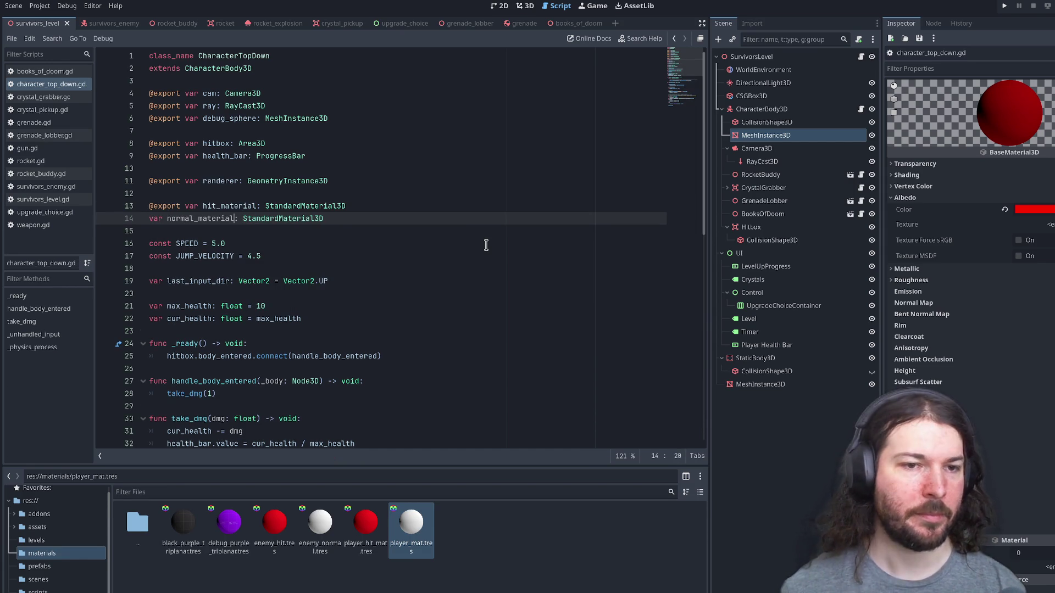
key(alt+Up)
key(ctrl+s)
click(409, 346)
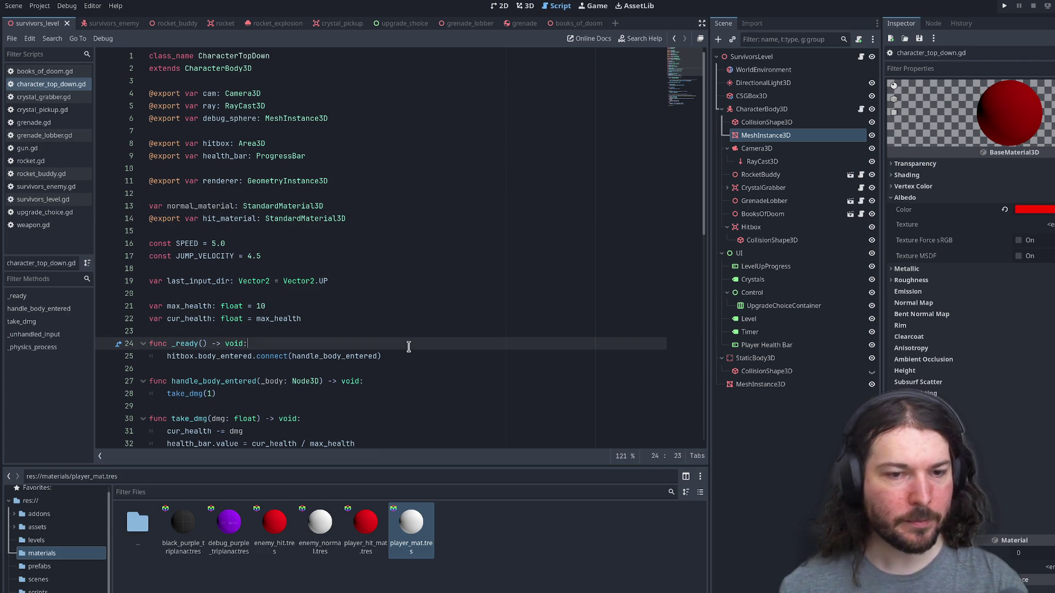
Step: Start a new _ready line typing 'renderer.mater' and check the MeshInstance3D's Inspector properties
key(Down)
key(End)
key(Return)
text(ren)
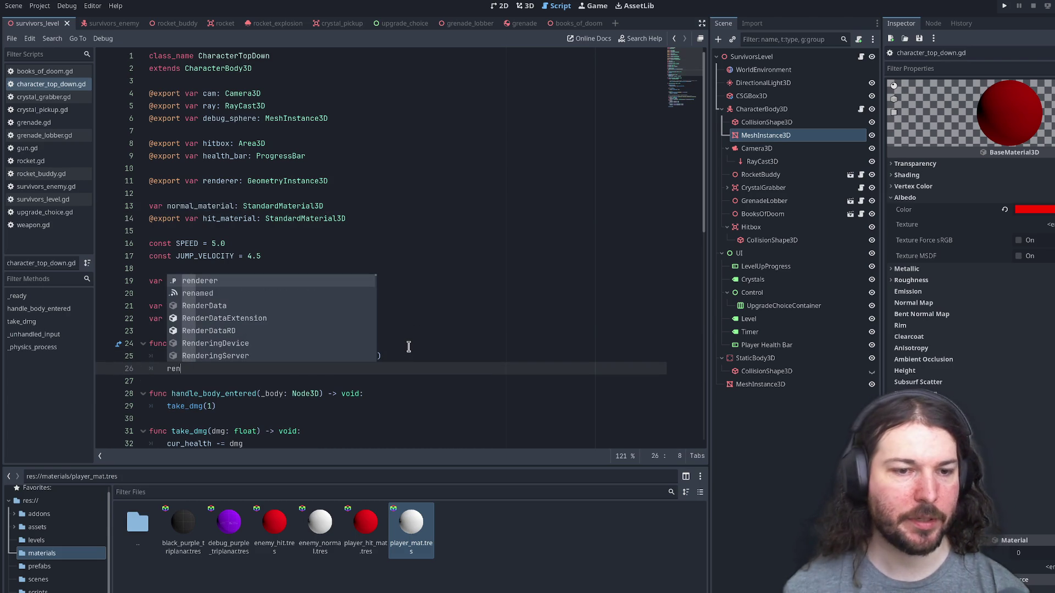
key(Return)
text(.)
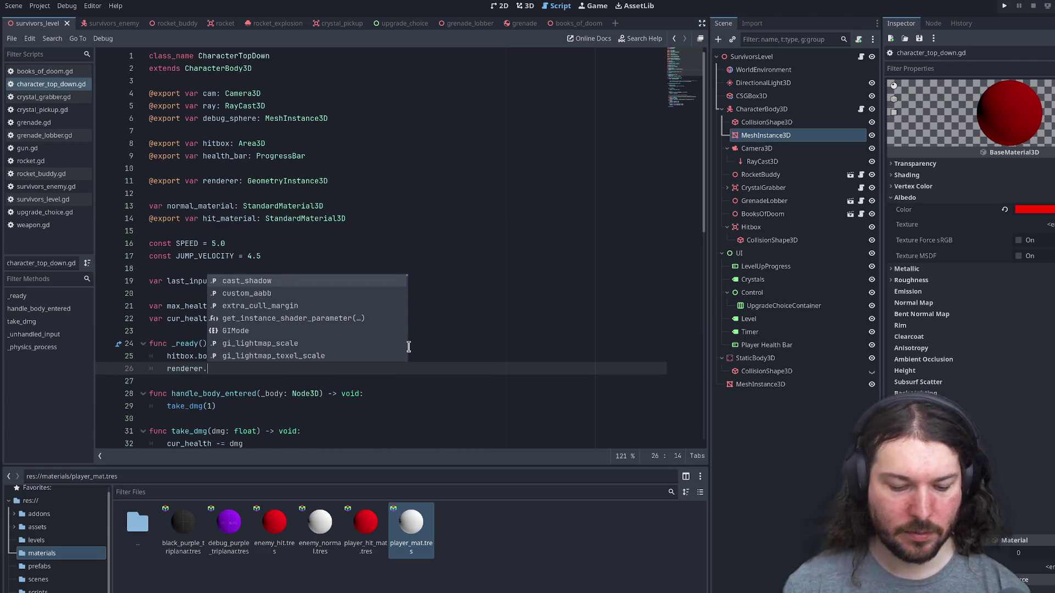
text(mater)
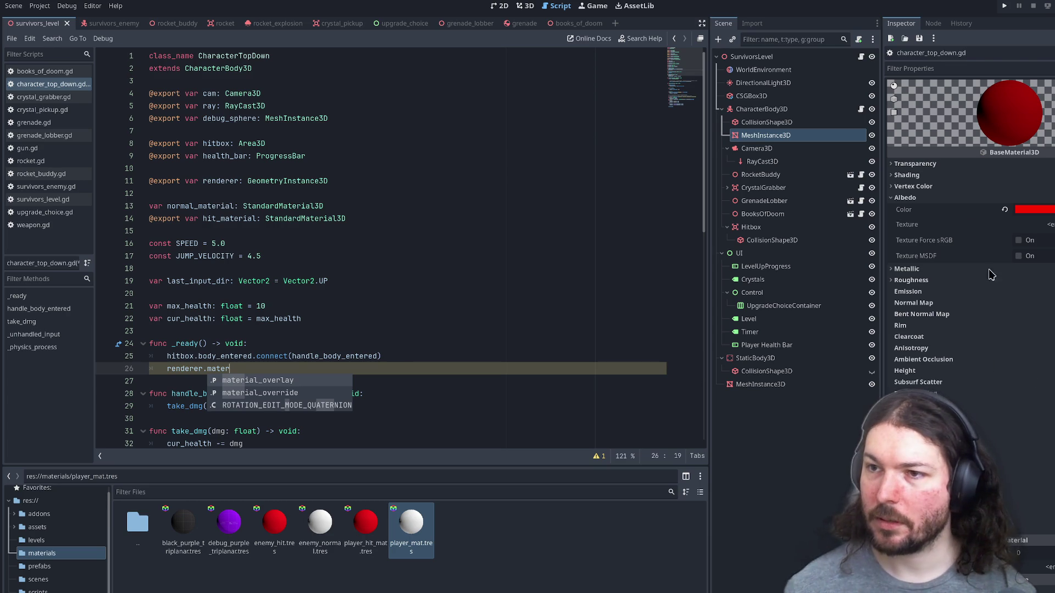
click(866, 134)
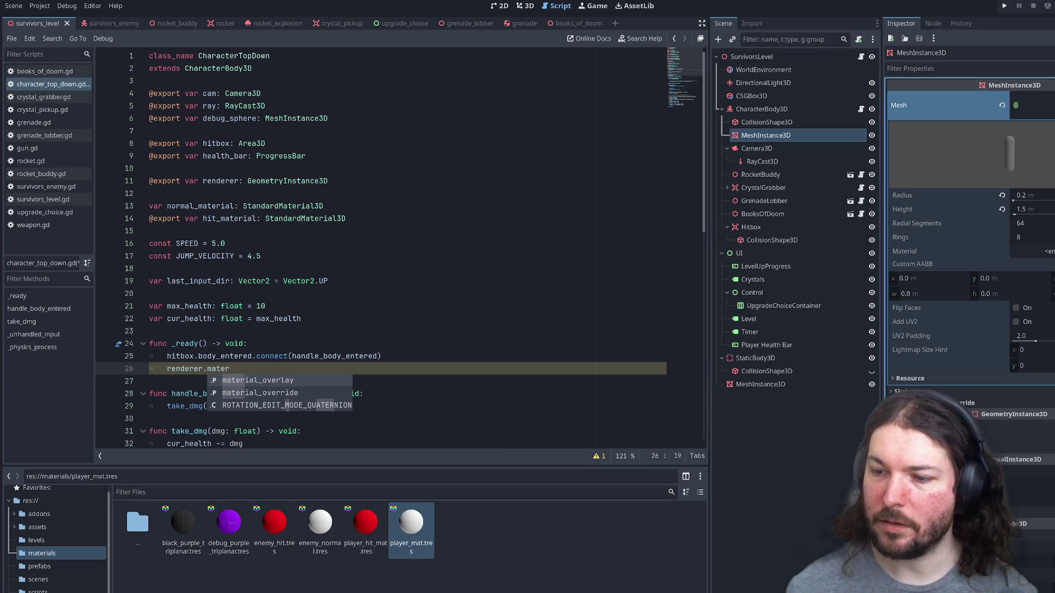
scroll(969, 231, down, 5)
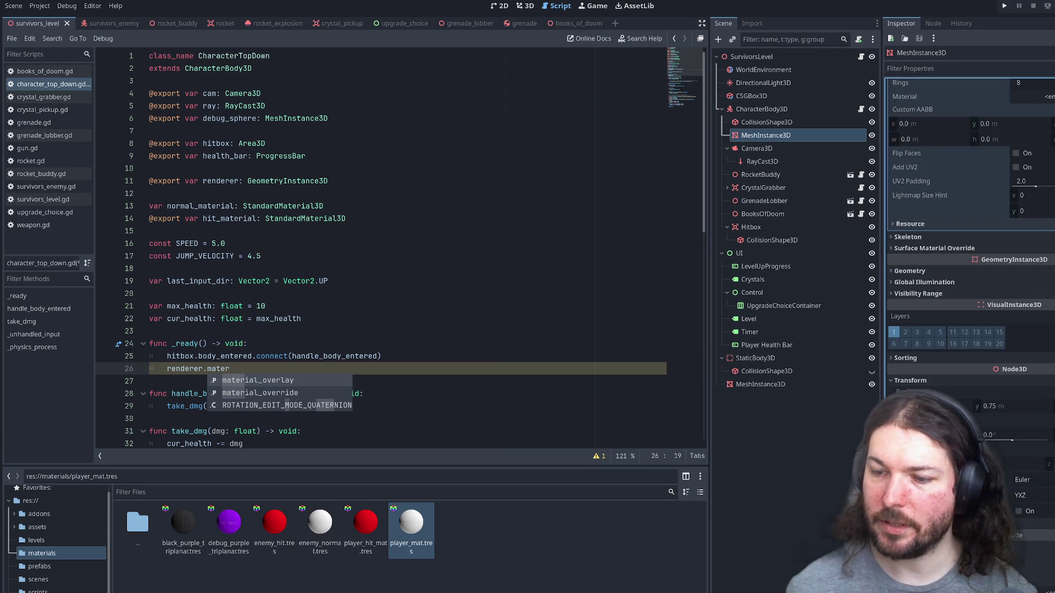
scroll(969, 231, up, 5)
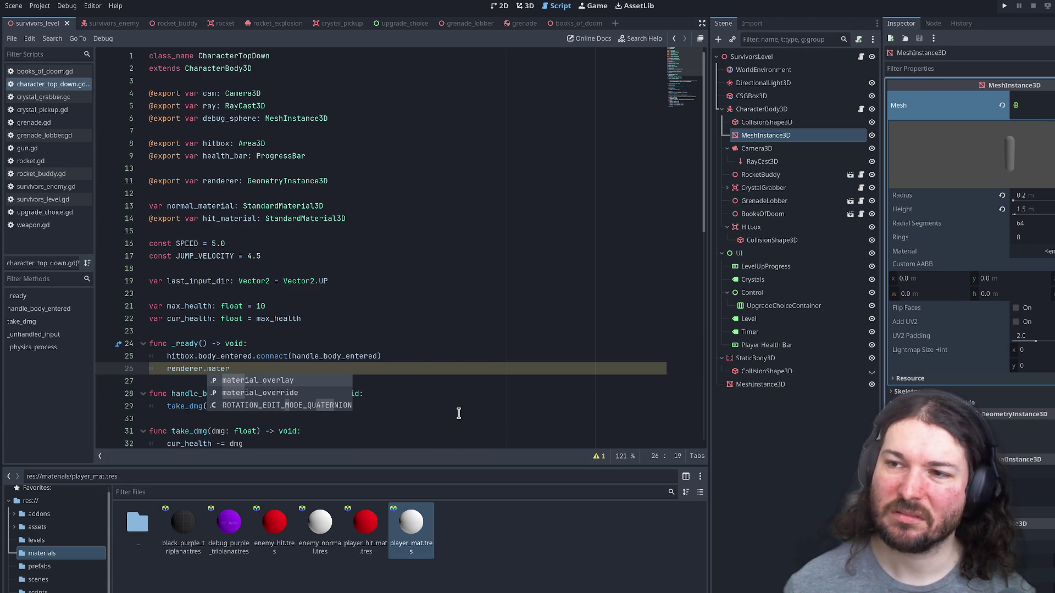
Step: Complete the member as material_override and prefix the line with normal_material
click(372, 368)
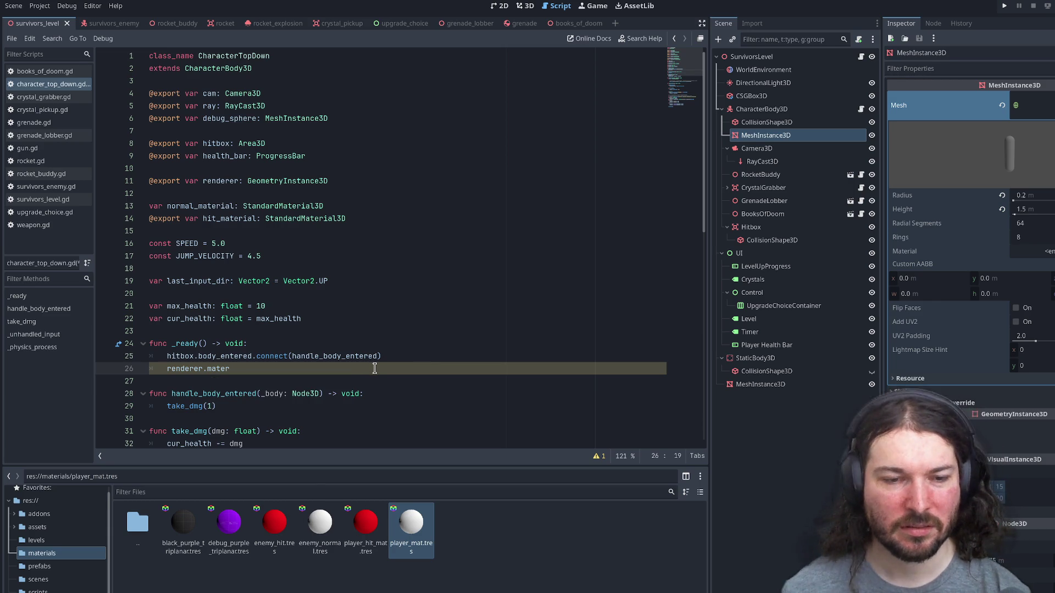
key(ctrl+space)
key(Down)
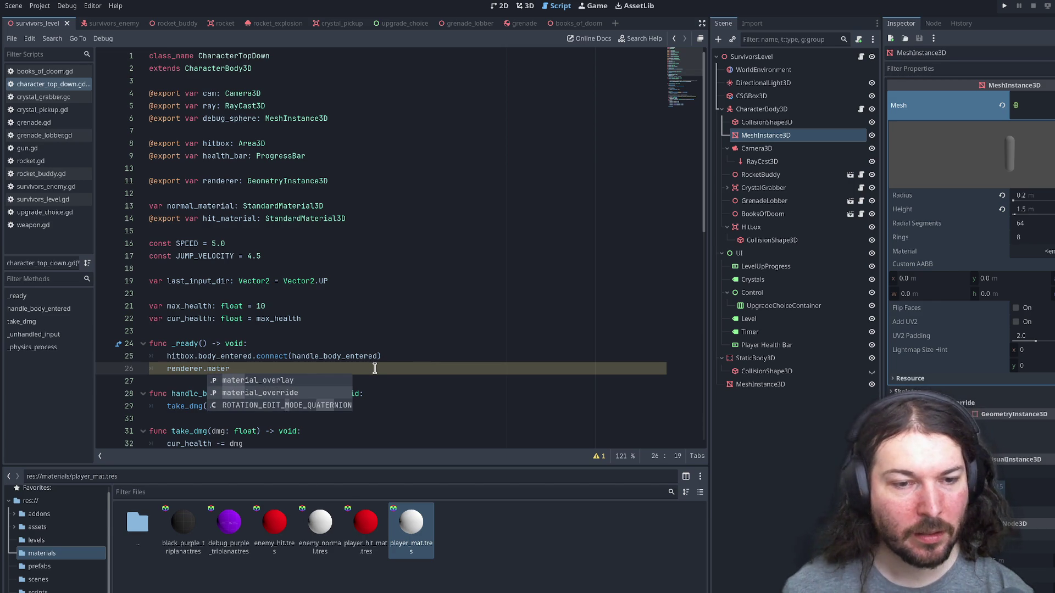
key(Return)
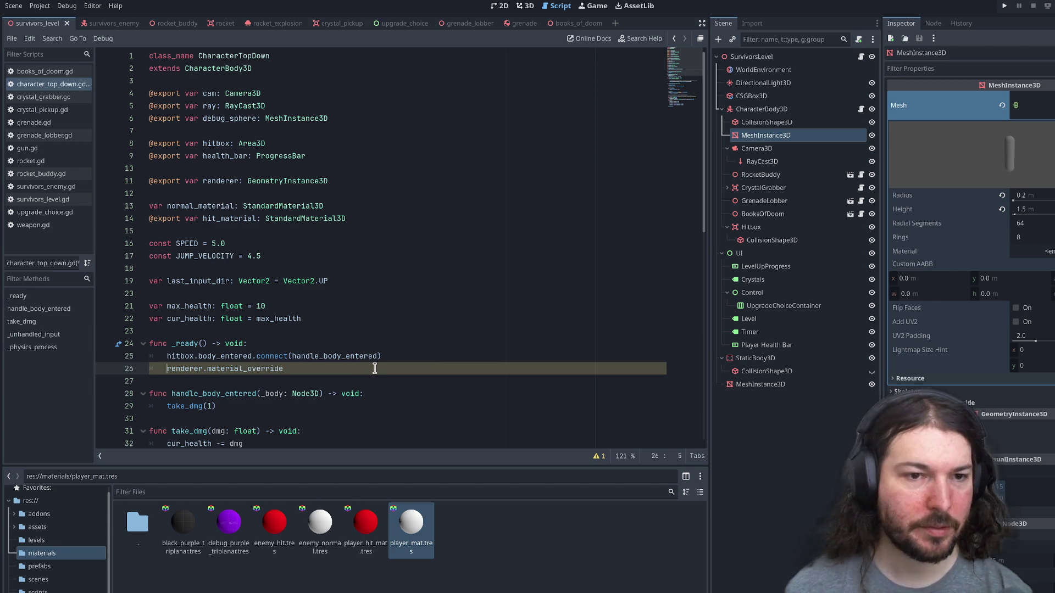
text(normal)
key(Tab)
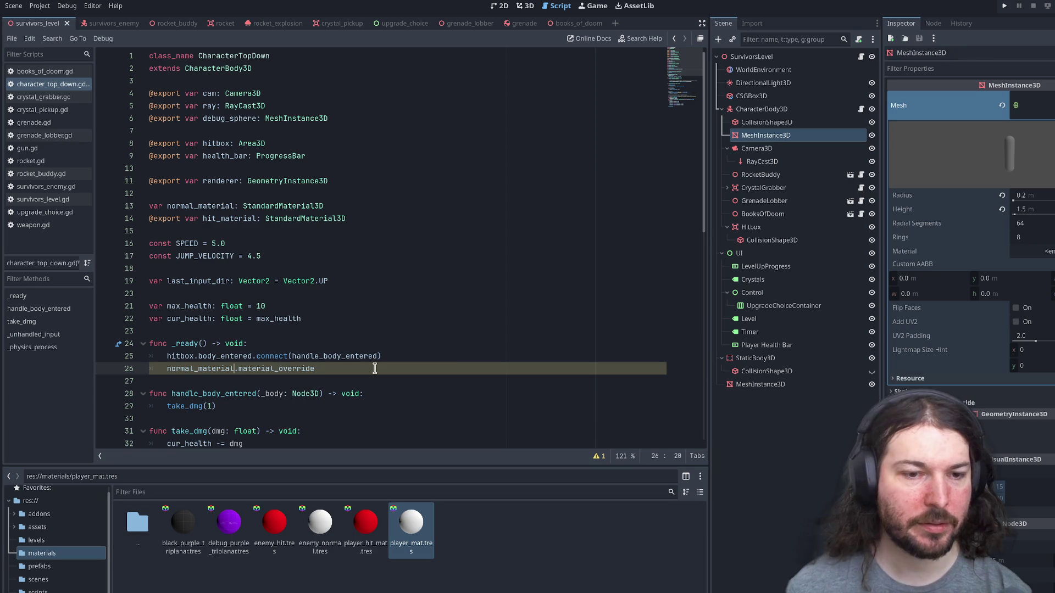
Step: Finish line 26 as 'normal_material = renderer.material_override'
text(= ren)
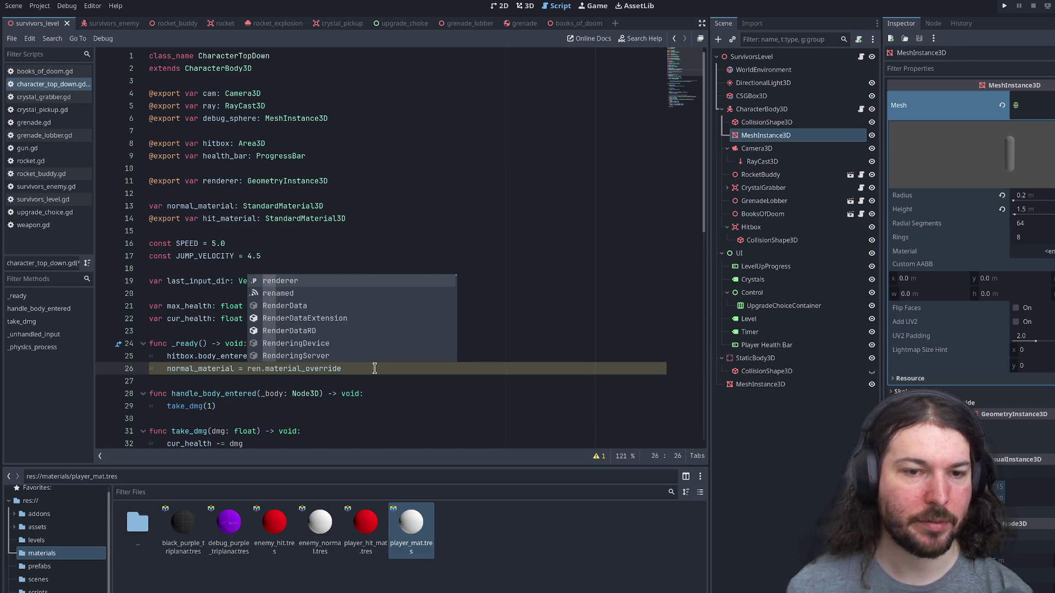
key(Return)
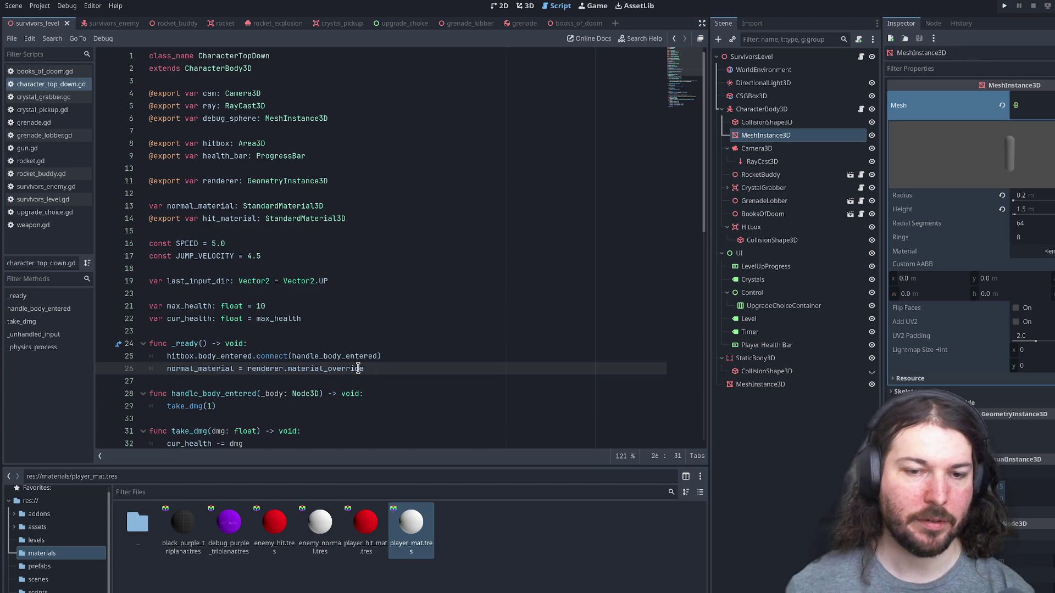
mouse_move(358, 368)
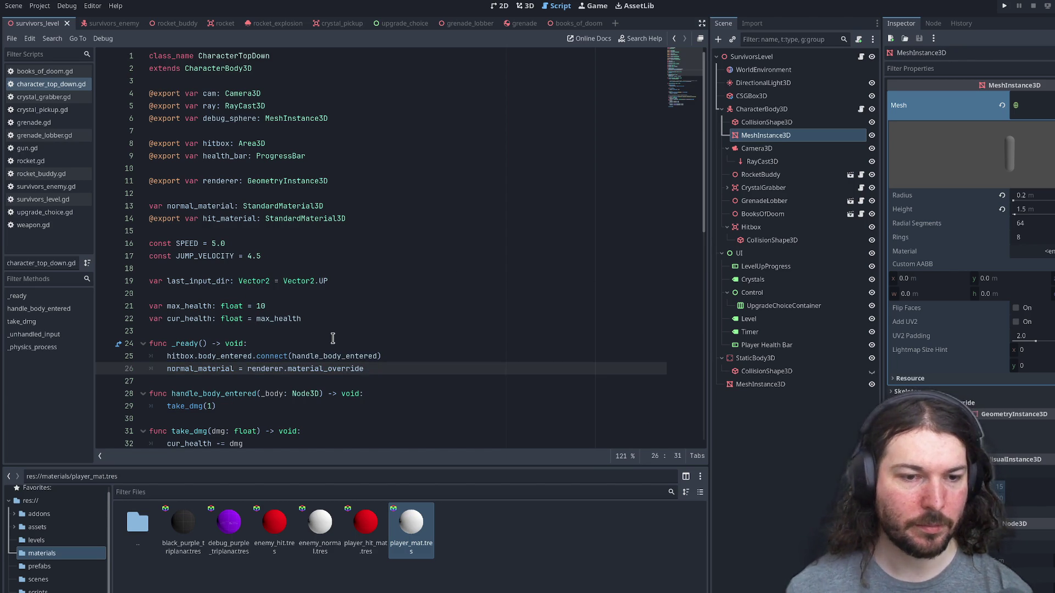
scroll(332, 341, down, 3)
Step: Add 'renderer.material_override = hit_material' to take_dmg after the health bar line
click(374, 345)
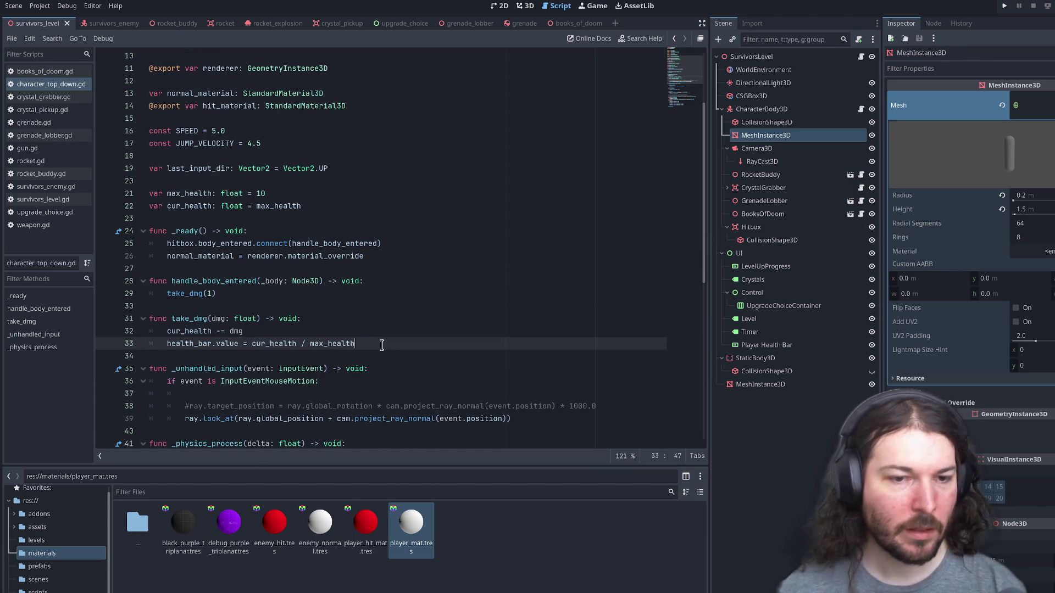
key(Return)
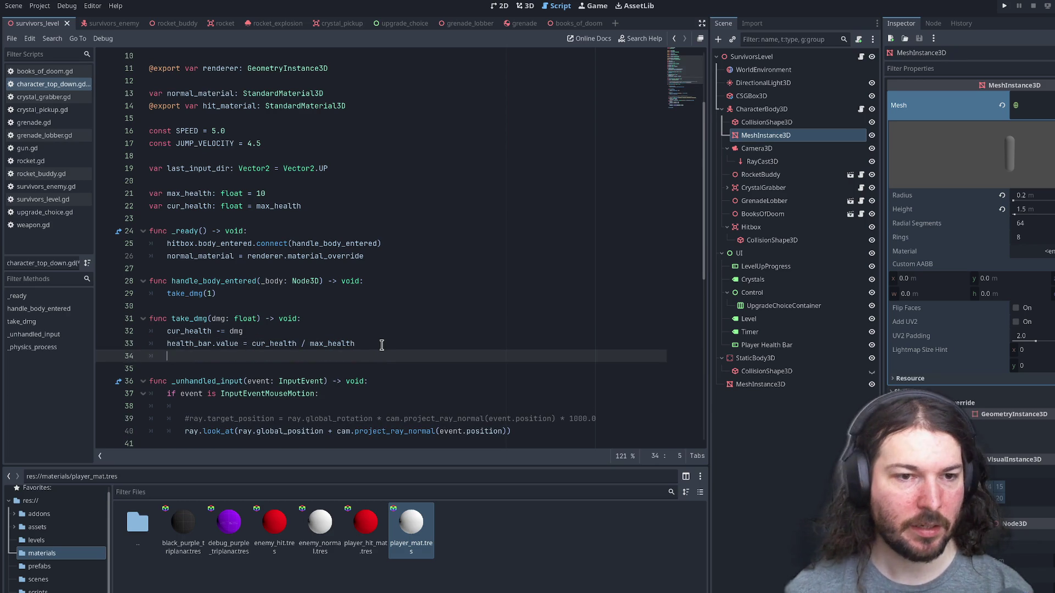
text(ren)
key(Return)
text(.)
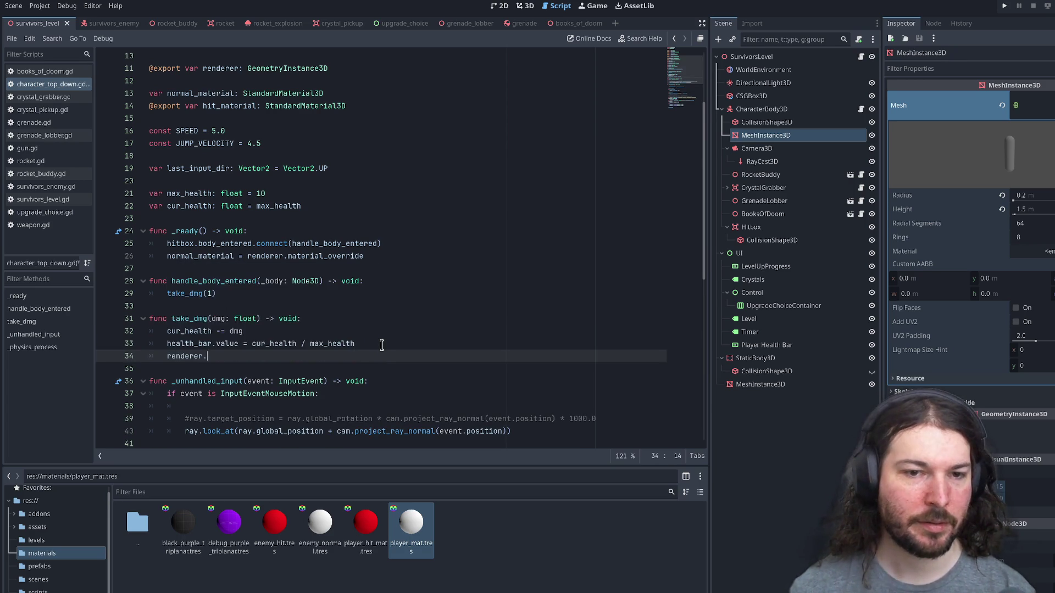
text(mate)
key(Down)
key(Return)
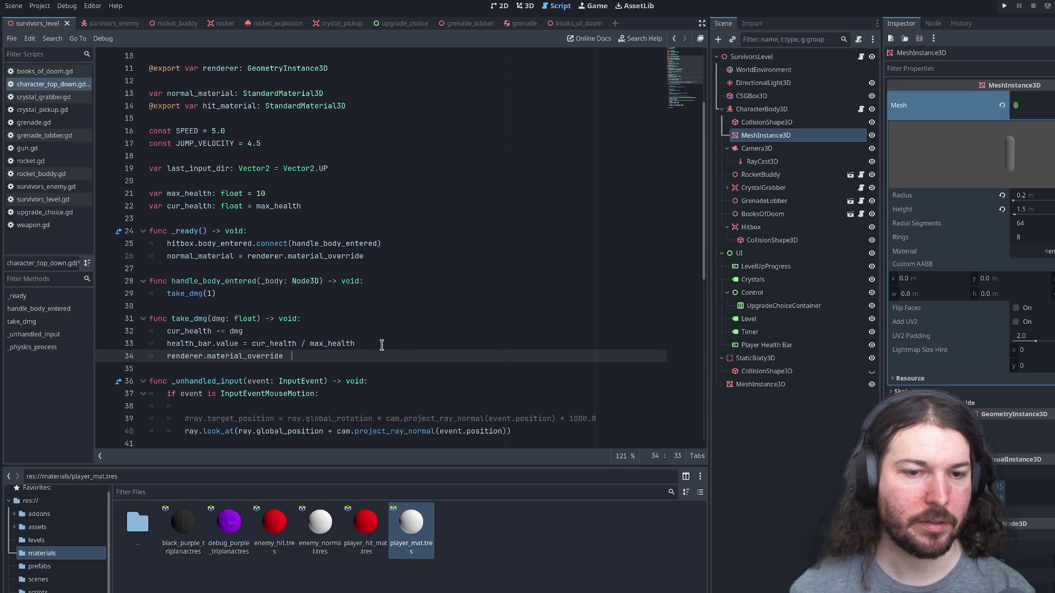
text(= hit_m)
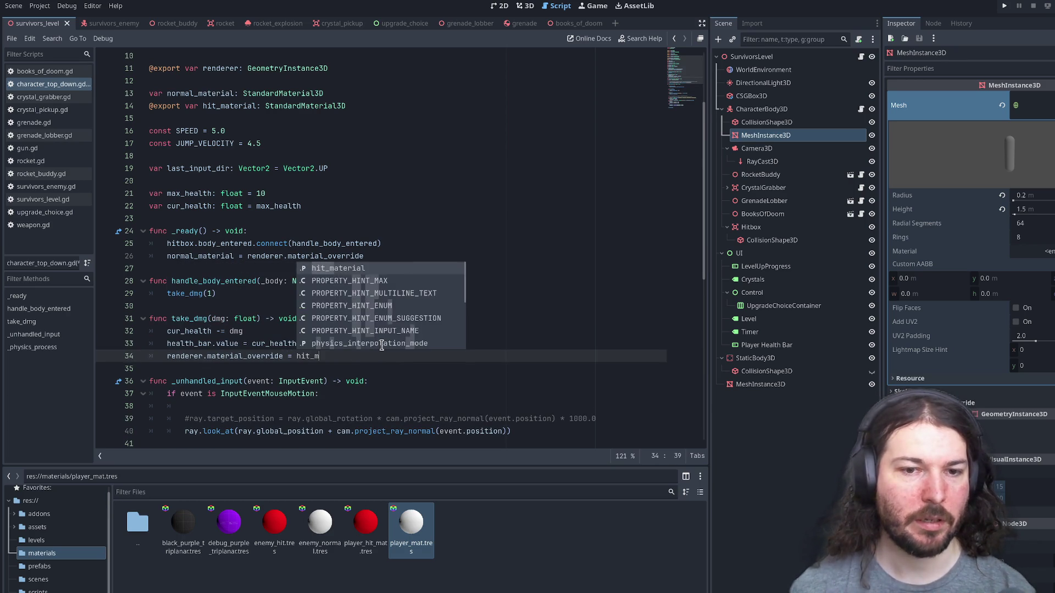
key(Return)
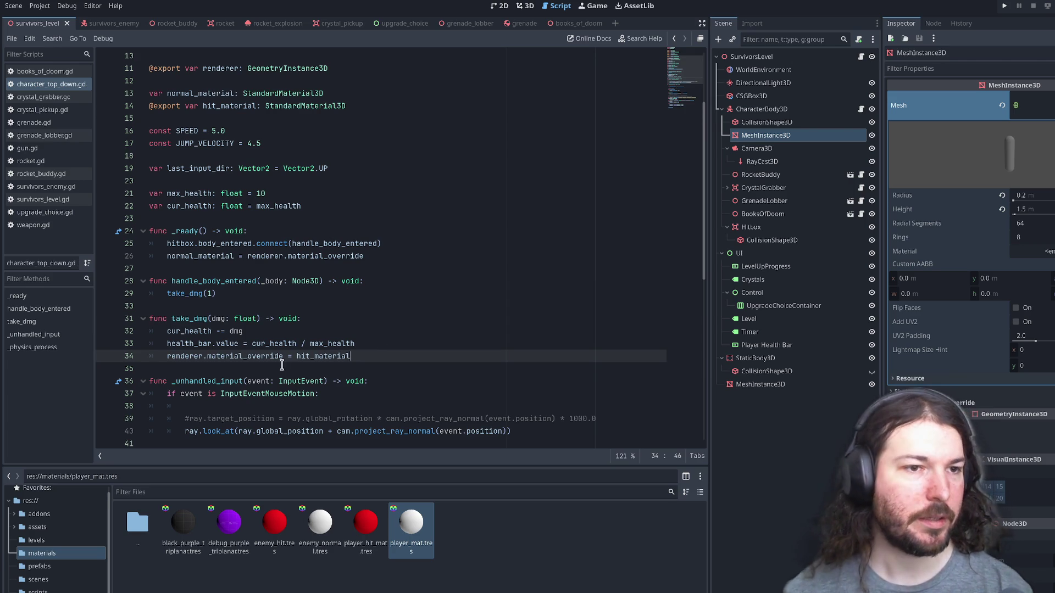
click(66, 186)
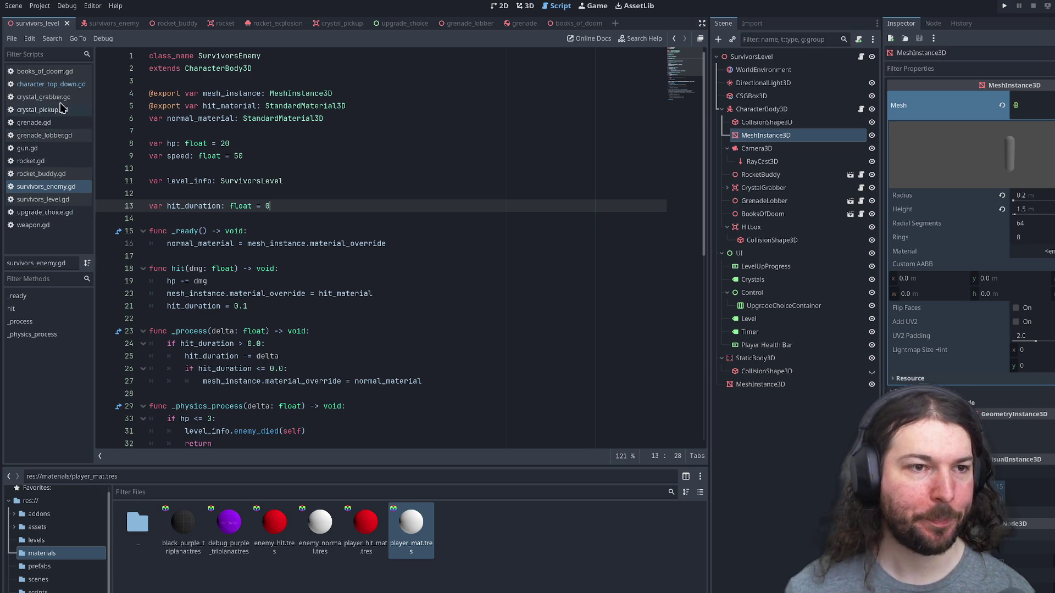
Step: Declare 'var hit_duration: float = 0' above _ready in character_top_down.gd
click(55, 85)
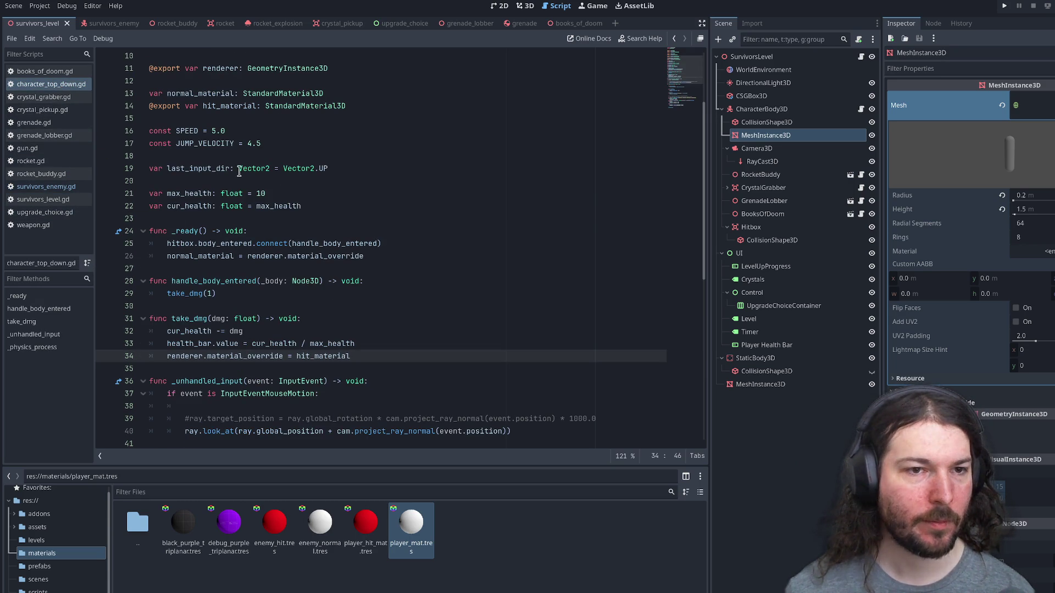
click(212, 219)
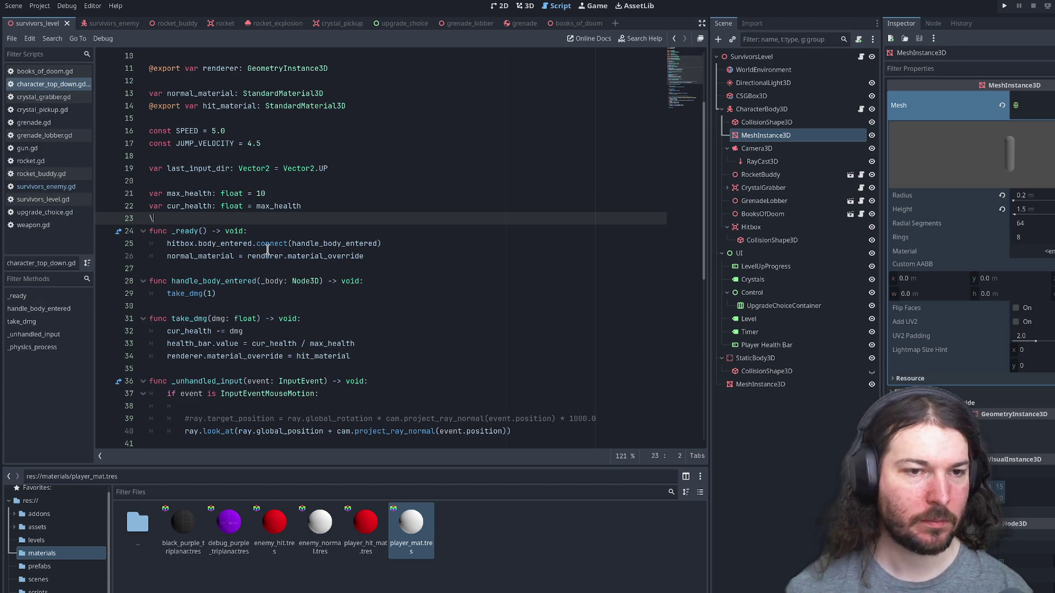
key(BackSpace)
key(Return)
text(var hit_duration: float = 0)
key(Return)
scroll(268, 250, down, 5)
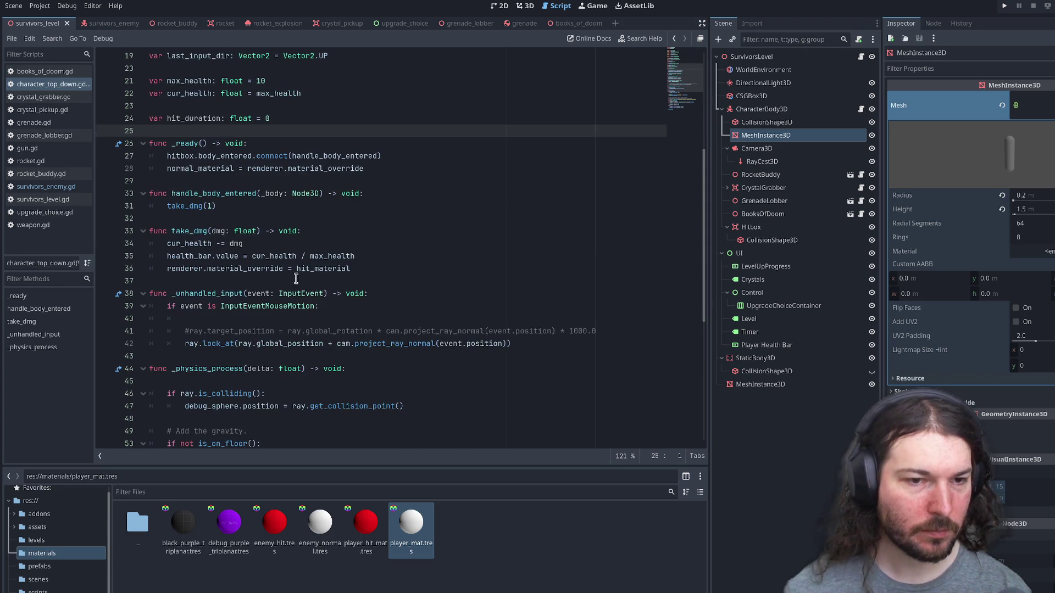
Step: Add 'hit_duration = 0.1' in take_dmg, matching survivors_enemy.gd, and save
click(49, 187)
key(Down)
key(Down)
key(Down)
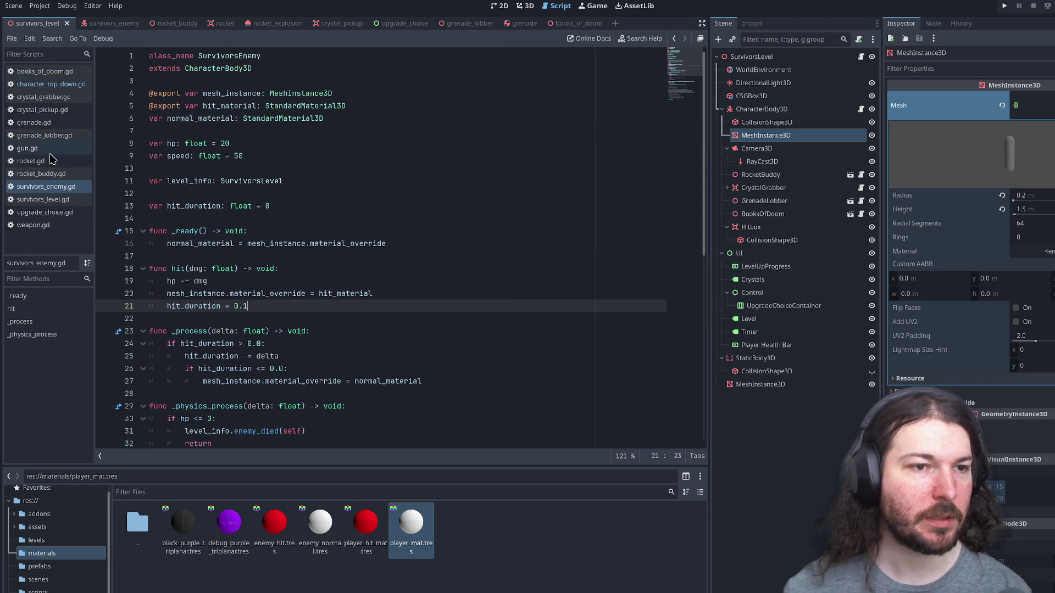
click(52, 84)
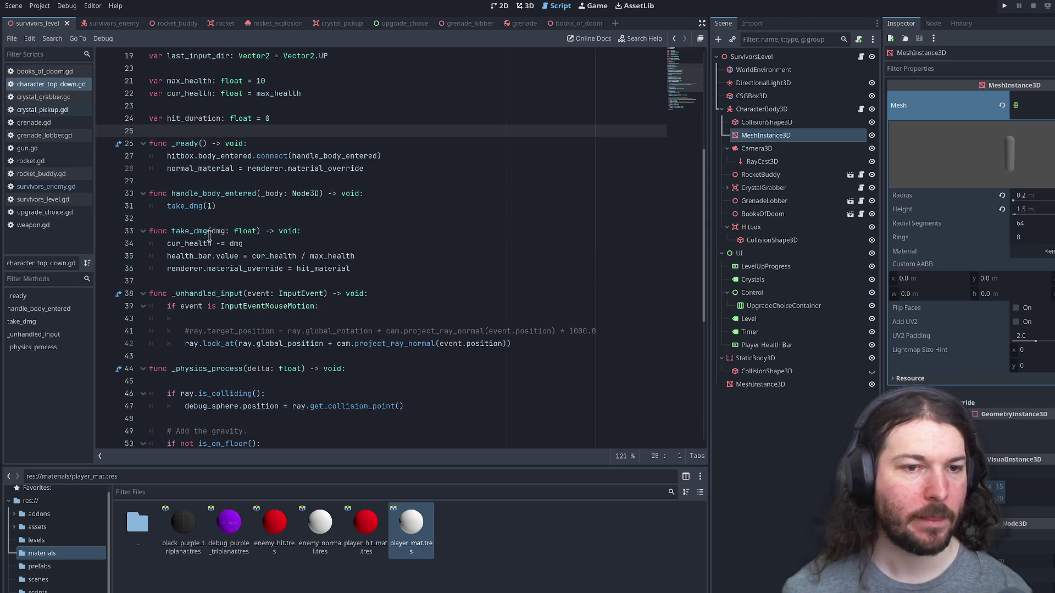
click(384, 268)
key(Return)
text(hit_duration = 0.1)
key(Return)
key(Up)
key(ctrl+s)
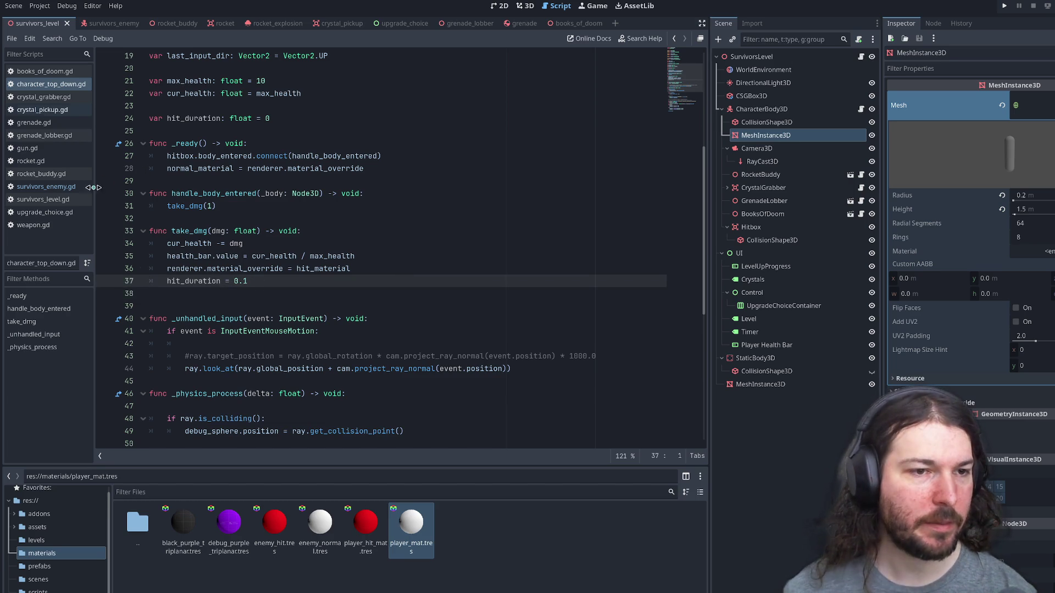
Step: Copy the _process function from survivors_enemy.gd and paste it below take_dmg
click(69, 187)
click(451, 368)
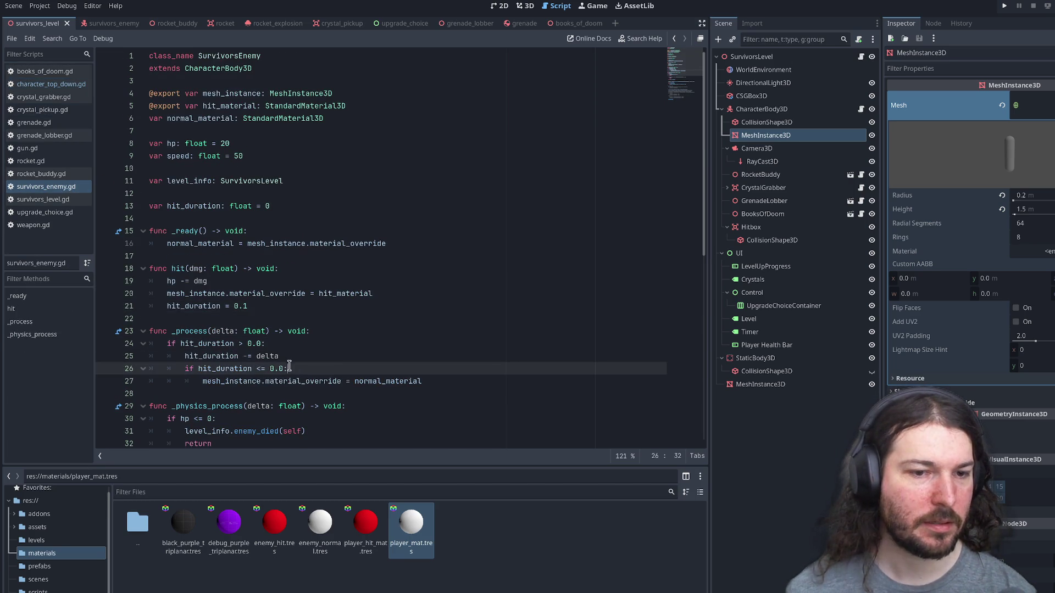
mouse_move(454, 377)
mouse_down()
mouse_move(275, 367)
mouse_move(140, 332)
mouse_up()
key(ctrl+c)
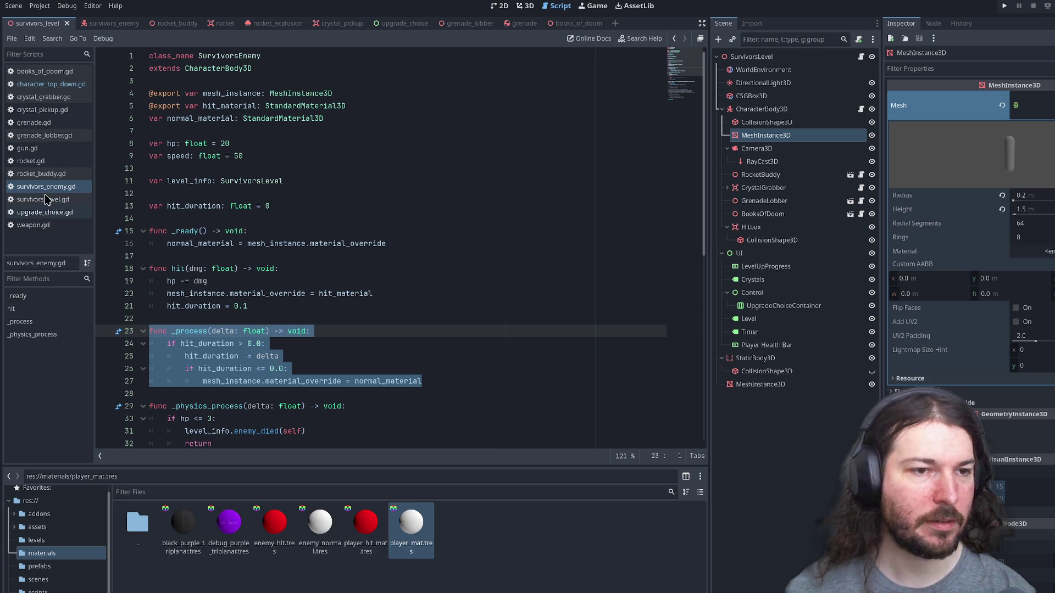
click(52, 84)
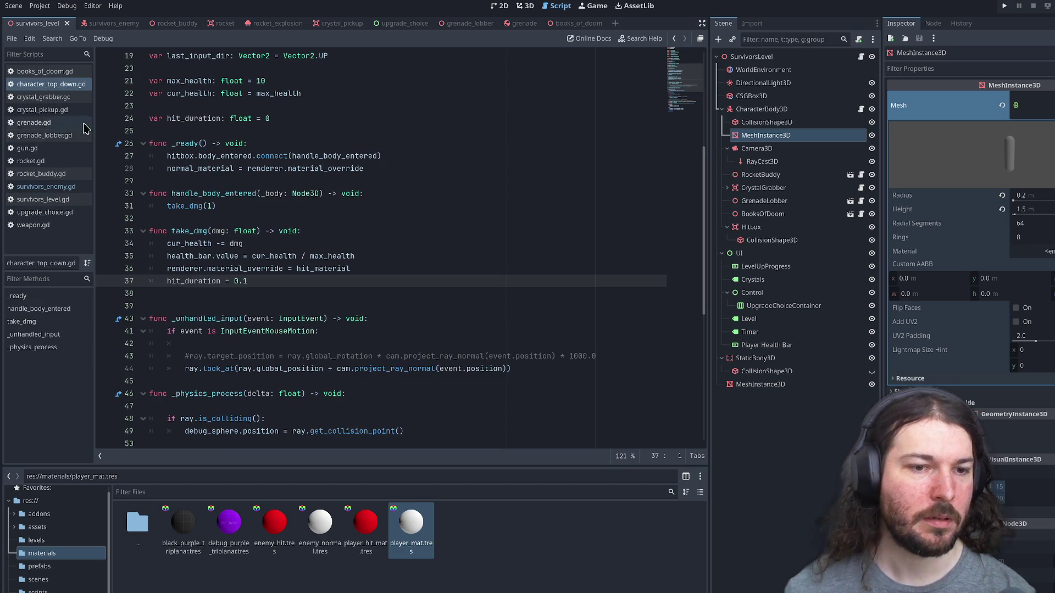
click(197, 298)
key(ctrl+v)
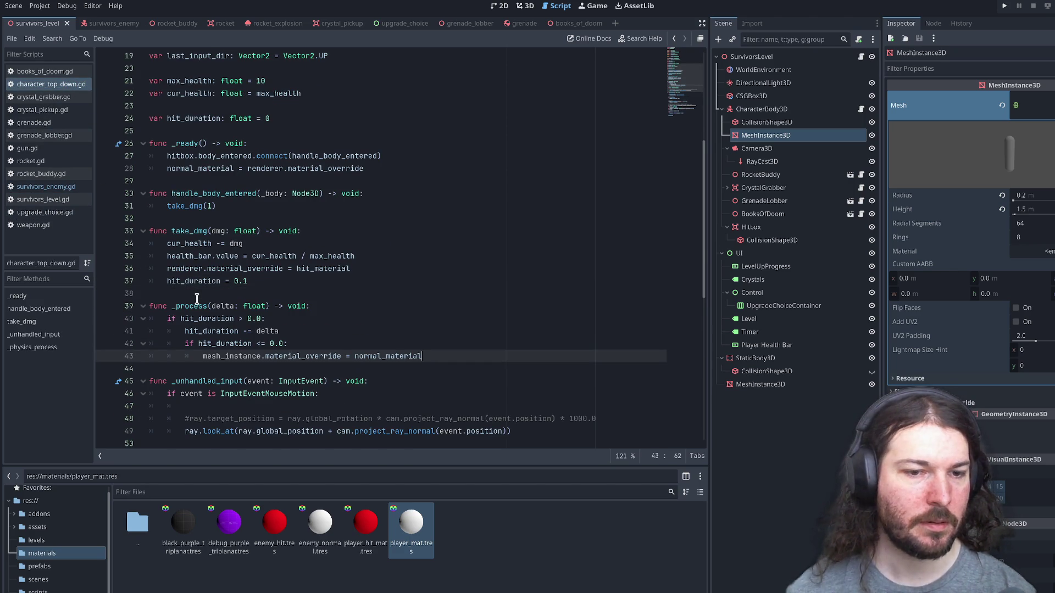
Step: Replace mesh_instance with renderer on line 43 of the pasted _process
double_click(256, 356)
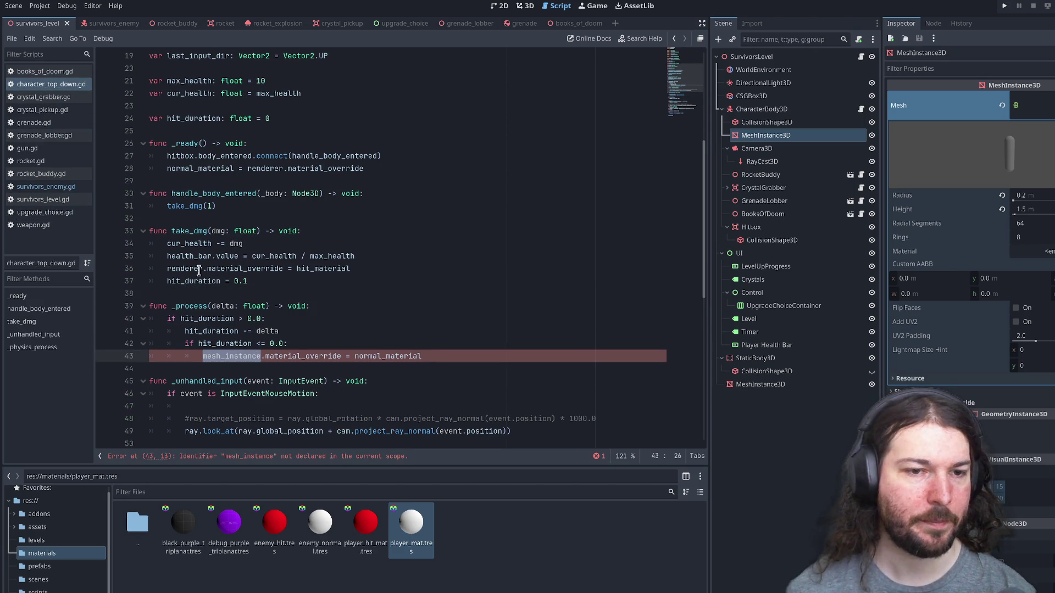
double_click(203, 269)
key(ctrl+c)
double_click(221, 356)
key(ctrl+v)
click(261, 369)
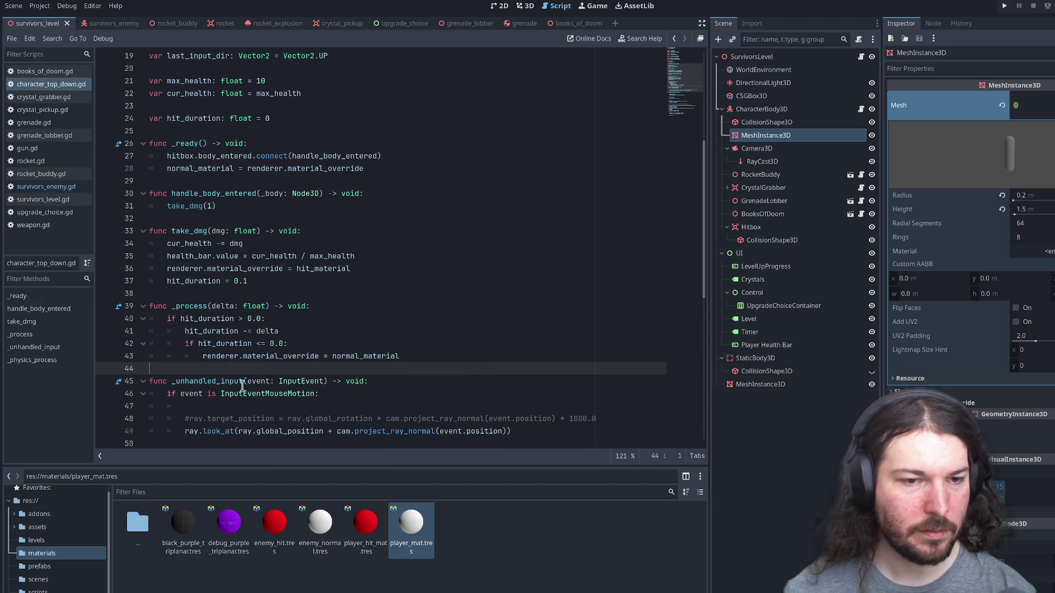
scroll(429, 384, up, 3)
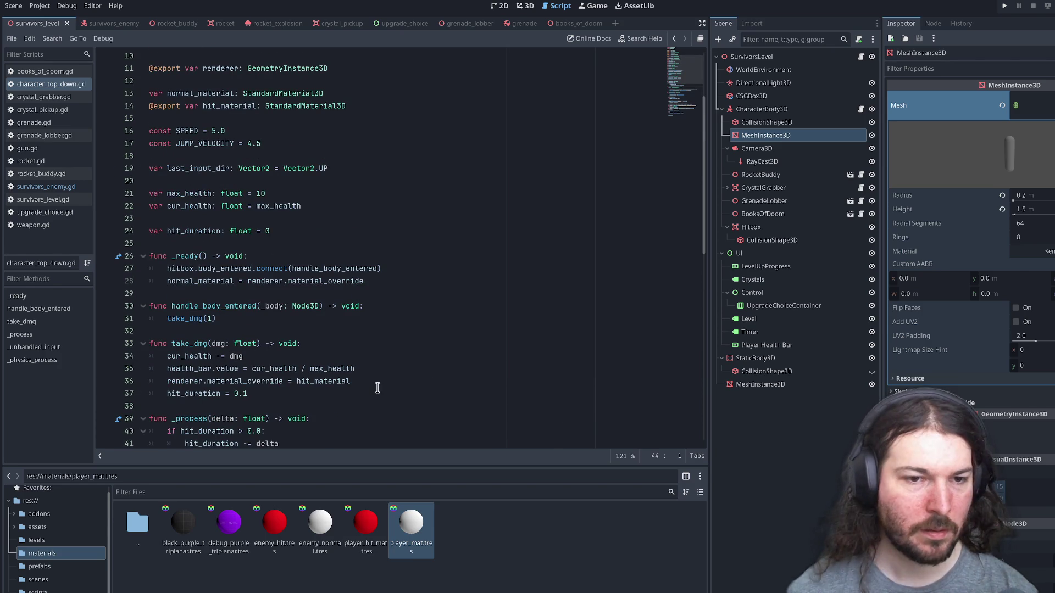
Step: Rename the player's MeshInstance3D node to Renderer
click(774, 110)
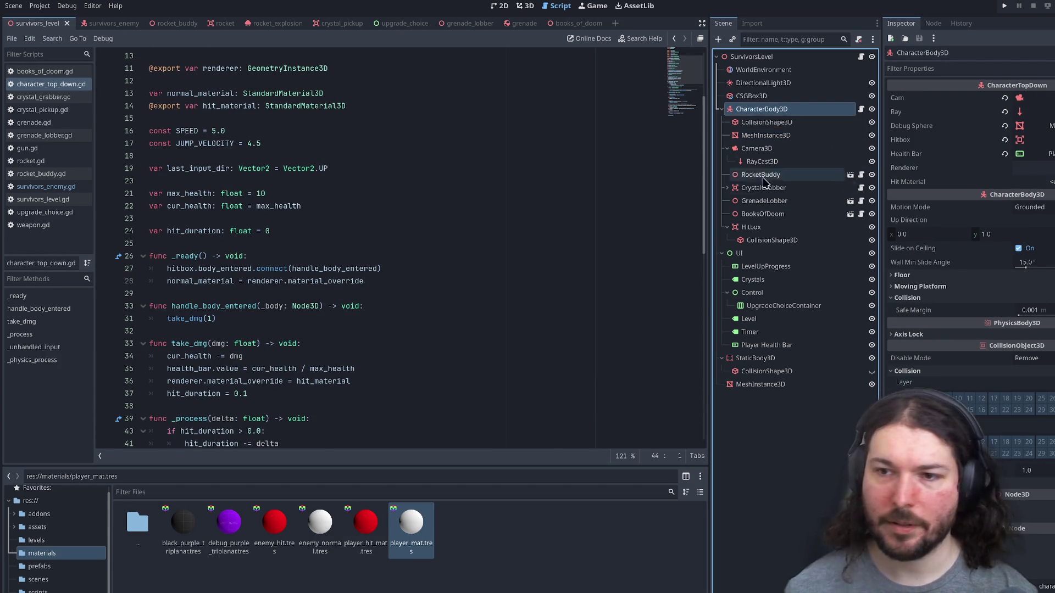
double_click(762, 137)
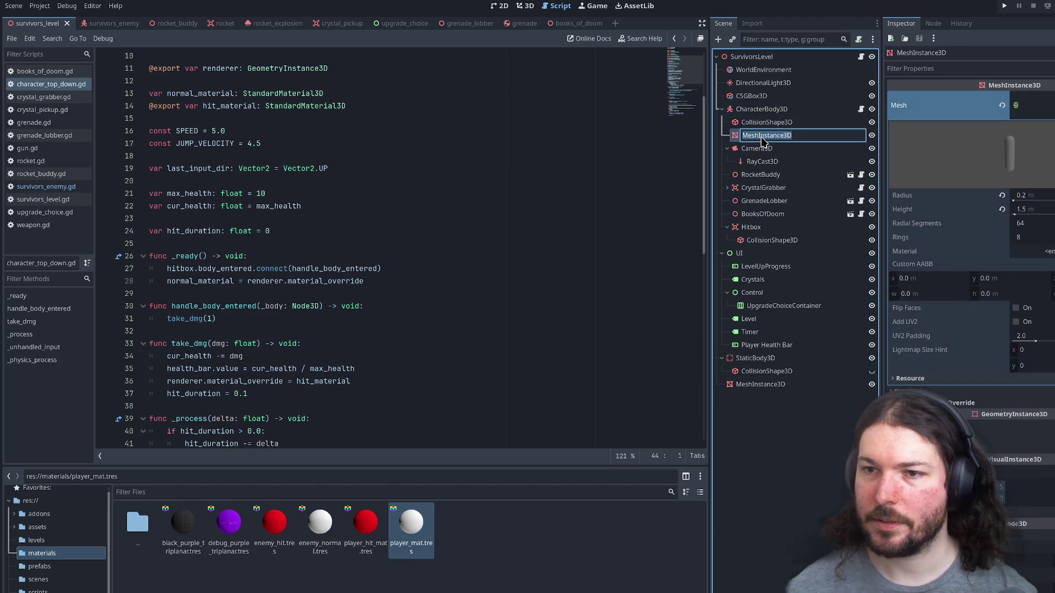
text(Renderer)
key(Return)
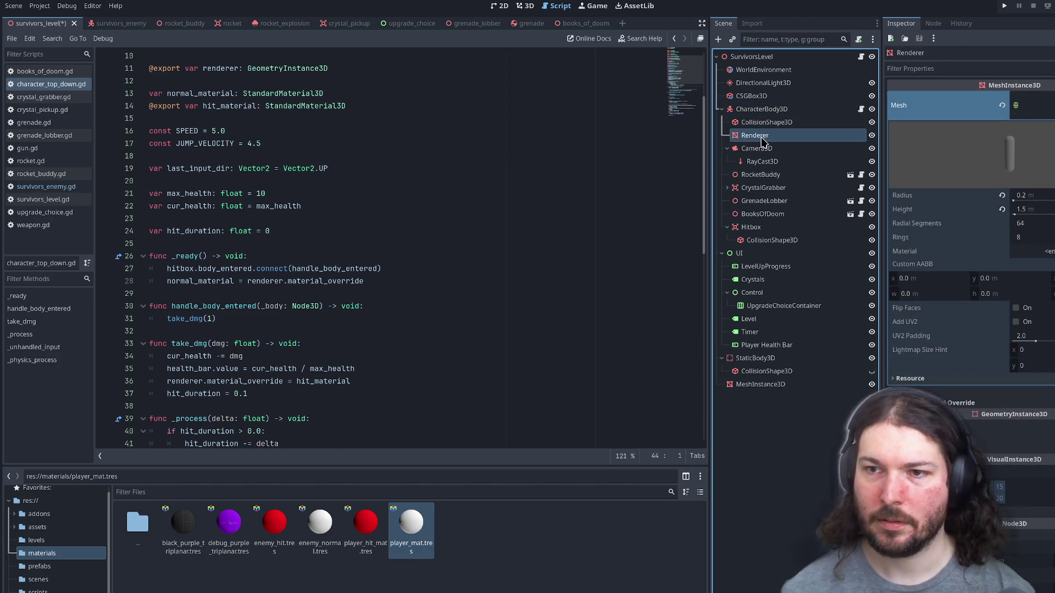
Step: Assign the Renderer node and player_hit_mat.tres to the player's Renderer and Hit Material
click(762, 109)
drag(755, 135, 1033, 167)
key(ctrl+s)
drag(366, 525, 999, 279)
drag(1051, 234, 1033, 183)
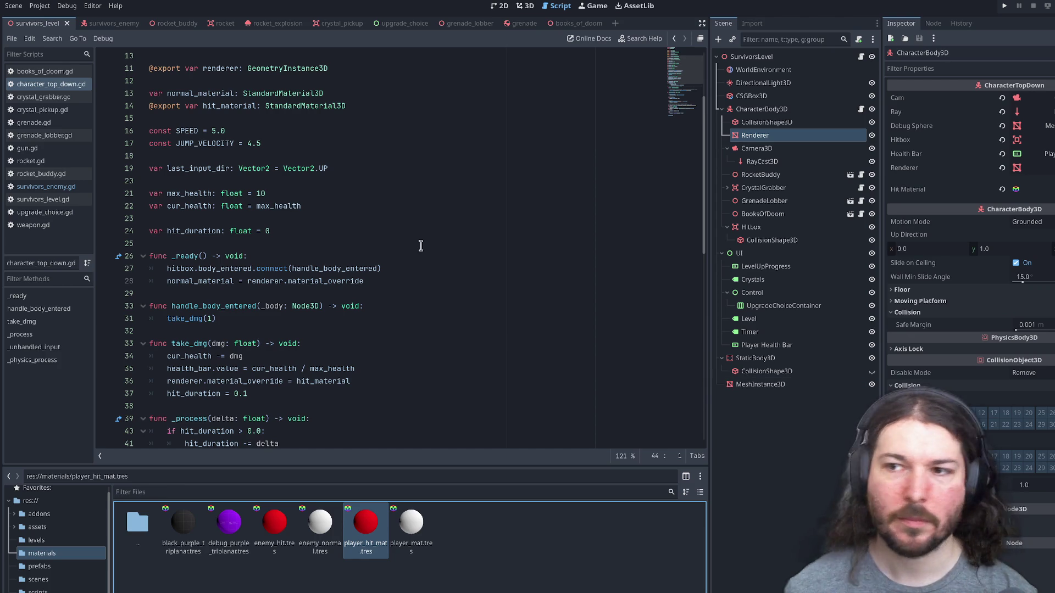
key(F5)
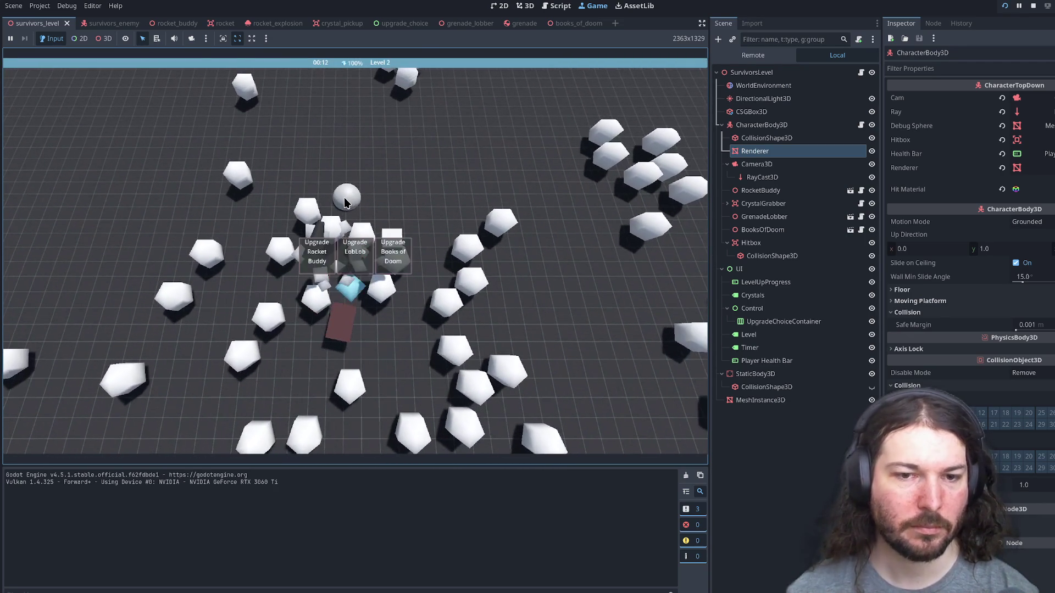
Step: Pick an upgrade, watch the player flash red when hit, then stop the game
click(369, 266)
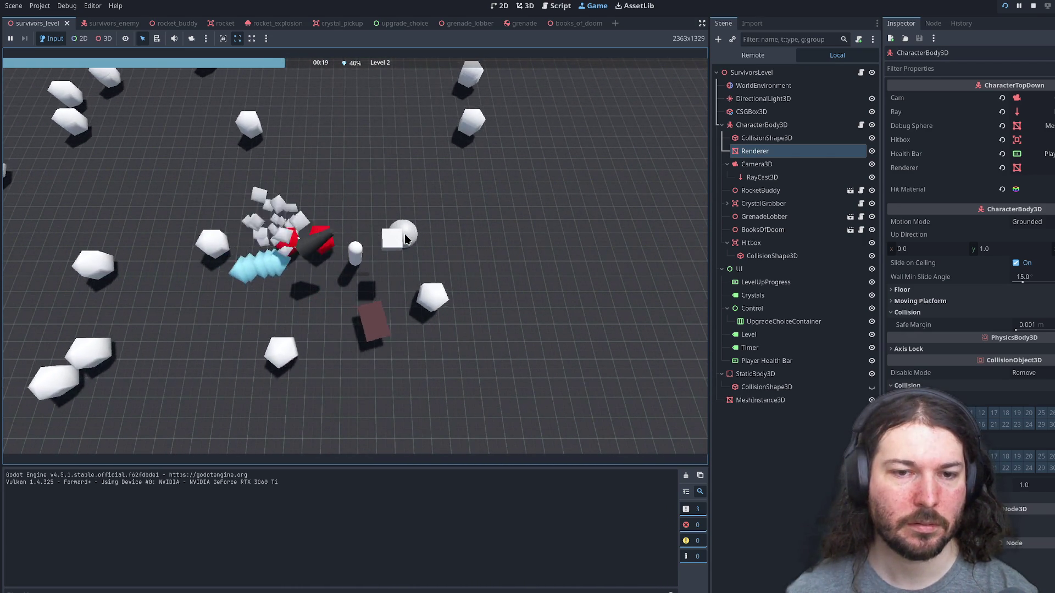
click(1033, 6)
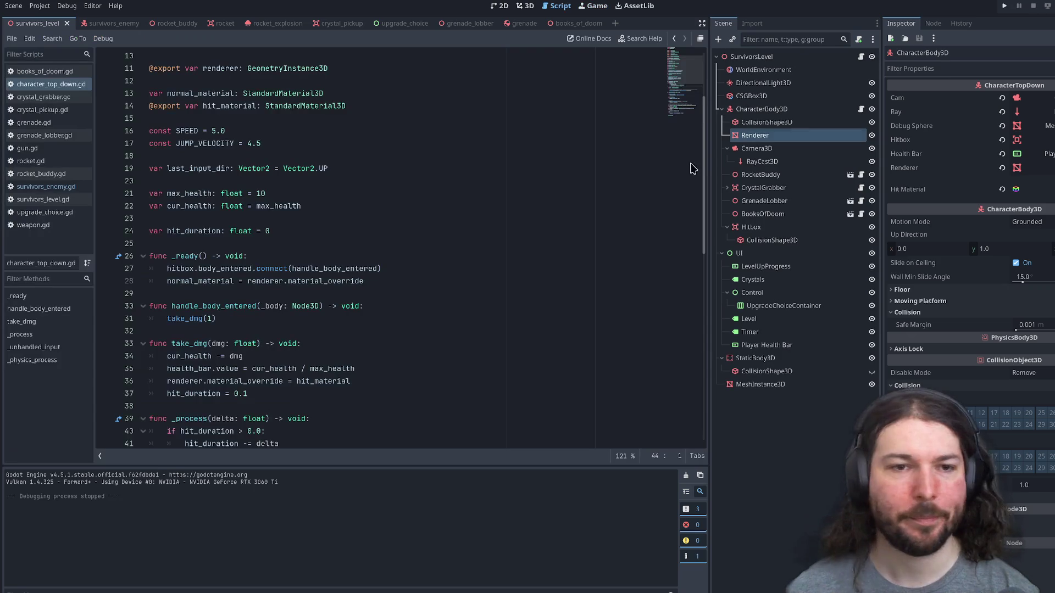
click(195, 181)
click(248, 154)
click(303, 244)
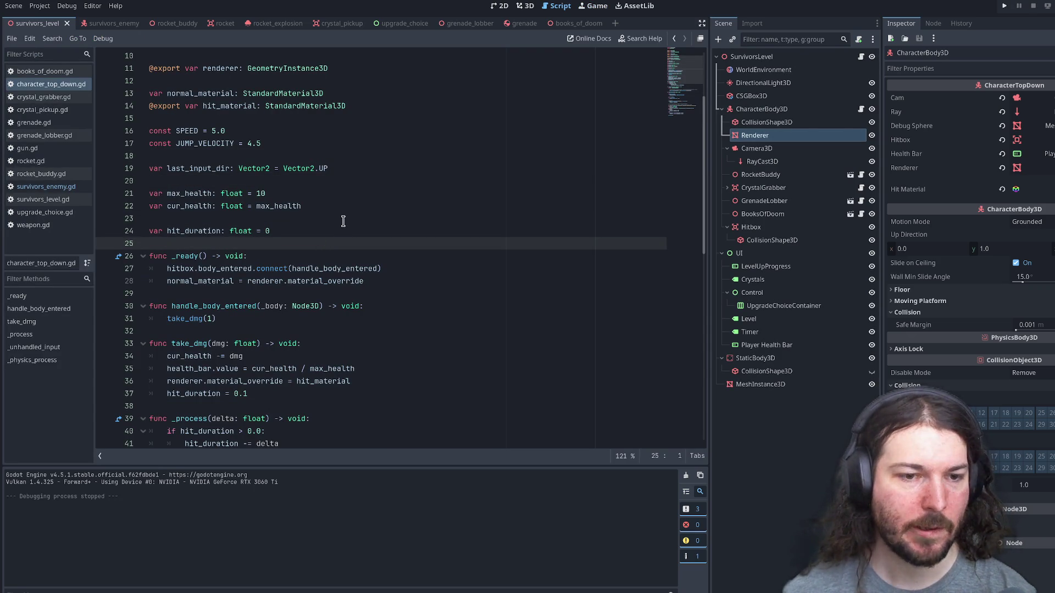
click(282, 330)
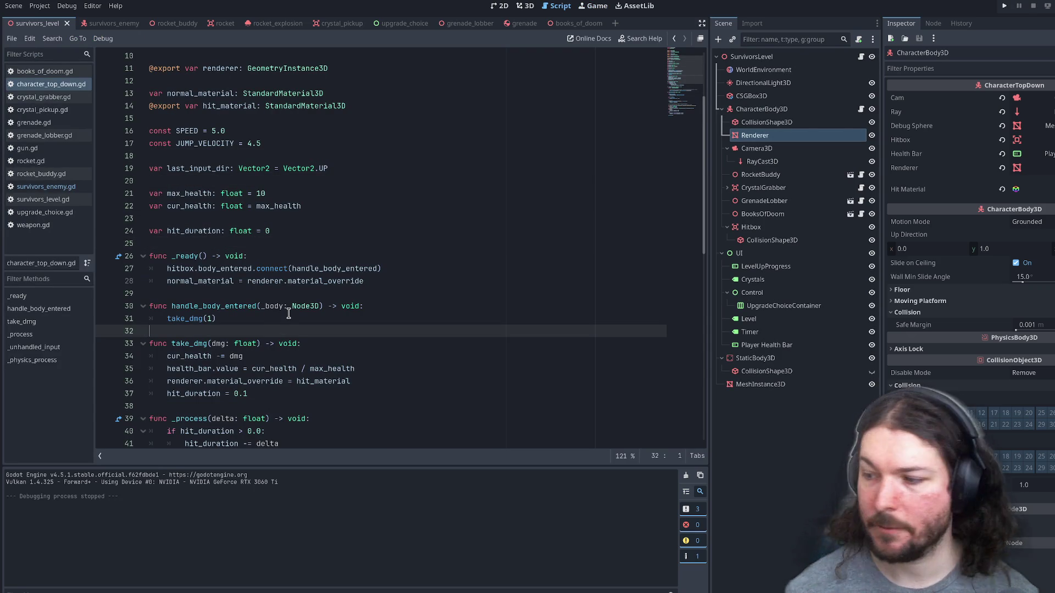
click(272, 242)
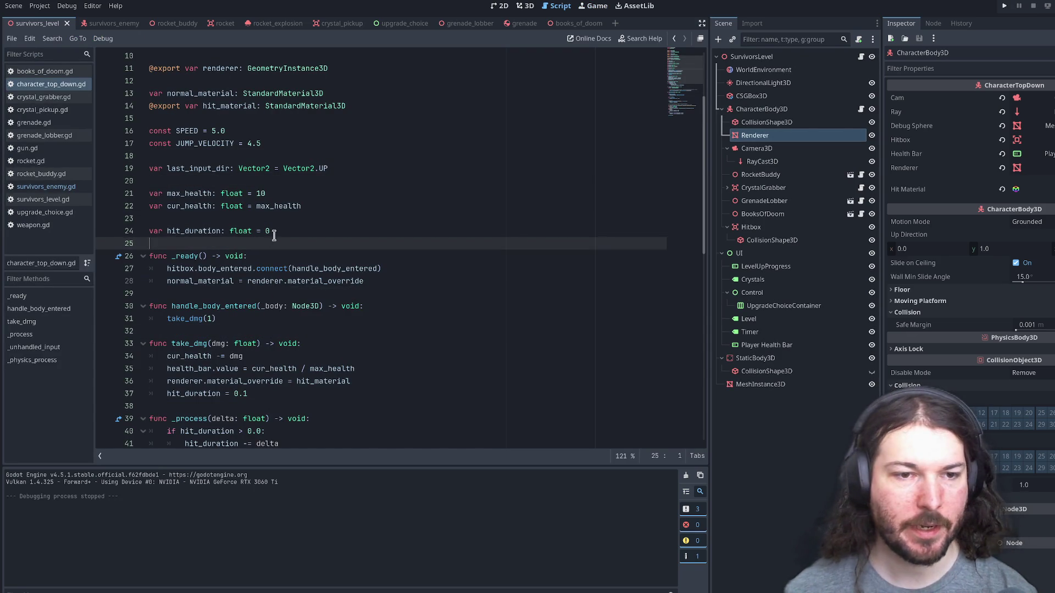
click(282, 217)
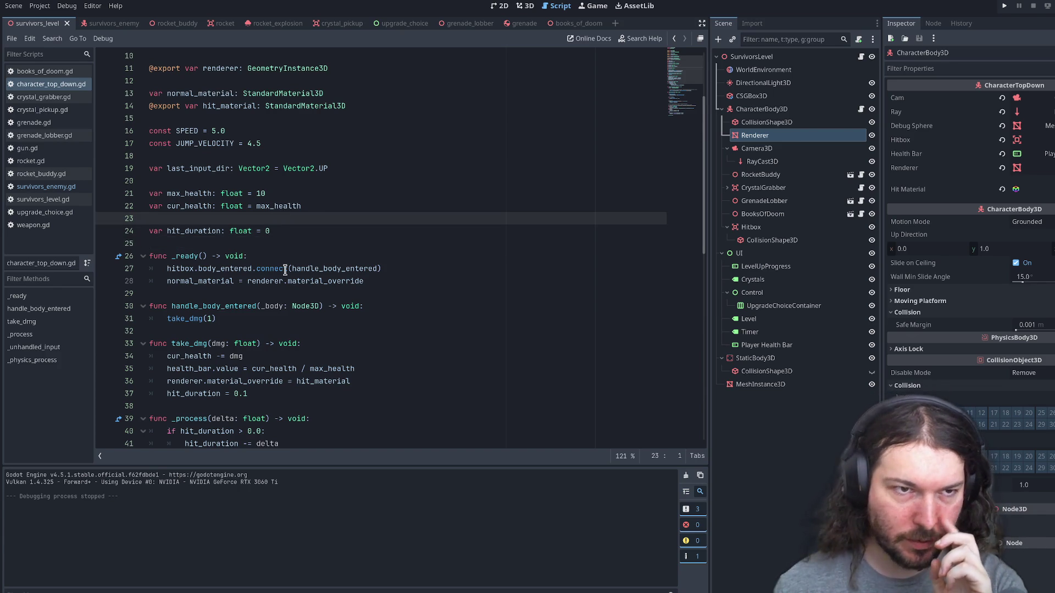
click(270, 242)
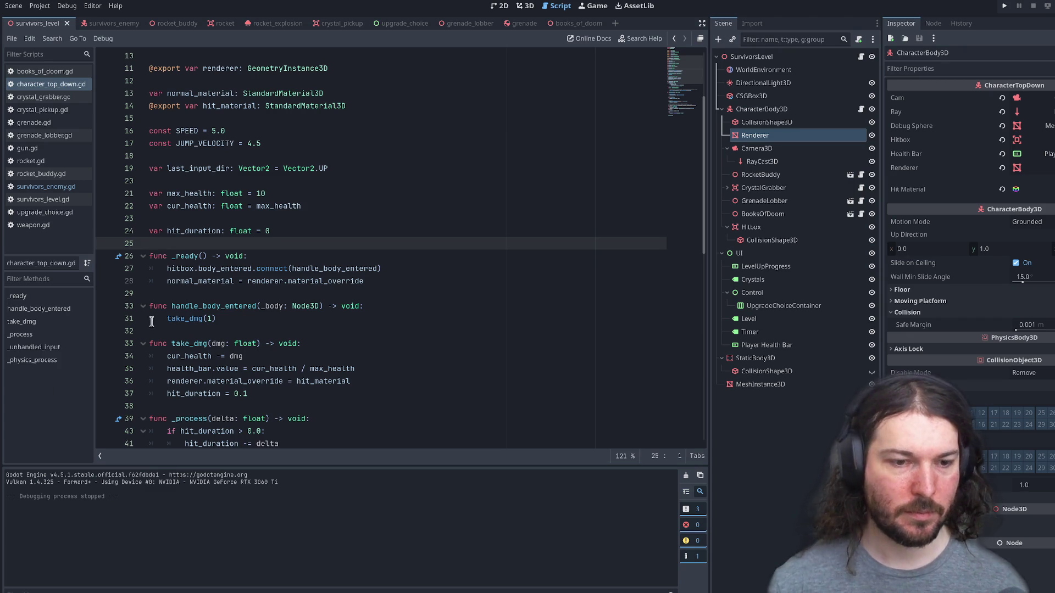
click(415, 302)
click(404, 280)
click(394, 296)
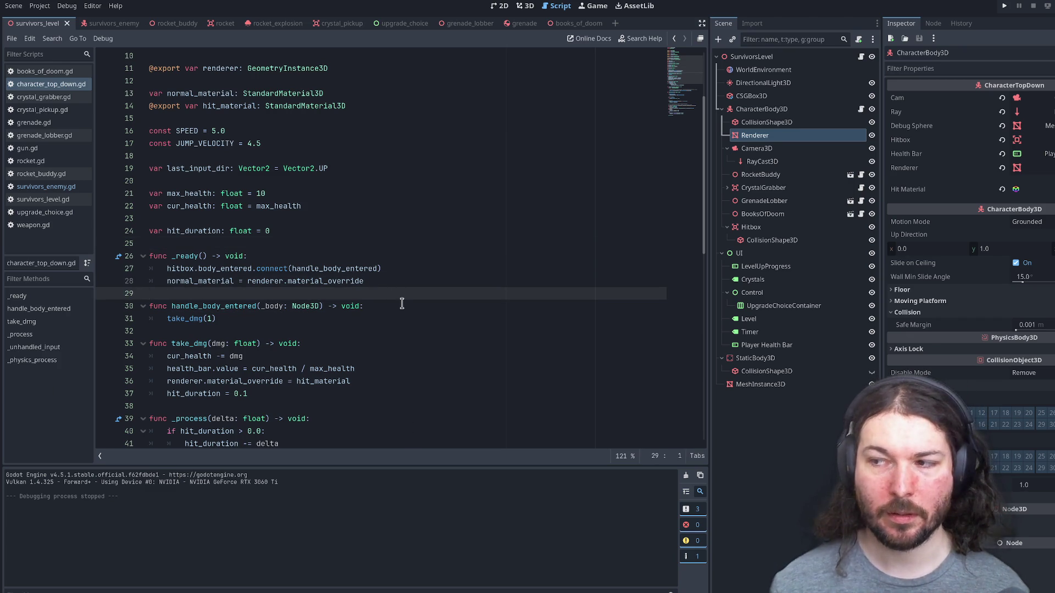
click(394, 230)
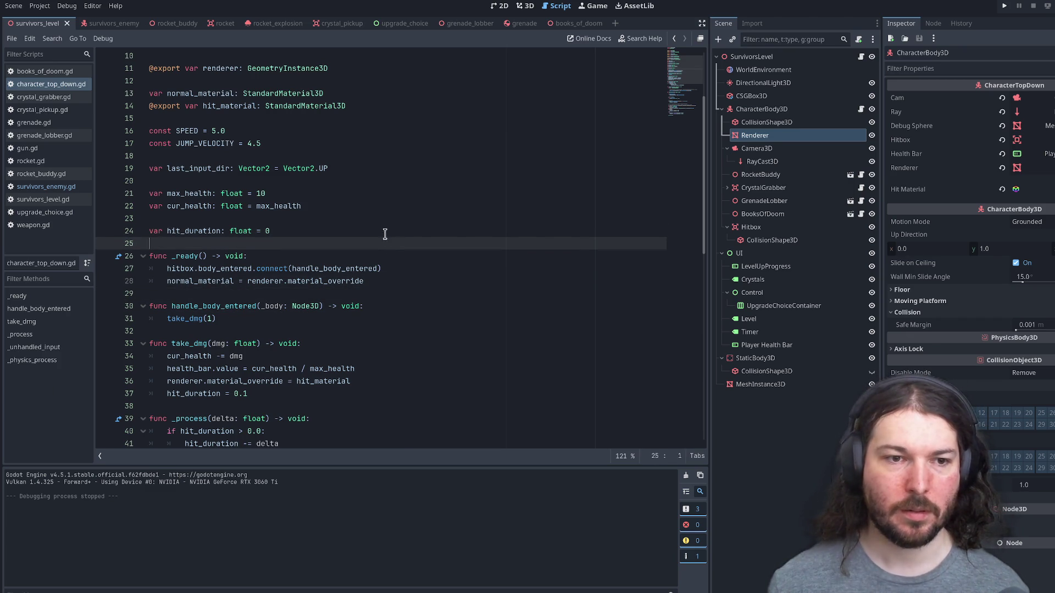
click(376, 220)
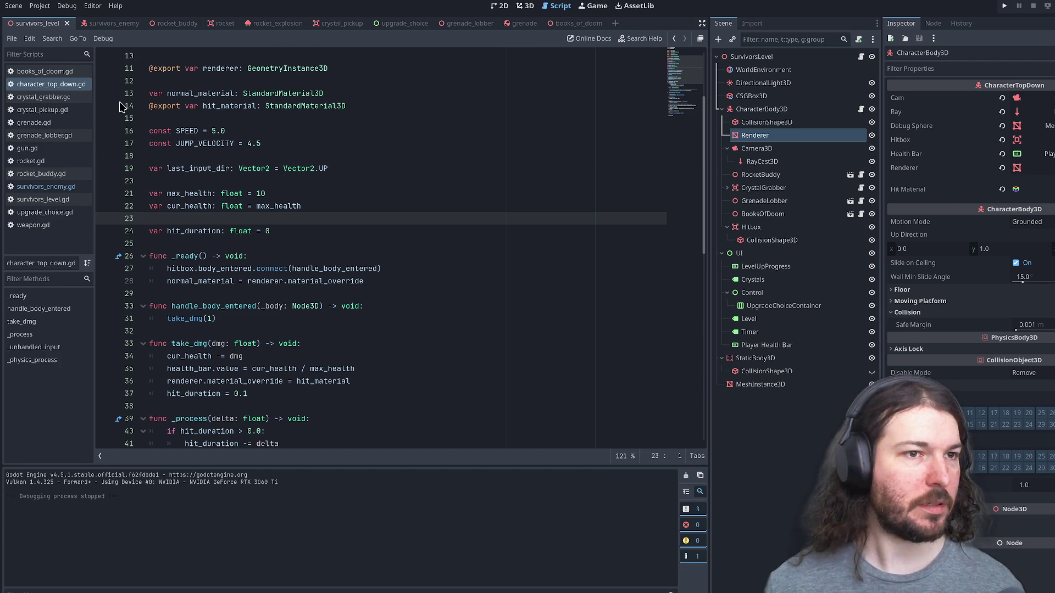
click(71, 85)
scroll(264, 159, up, 3)
scroll(385, 247, down, 6)
scroll(324, 237, down, 6)
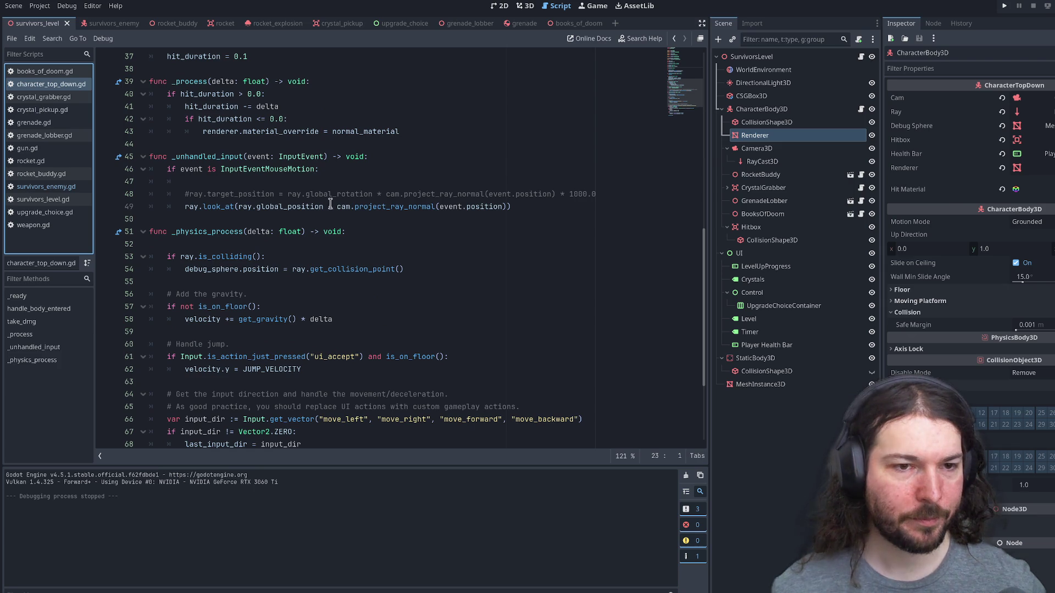
click(351, 219)
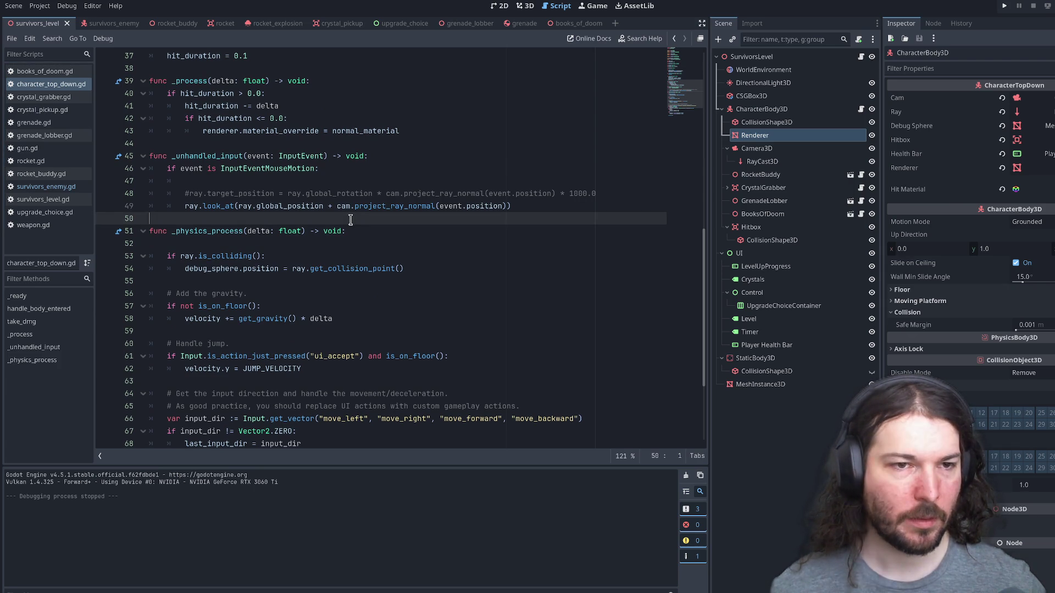
scroll(350, 220, down, 3)
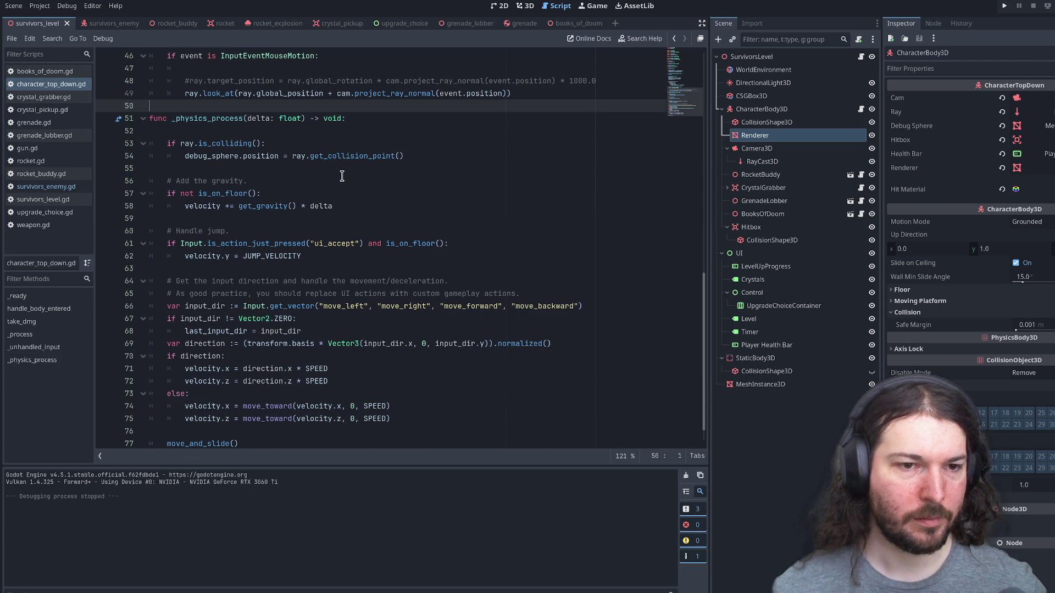
double_click(215, 207)
scroll(366, 283, down, 1)
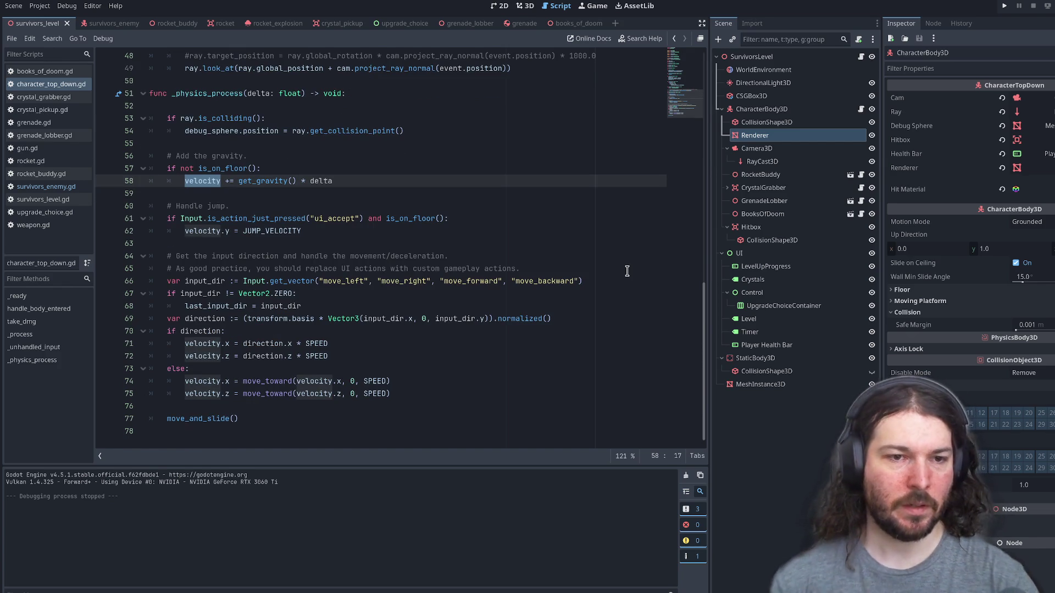
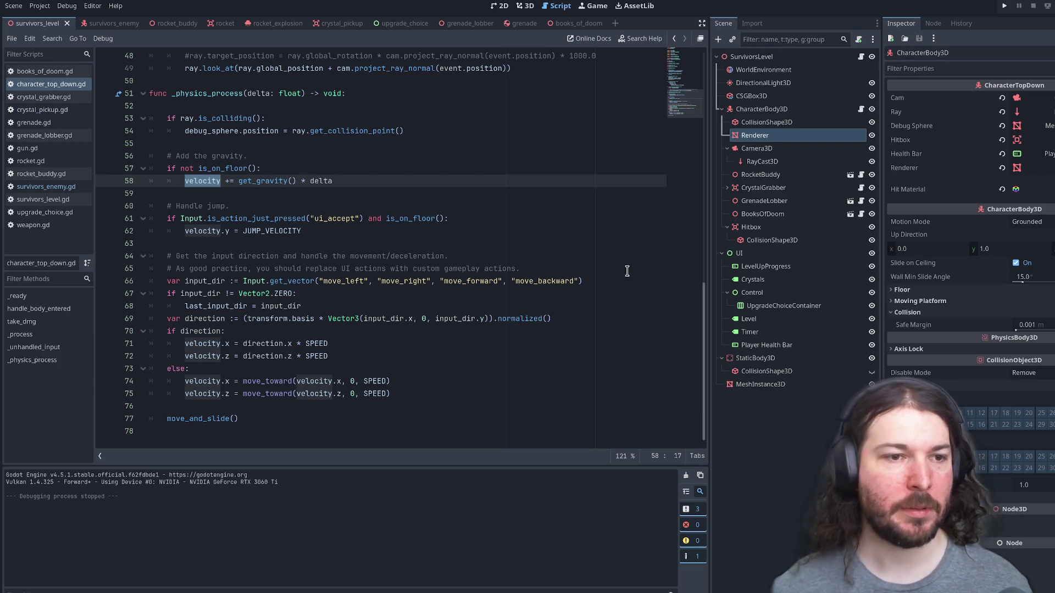
Step: Add 'var dash_vel: Vector3 = Vector3.ZERO' on a new line below the hit_duration declaration
click(240, 142)
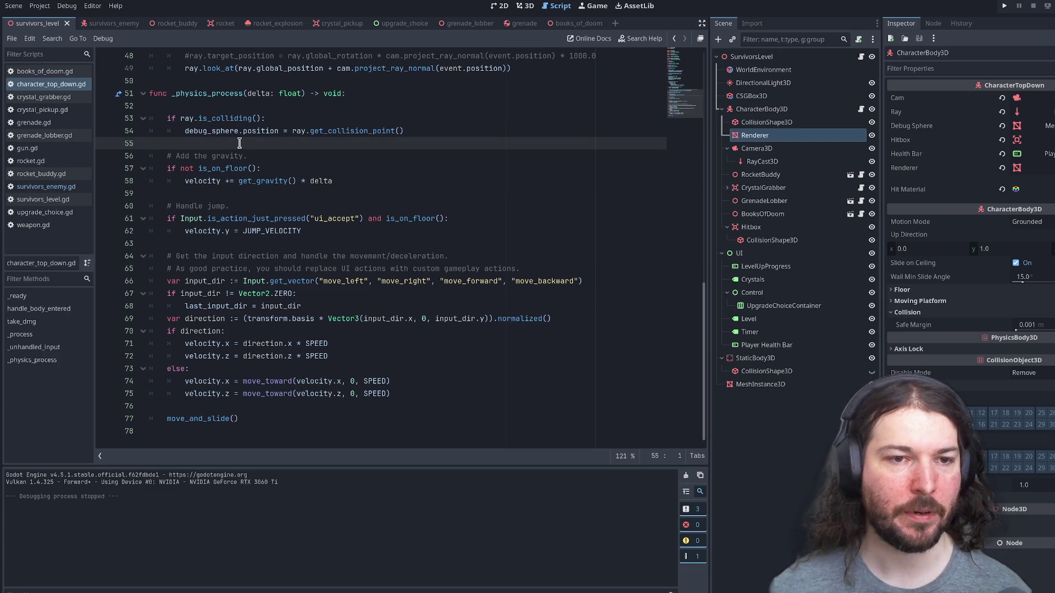
scroll(239, 143, up, 15)
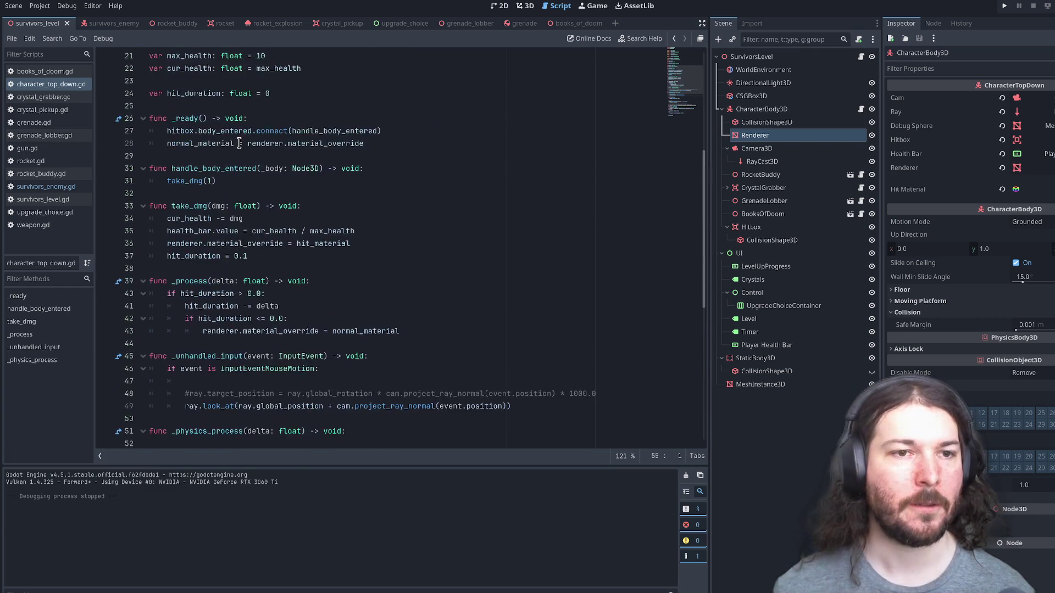
click(286, 343)
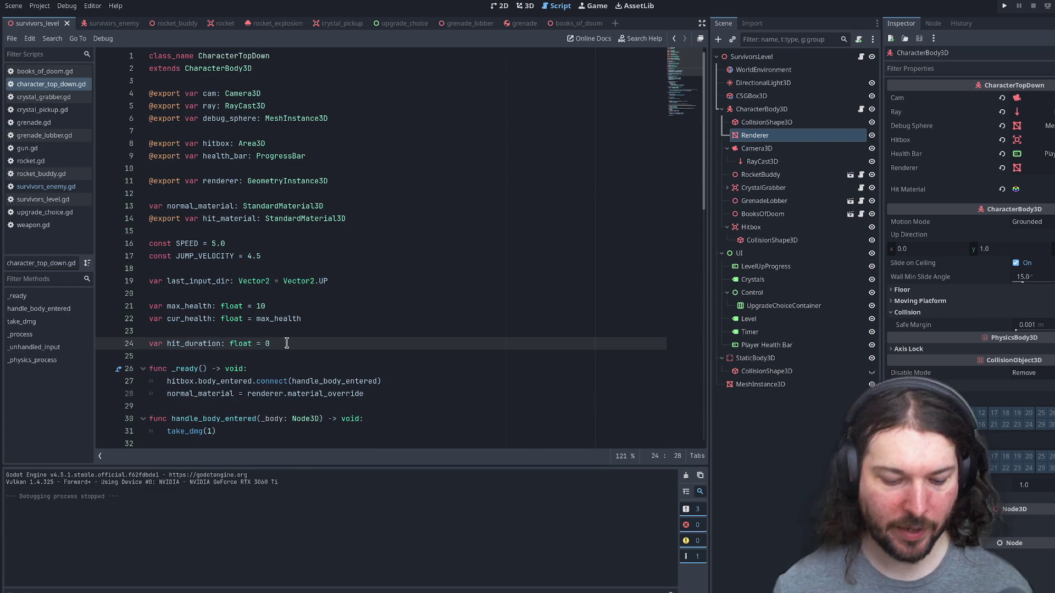
key(Return)
key(Return)
text(var dash_vel: )
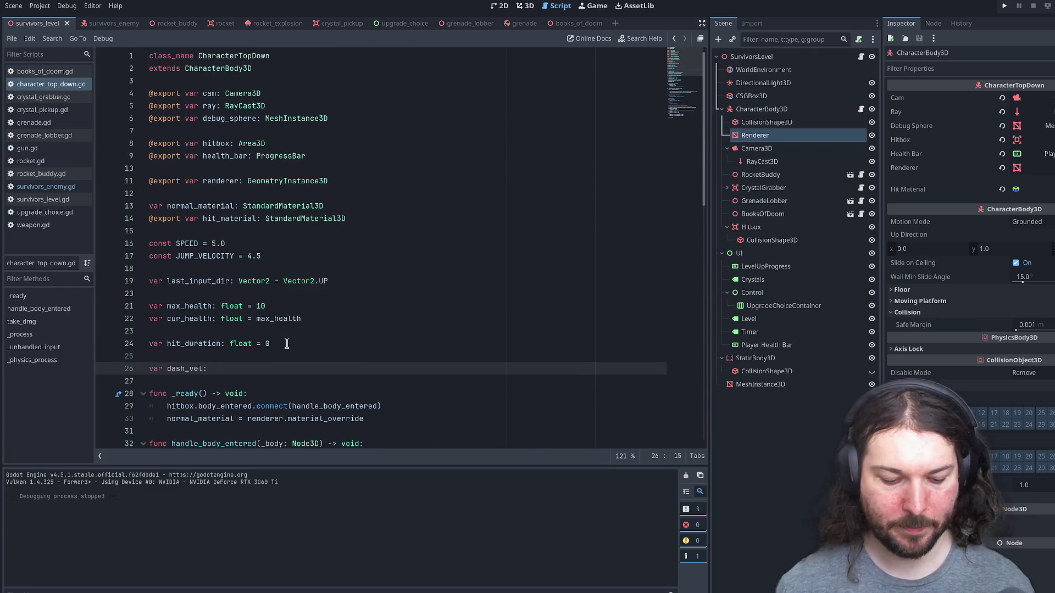
text(Vector3)
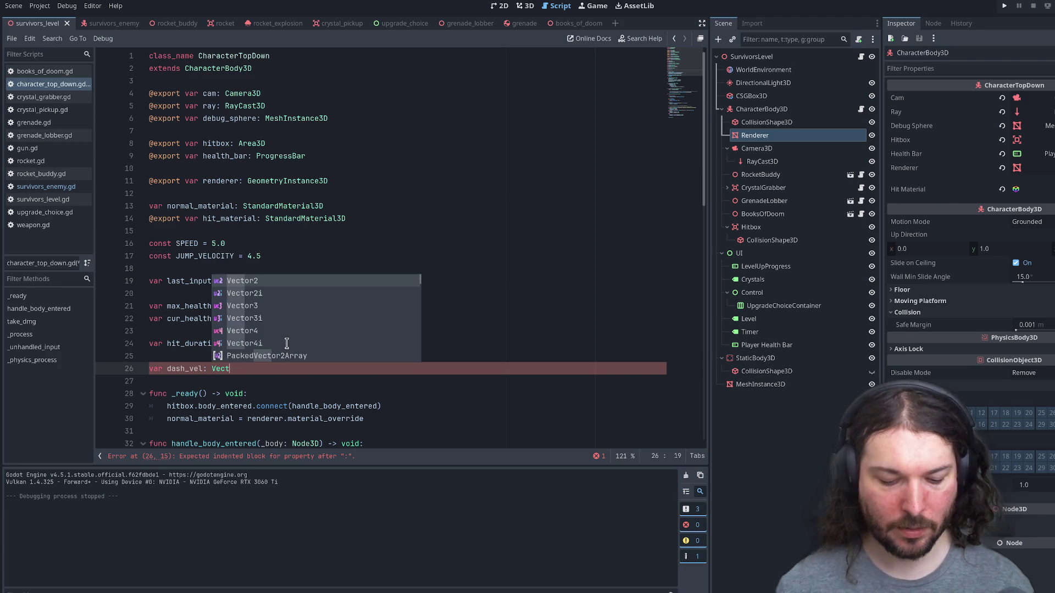
text( = Vector3)
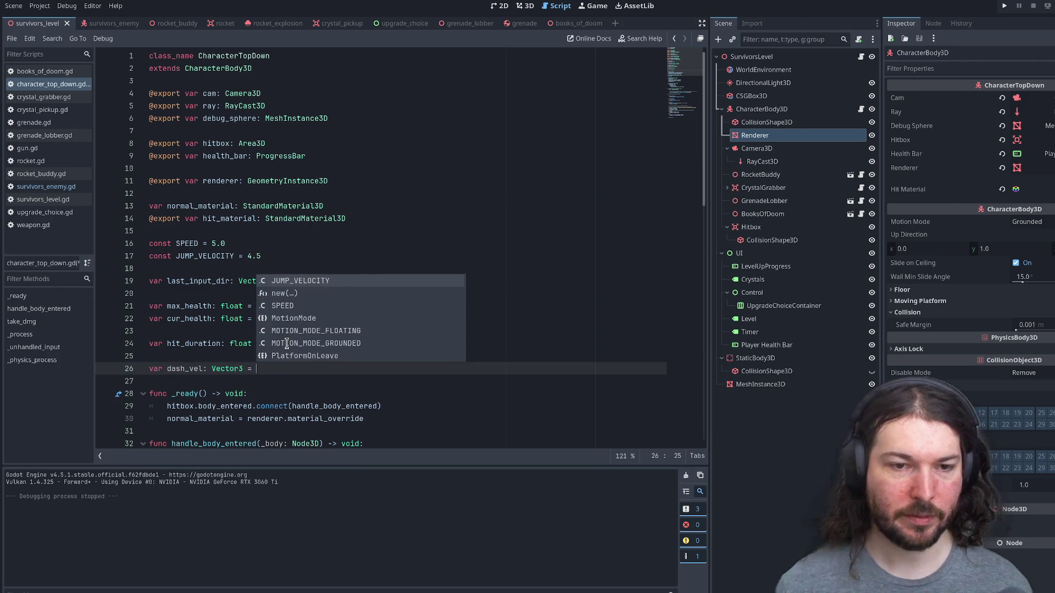
text(.ZERO)
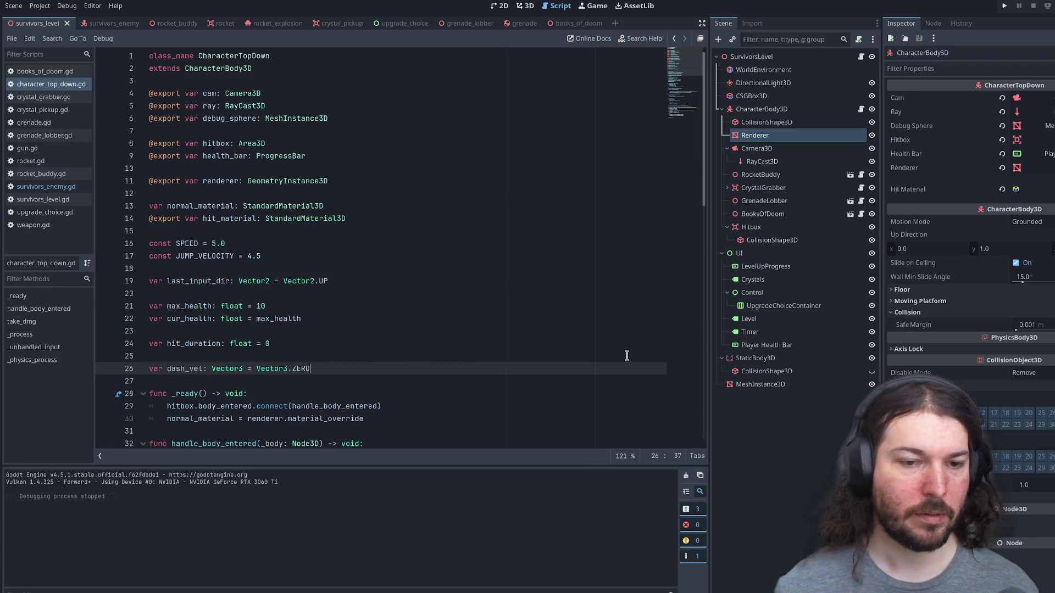
scroll(523, 326, down, 8)
scroll(470, 307, down, 5)
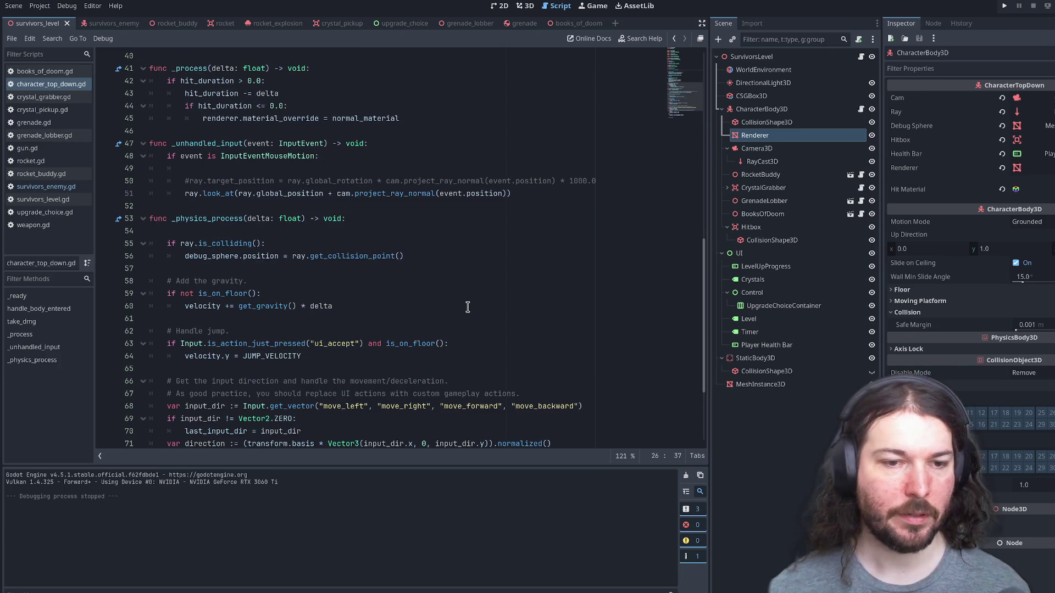
scroll(468, 307, up, 6)
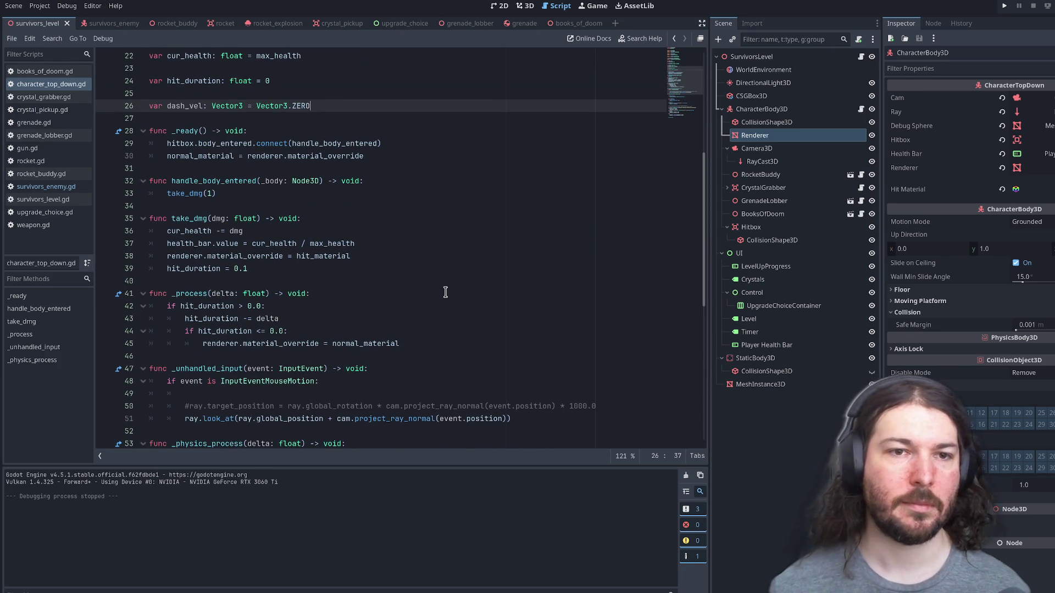
scroll(425, 297, down, 7)
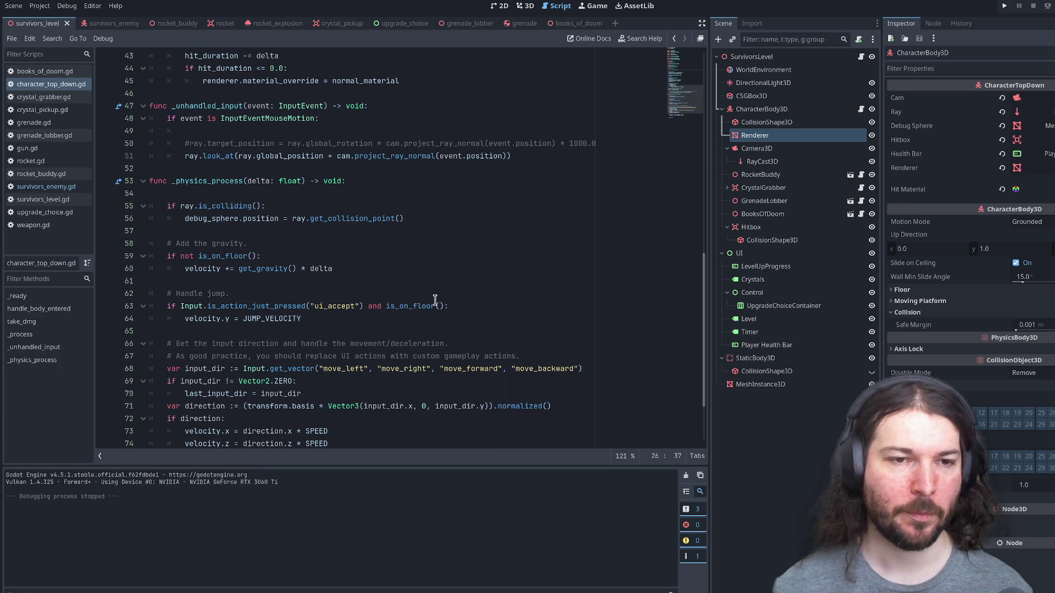
scroll(410, 281, up, 6)
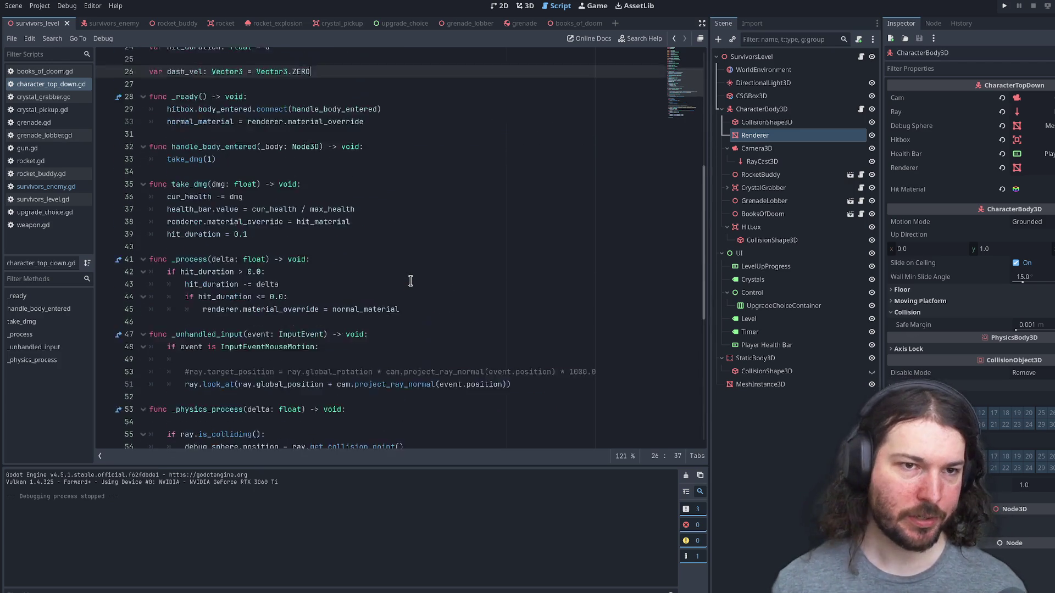
scroll(410, 281, up, 3)
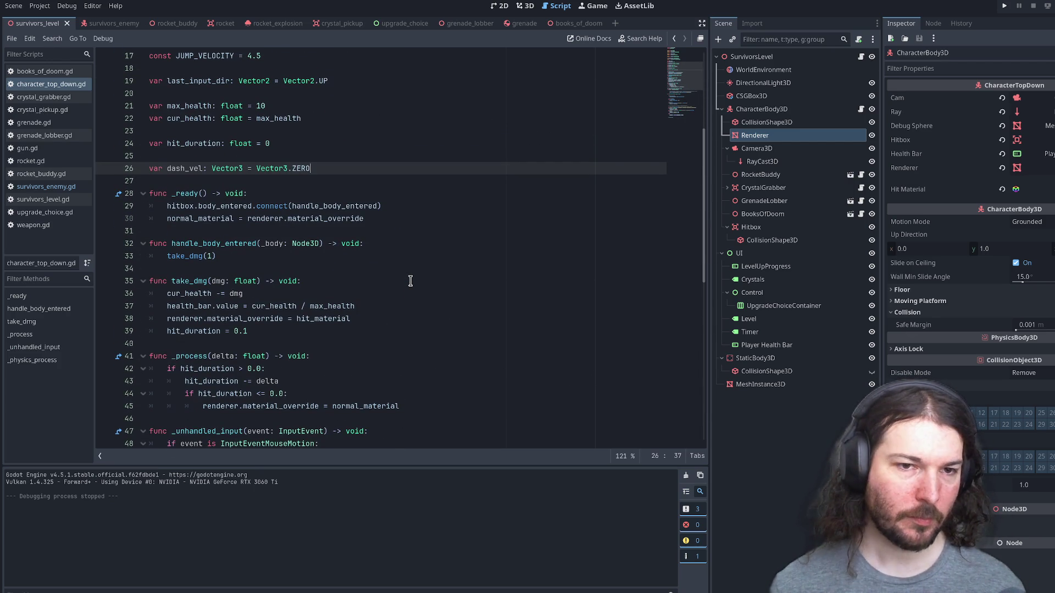
Step: Insert 'var dash_str: float = 5' on a new line above dash_vel
key(Up)
key(Return)
text(var dash_str: )
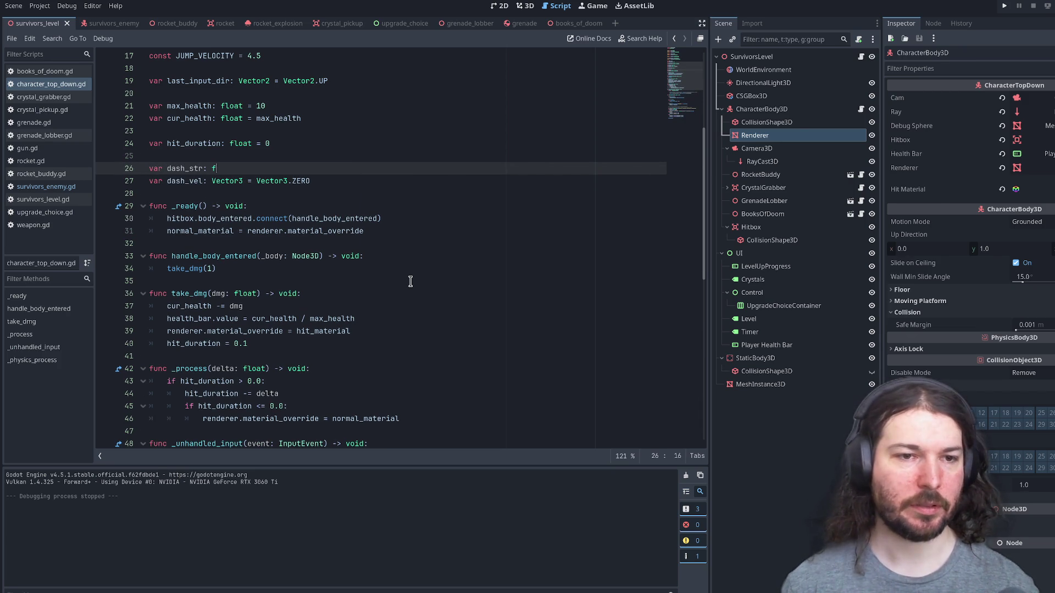
text(float = )
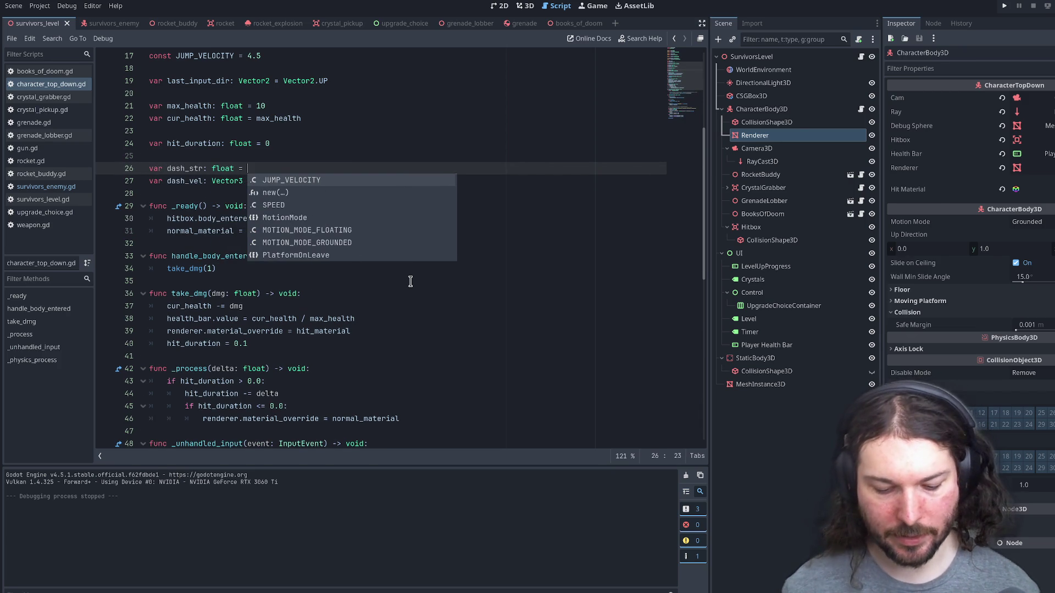
text(5)
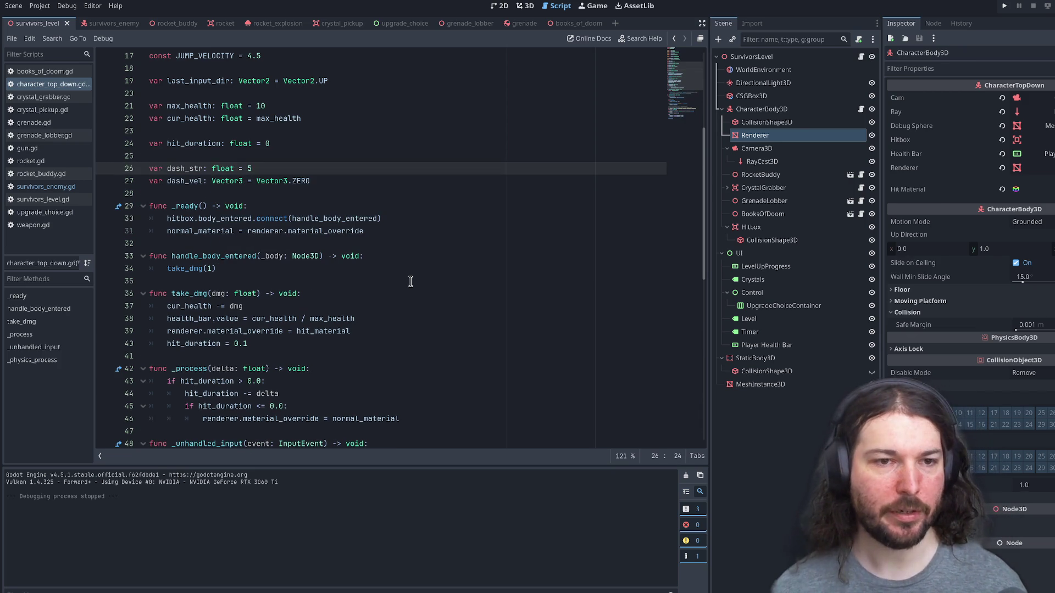
scroll(476, 278, down, 9)
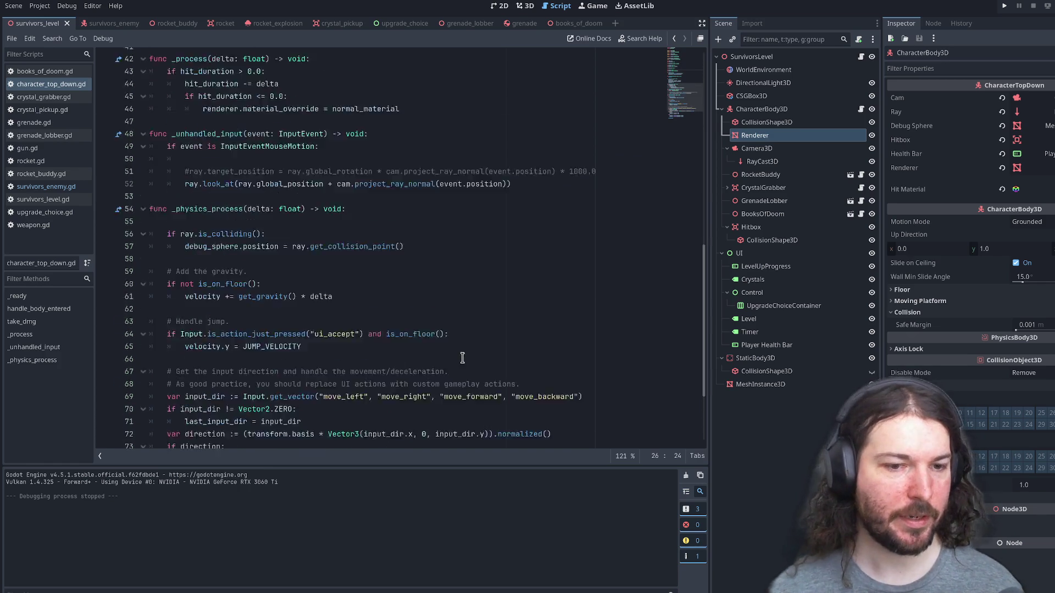
scroll(418, 325, up, 7)
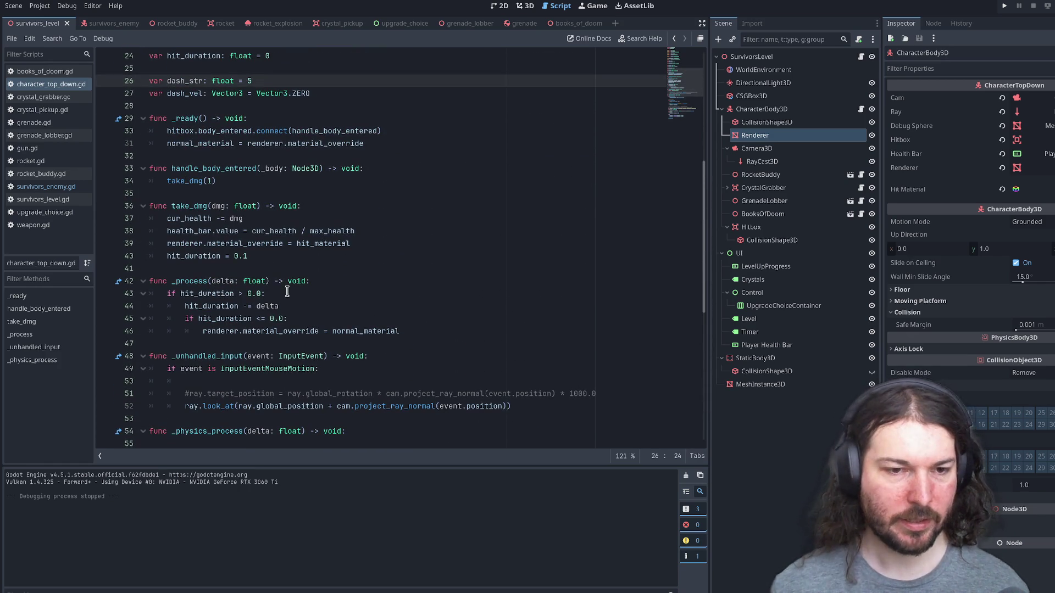
scroll(341, 294, down, 1)
Step: In _unhandled_input, add an 'if event is InputEventKey:' branch checking event.keycode == KEY_E
click(335, 369)
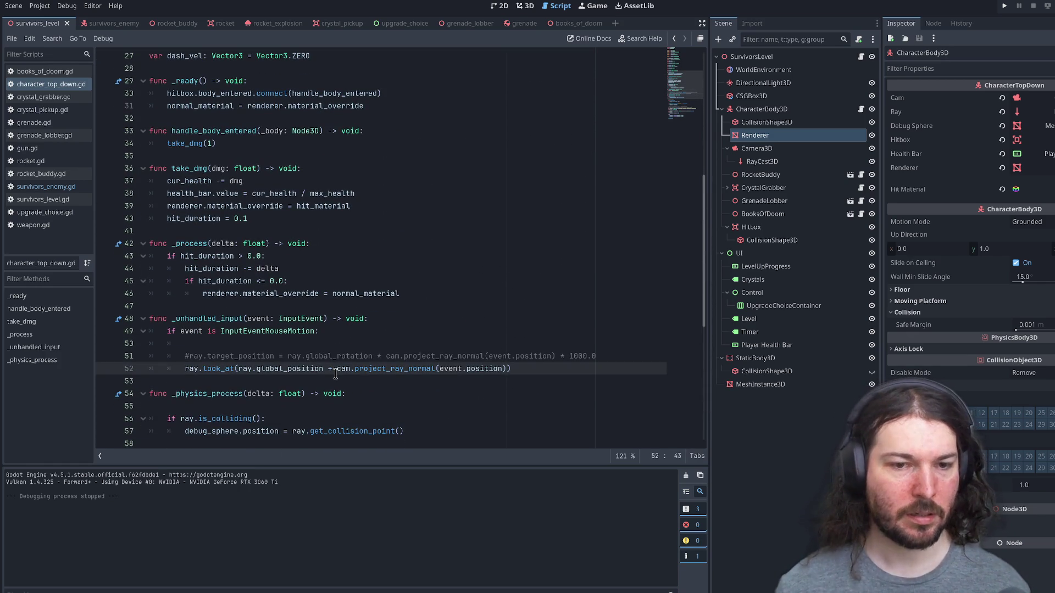
key(End)
key(Return)
key(Return)
key(BackSpace)
text(if even)
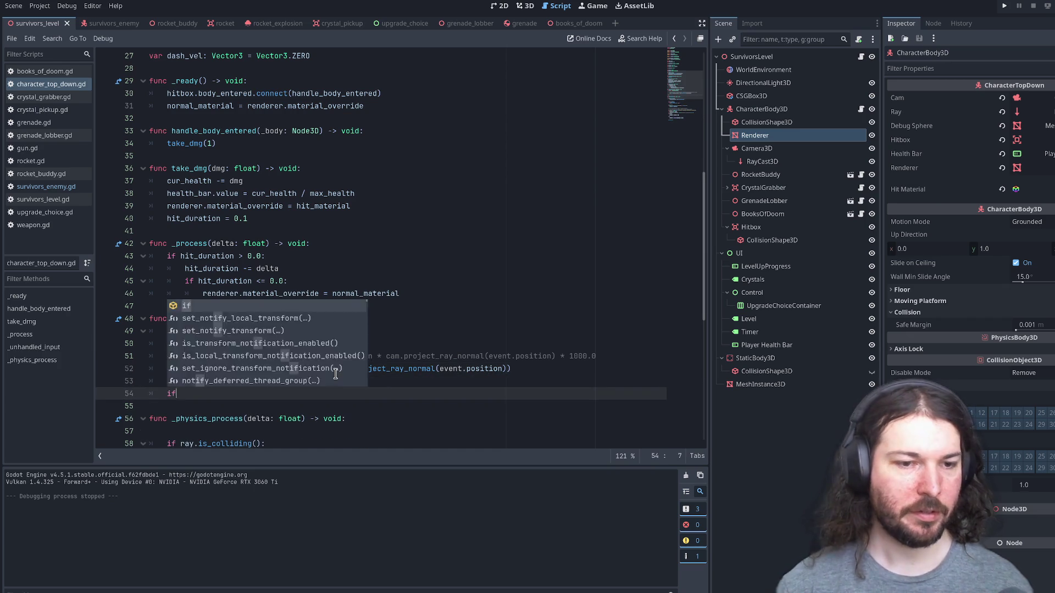
text(t is InputEv)
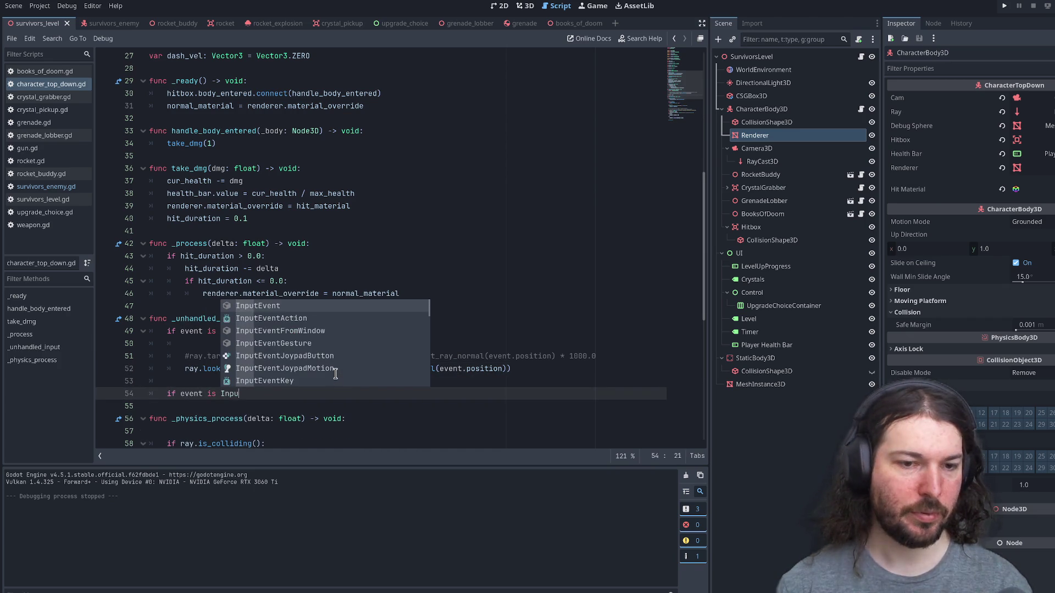
text(entK)
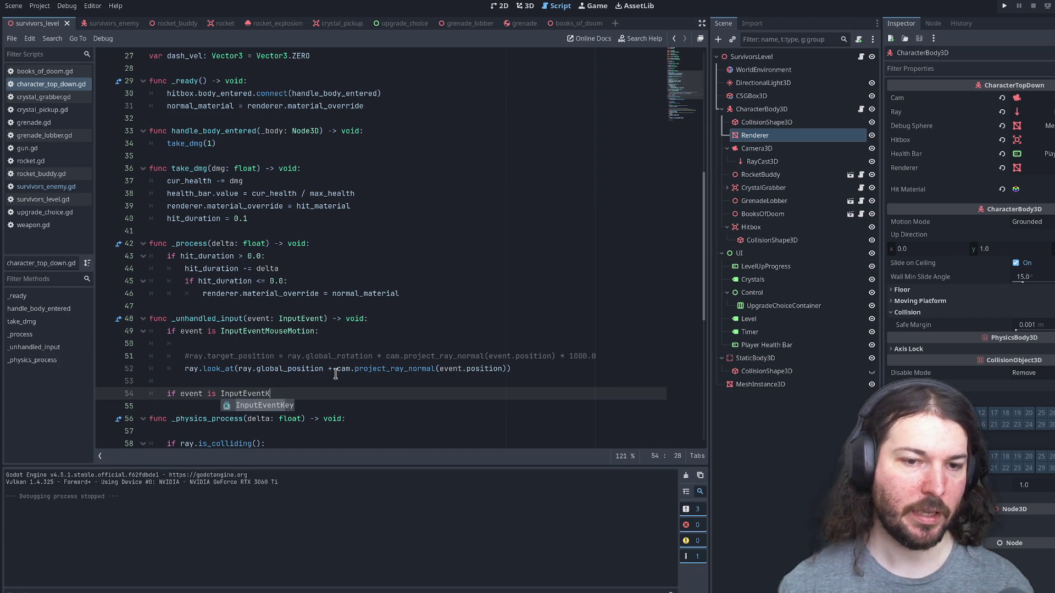
key(Return)
text(:)
key(Return)
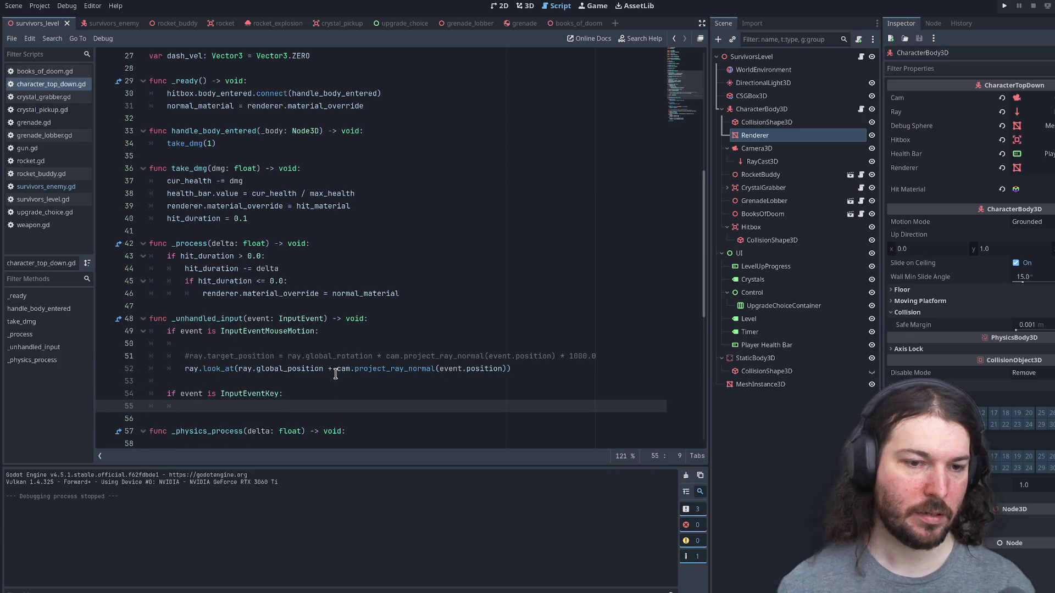
text(event.keycode == K)
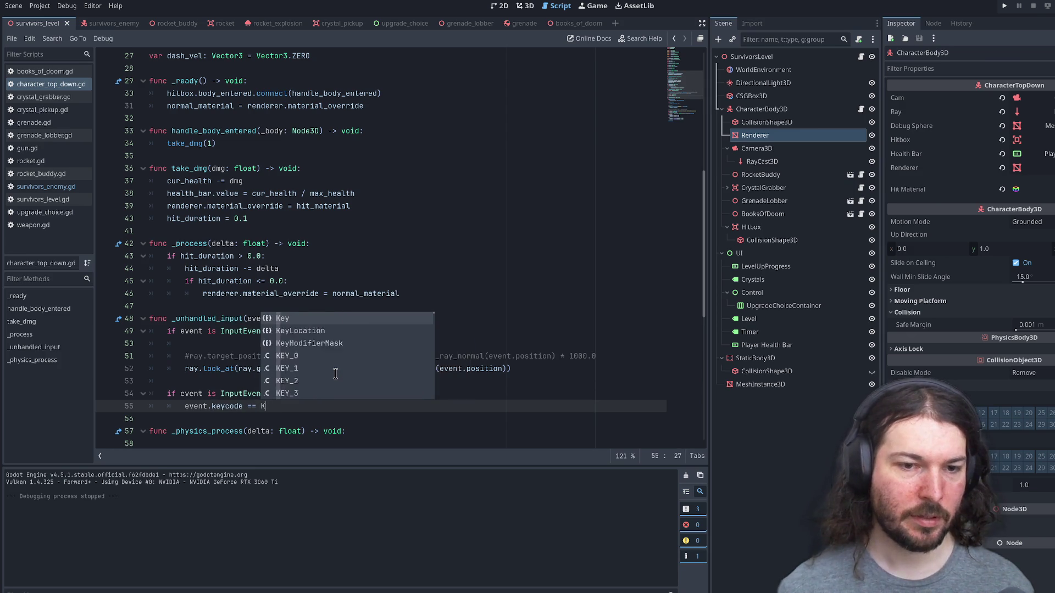
text(EY_E)
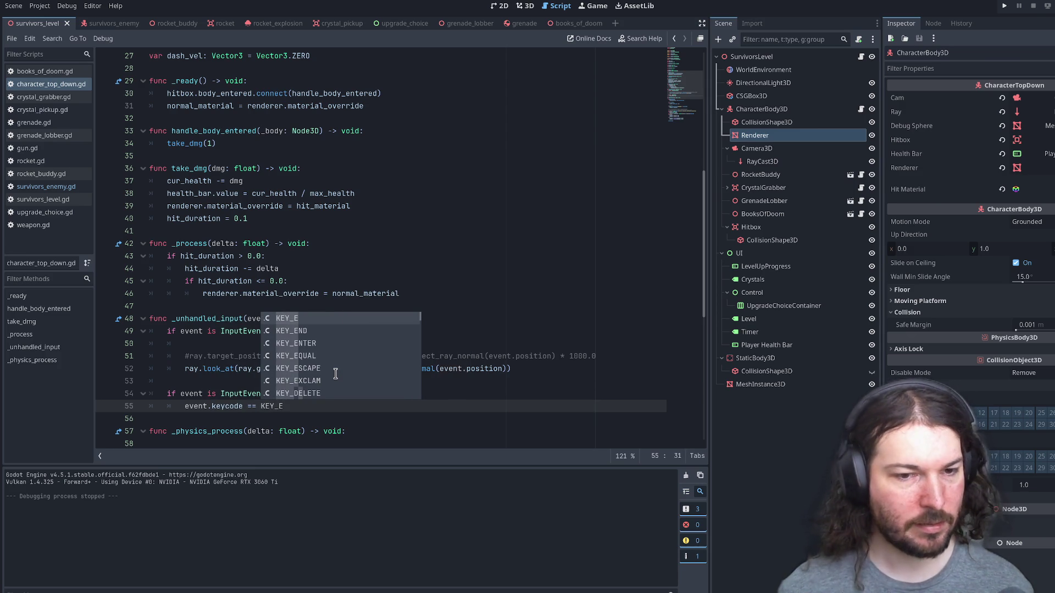
key(Escape)
text(if)
key(End)
key(Return)
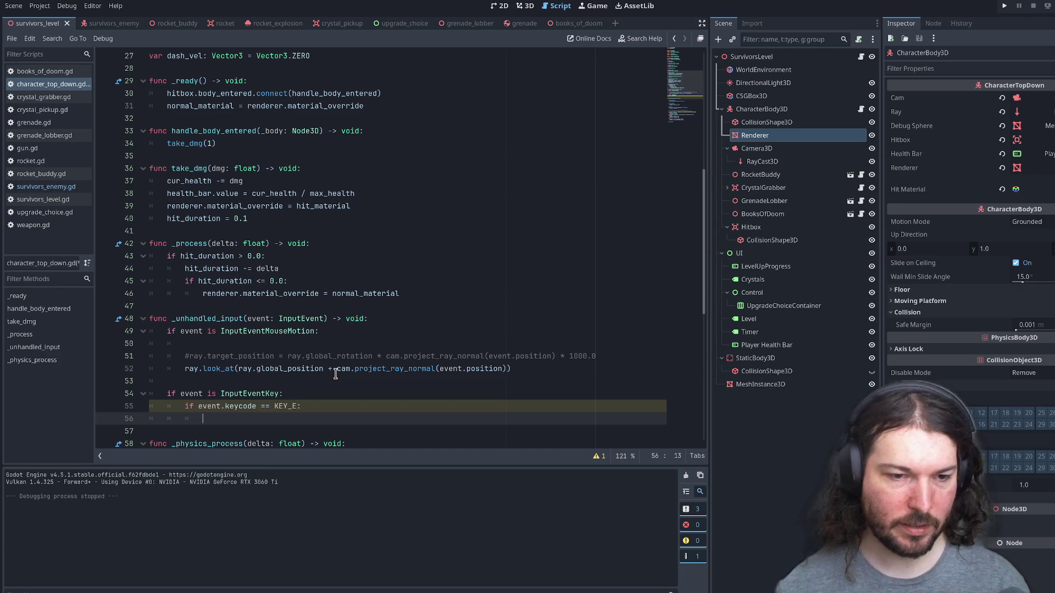
Step: Make the E branch set dash_vel = Vector3.RIGHT * dash_vel, then save the script
scroll(335, 374, down, 2)
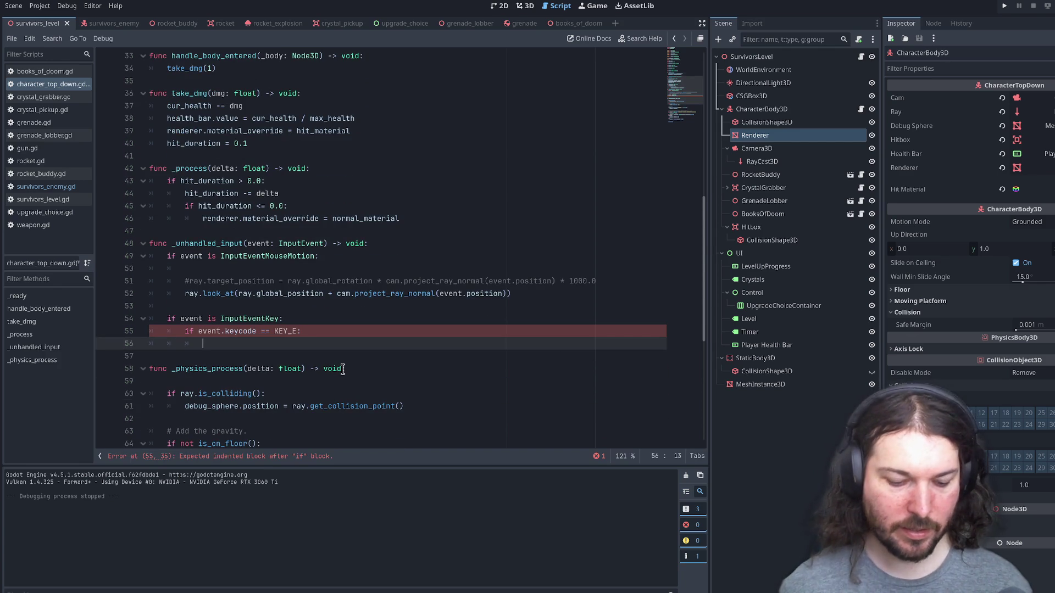
scroll(343, 369, up, 2)
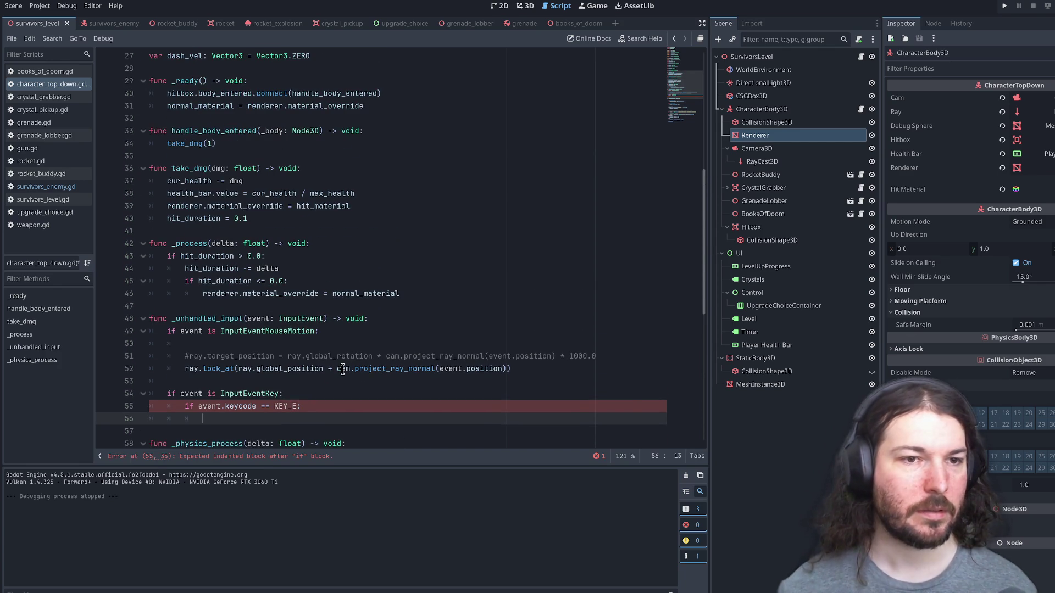
scroll(342, 368, up, 3)
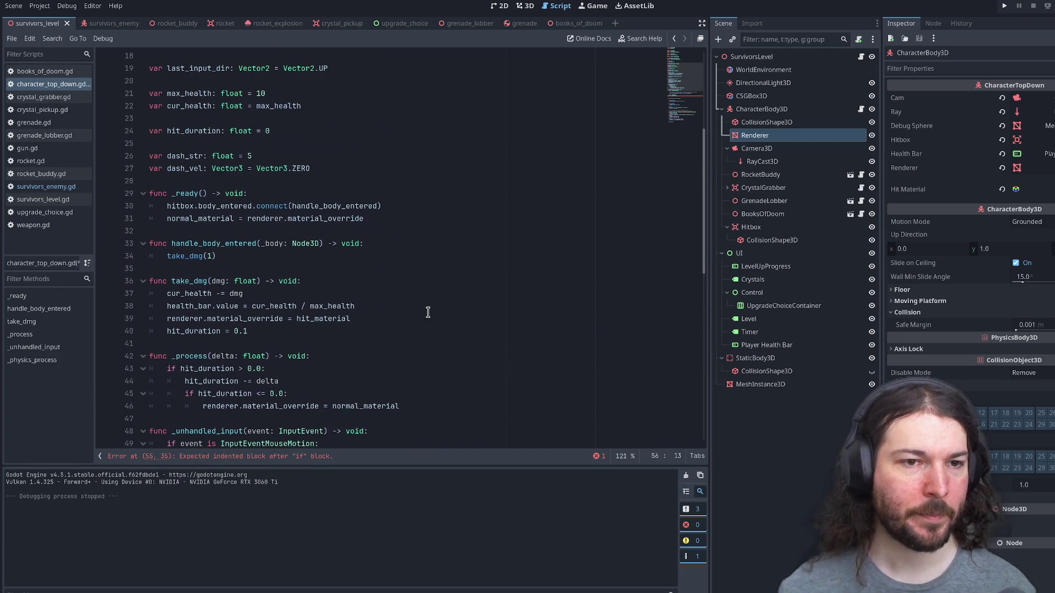
scroll(428, 312, down, 4)
text(dash_v)
key(Return)
text(= )
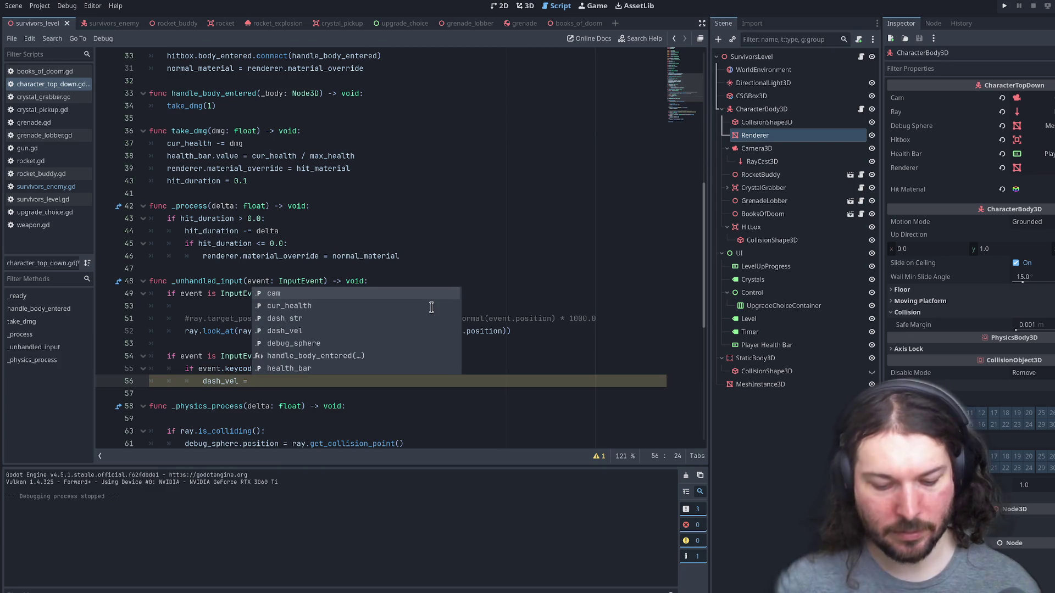
text(Vector3.x)
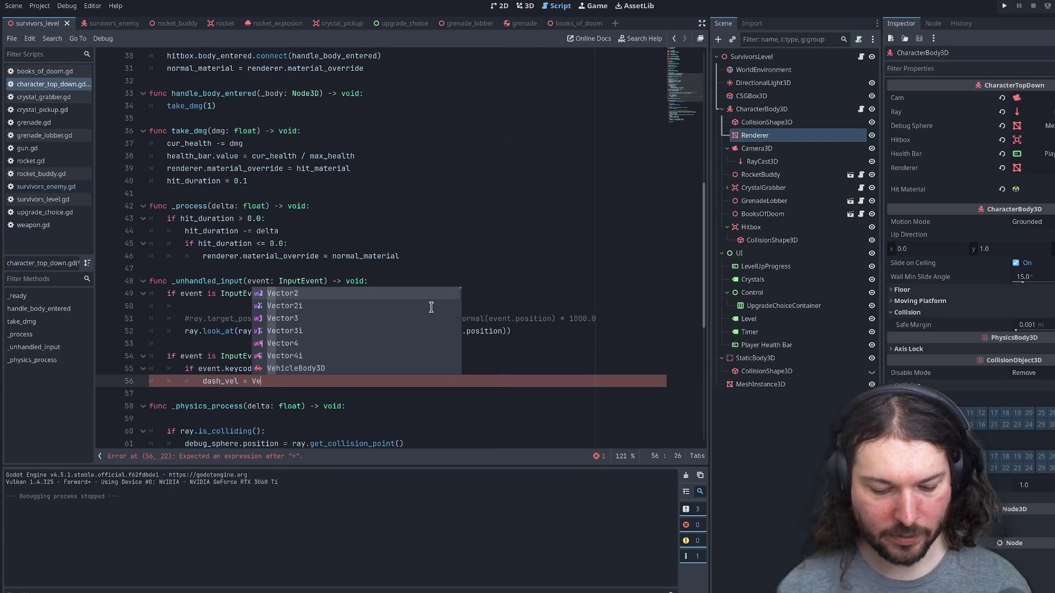
key(BackSpace)
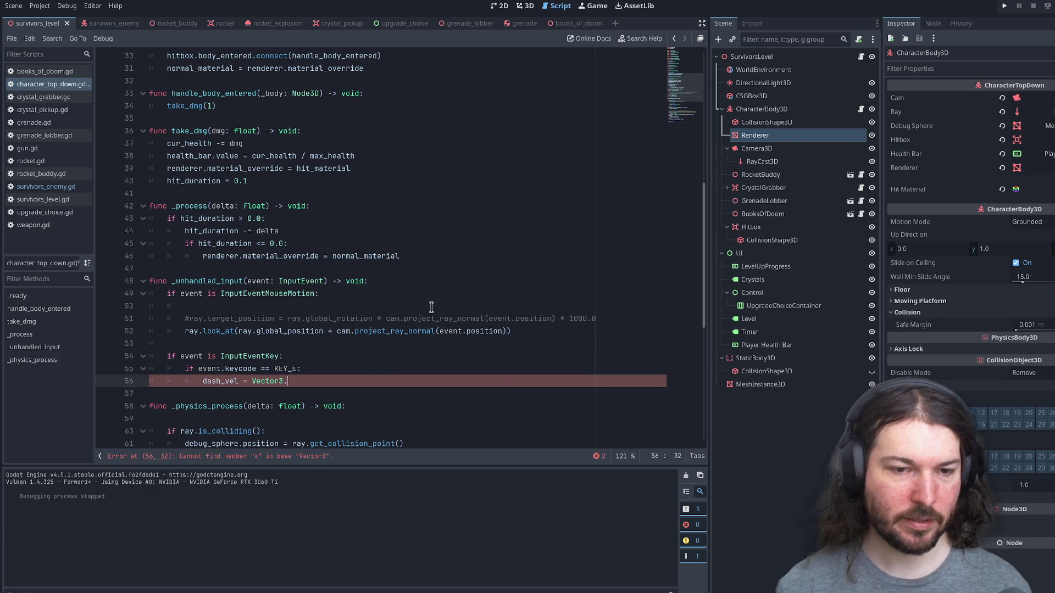
key(Escape)
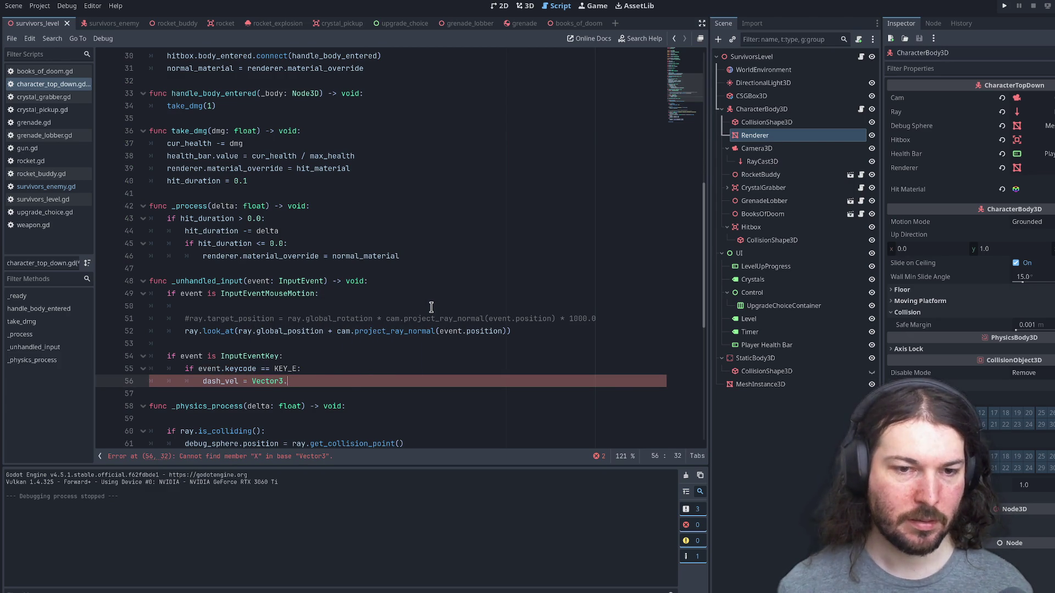
text(ri)
key(Return)
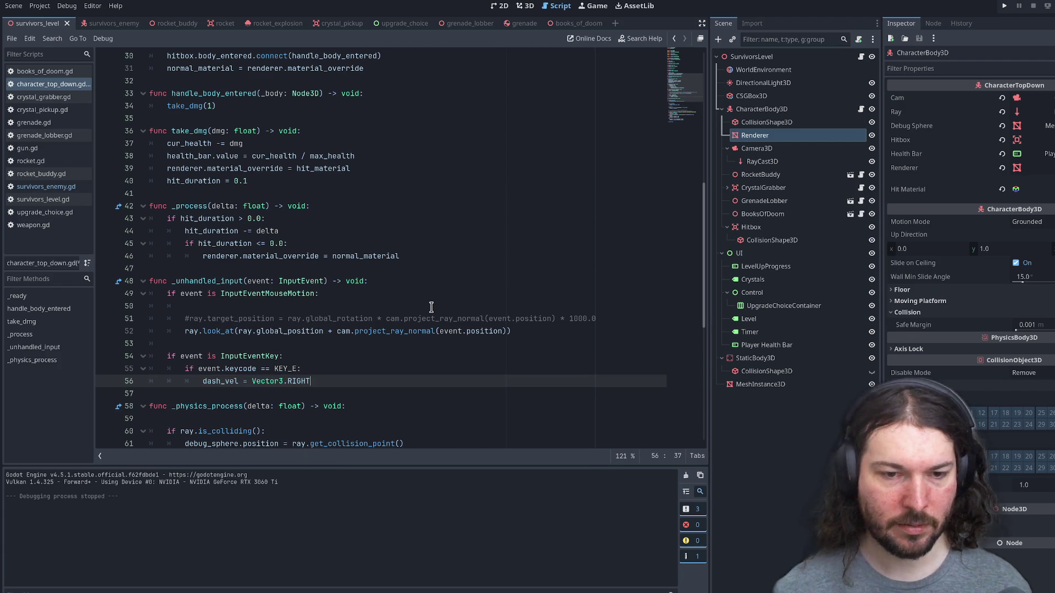
mouse_move(297, 383)
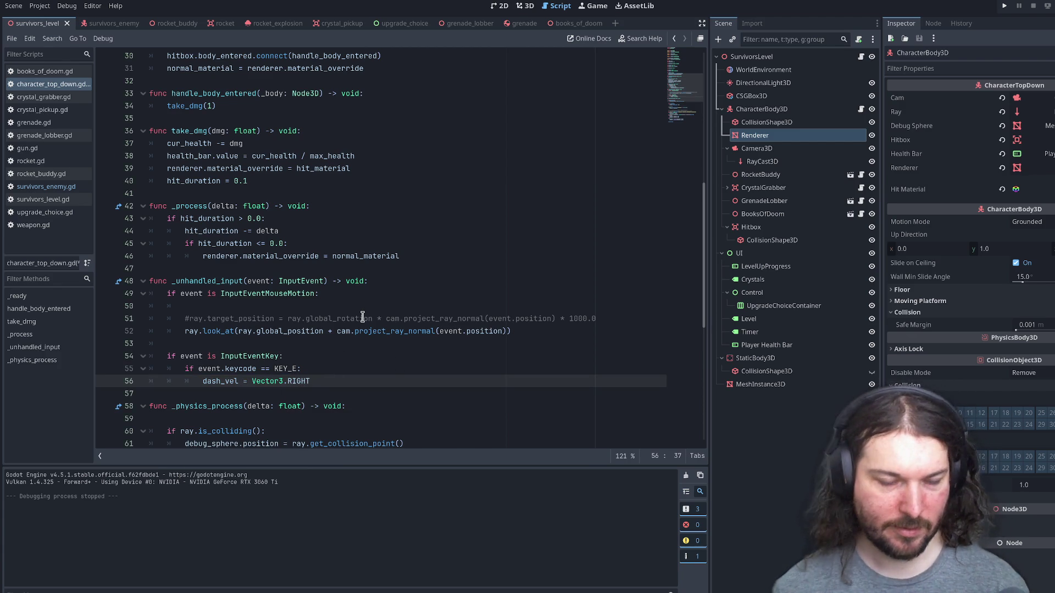
text(dash_vel)
key(ctrl+s)
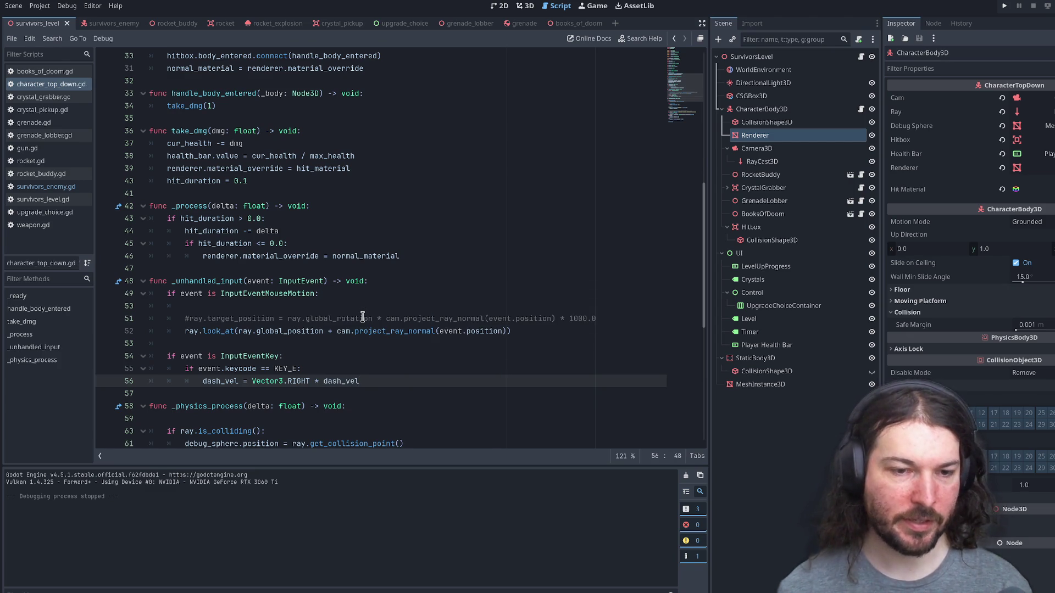
scroll(342, 297, down, 7)
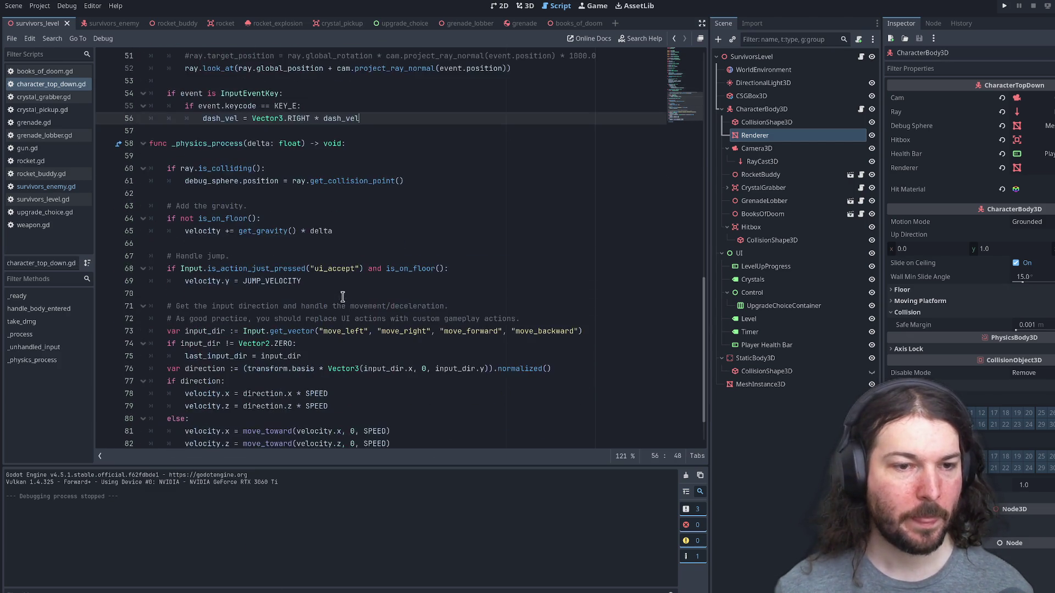
scroll(327, 345, down, 2)
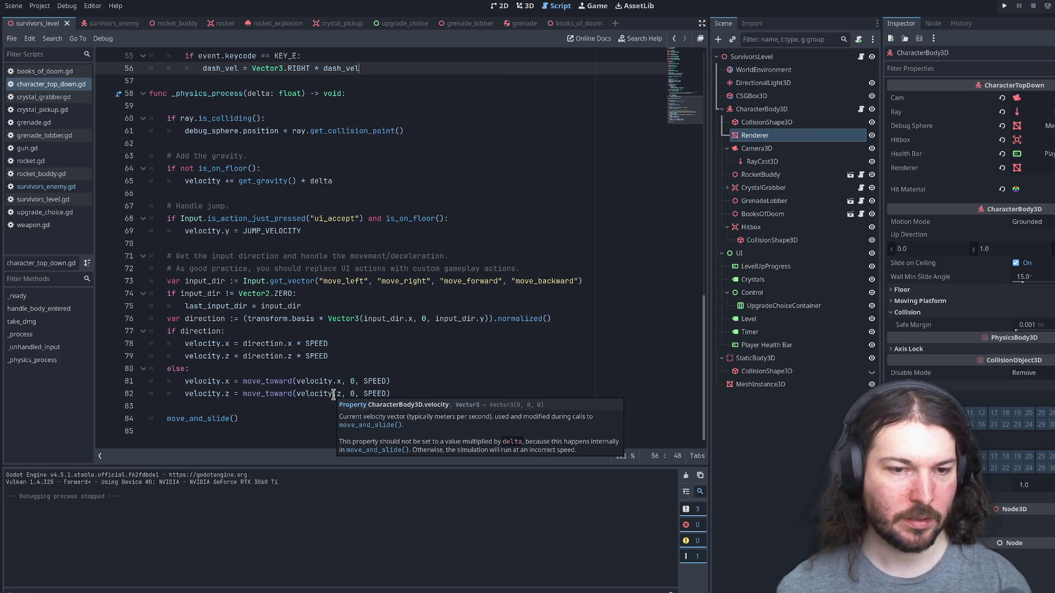
click(285, 404)
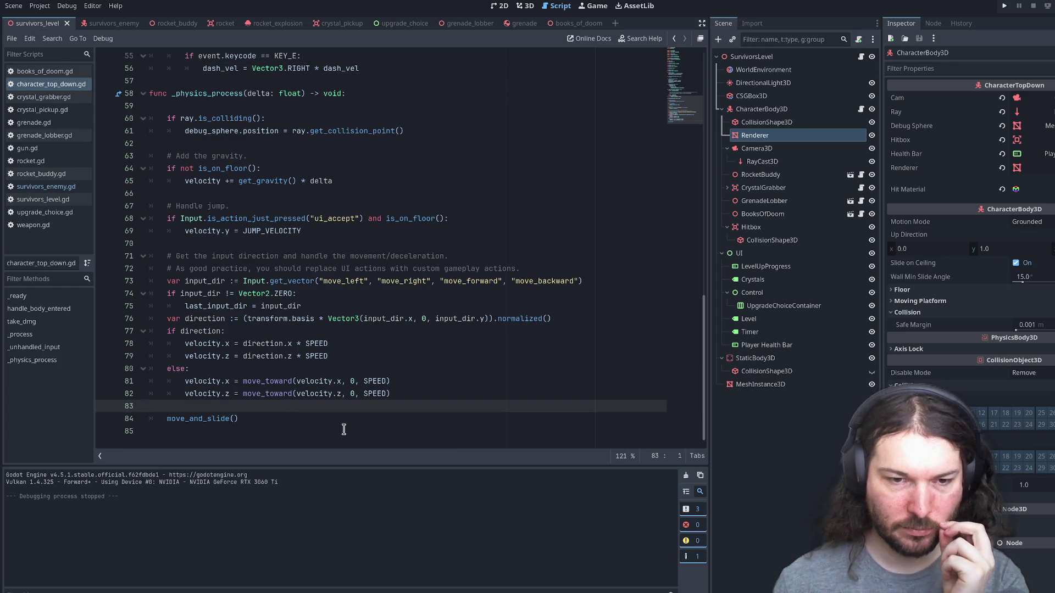
click(266, 343)
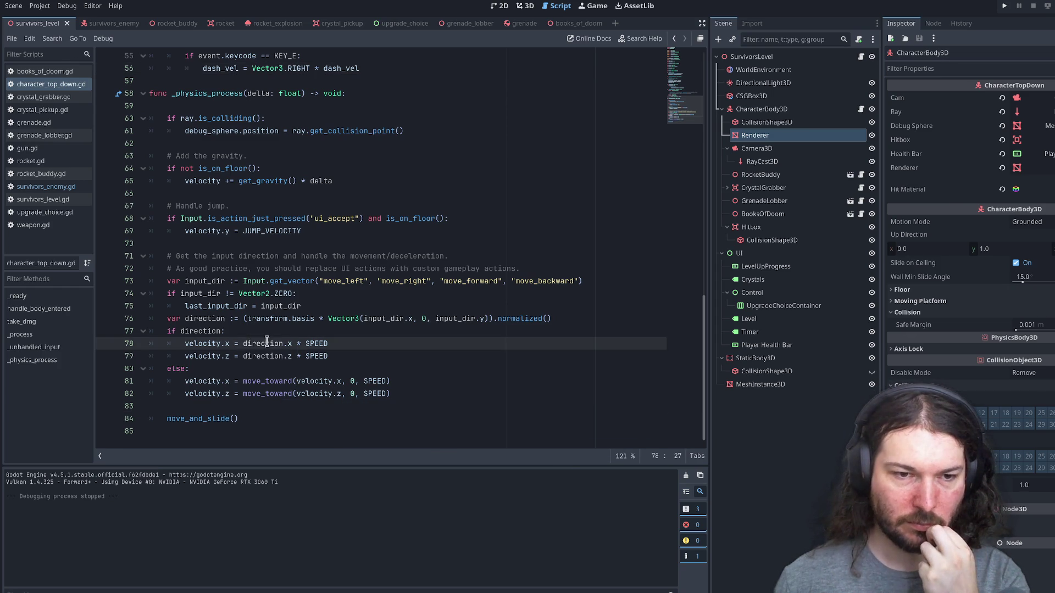
double_click(267, 343)
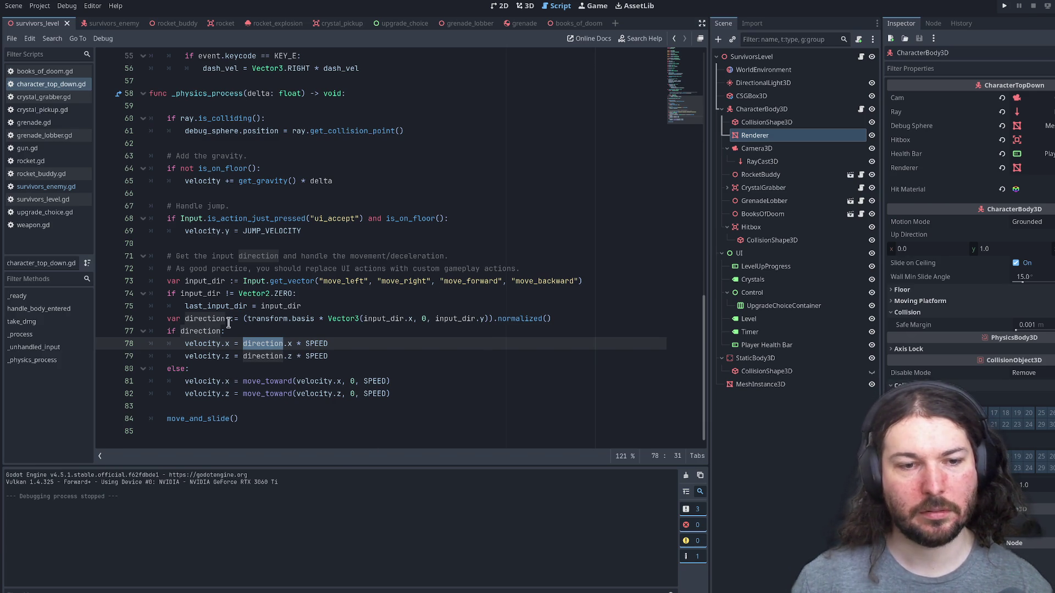
mouse_move(210, 333)
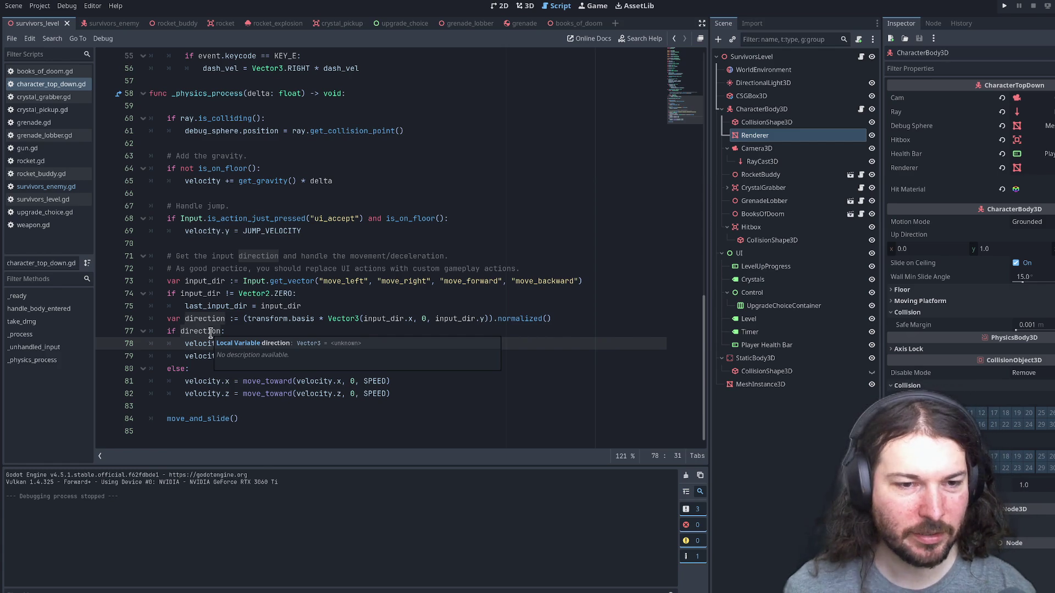
click(210, 332)
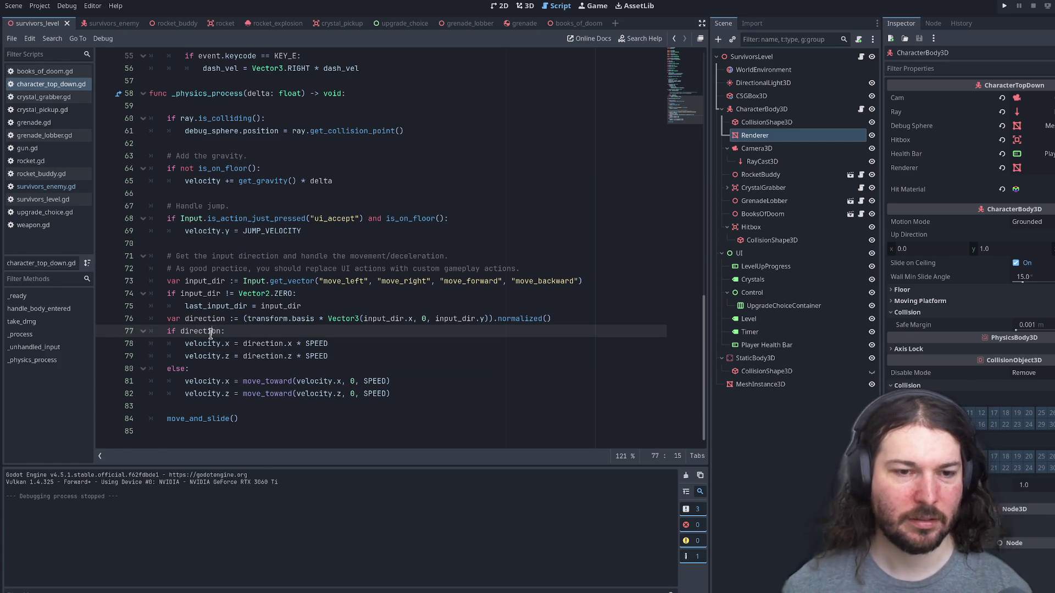
scroll(231, 258, up, 6)
scroll(266, 311, up, 8)
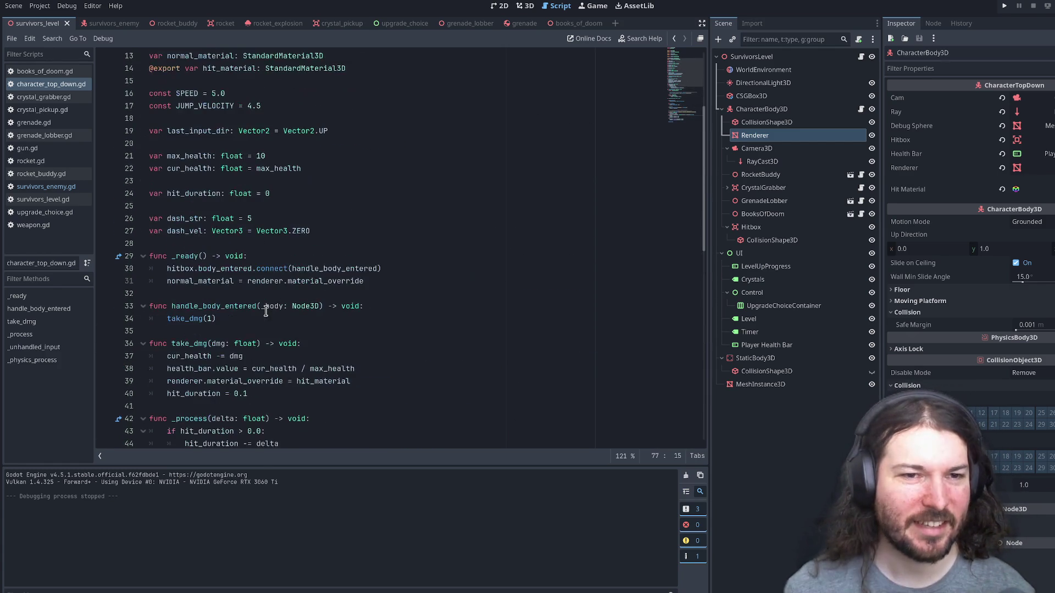
ctrl+click(232, 234)
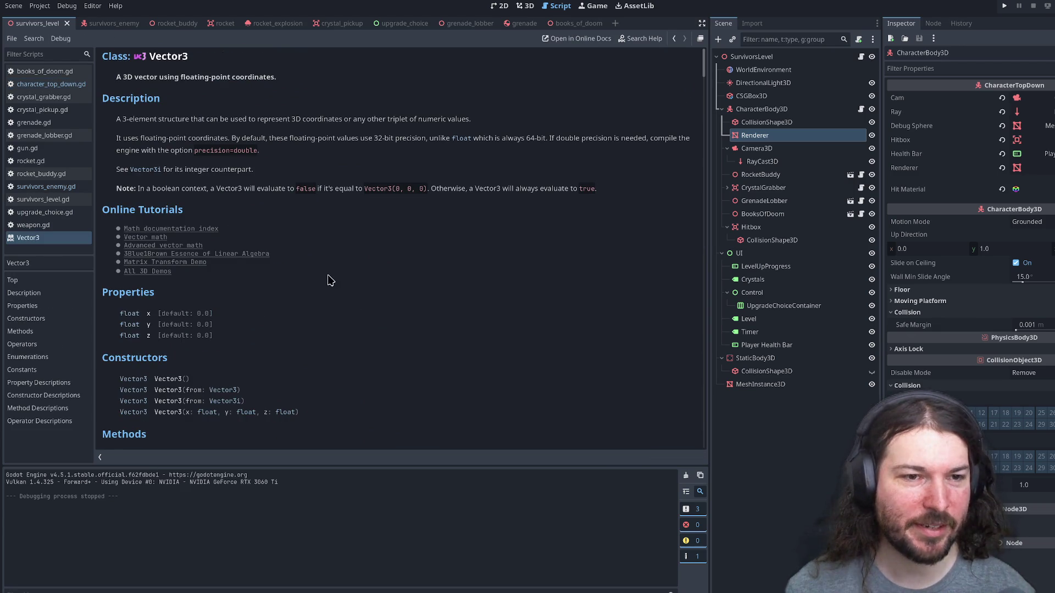
scroll(317, 352, down, 5)
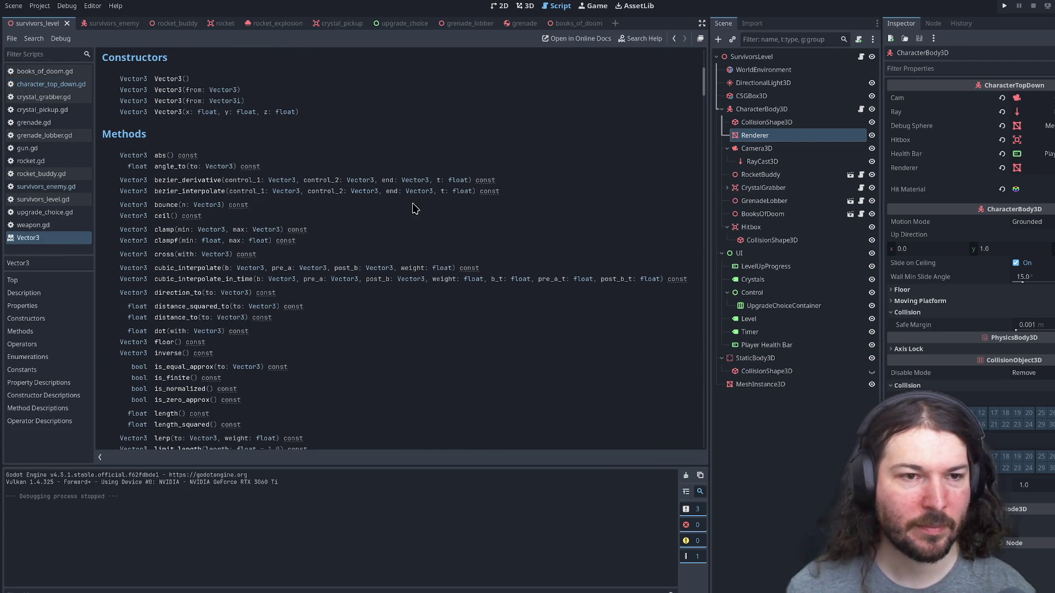
scroll(404, 216, down, 3)
scroll(405, 222, down, 3)
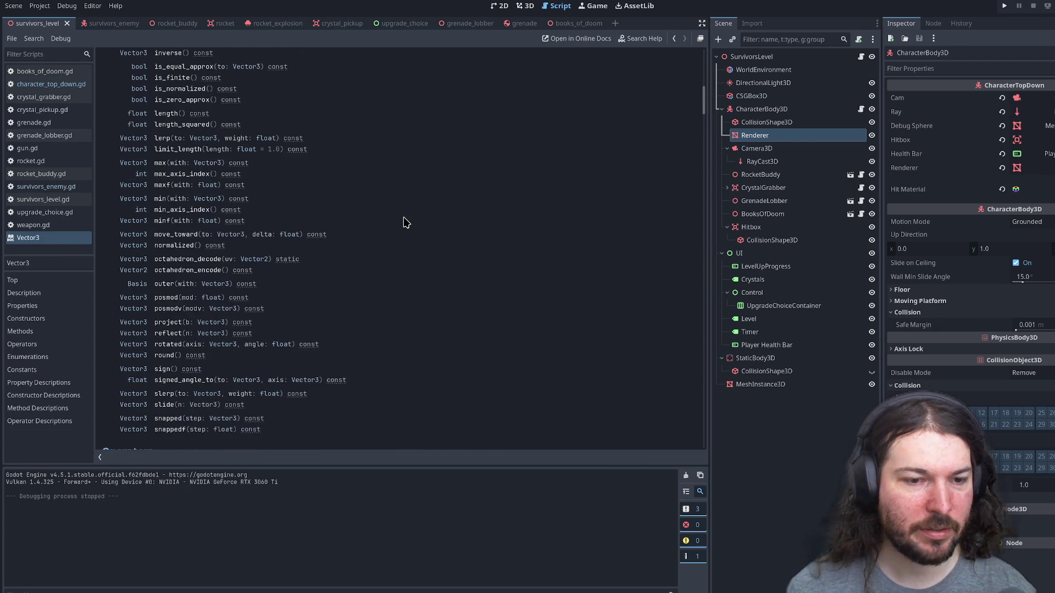
scroll(405, 222, down, 5)
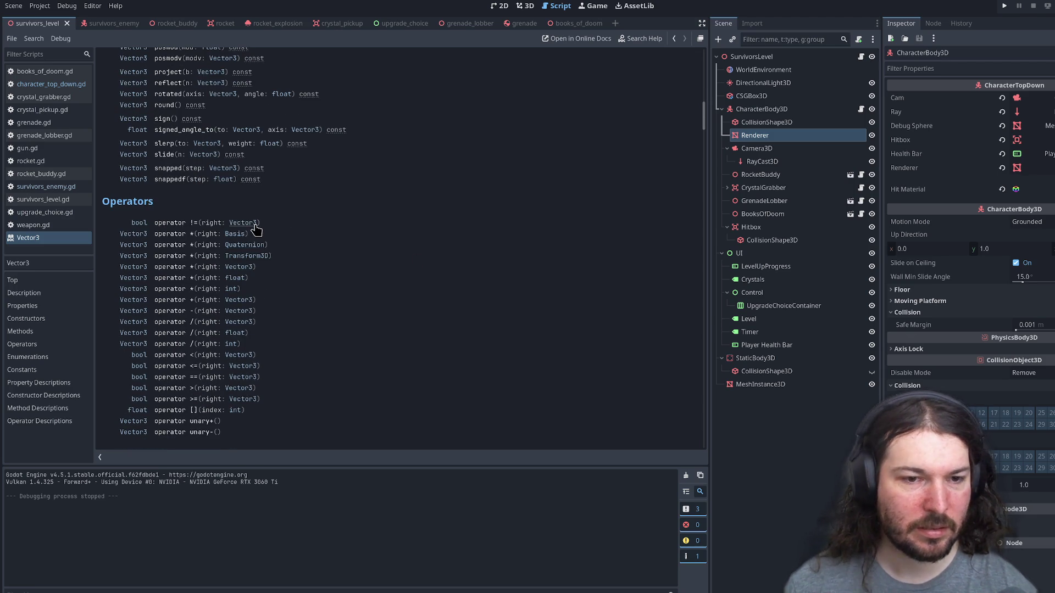
scroll(248, 410, down, 1)
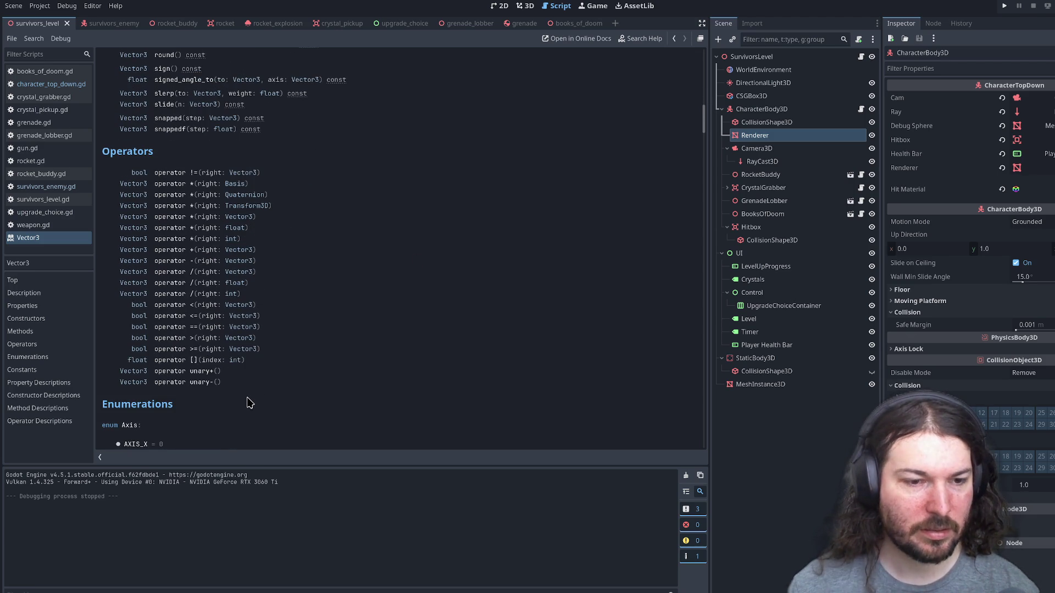
scroll(249, 404, up, 1)
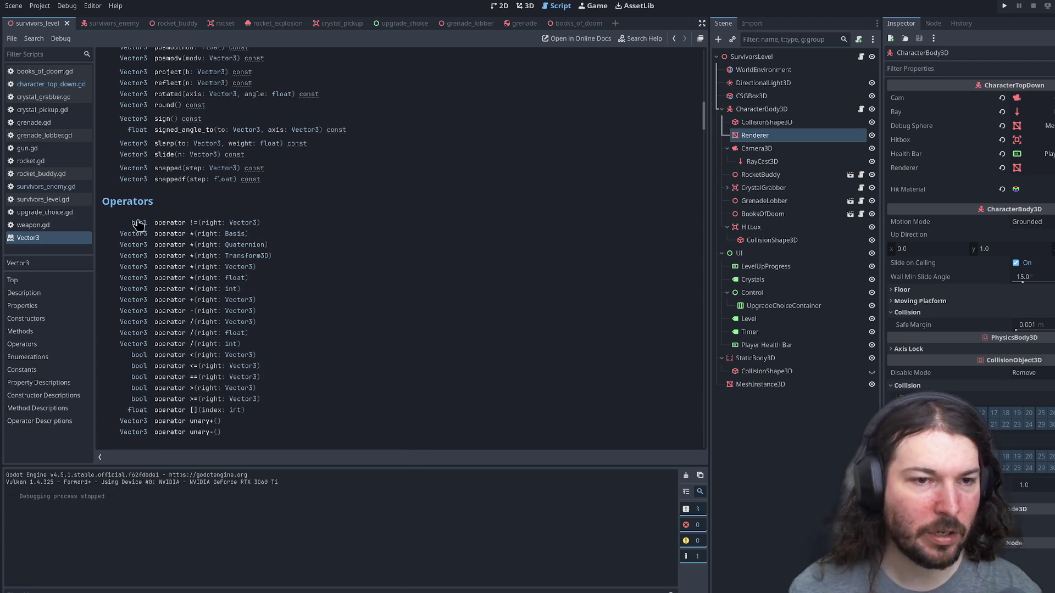
click(195, 228)
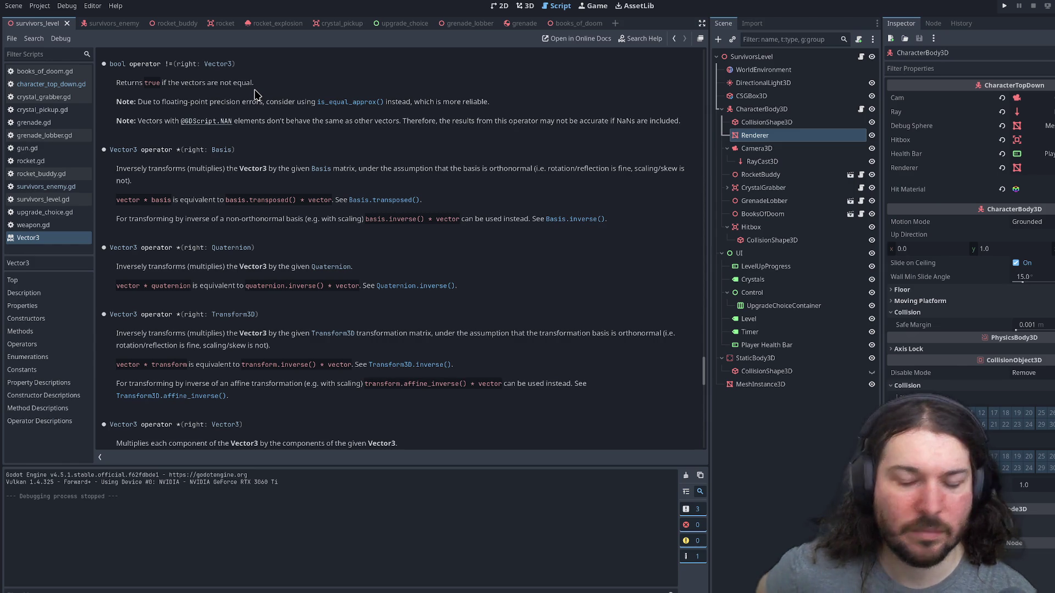
scroll(235, 141, up, 20)
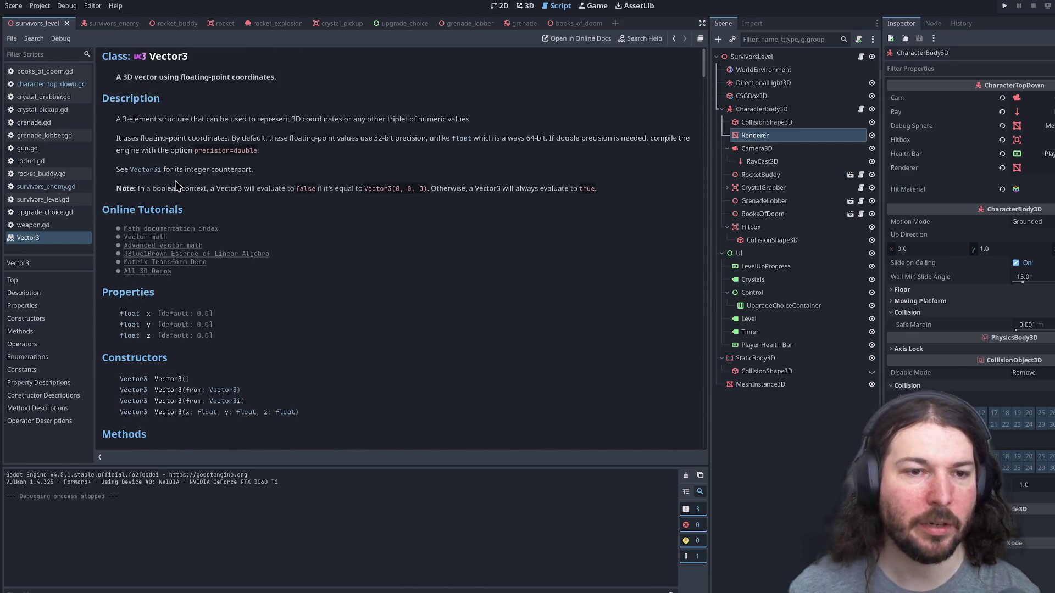
drag(136, 190, 307, 189)
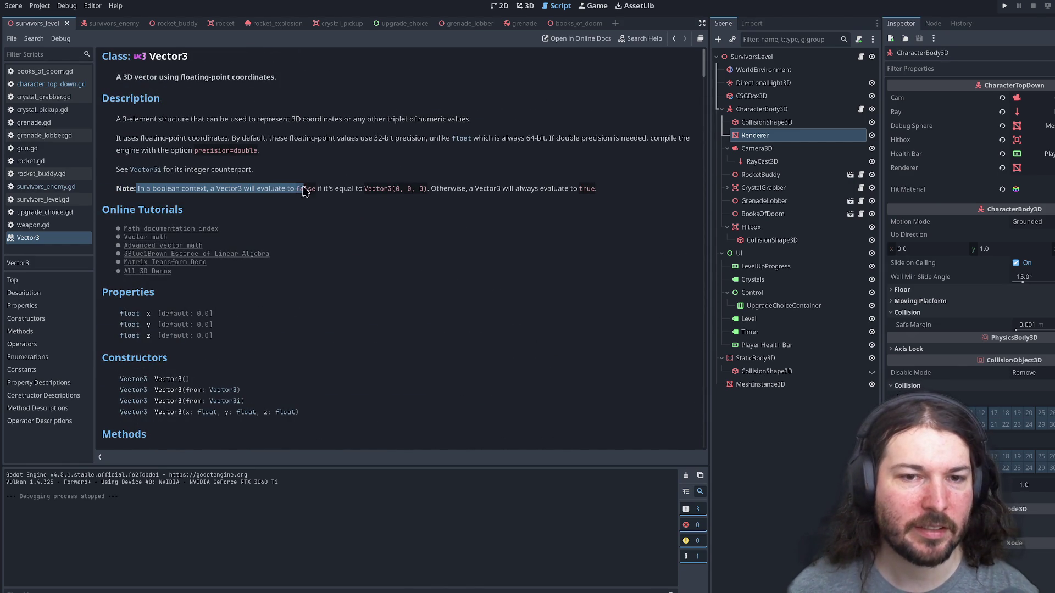
click(245, 193)
drag(244, 194, 452, 189)
click(339, 192)
click(451, 191)
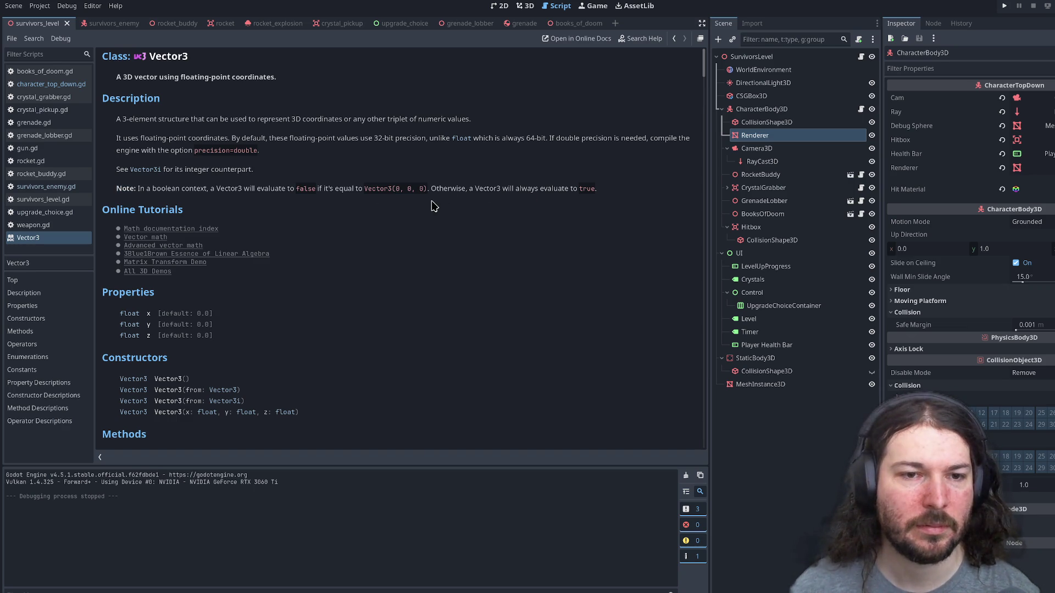
Step: Close the Vector3 help page and return to the dash_vel declaration on line 27
middle_click(63, 236)
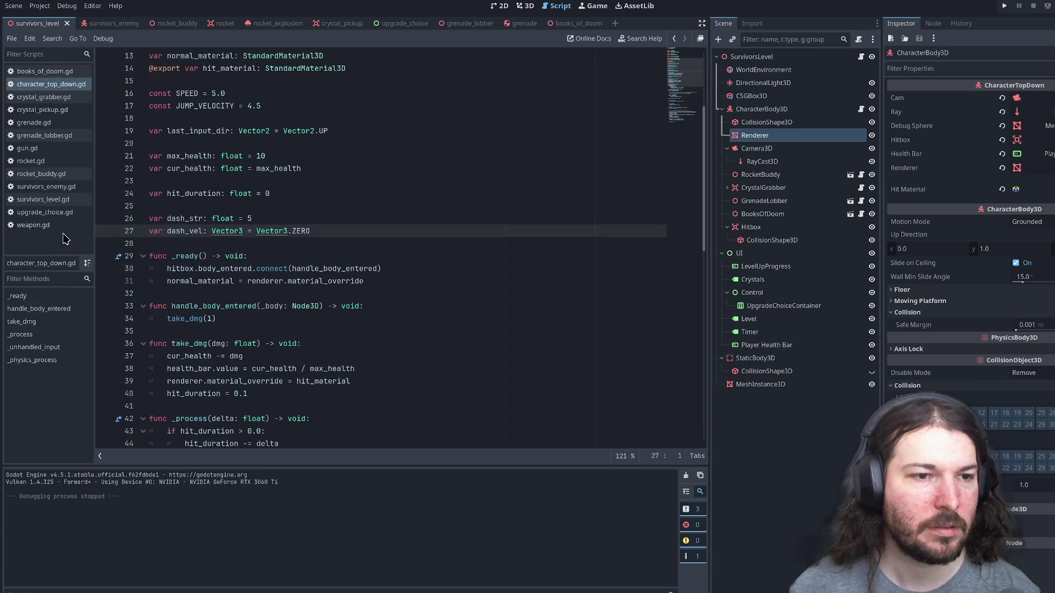
click(327, 229)
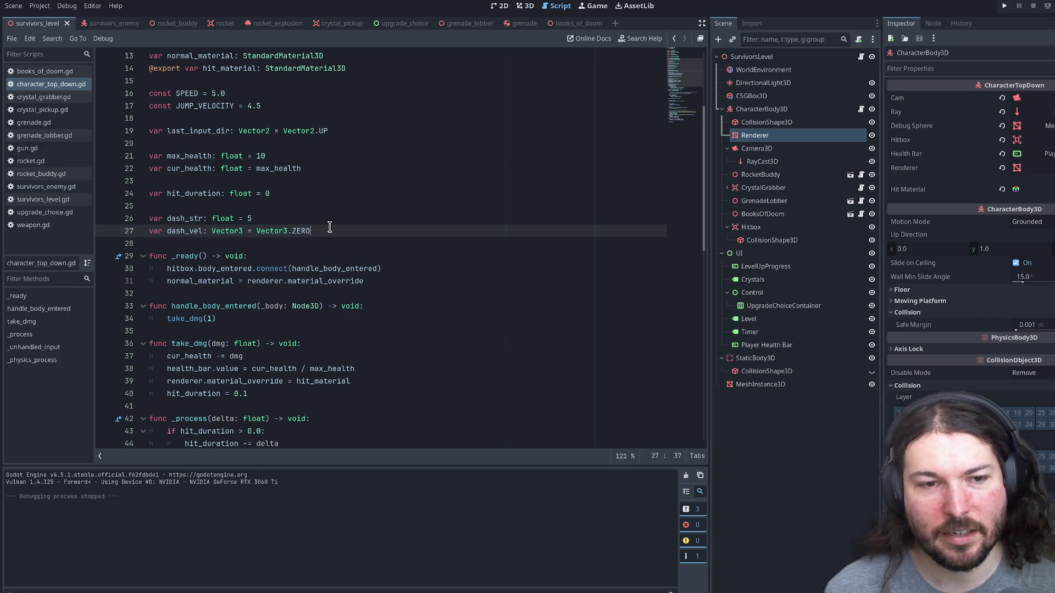
double_click(305, 230)
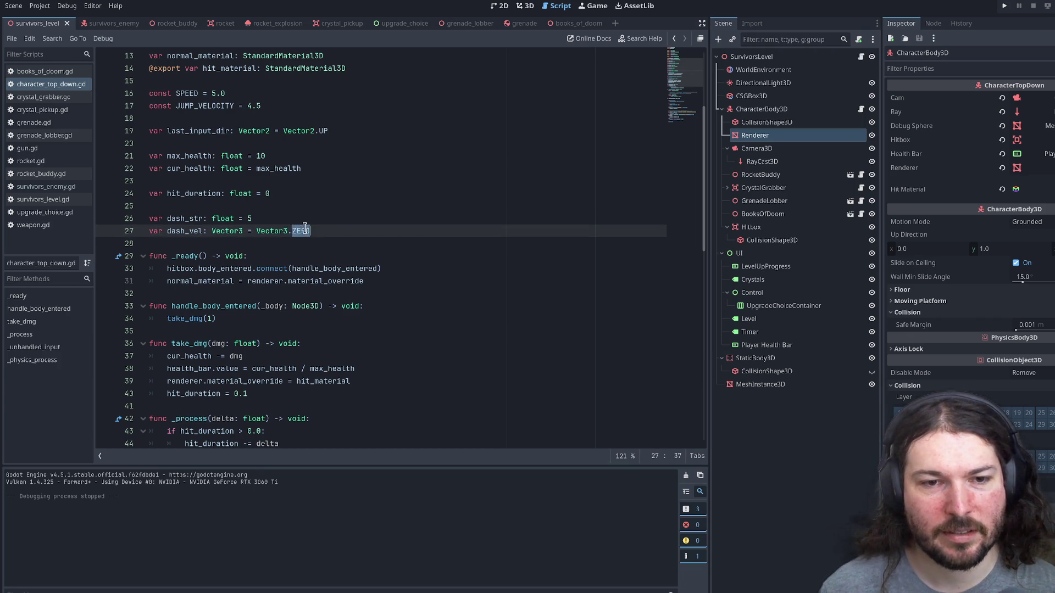
click(333, 230)
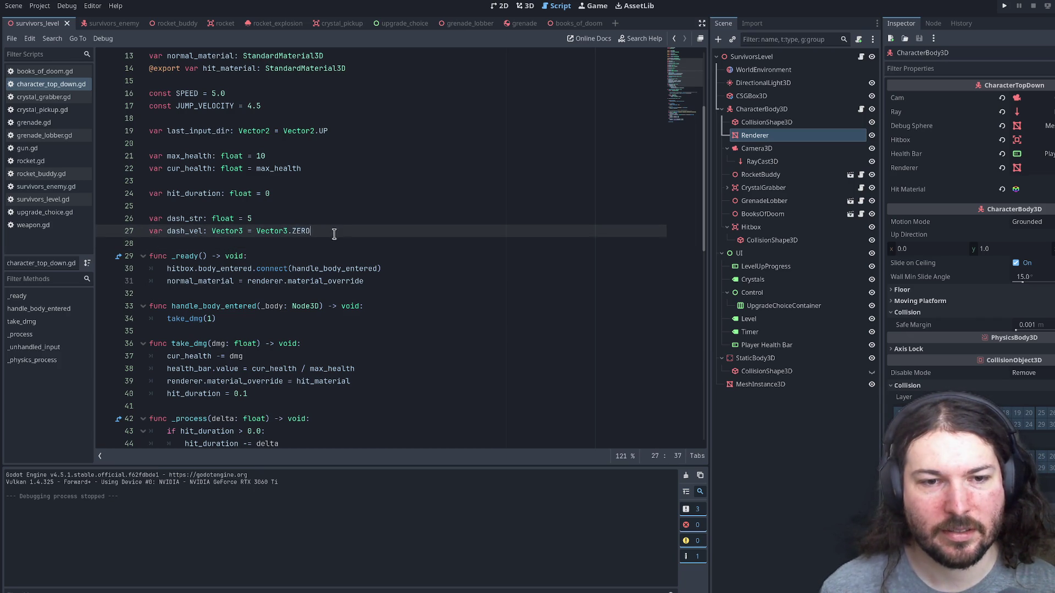
click(345, 248)
click(354, 232)
click(365, 245)
click(379, 233)
click(378, 239)
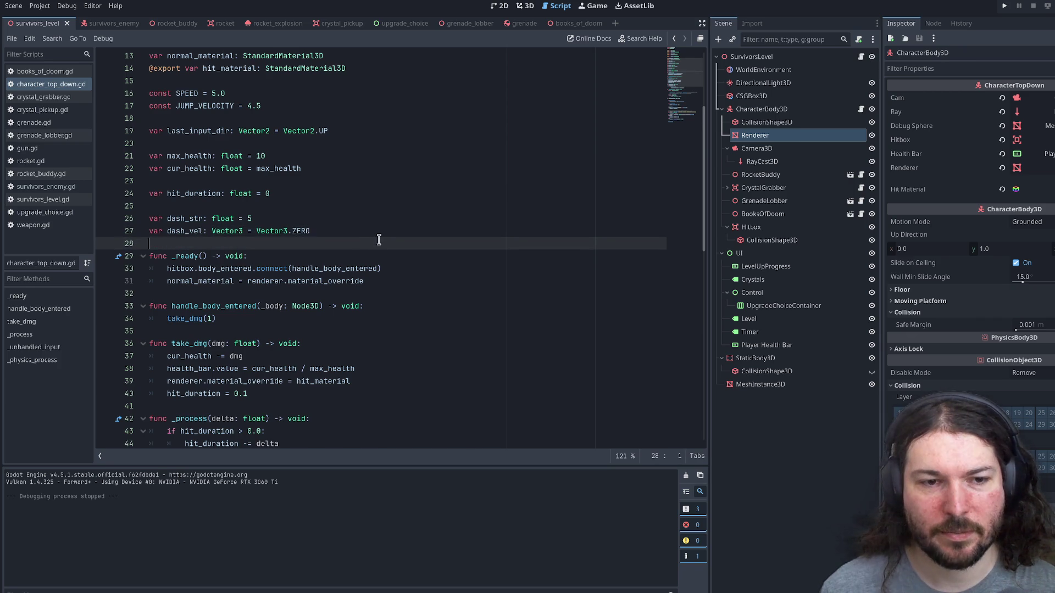
Step: Review the script's variable declarations, then go to the end of the 'if direction:' line 77
scroll(305, 231, down, 7)
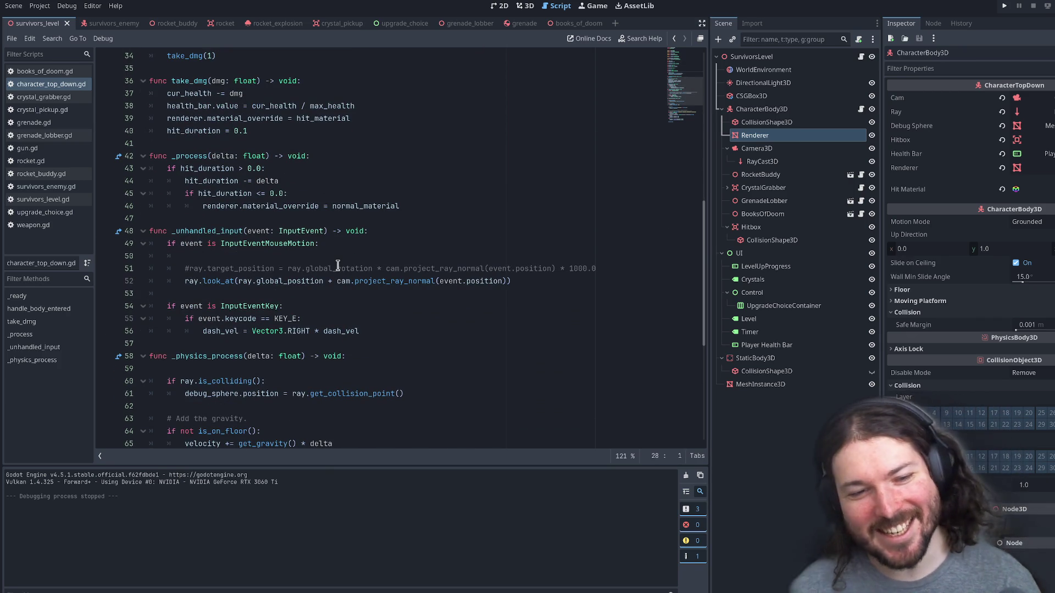
scroll(338, 266, up, 11)
click(242, 329)
key(Up)
key(Up)
key(Up)
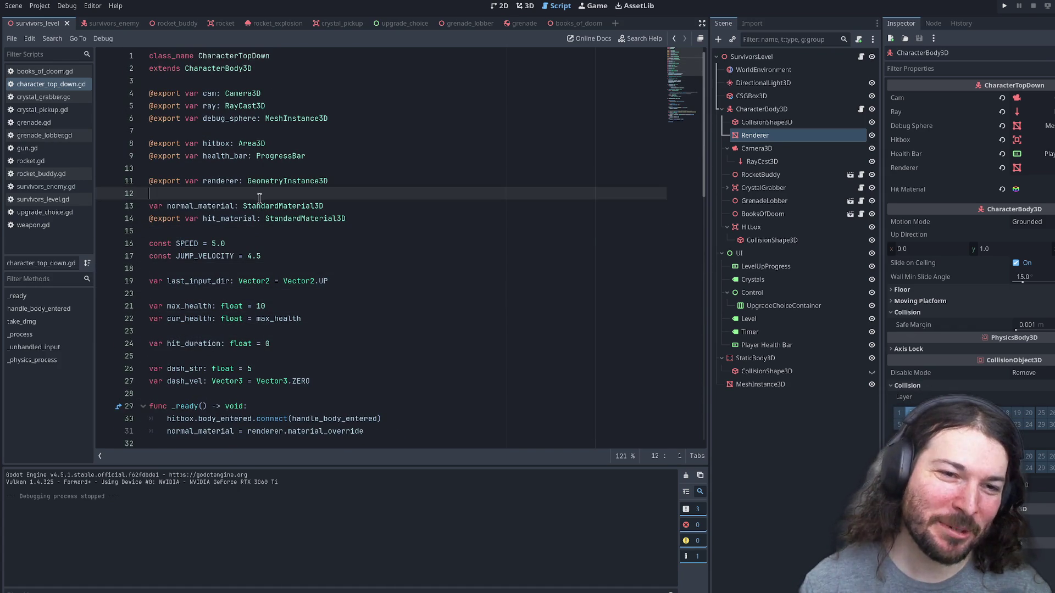
double_click(242, 157)
click(242, 156)
click(235, 122)
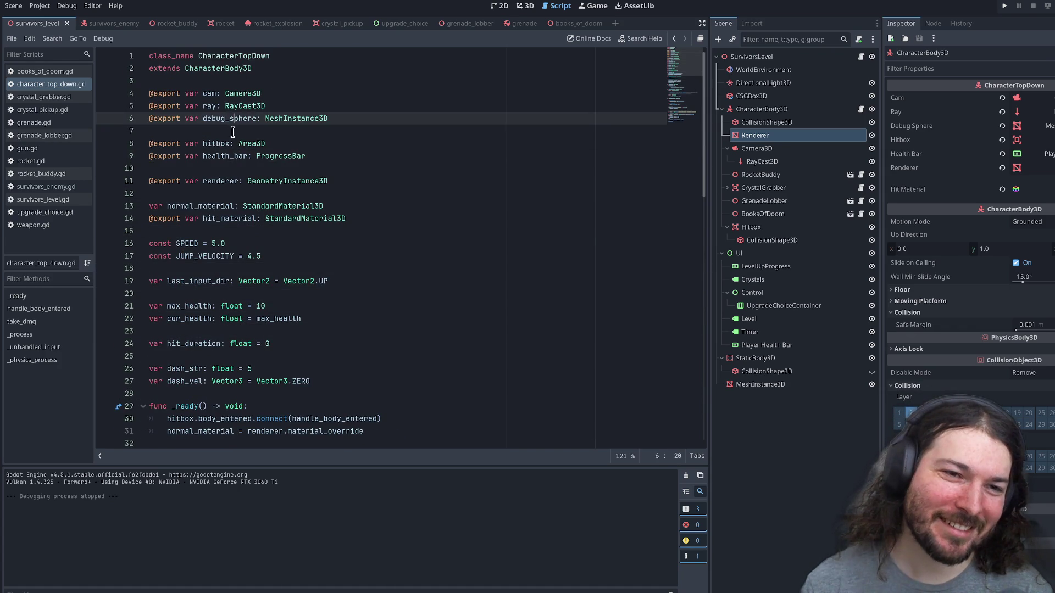
scroll(234, 128, down, 2)
click(240, 159)
click(241, 194)
click(234, 218)
mouse_move(240, 206)
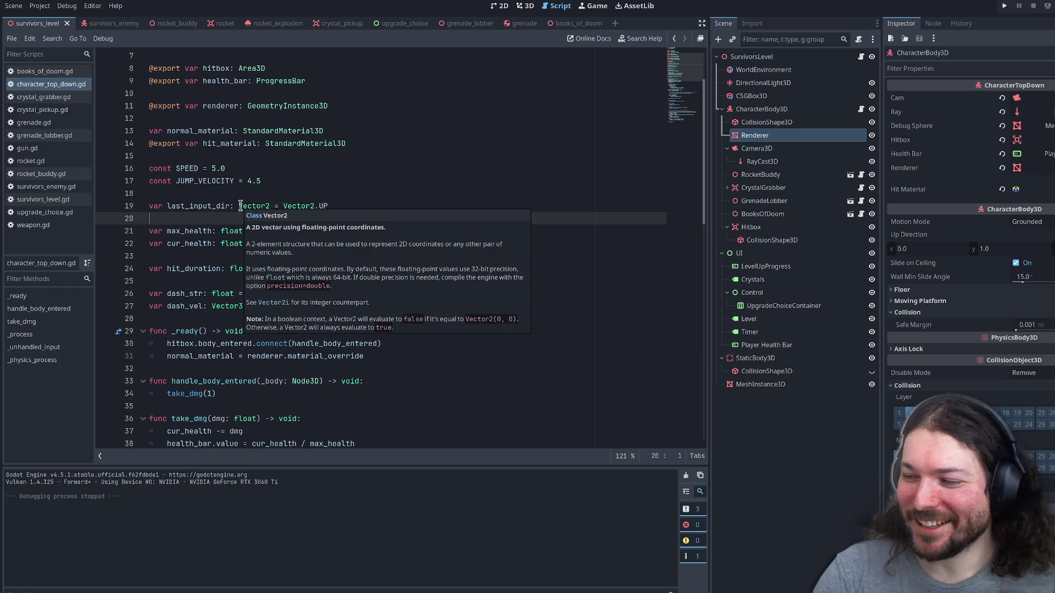
click(209, 244)
click(218, 256)
click(202, 281)
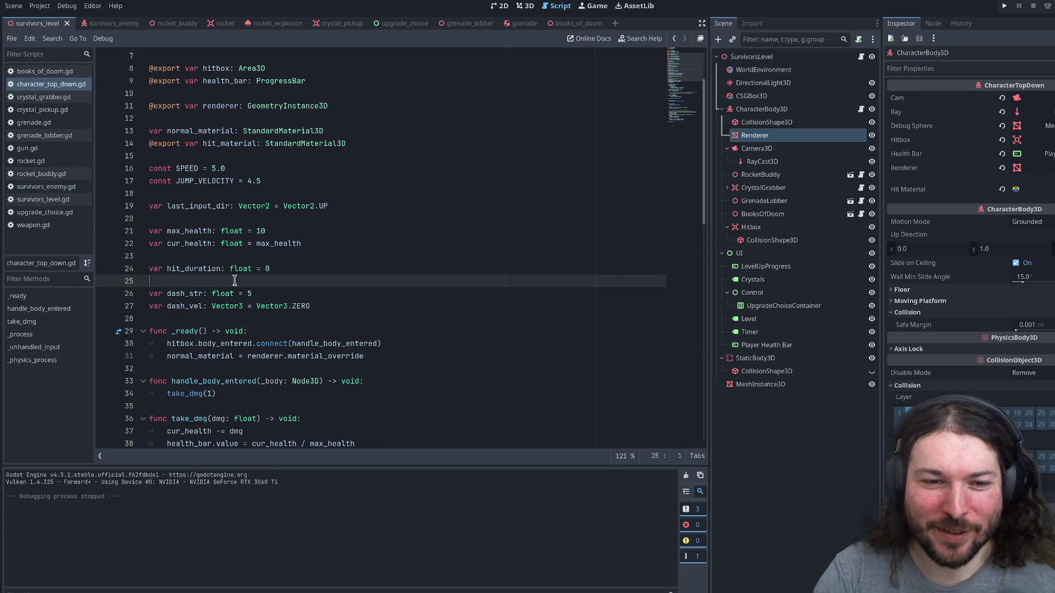
click(252, 318)
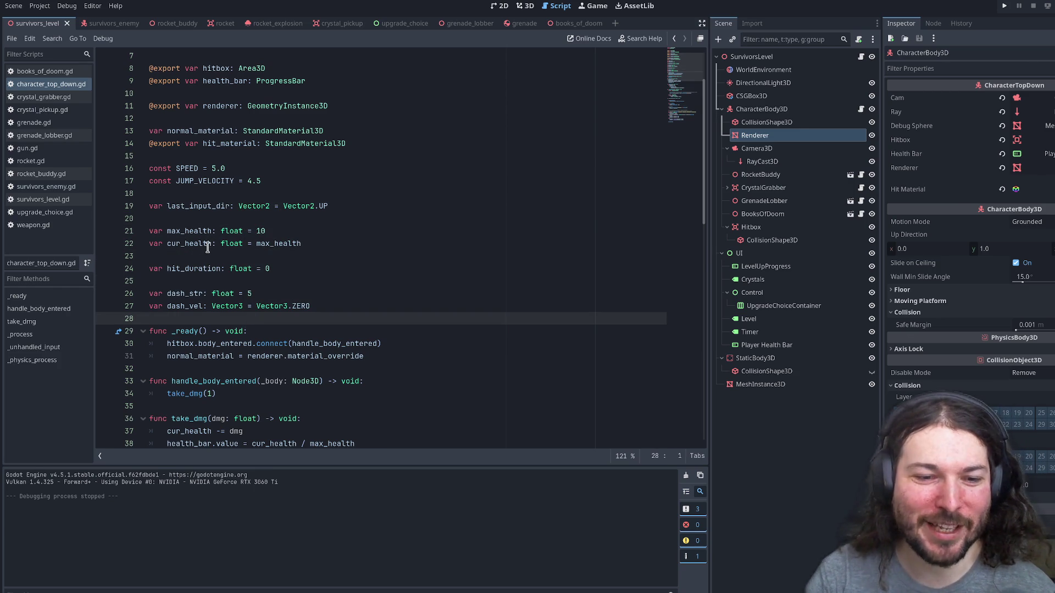
scroll(207, 248, down, 3)
click(236, 294)
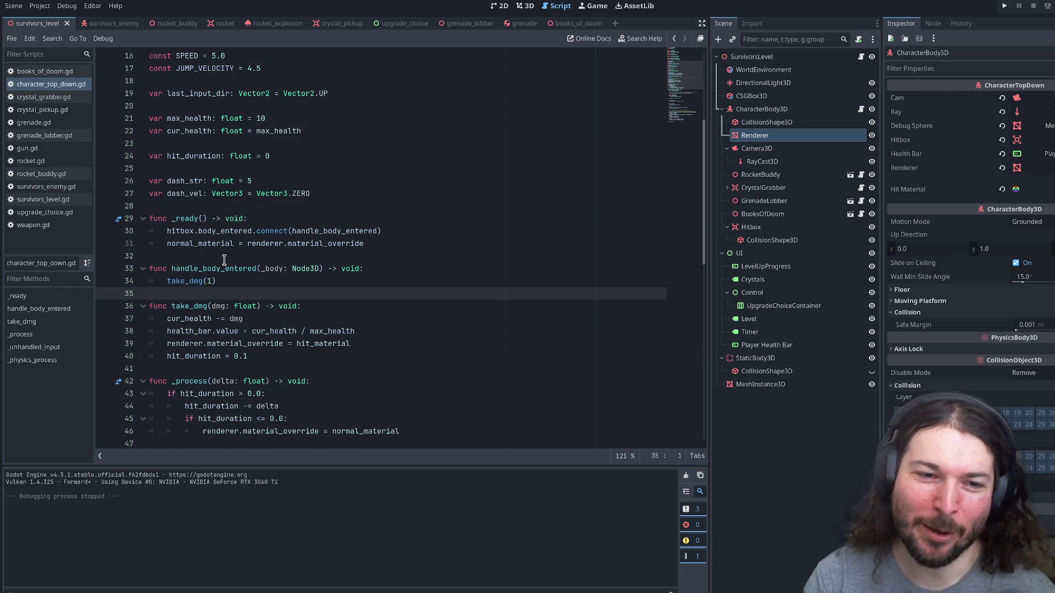
click(225, 256)
drag(214, 207, 218, 219)
click(213, 207)
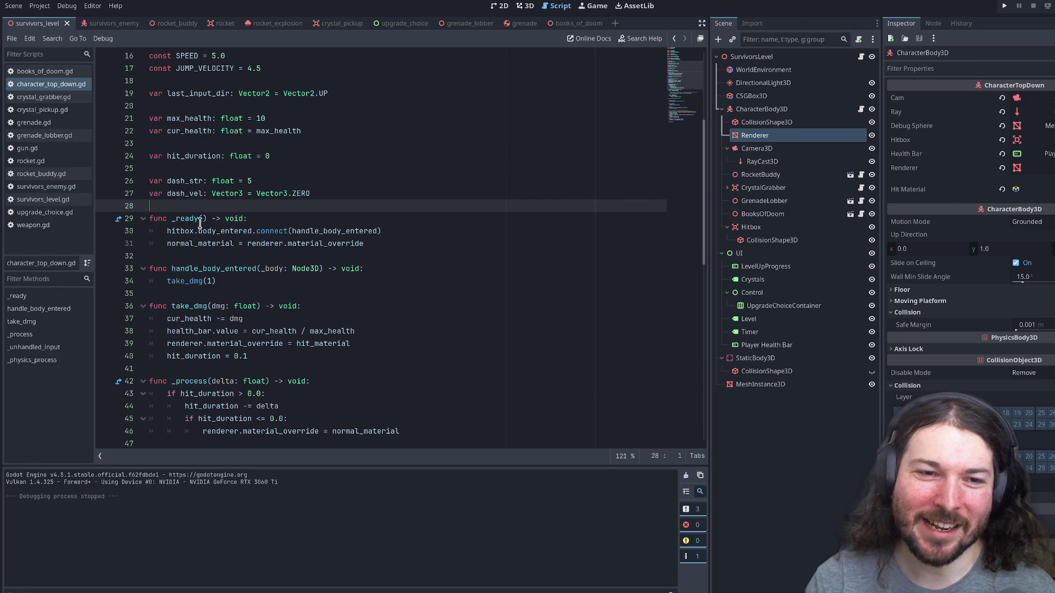
click(256, 159)
key(Down)
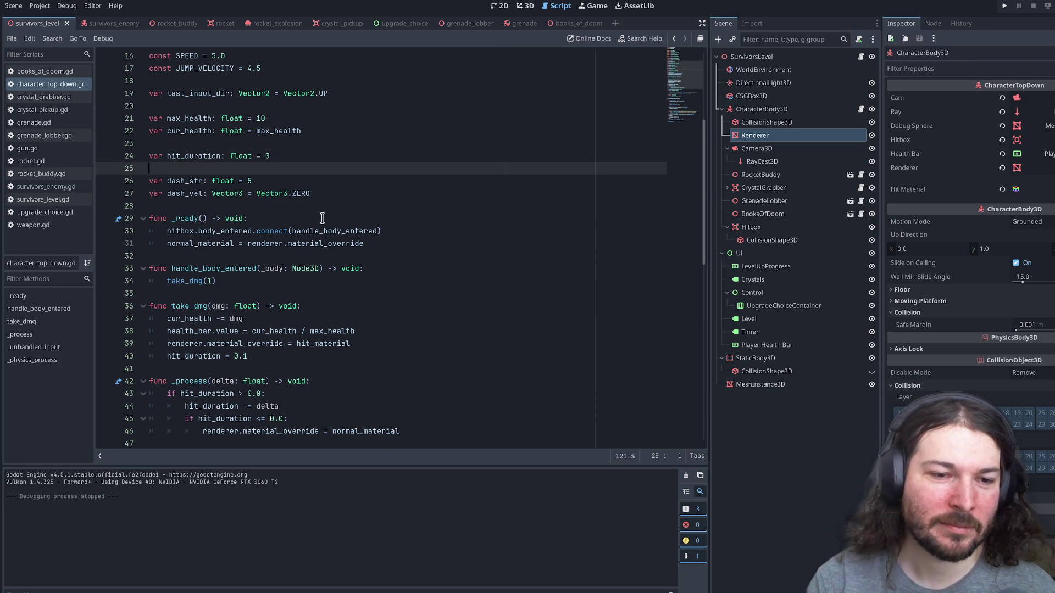
scroll(323, 219, down, 13)
click(253, 331)
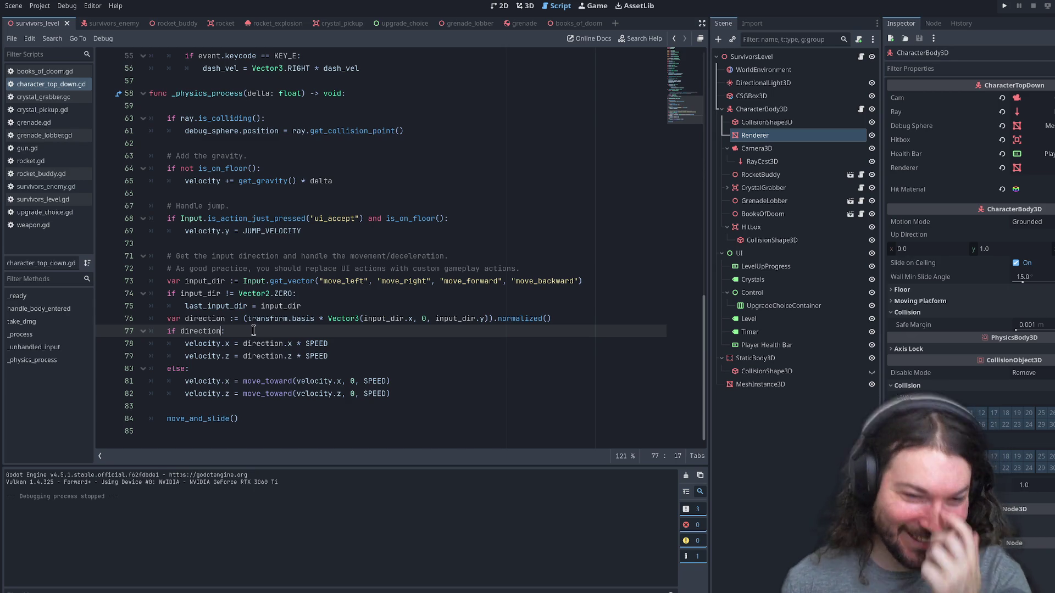
Step: Change line 77 to read 'if direction == Vector3.ZERO'
text(== Vector3)
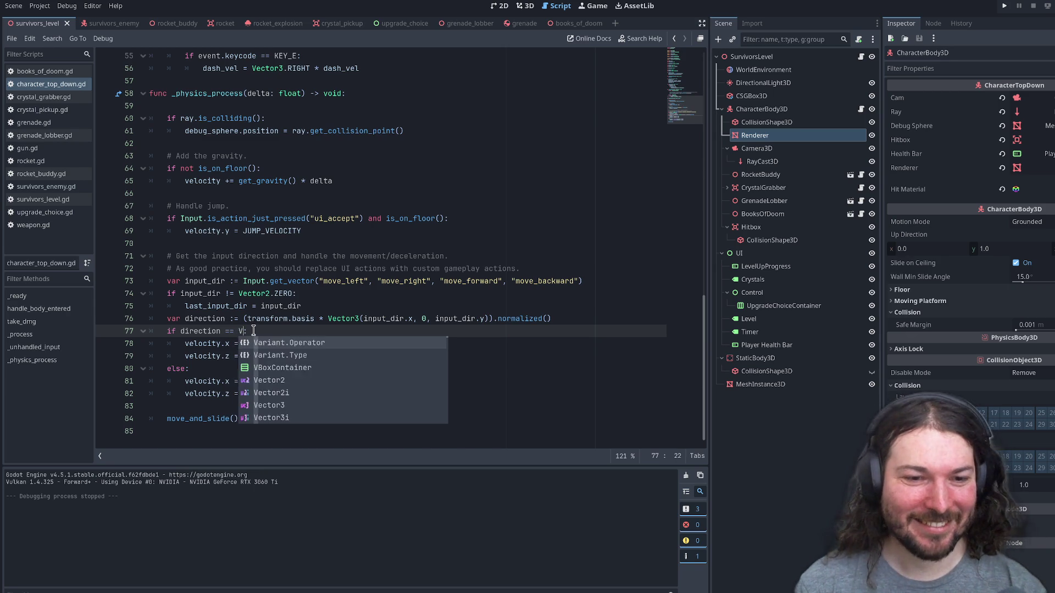
text(.ZERO)
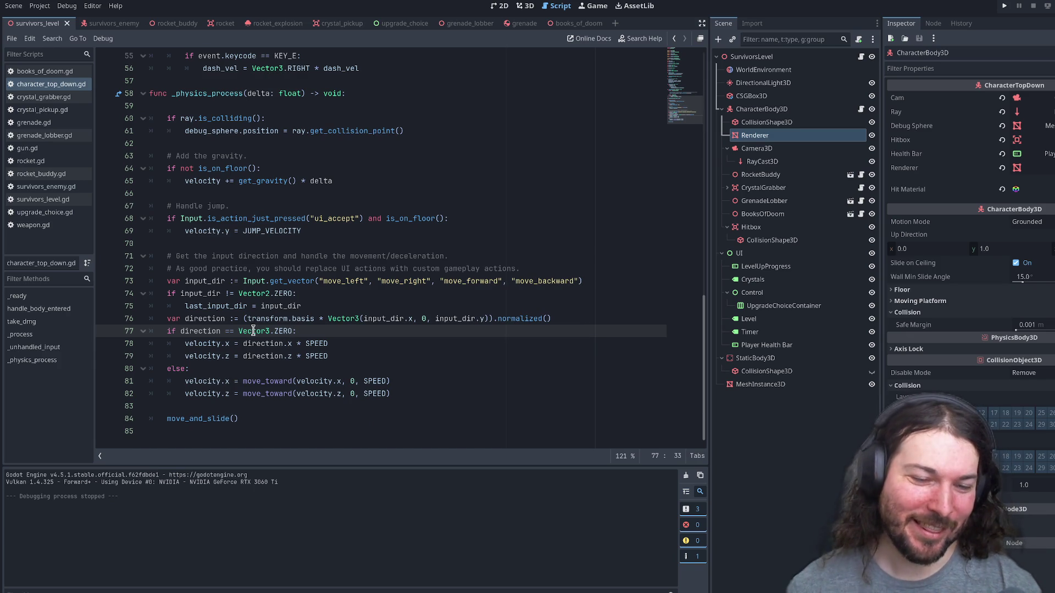
double_click(213, 329)
click(220, 331)
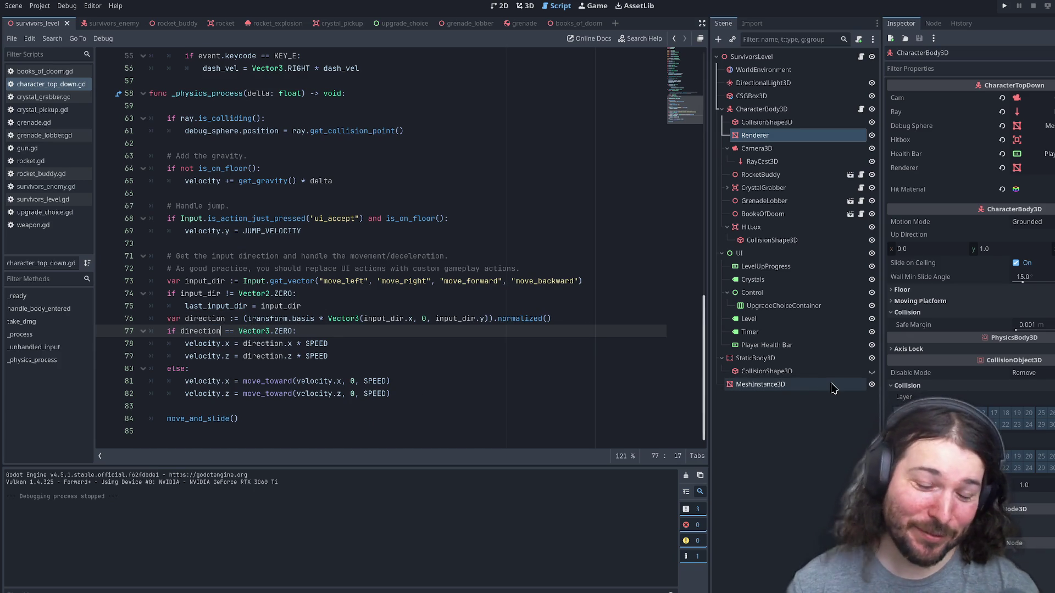
click(359, 369)
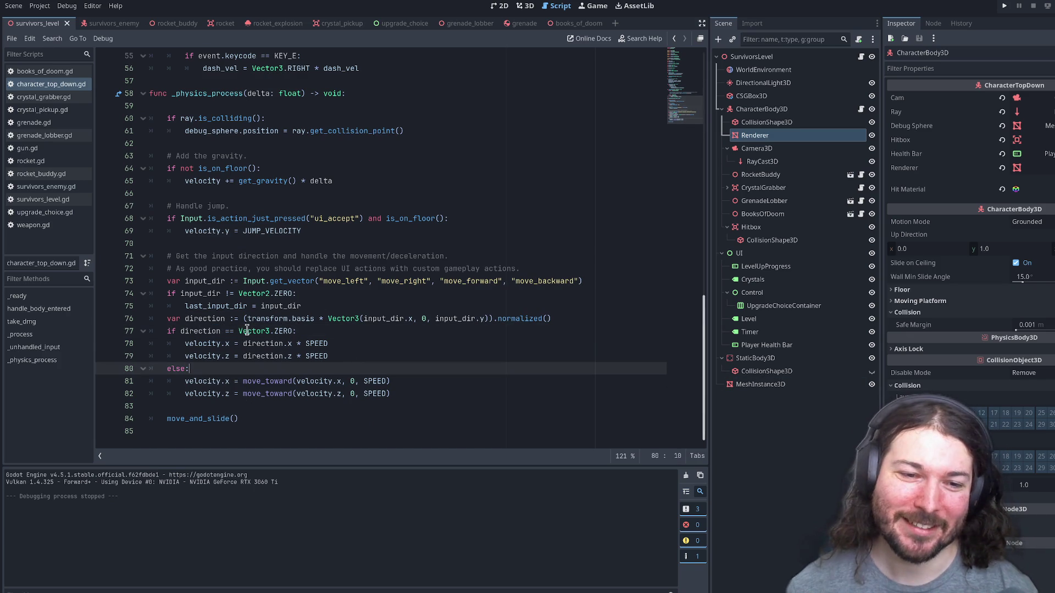
drag(226, 331, 284, 331)
click(315, 331)
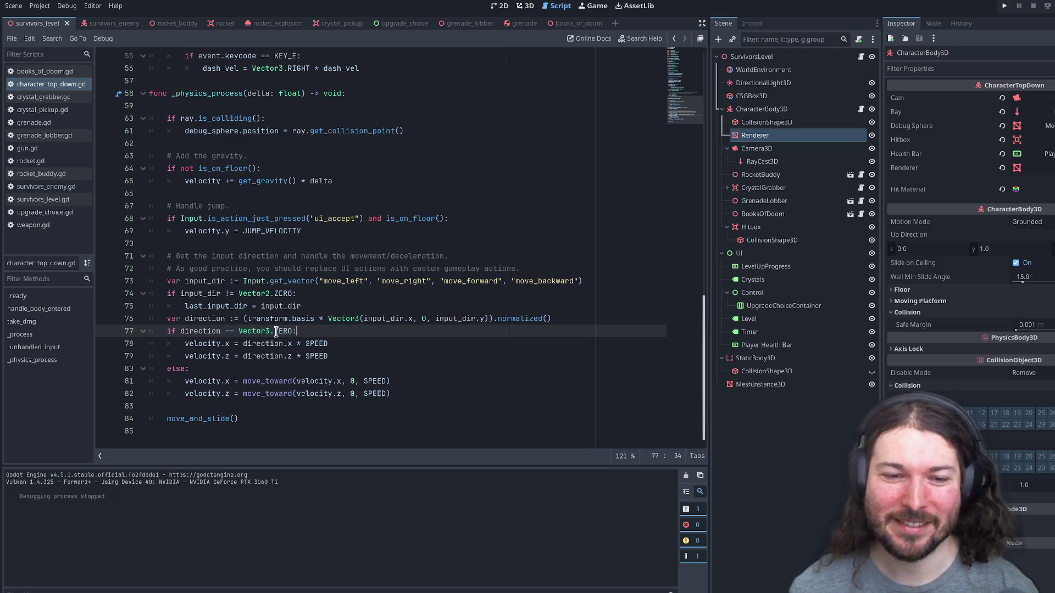
click(196, 367)
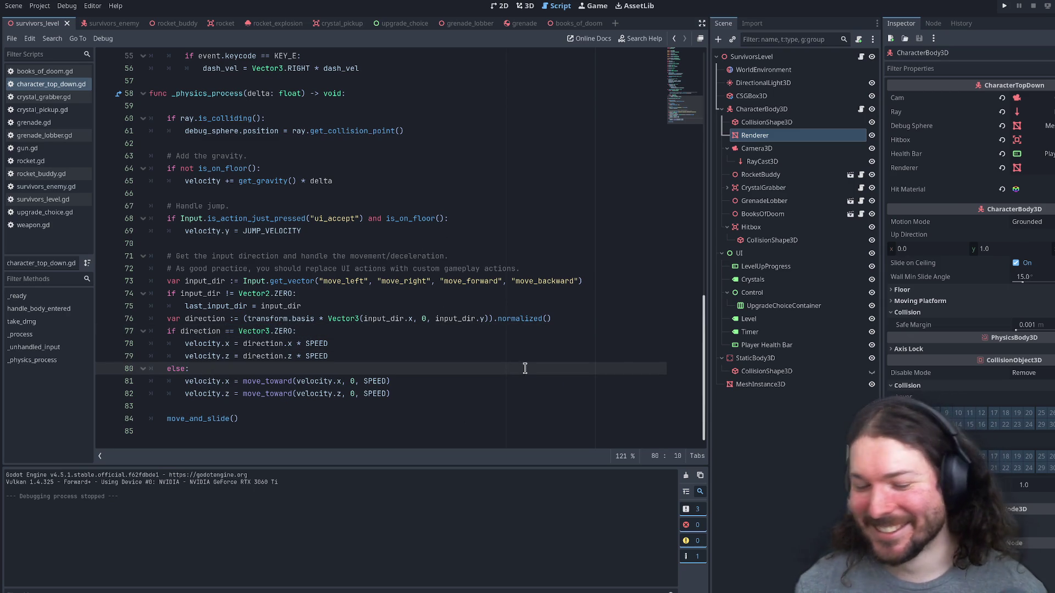
Step: Read the get_vector documentation on the input direction line 75
click(279, 420)
click(315, 368)
click(339, 304)
click(337, 293)
click(336, 306)
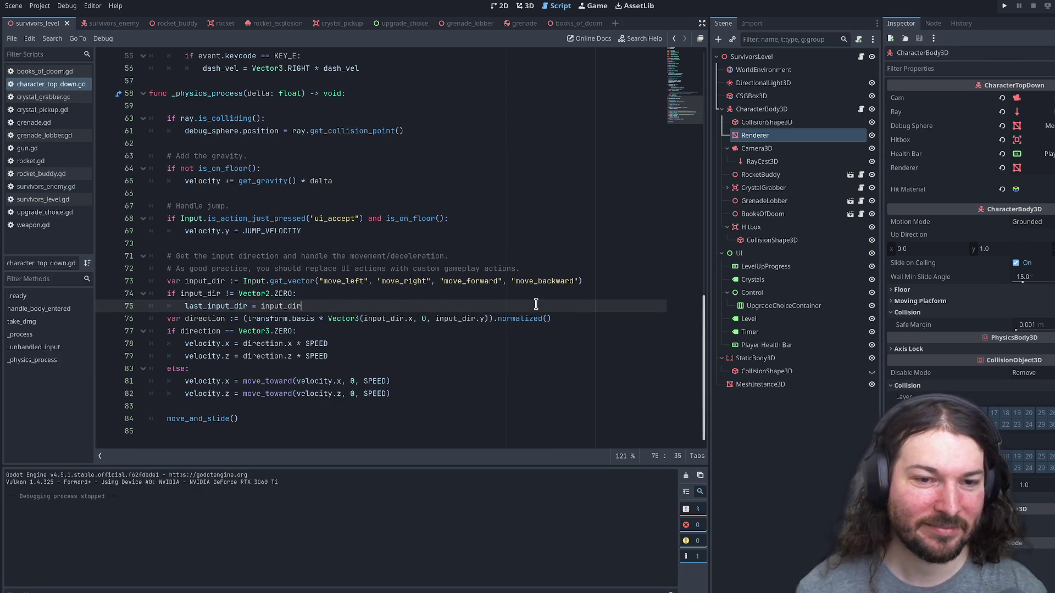
mouse_move(285, 281)
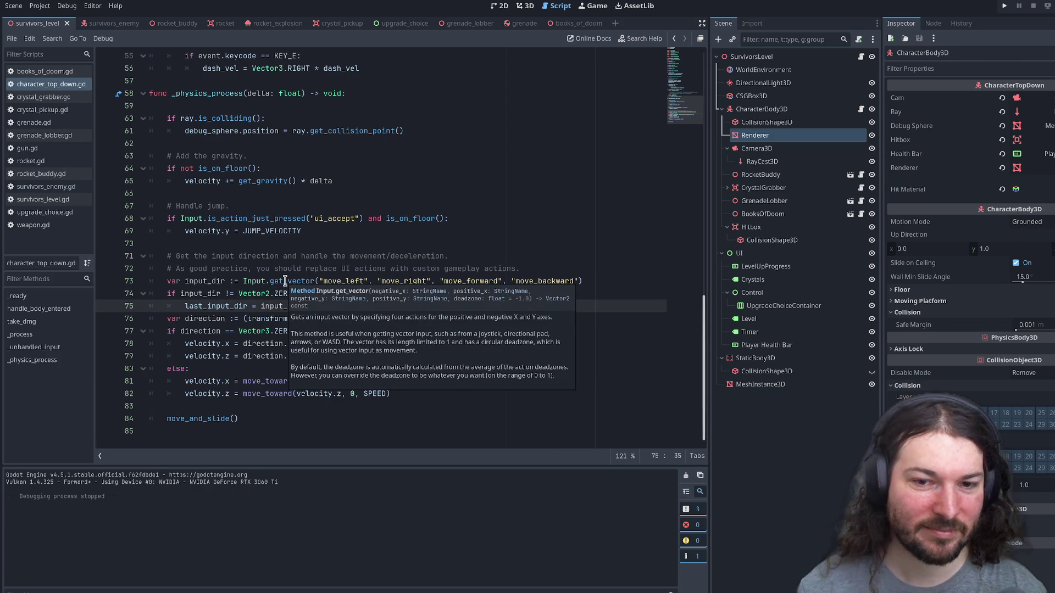
click(285, 280)
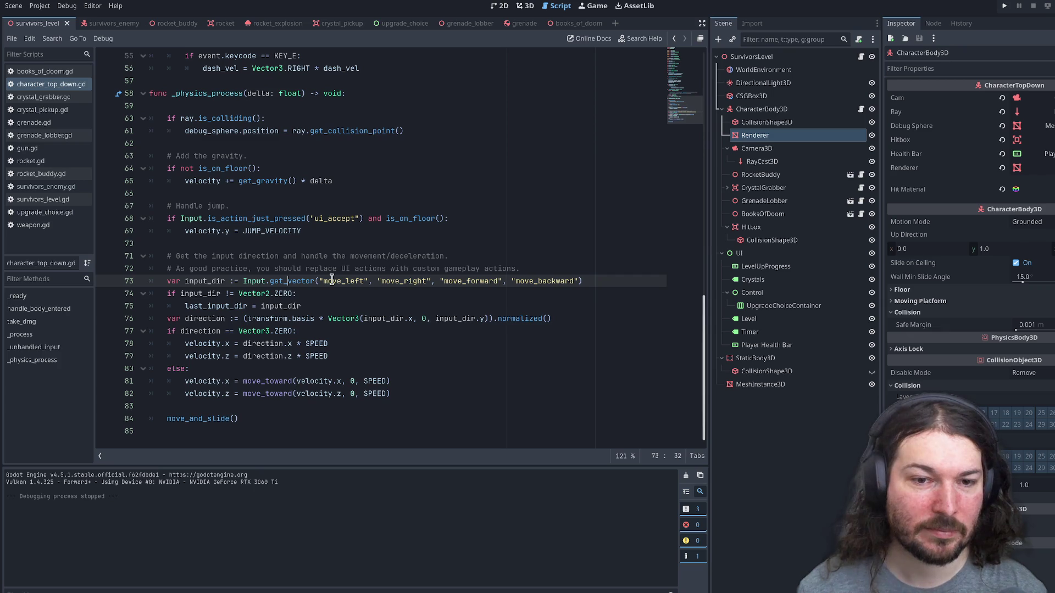
mouse_move(309, 283)
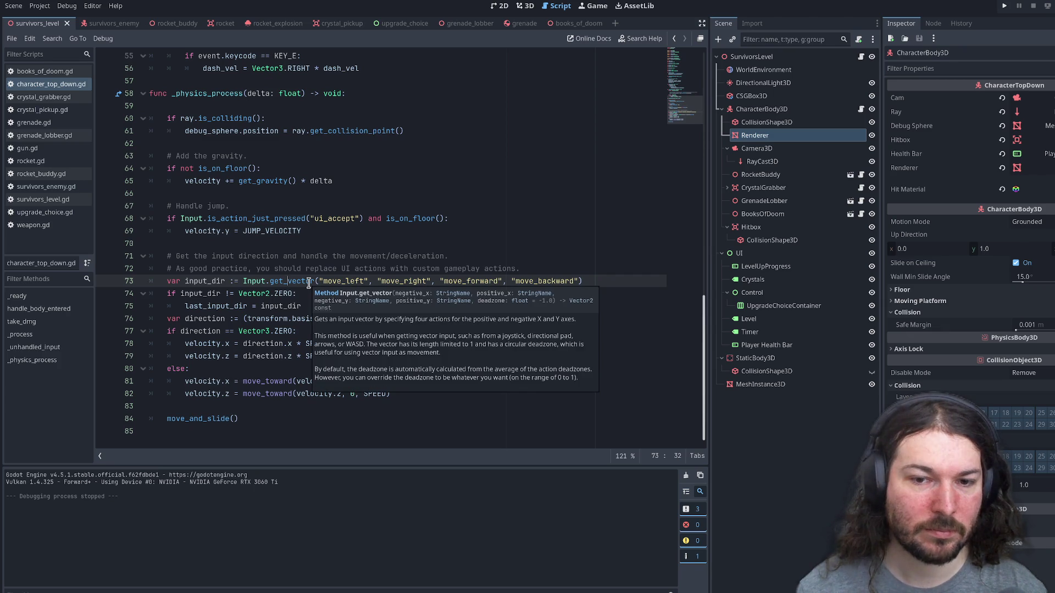
click(289, 419)
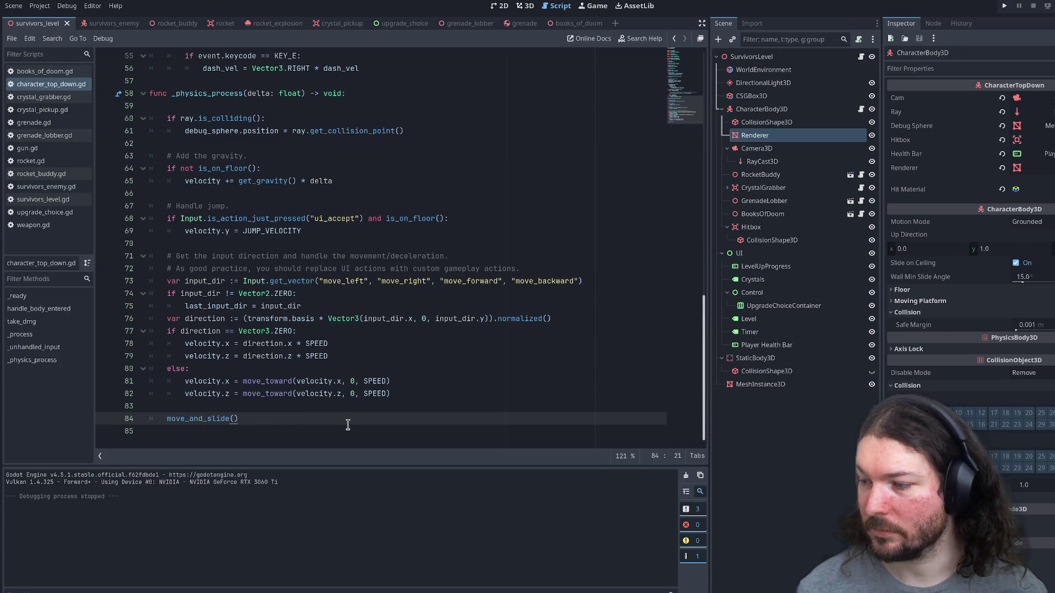
Step: Look over the _physics_process code up to the gravity block, ending at the move_and_slide() line
click(246, 434)
click(243, 405)
click(254, 369)
click(356, 334)
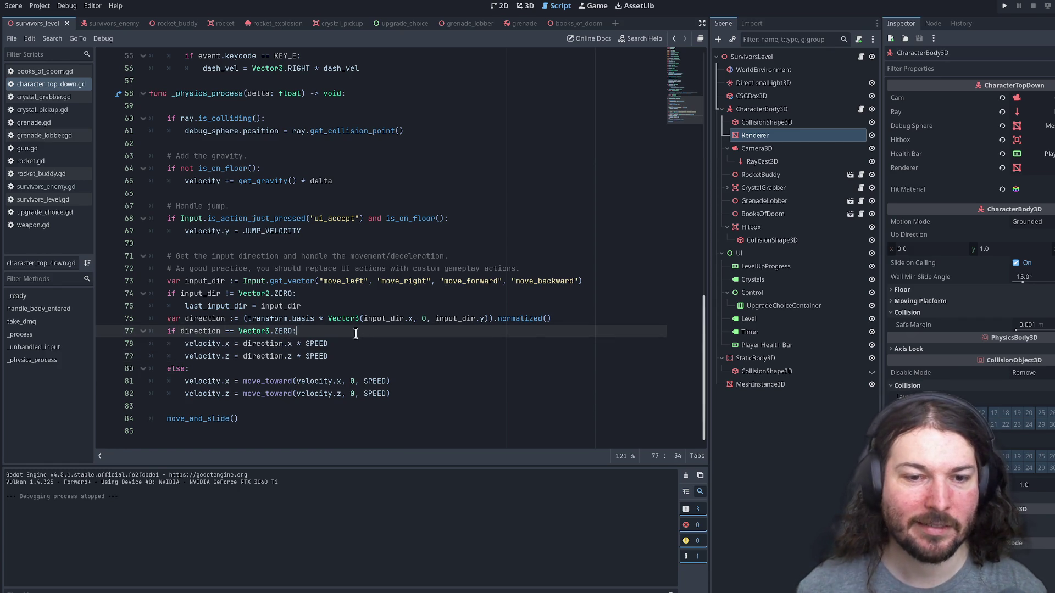
click(564, 318)
click(551, 304)
click(554, 294)
click(596, 282)
click(544, 269)
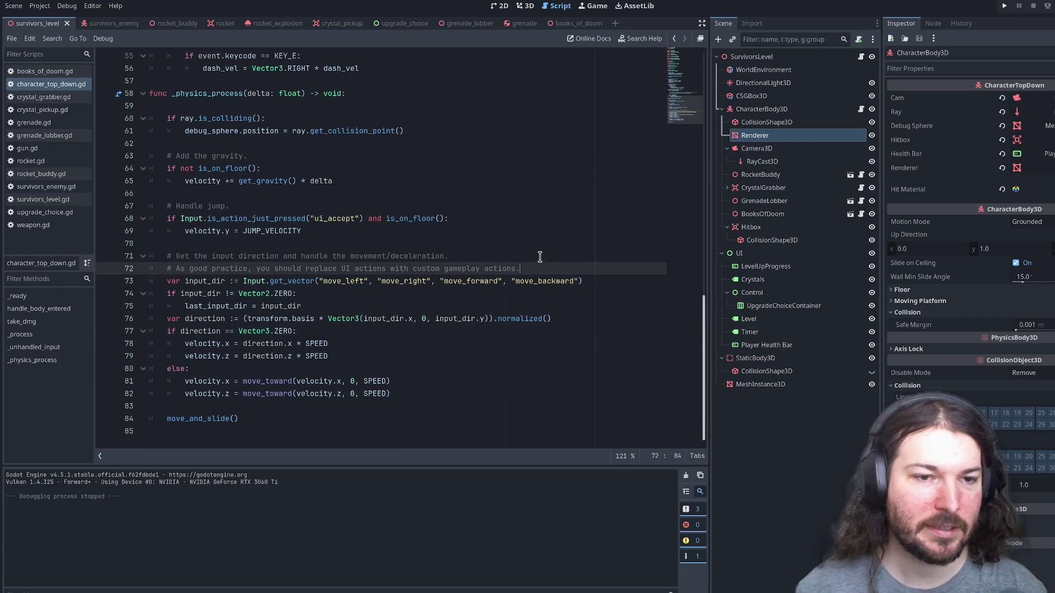
click(541, 256)
click(537, 243)
click(404, 181)
click(397, 188)
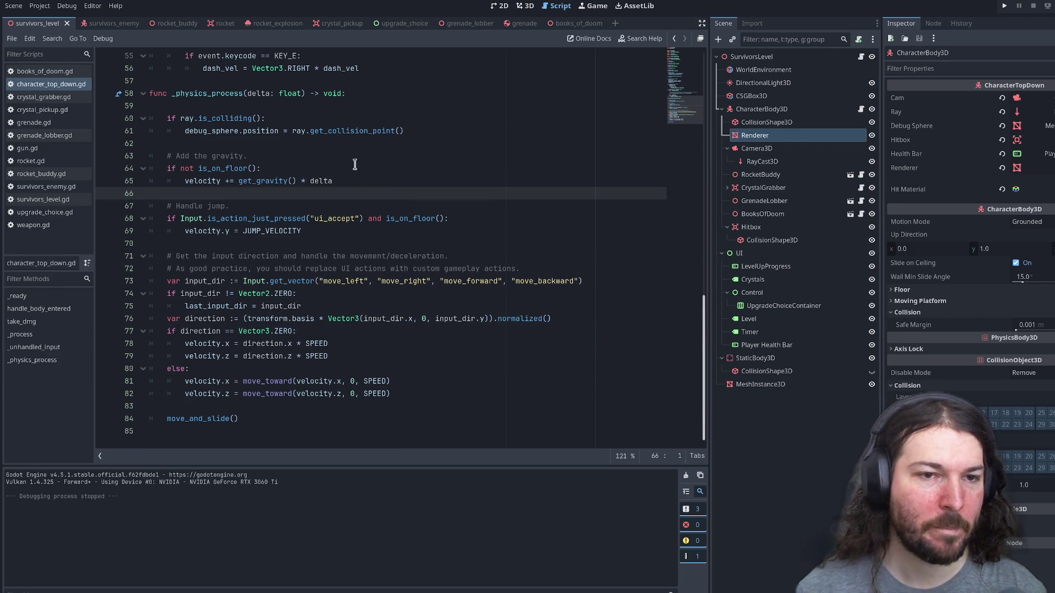
mouse_move(237, 172)
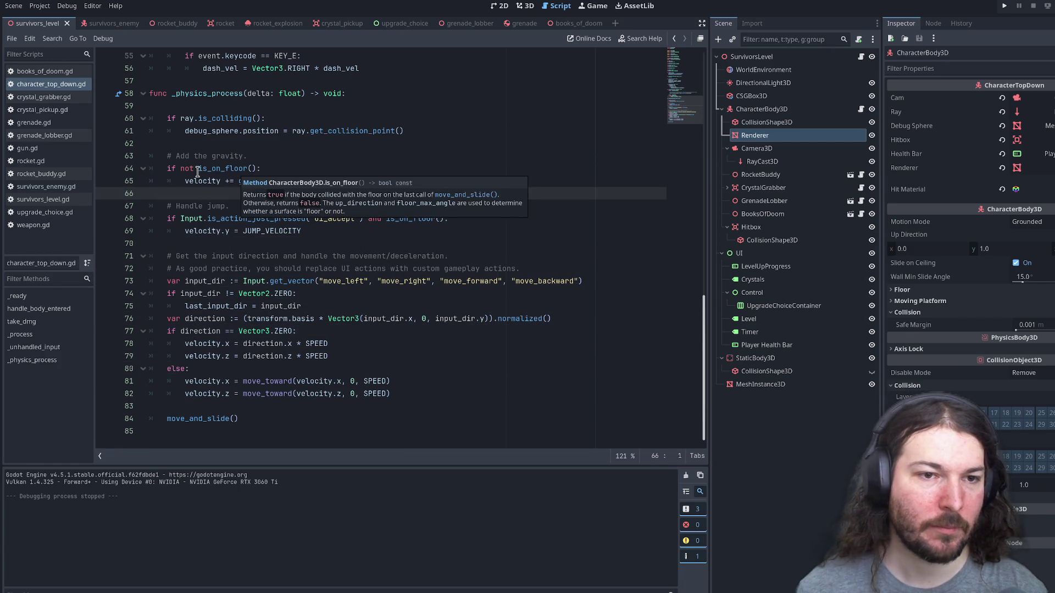
scroll(319, 227, up, 5)
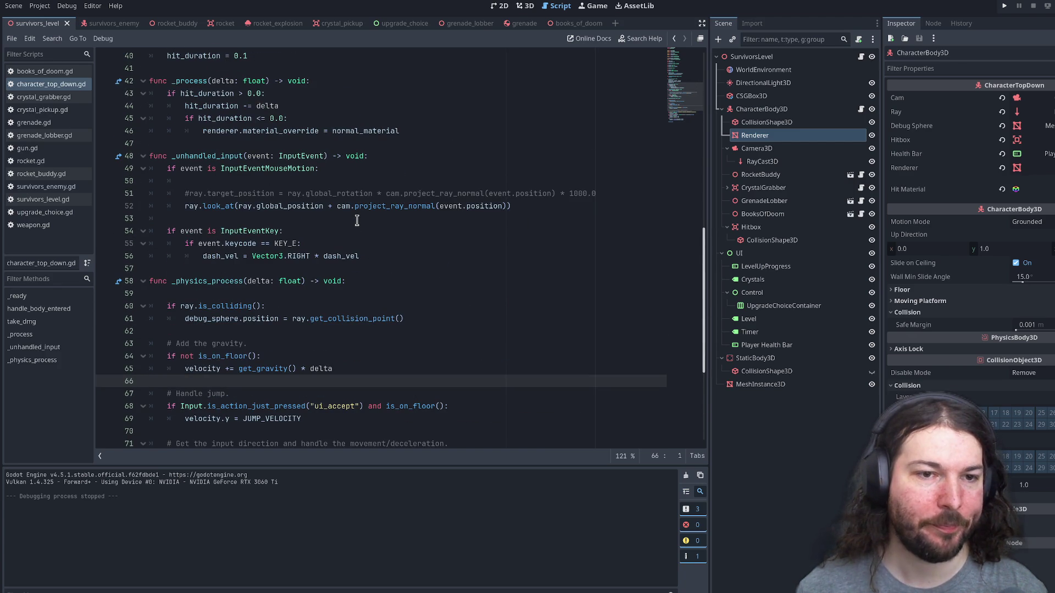
scroll(357, 221, down, 5)
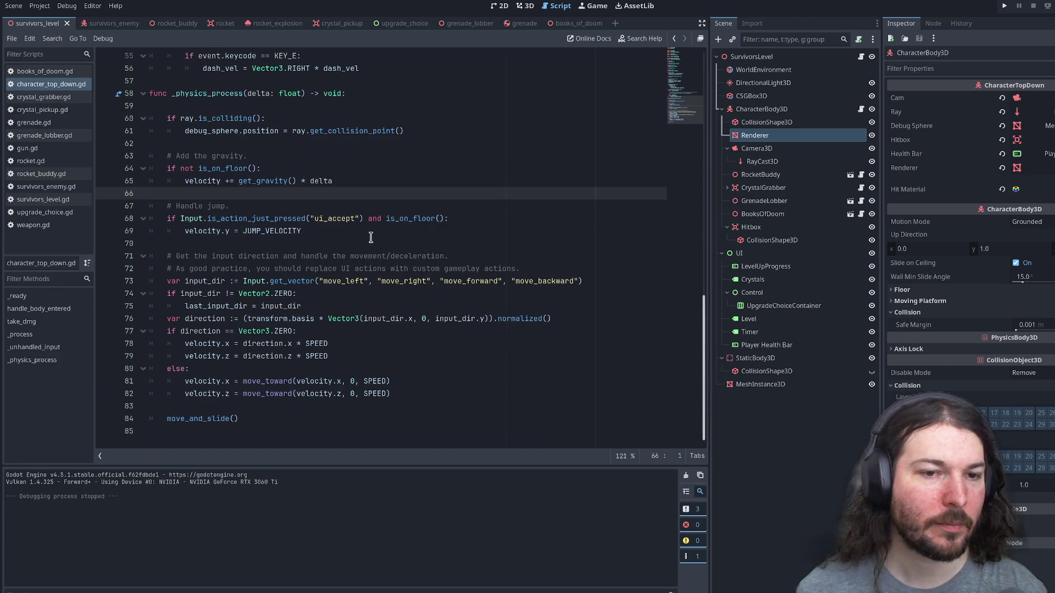
click(376, 416)
Step: Add 'velocity += dash_vel' on a new line above move_and_slide()
key(ctrl+shift+Return)
key(ctrl+shift+Return)
text(vec)
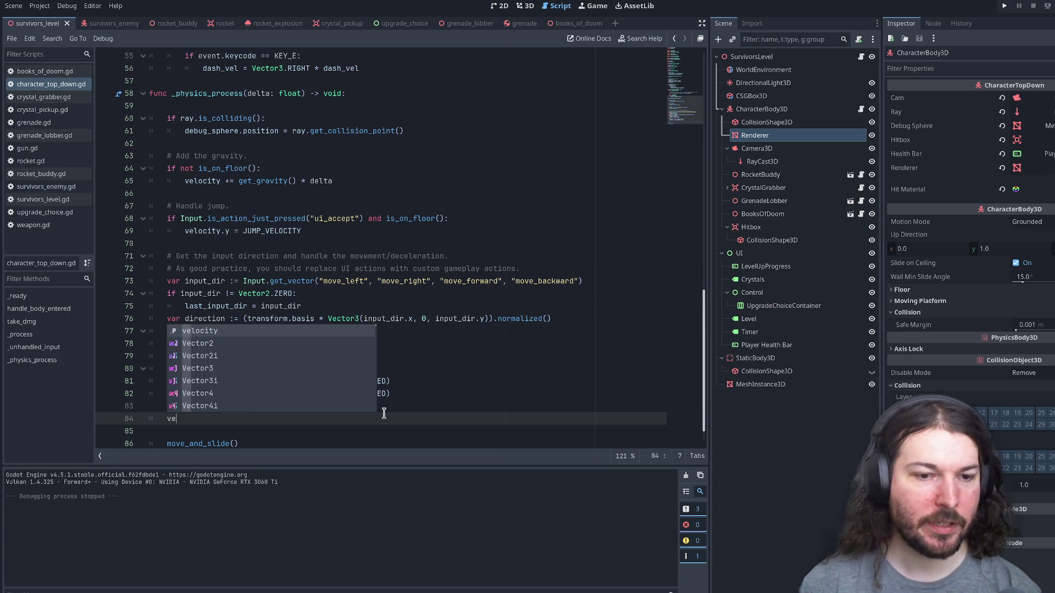
key(BackSpace)
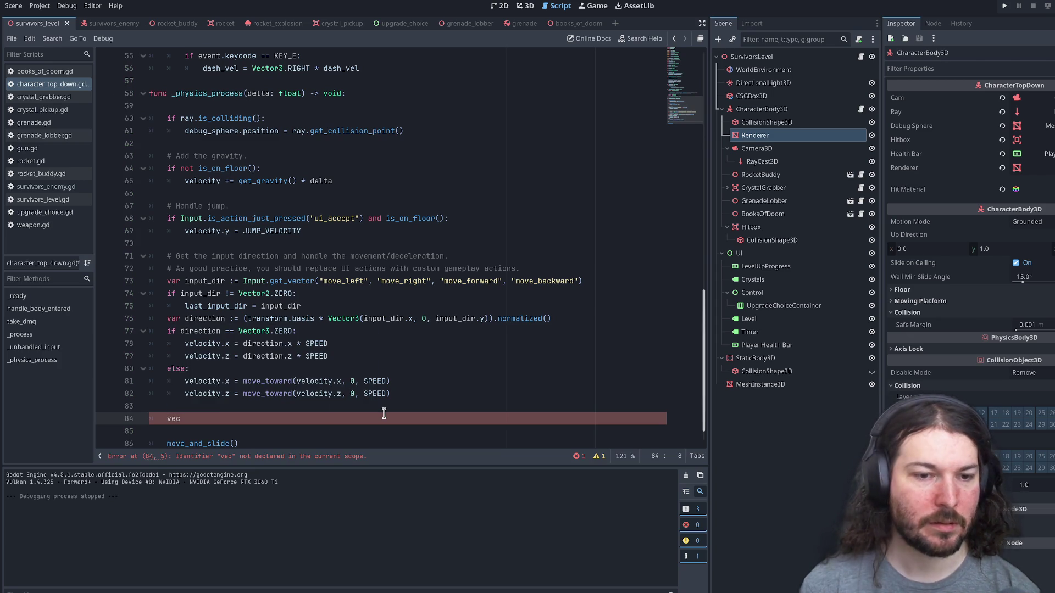
text(lo)
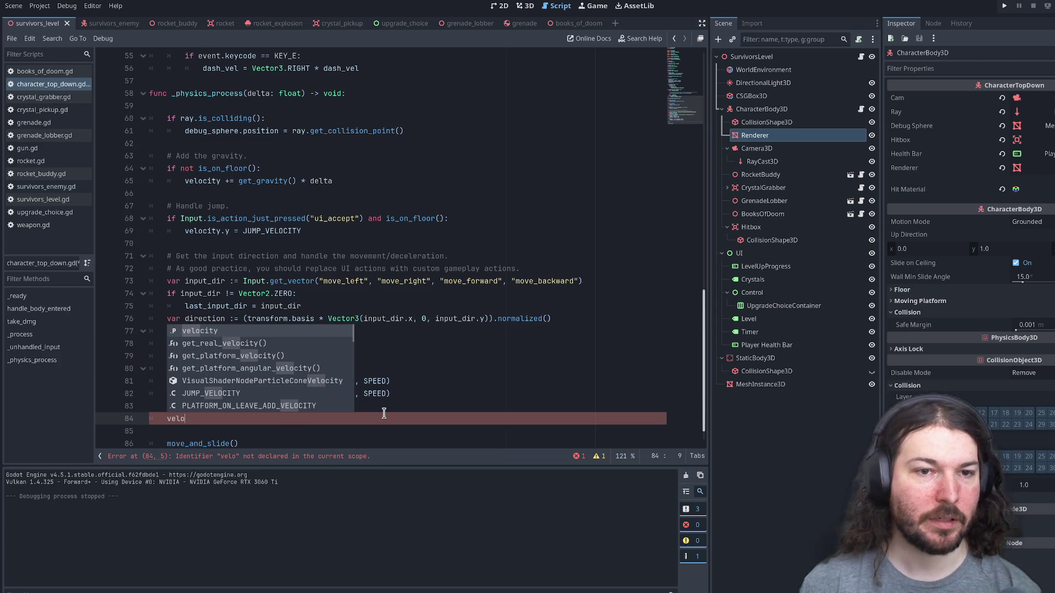
key(Return)
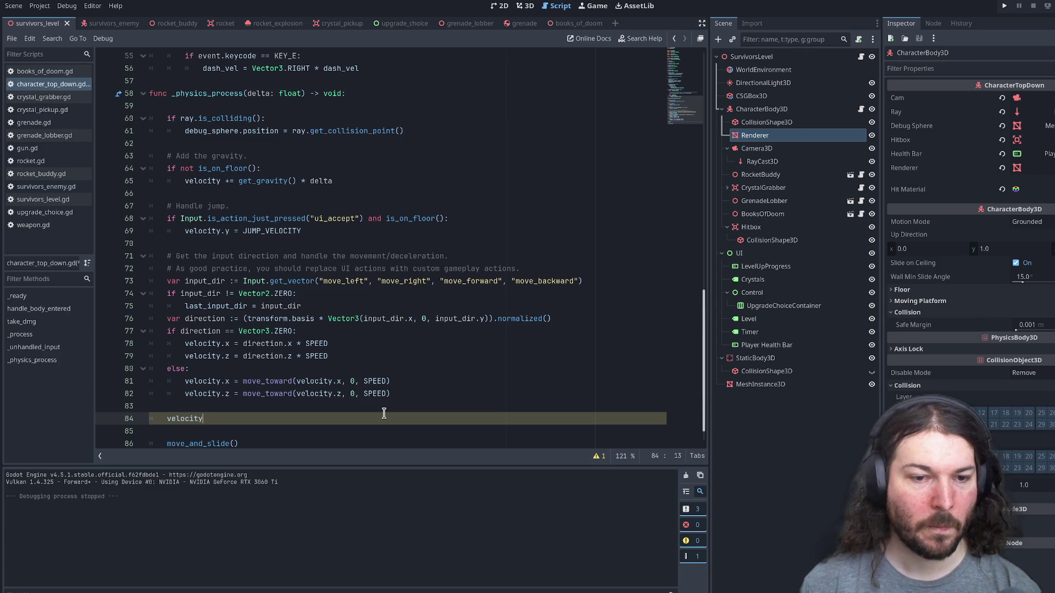
text(+= dash)
key(Down)
key(Return)
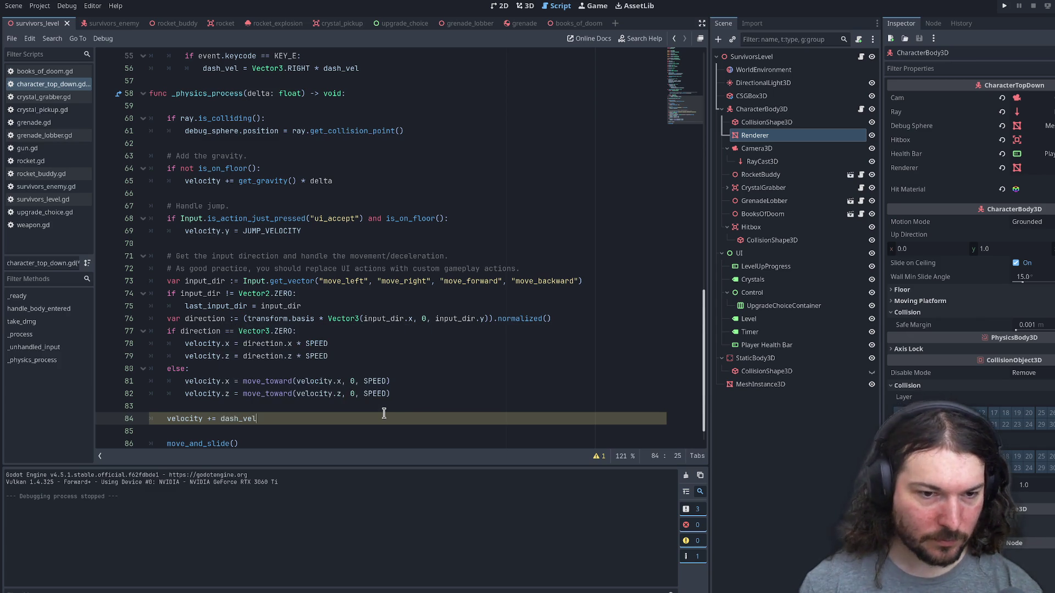
Step: Add 'dash_vel *= 0.1' on the line after velocity += dash_vel
key(Up)
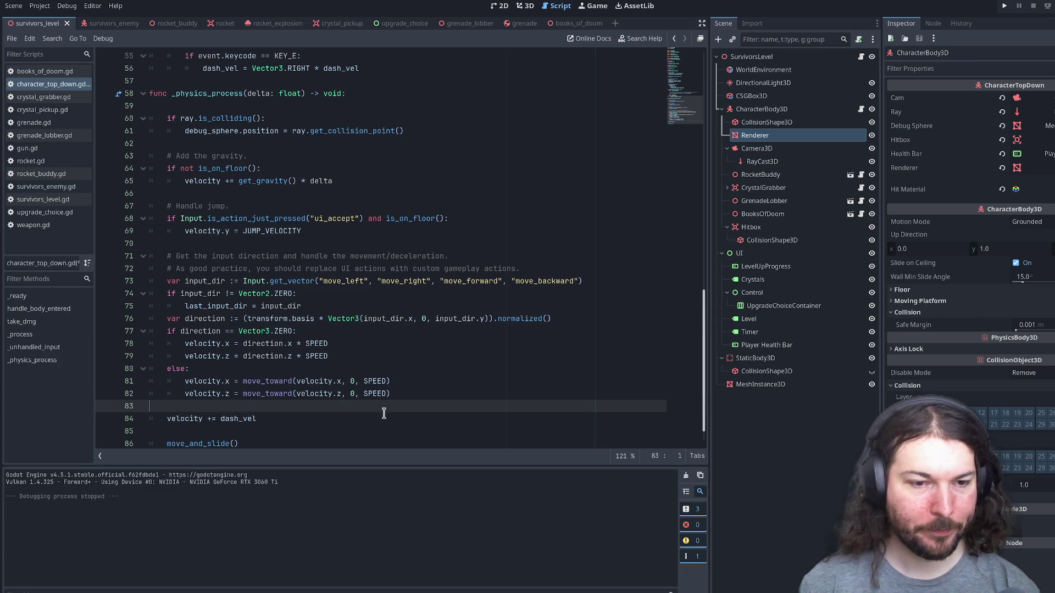
key(Down)
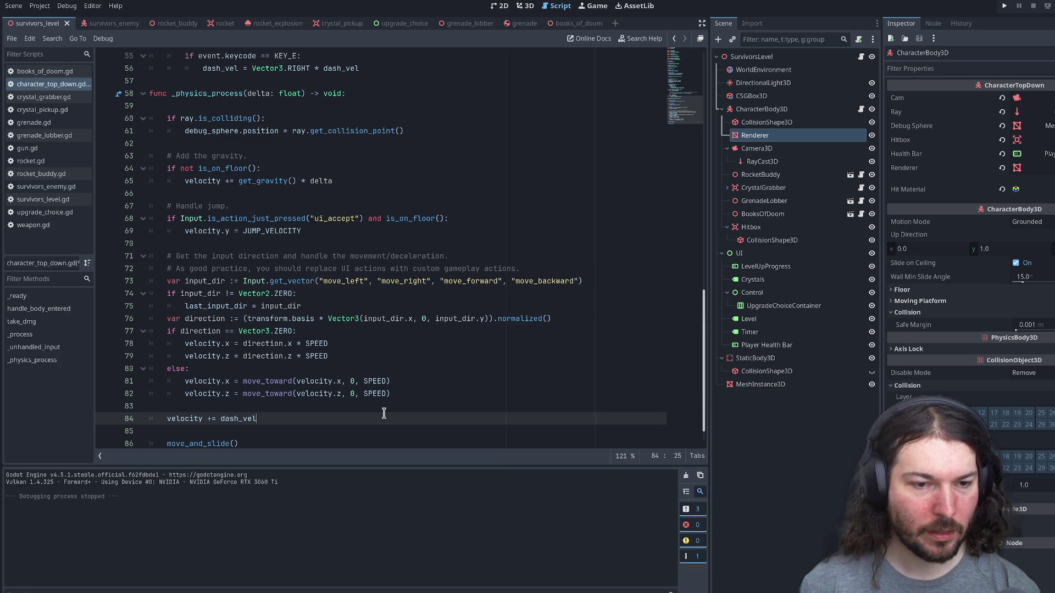
key(Up)
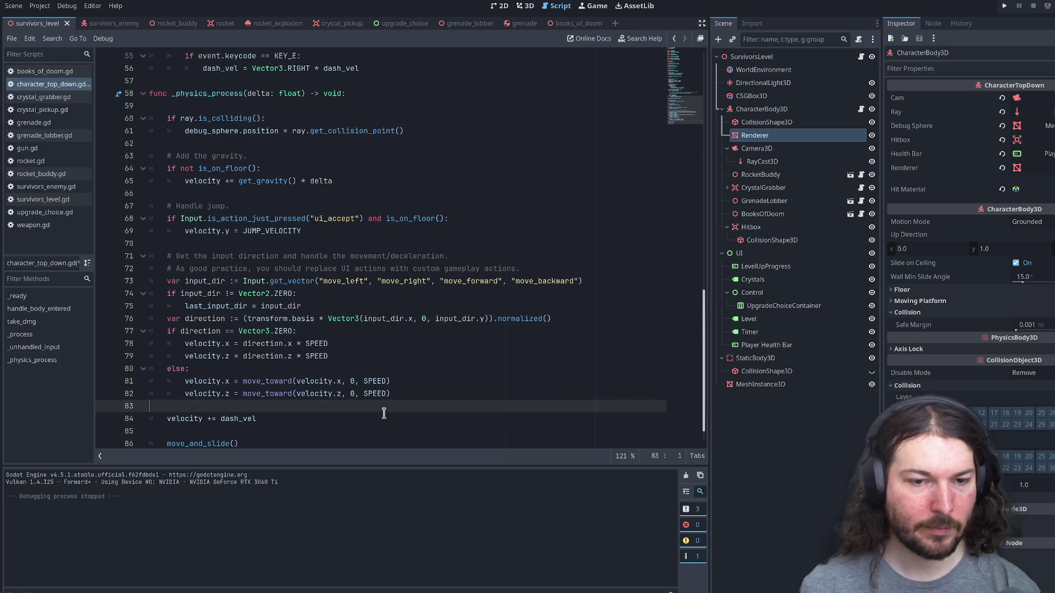
key(Down)
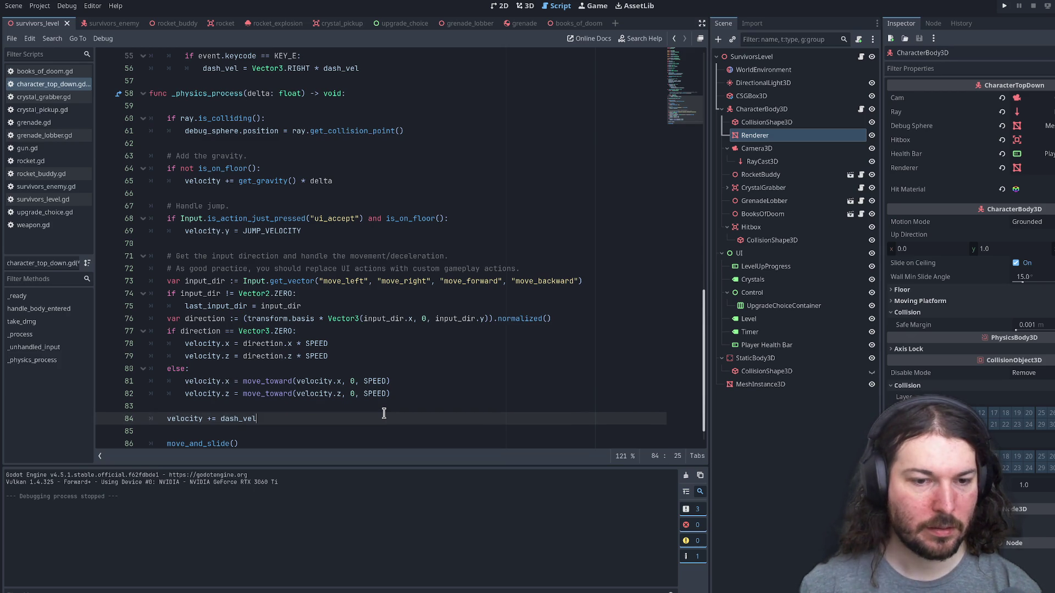
key(Return)
text(das)
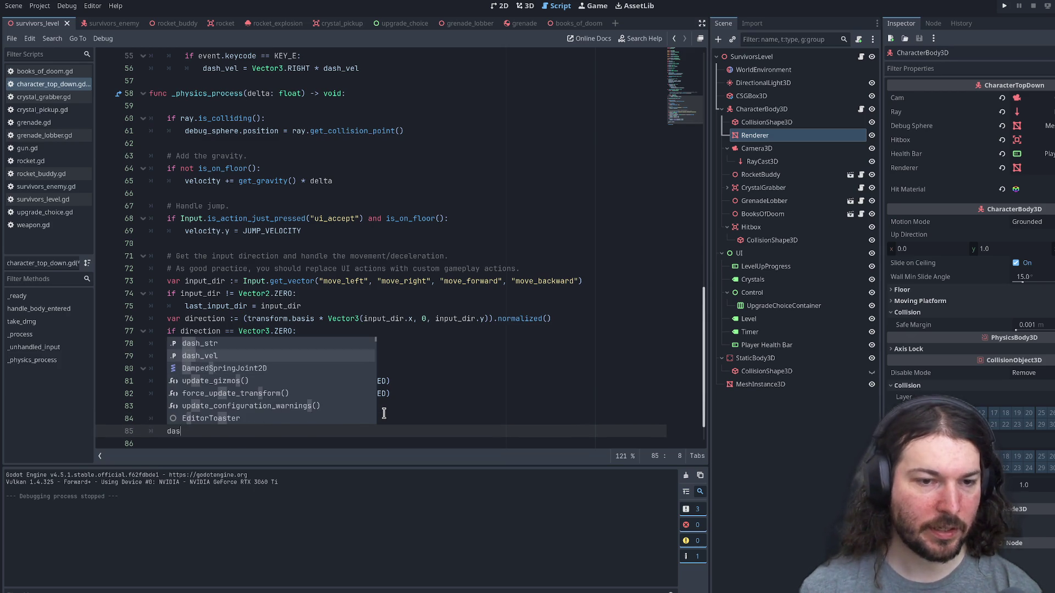
key(Return)
text(*=)
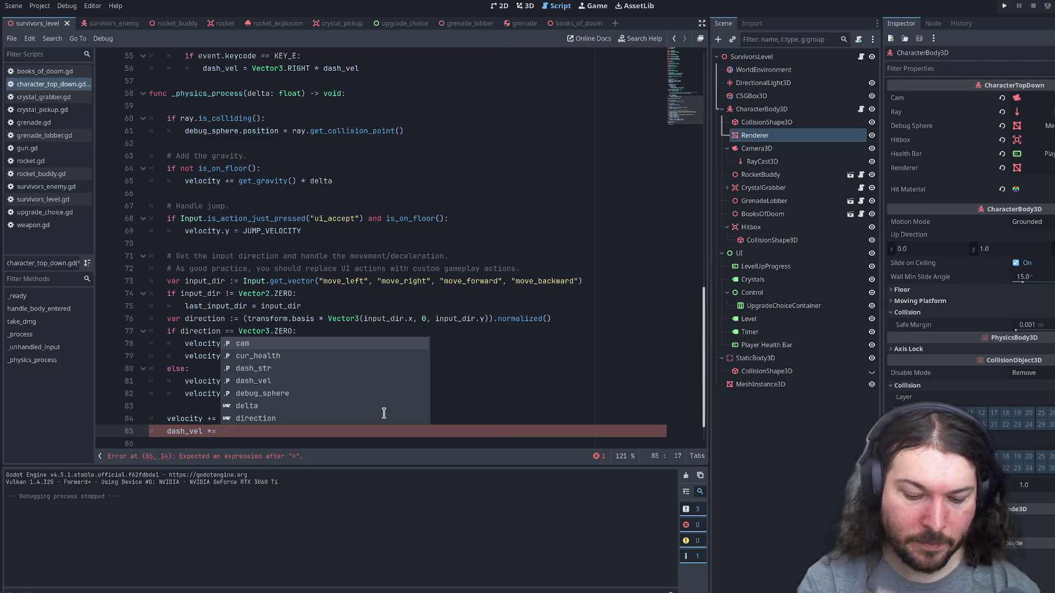
text(0.)
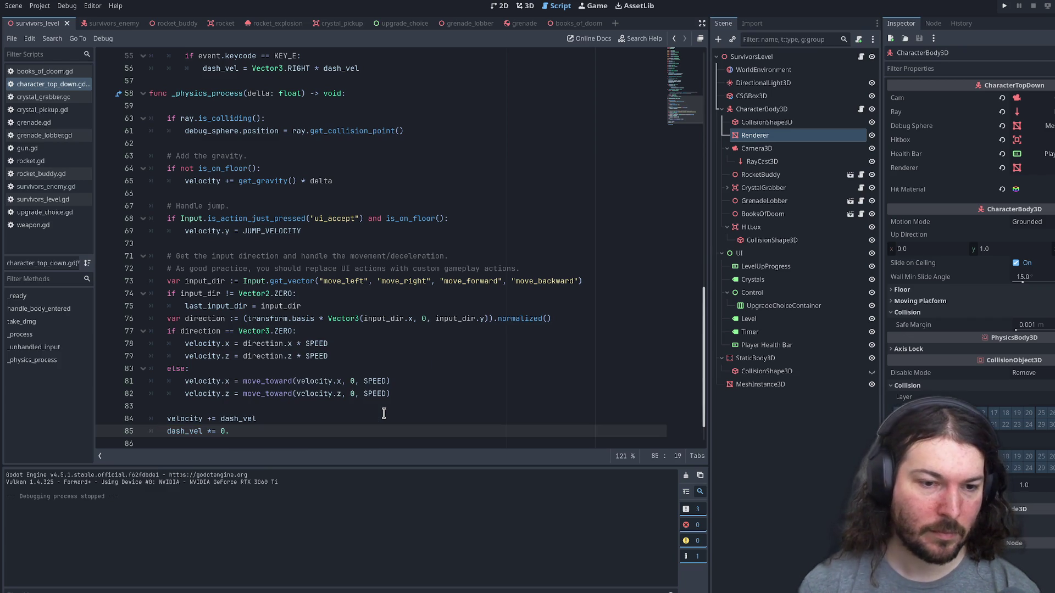
text(1)
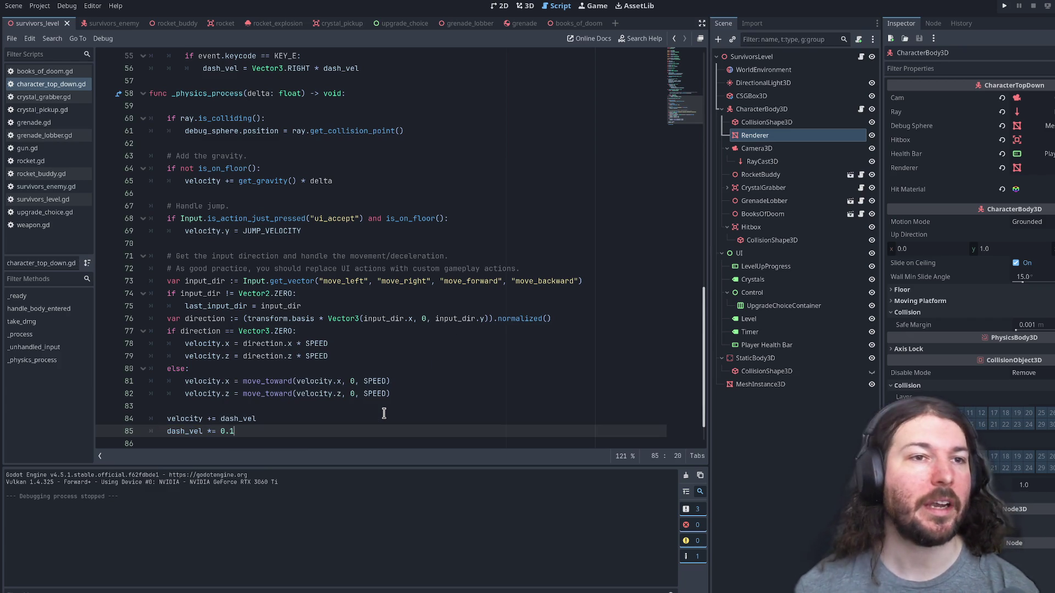
click(40, 5)
Step: Check the Physics > Common tick rate (60) in Project Settings, then select the decay factor's 1
click(55, 21)
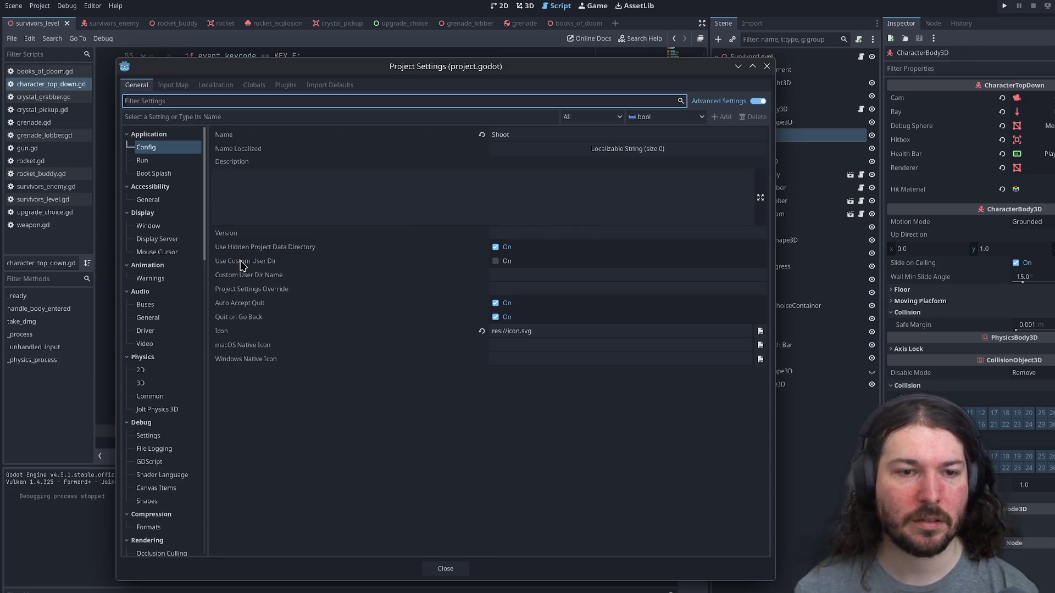
text(physi)
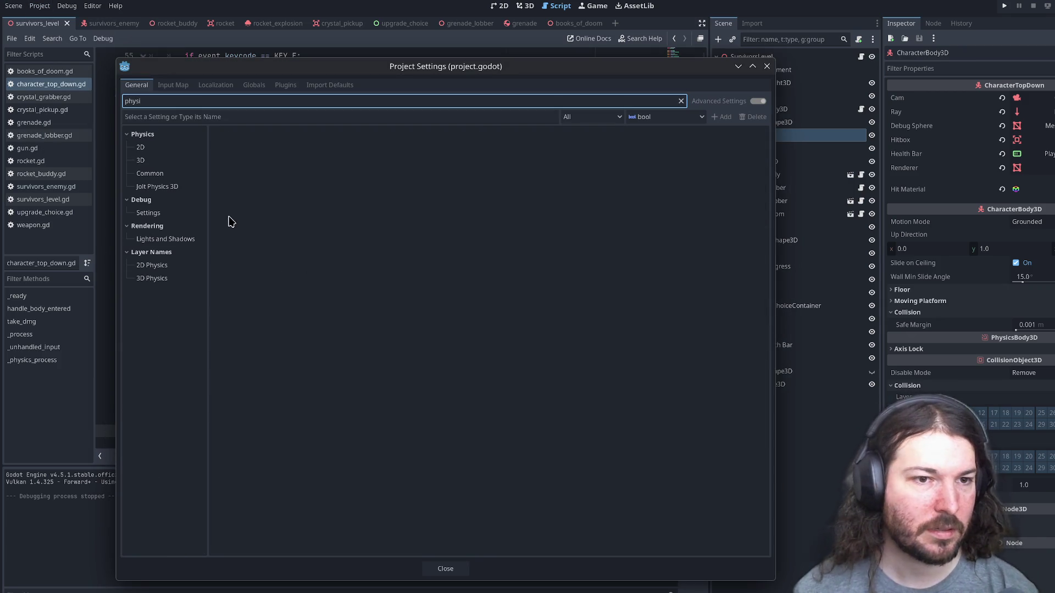
click(175, 175)
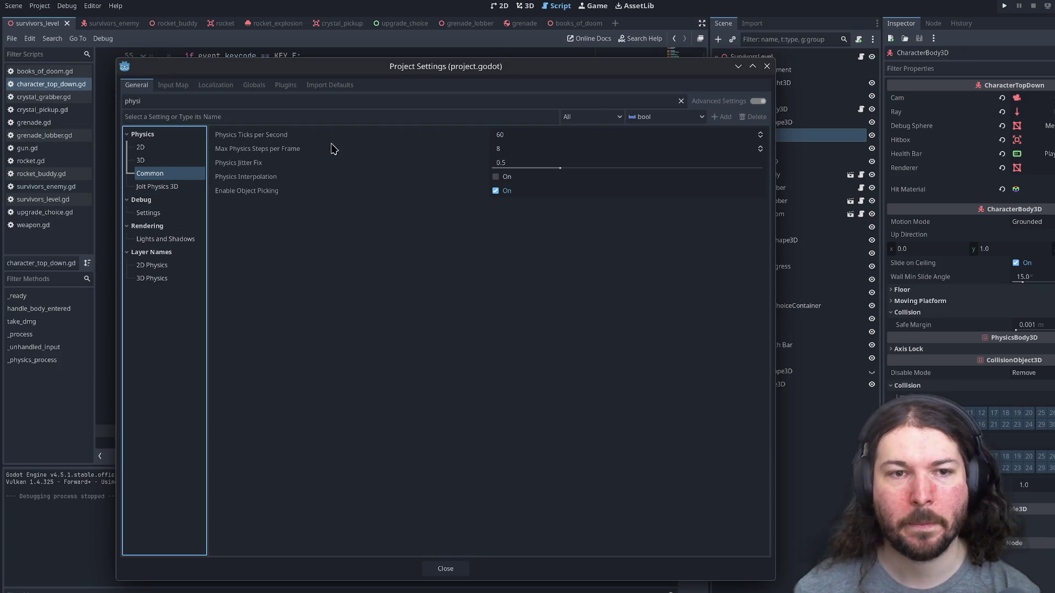
key(Escape)
double_click(253, 431)
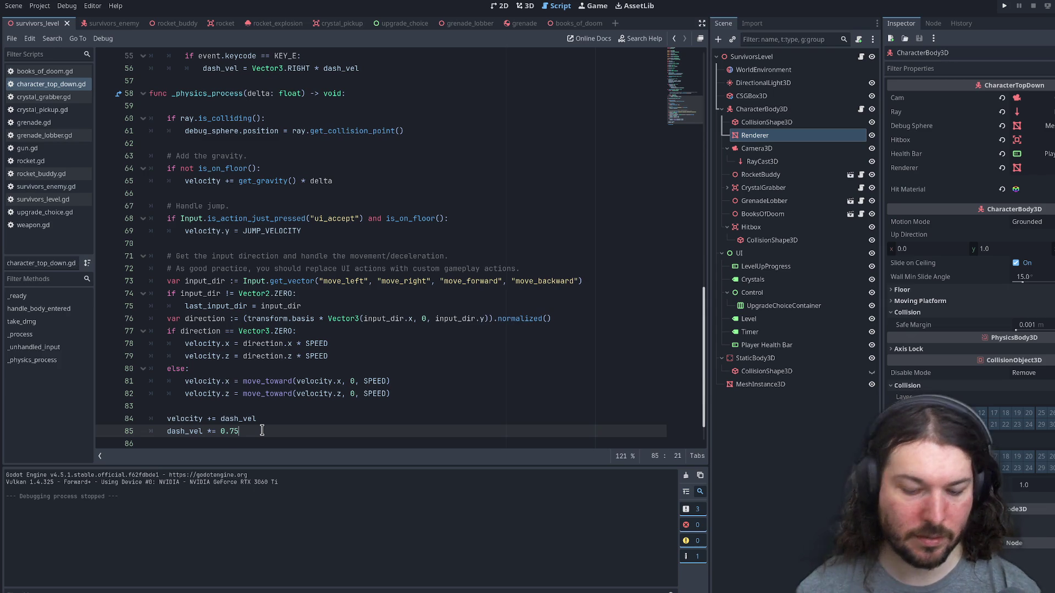
Step: Test-run the game with the 0.9 dash decay, then check dash_vel's other uses on line 84
scroll(306, 406, down, 1)
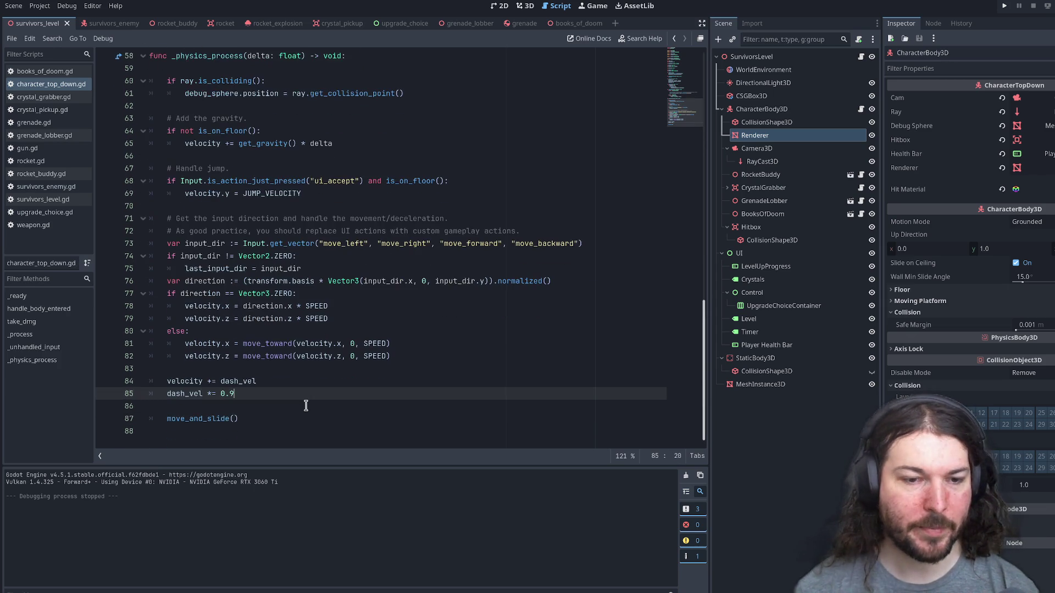
key(F5)
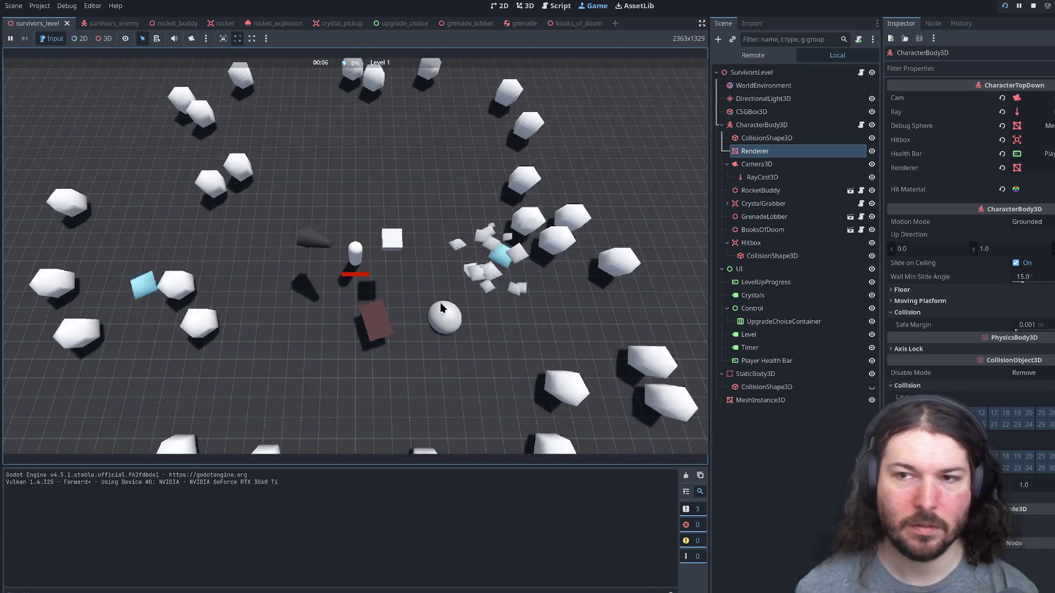
key(F8)
click(280, 384)
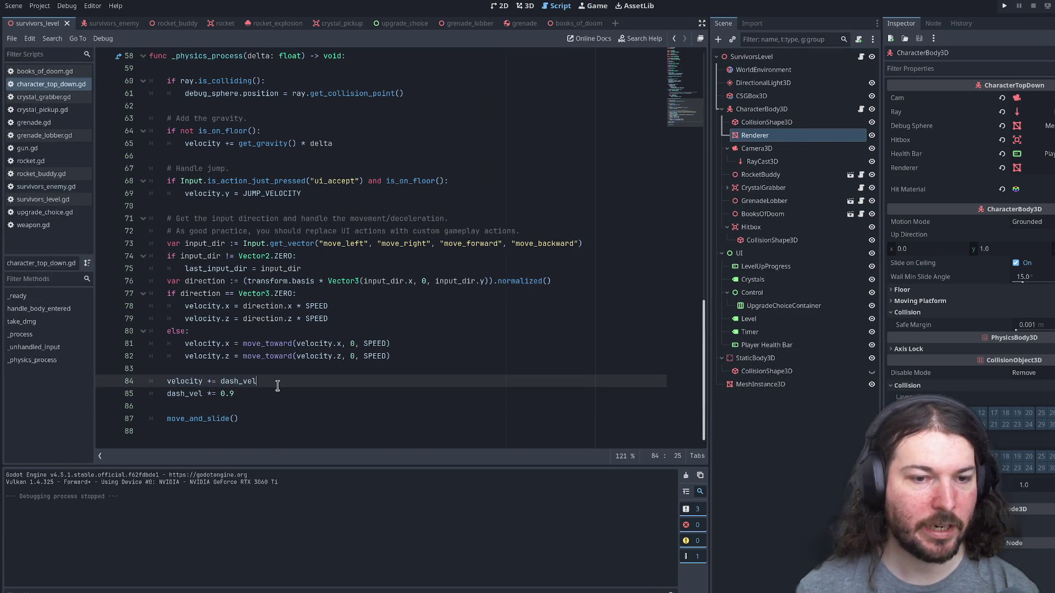
double_click(247, 382)
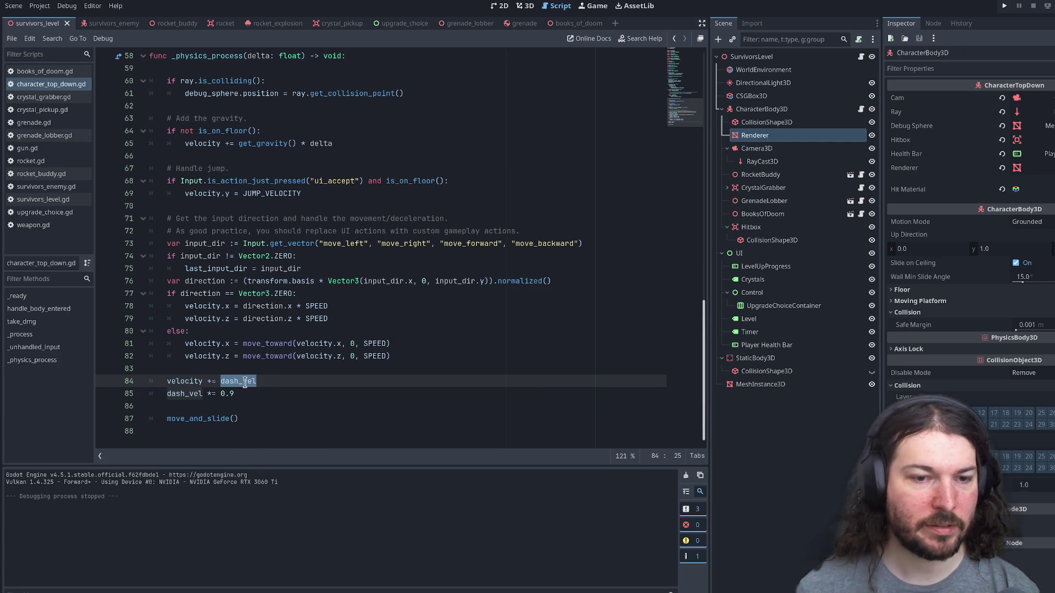
click(265, 384)
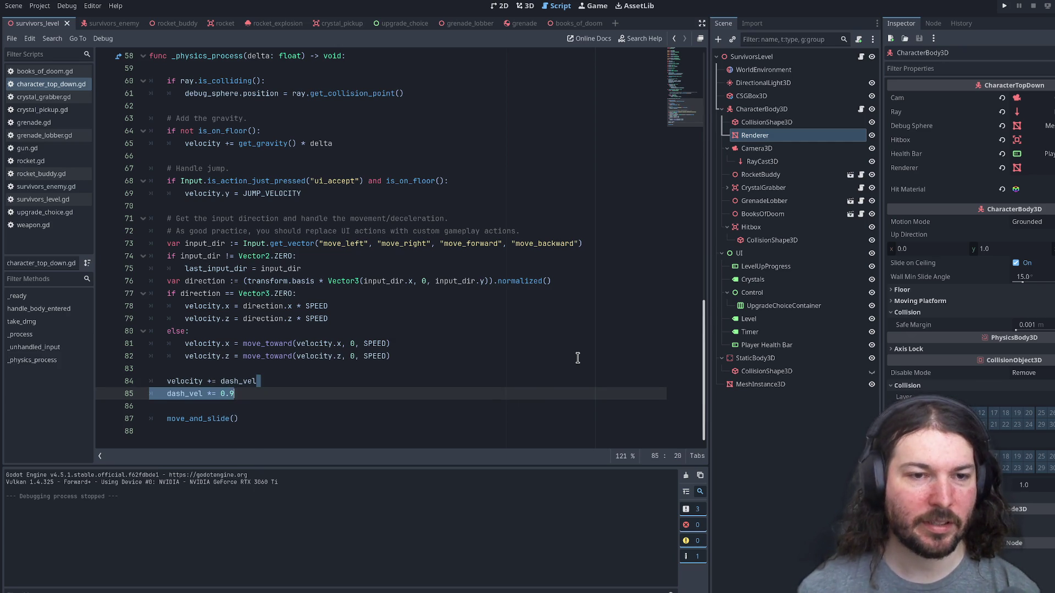
Step: Run the game a second time to retest the 0.9 dash decay
key(F5)
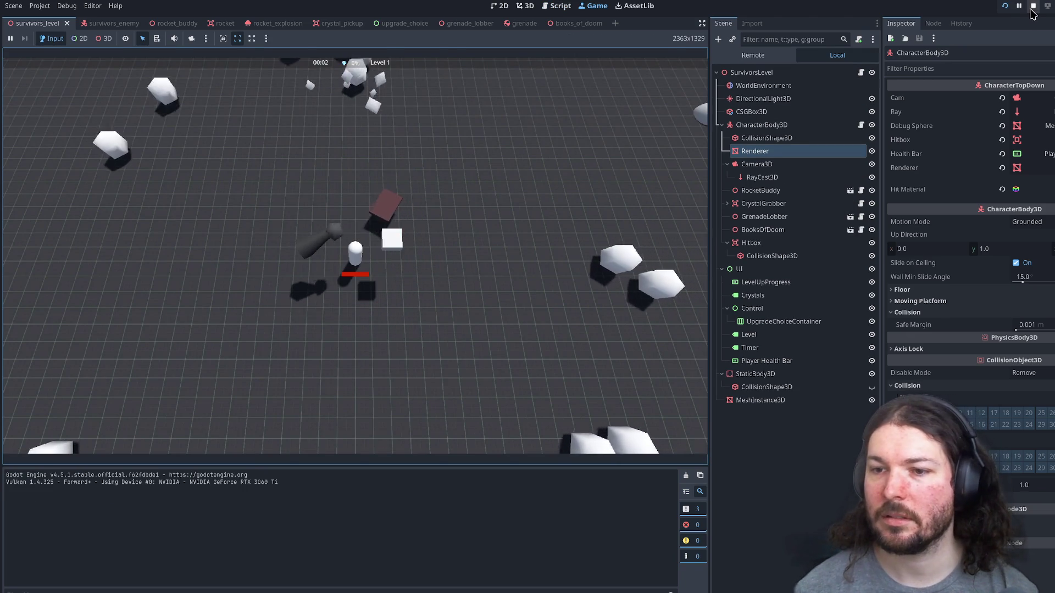
key(F8)
scroll(418, 364, up, 7)
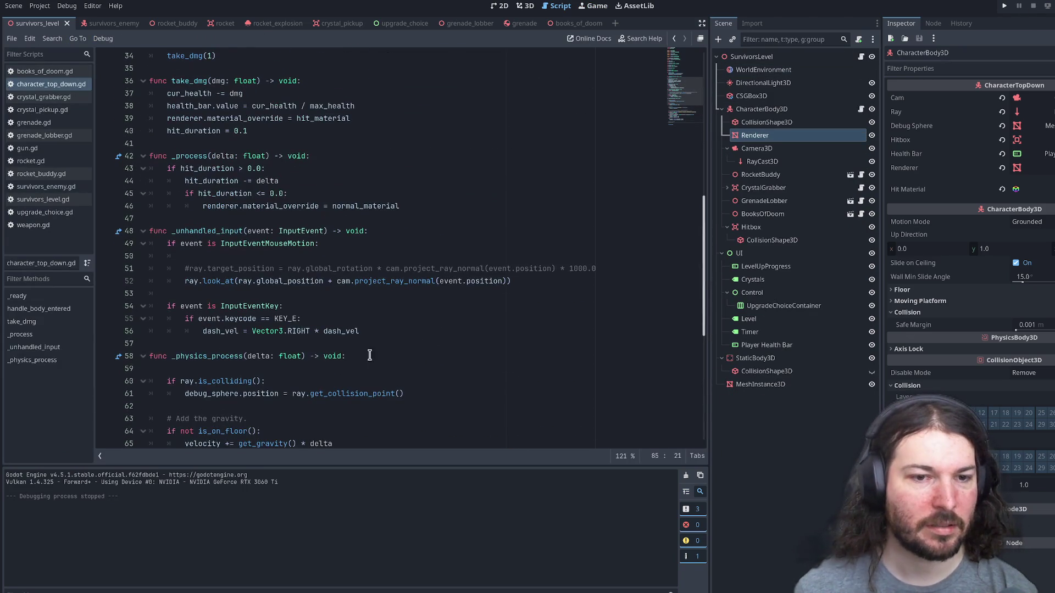
Step: Comment out the E-key dash lines 54–56 and test-run the game without them
click(361, 331)
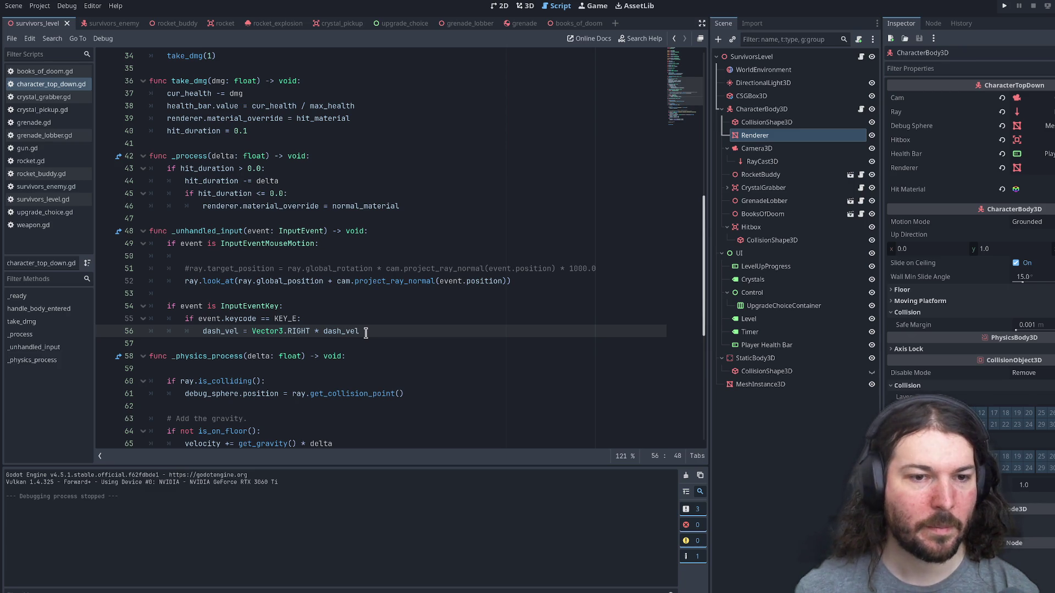
key(shift+Up)
key(shift+Up)
key(ctrl+k)
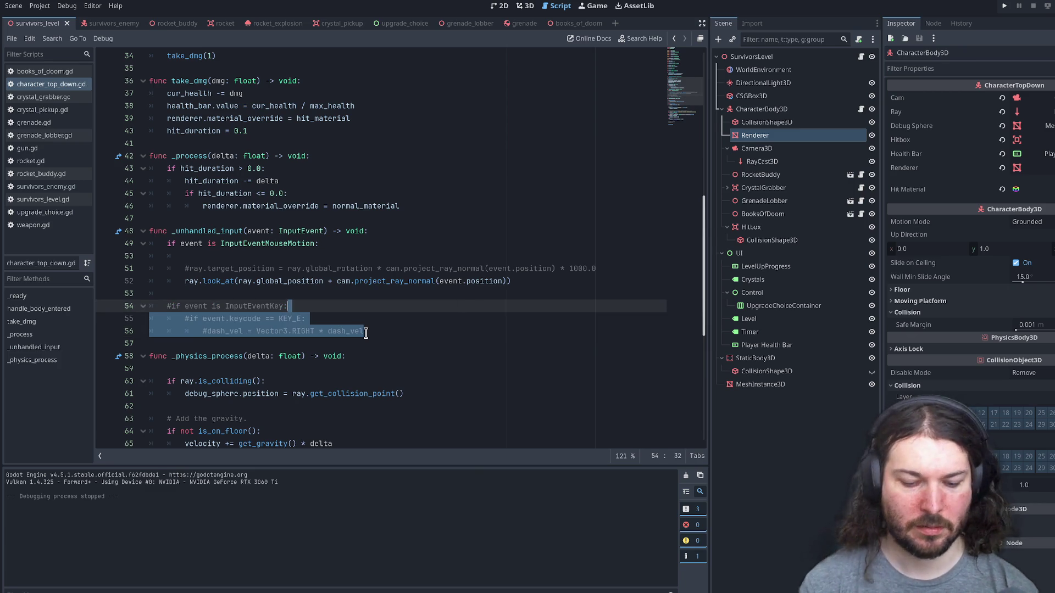
key(F5)
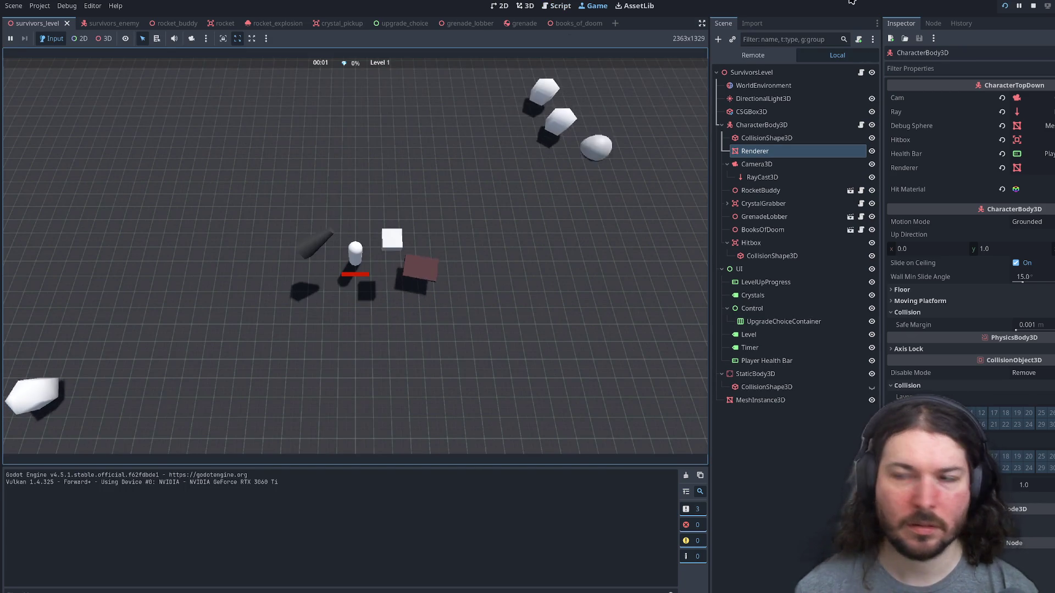
key(F8)
Step: Select the CharacterBody3D node in the Scene dock and return to line 23 of the script
scroll(325, 291, up, 4)
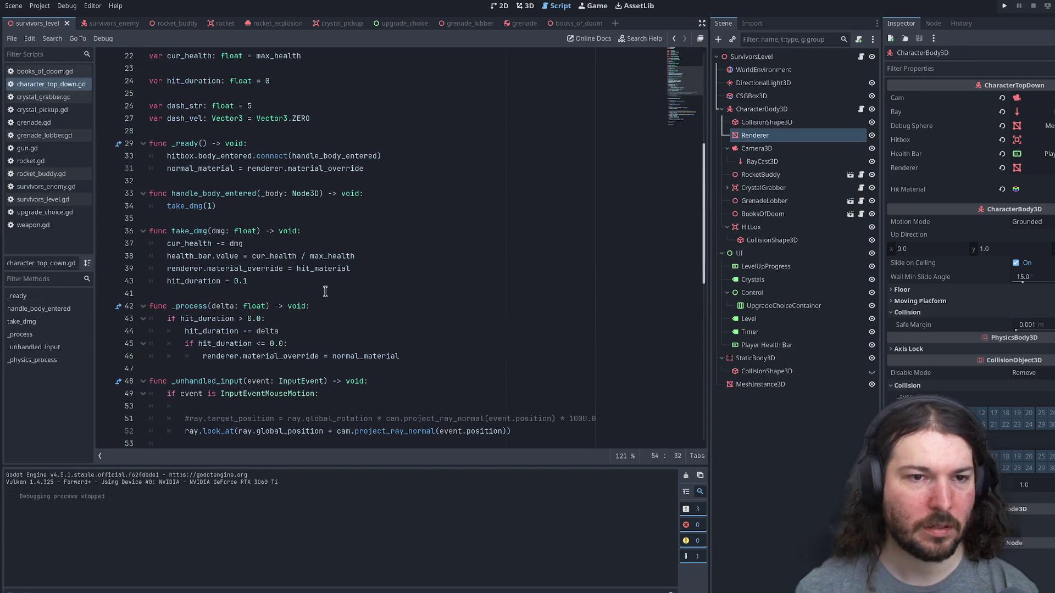
scroll(419, 290, up, 4)
click(392, 280)
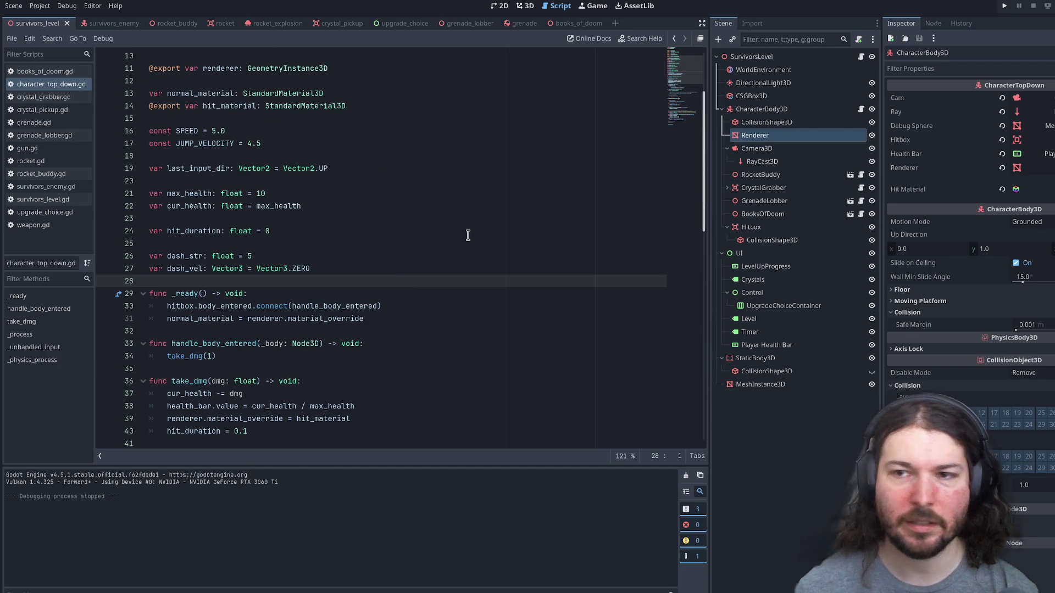
click(850, 108)
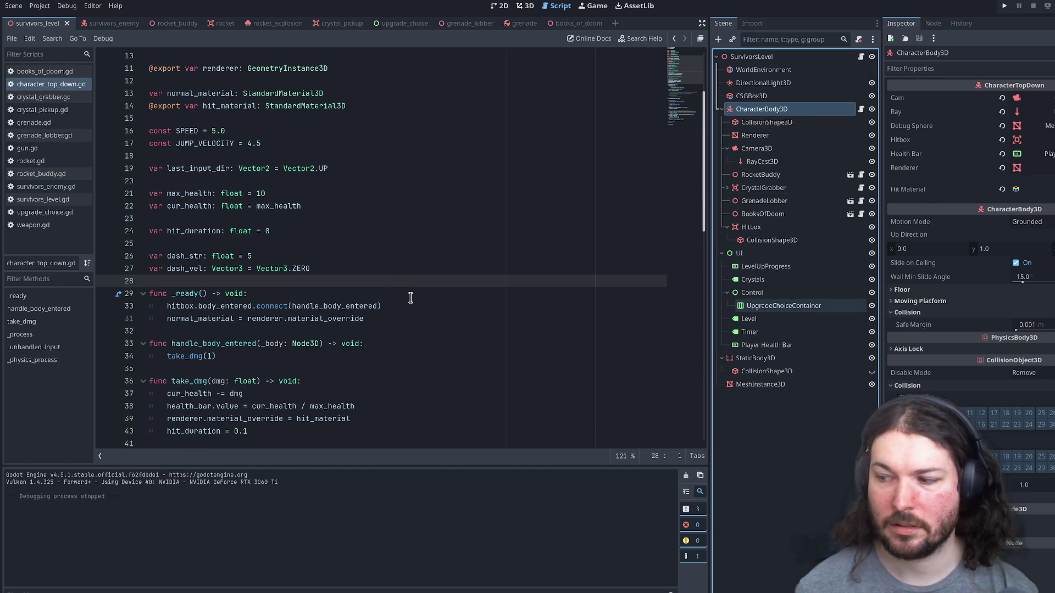
click(236, 218)
scroll(341, 274, up, 3)
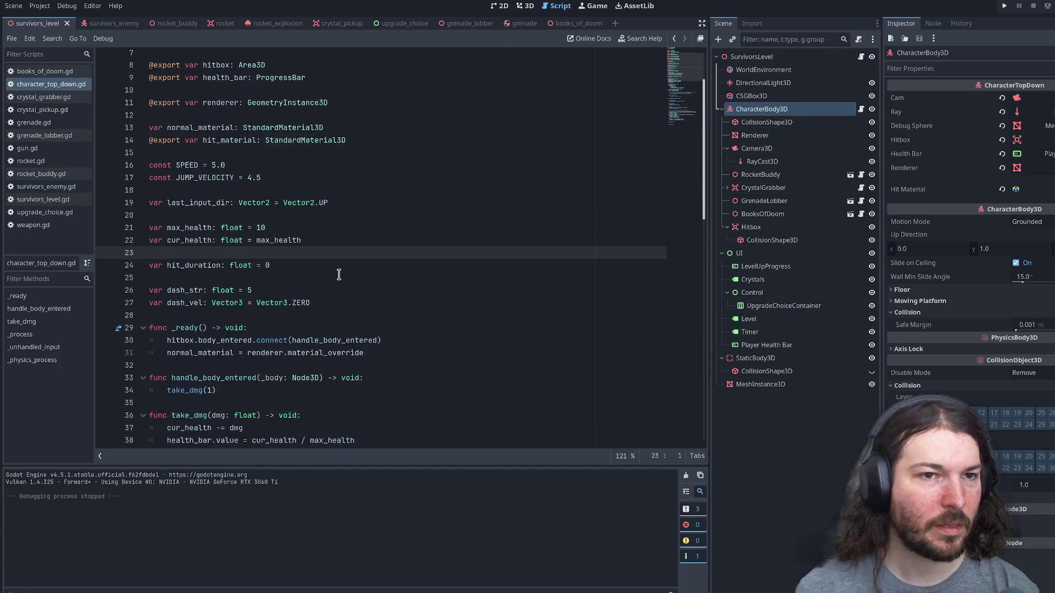
Step: Add float type hints to the SPEED and JUMP_VELOCITY constants
click(199, 244)
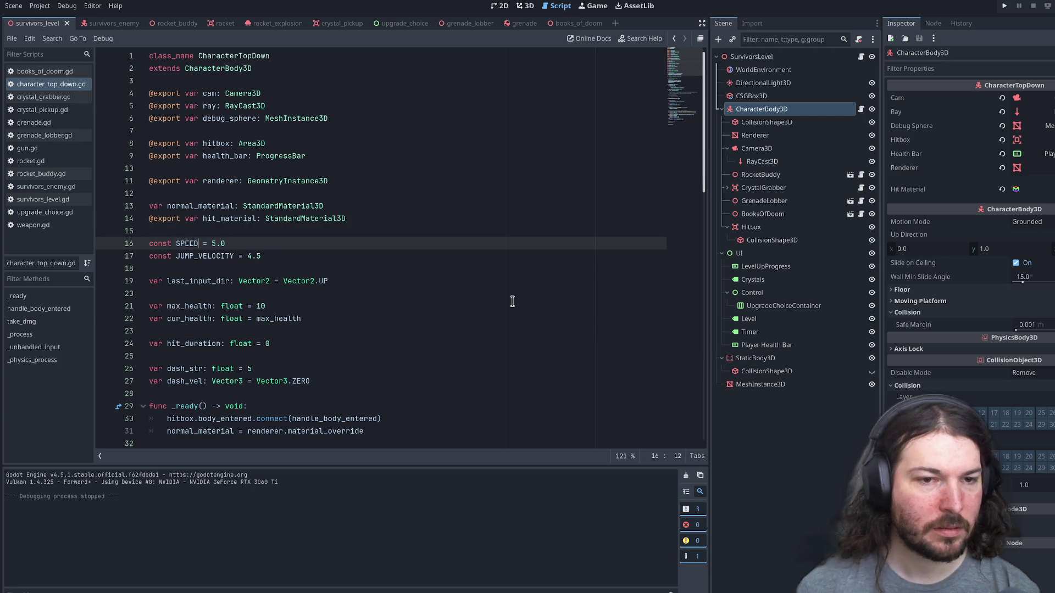
key(BackSpace)
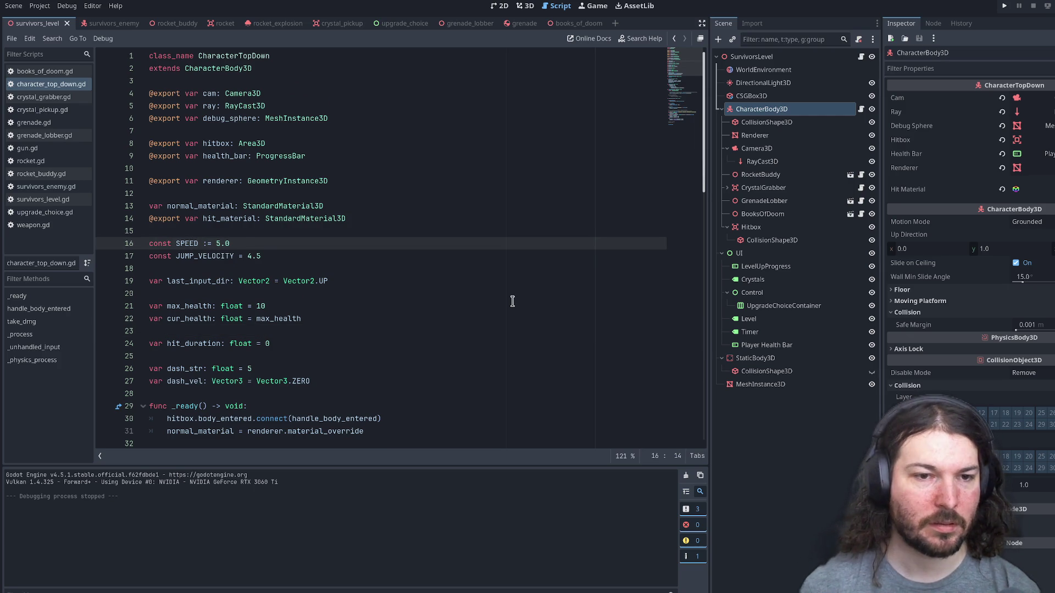
text(: float)
key(Escape)
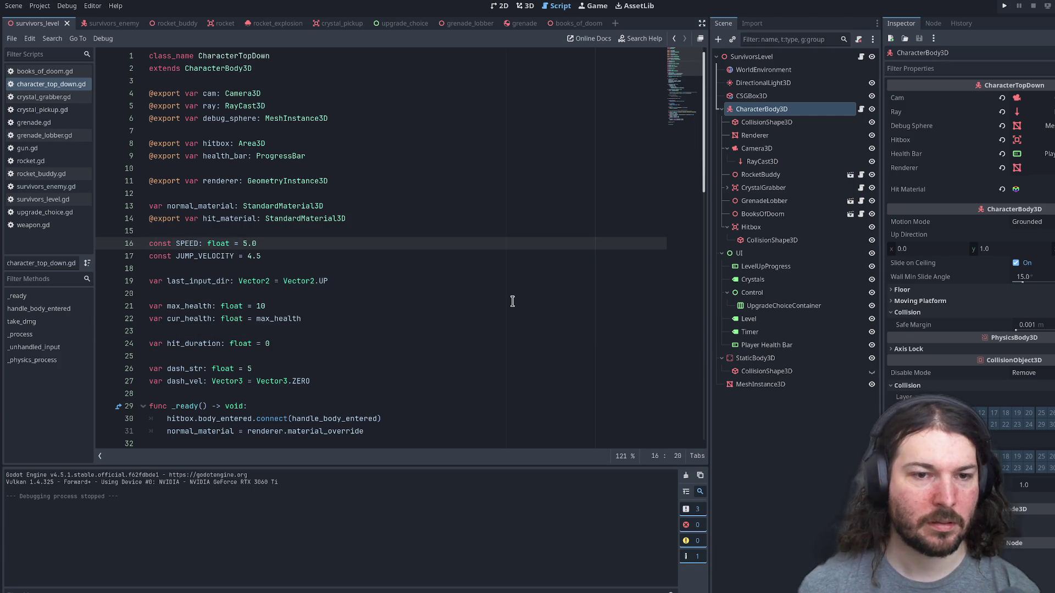
key(Down)
key(Right)
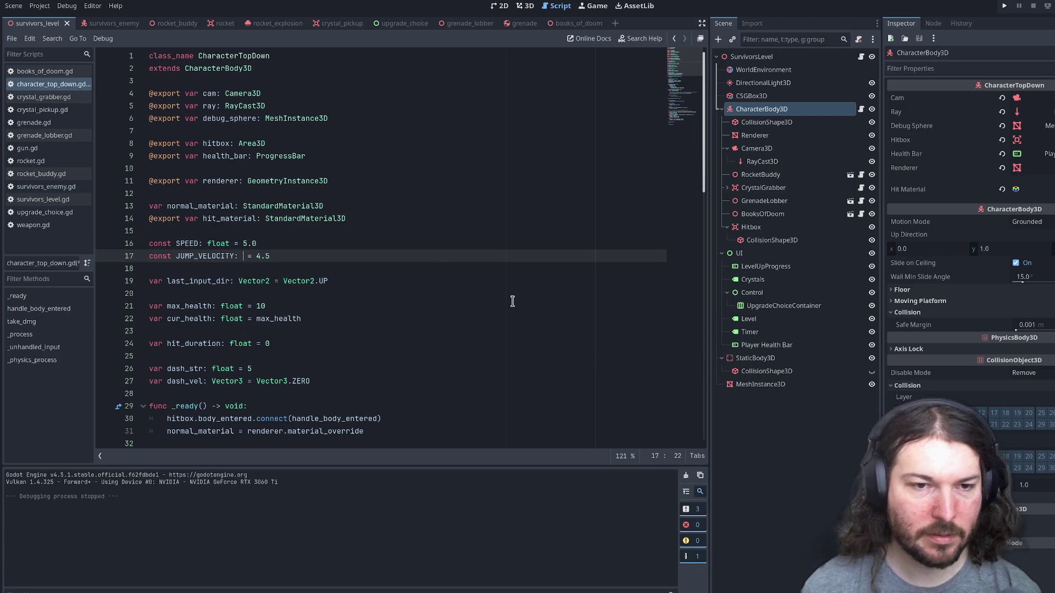
text(float)
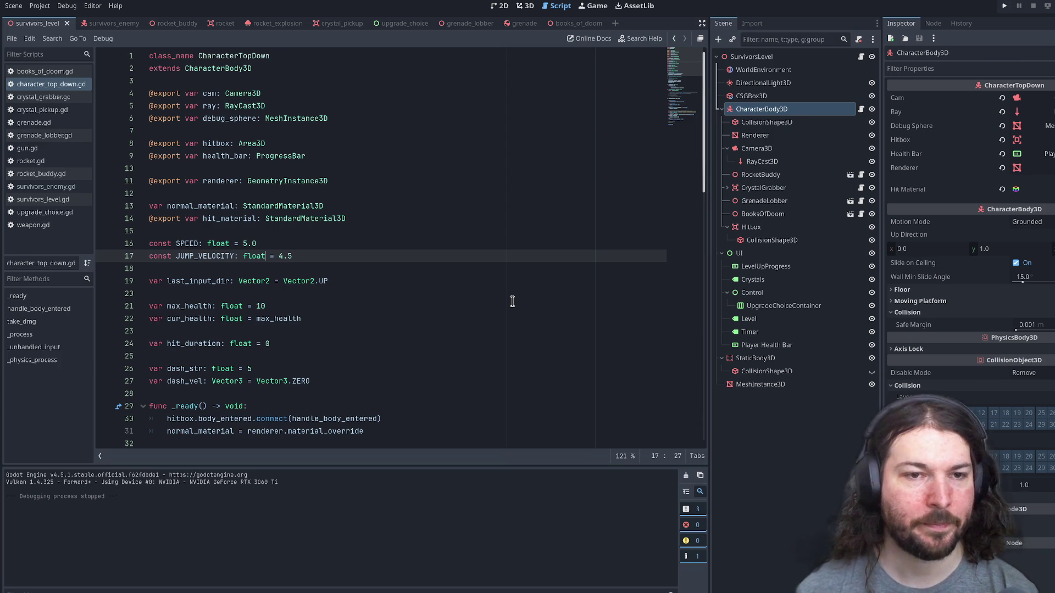
Step: Undo the type hints, the dash-line commenting and the dash decay edits
scroll(471, 274, down, 10)
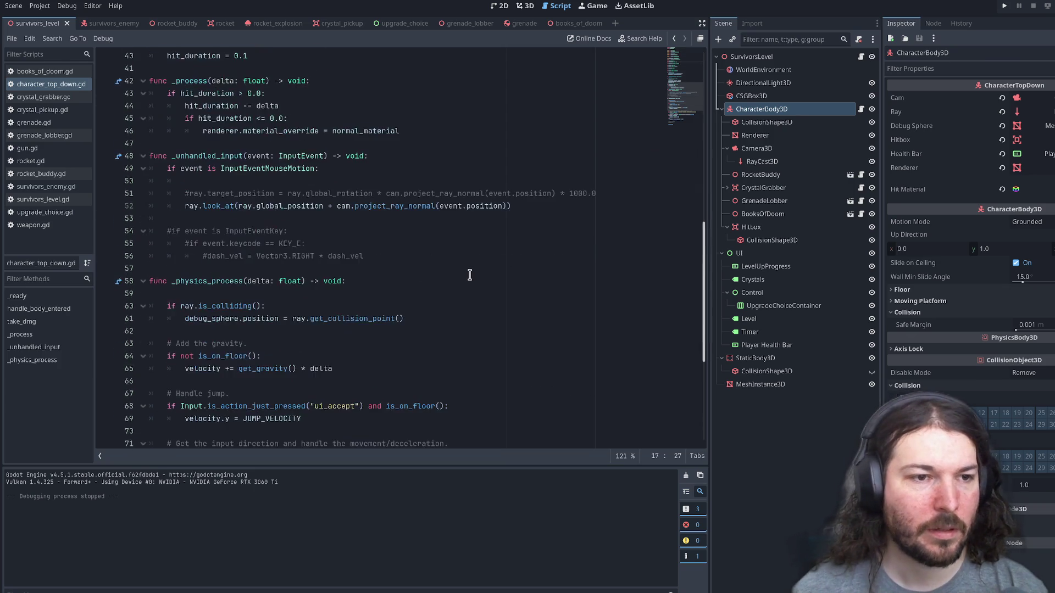
scroll(470, 272, down, 3)
click(436, 266)
scroll(474, 297, down, 2)
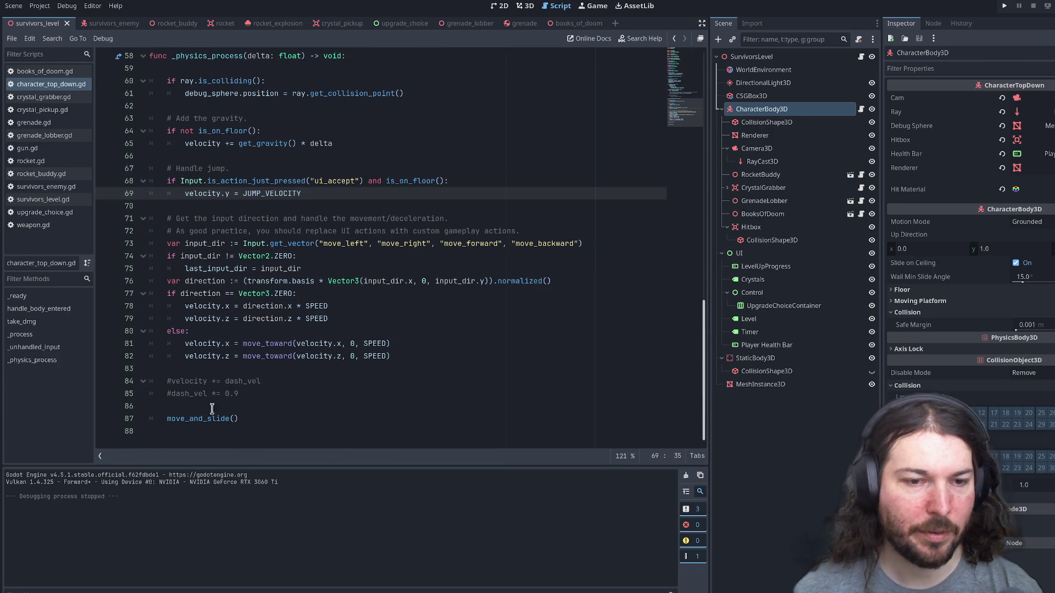
click(255, 369)
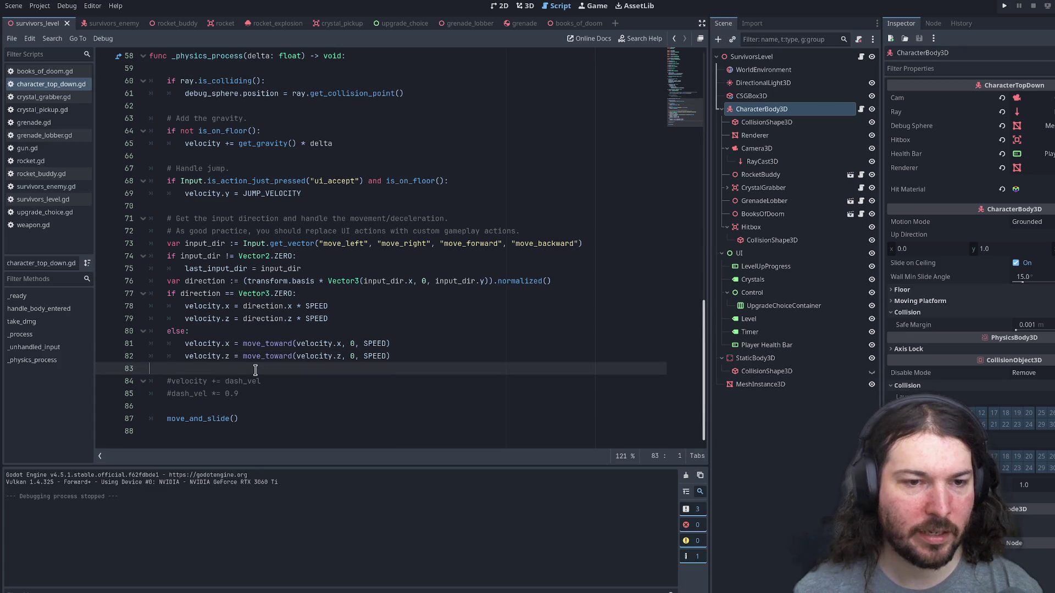
key(alt+Left)
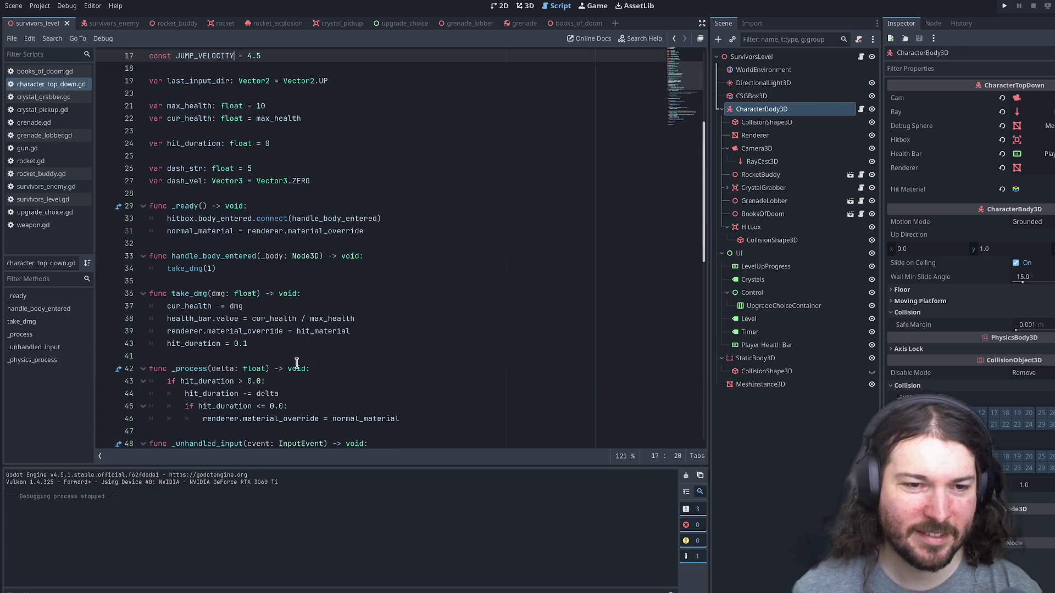
key(alt+Right)
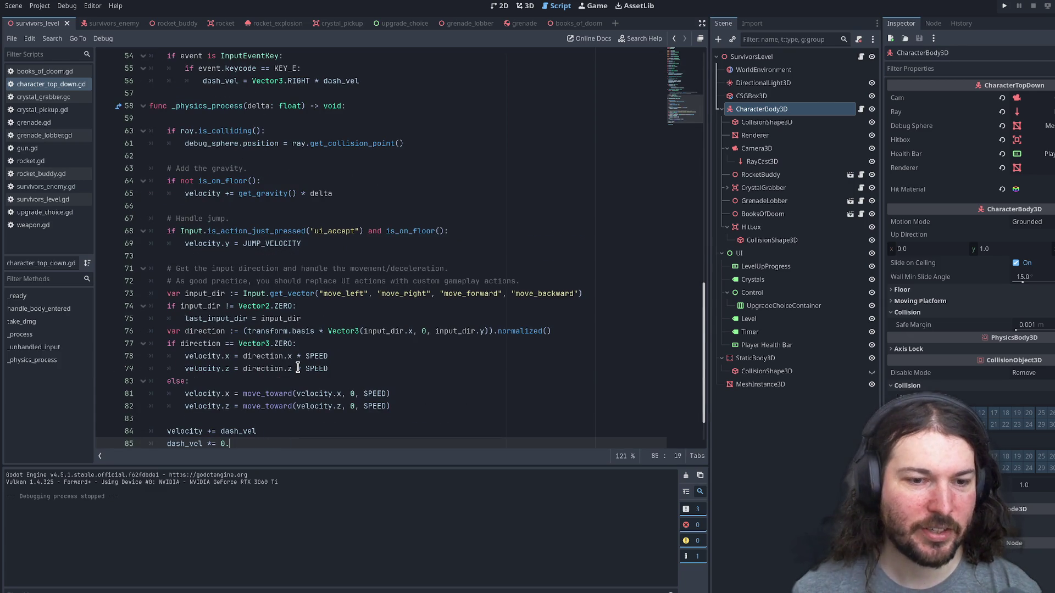
key(BackSpace)
key(BackSpace)
key(BackSpace)
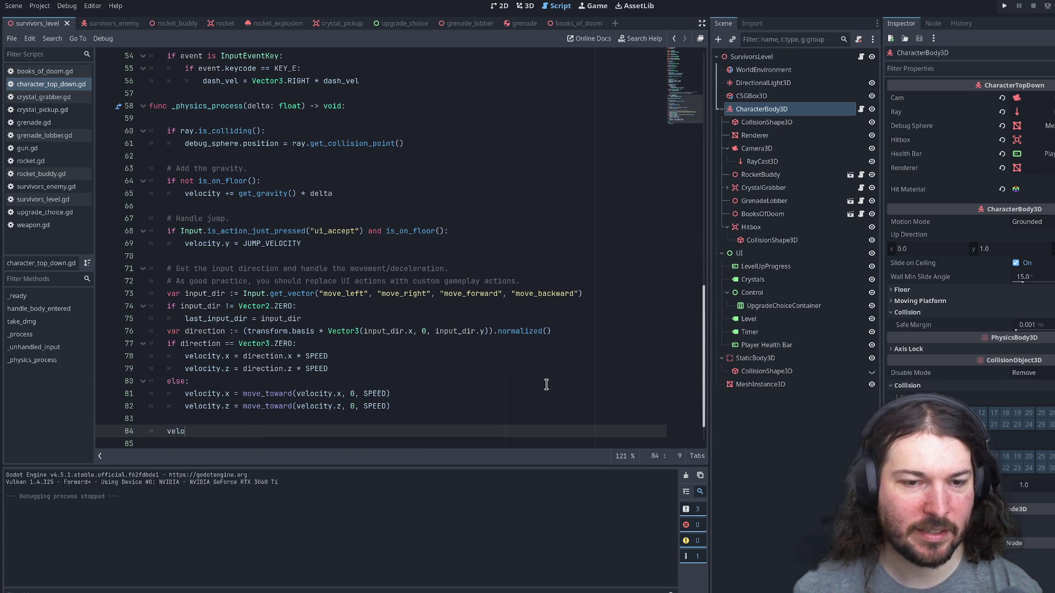
key(ctrl+z)
key(ctrl+z)
key(ctrl+z)
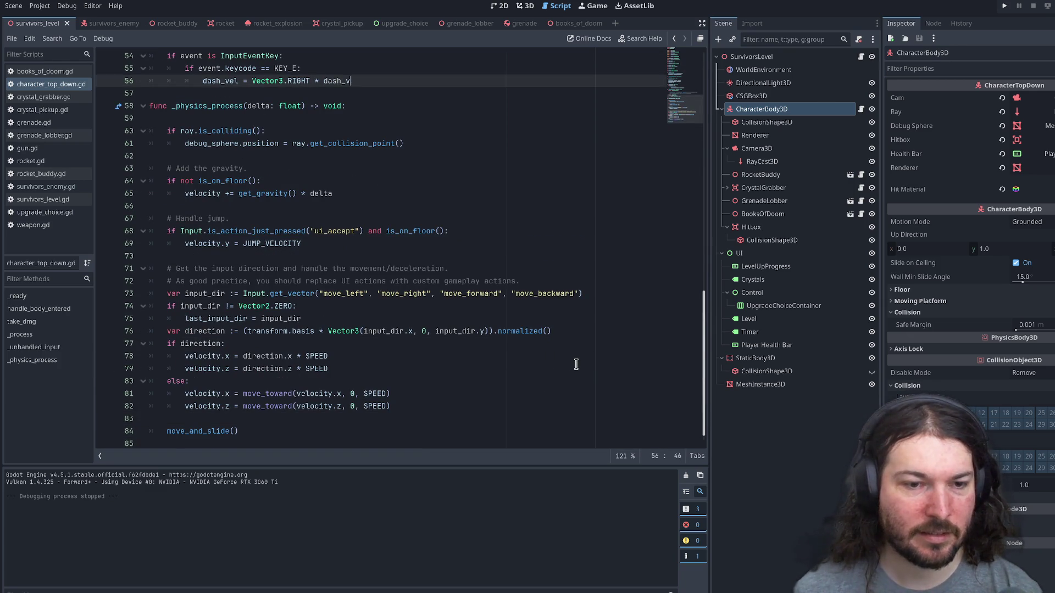
key(ctrl+z)
key(ctrl+z)
key(ctrl+z)
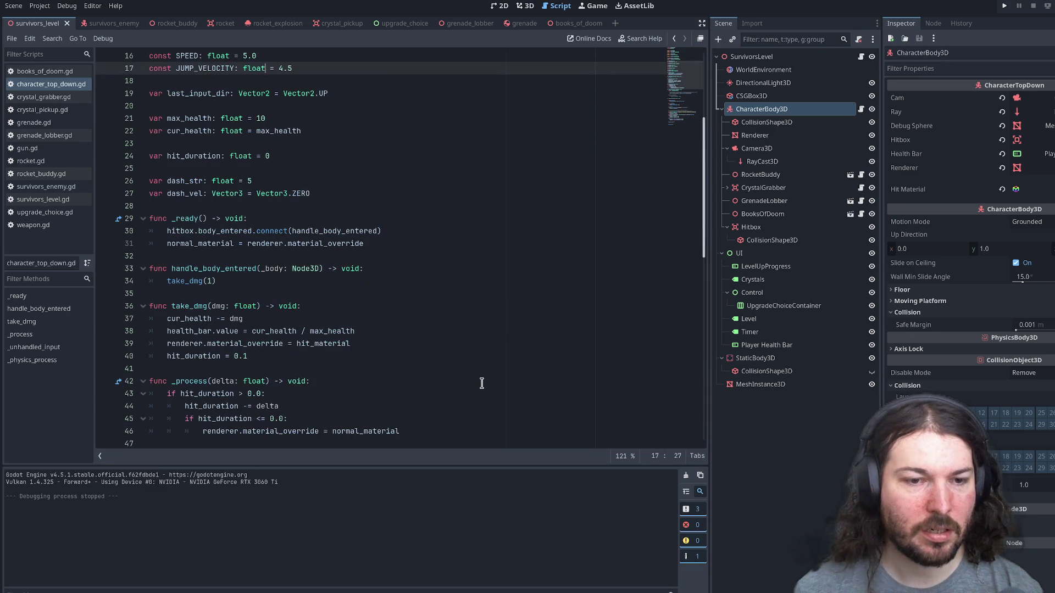
Step: Remove the comparison from the direction check on line 77 and test-run the game
scroll(481, 379, down, 10)
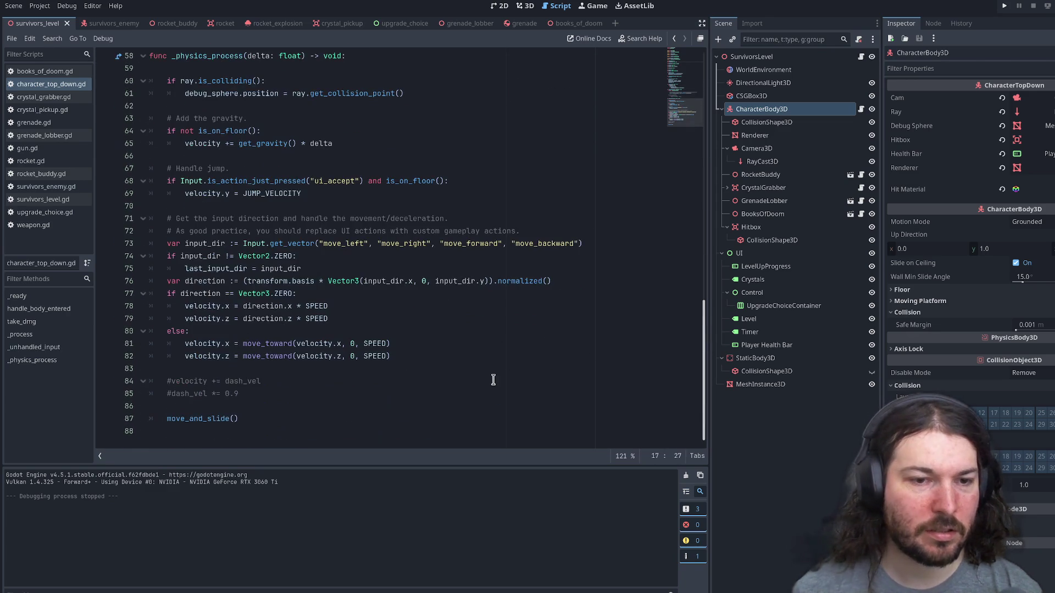
click(227, 293)
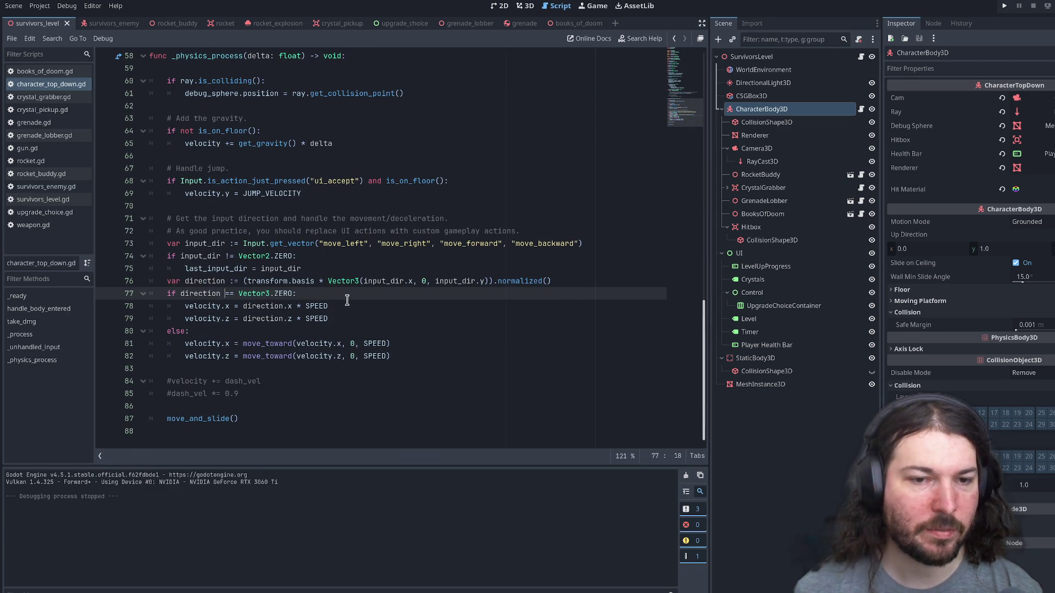
key(ctrl+Delete)
key(ctrl+Delete)
key(ctrl+Delete)
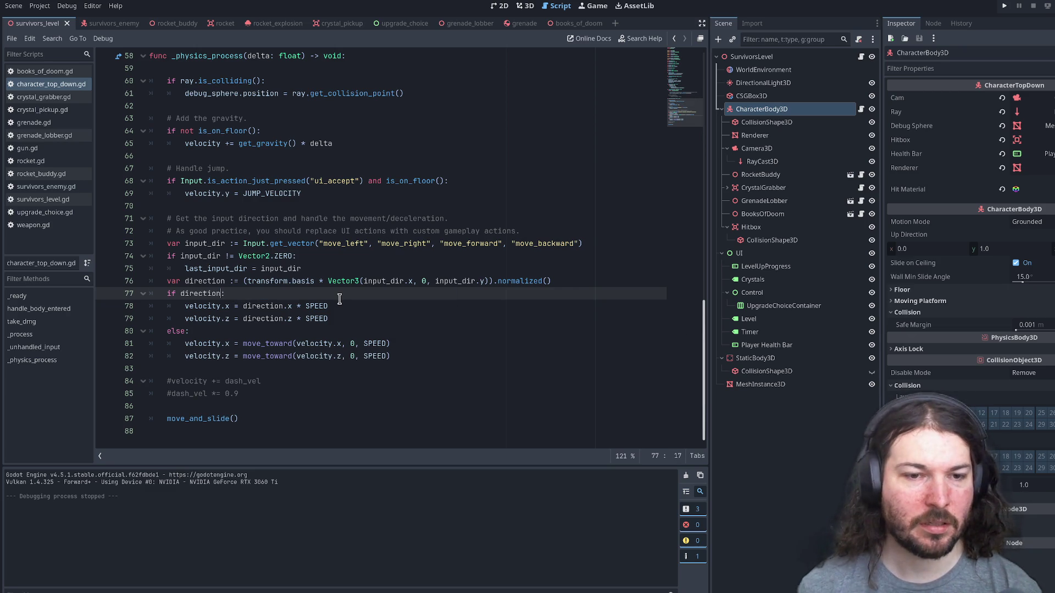
key(F5)
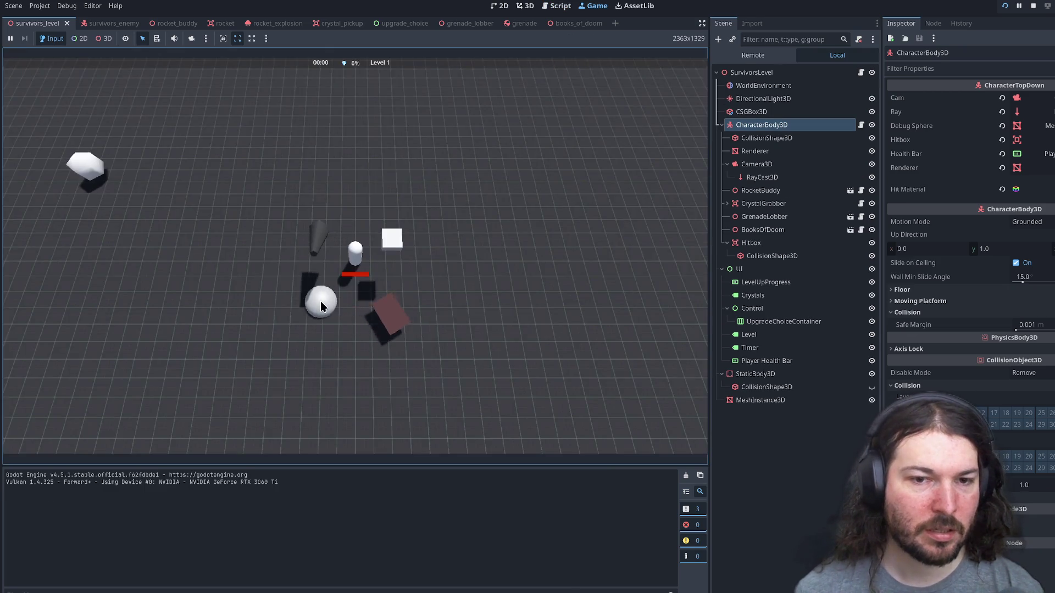
key(F8)
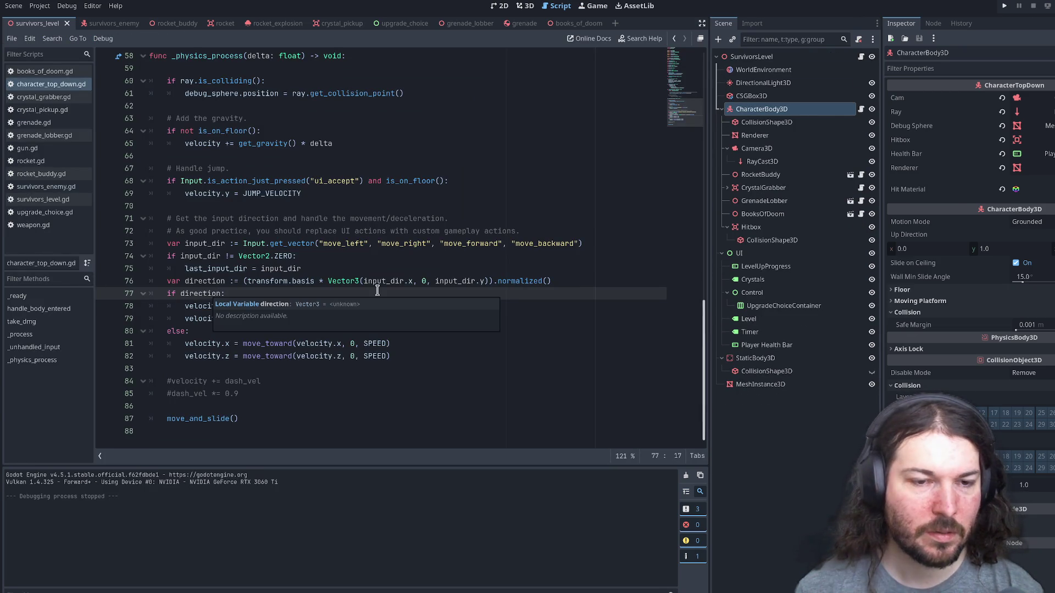
Step: Change the movement check to 'if direction != Vector3.ZERO:'
key(ctrl+z)
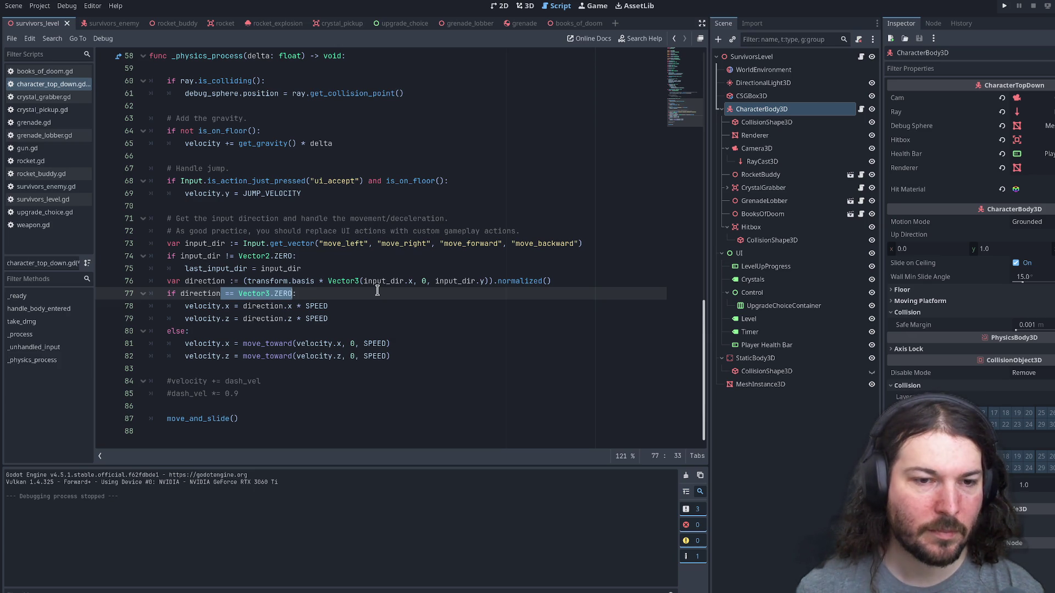
key(Left)
key(Delete)
text(!)
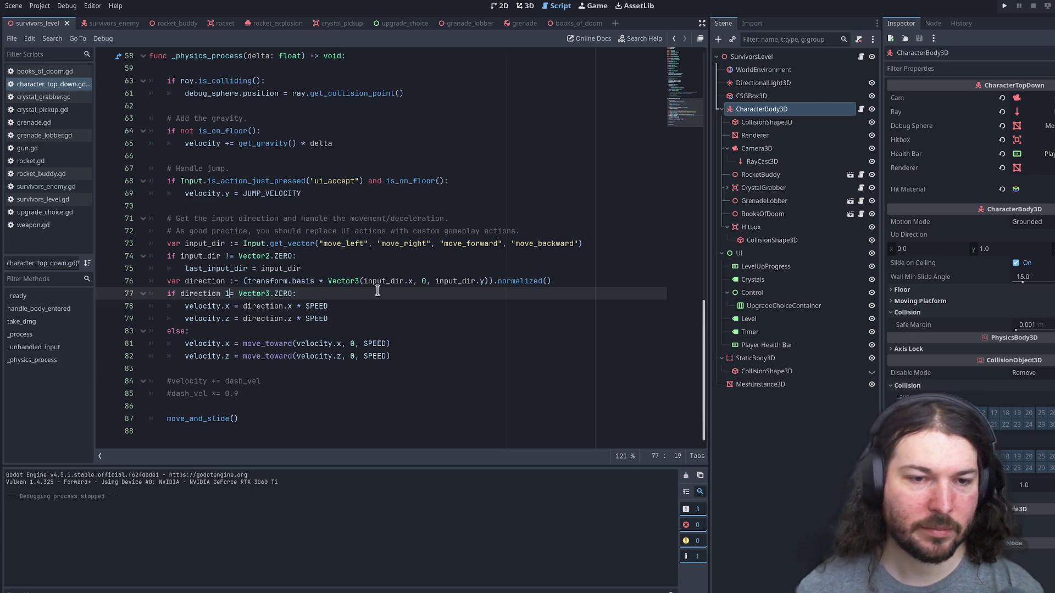
Step: Uncomment the dash_vel velocity and 0.9 decay lines and test-run the dash
key(Escape)
key(Down)
key(Down)
key(Down)
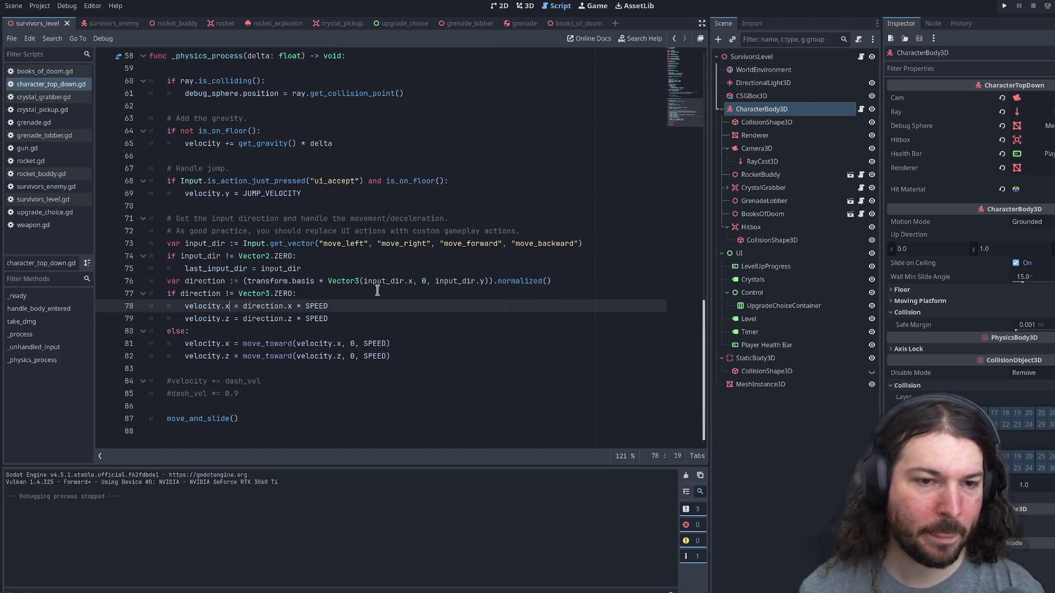
key(Down)
key(Down)
key(Down)
key(shift+Down)
key(ctrl+k)
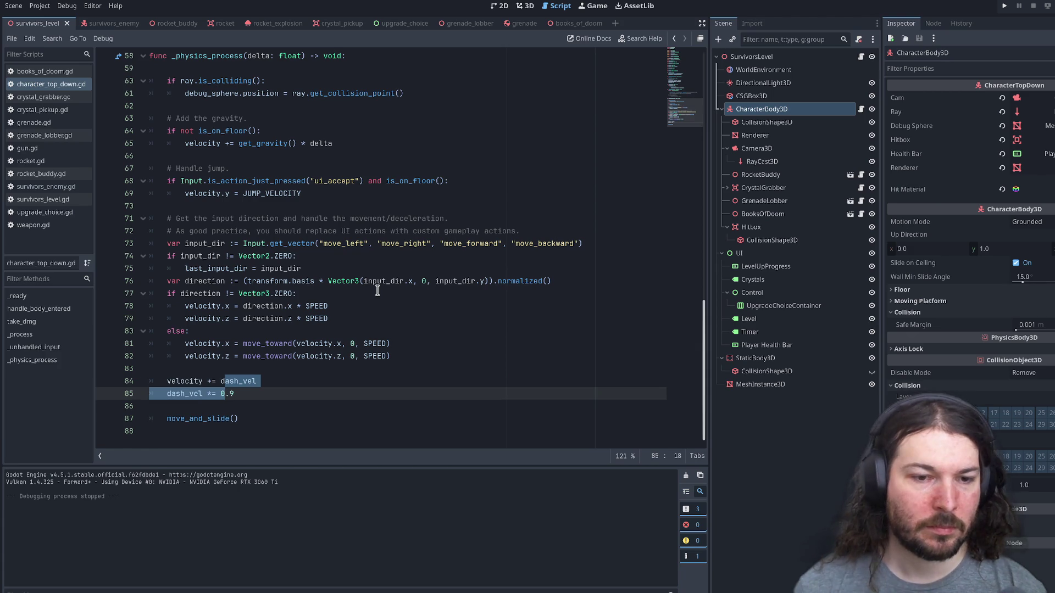
key(F5)
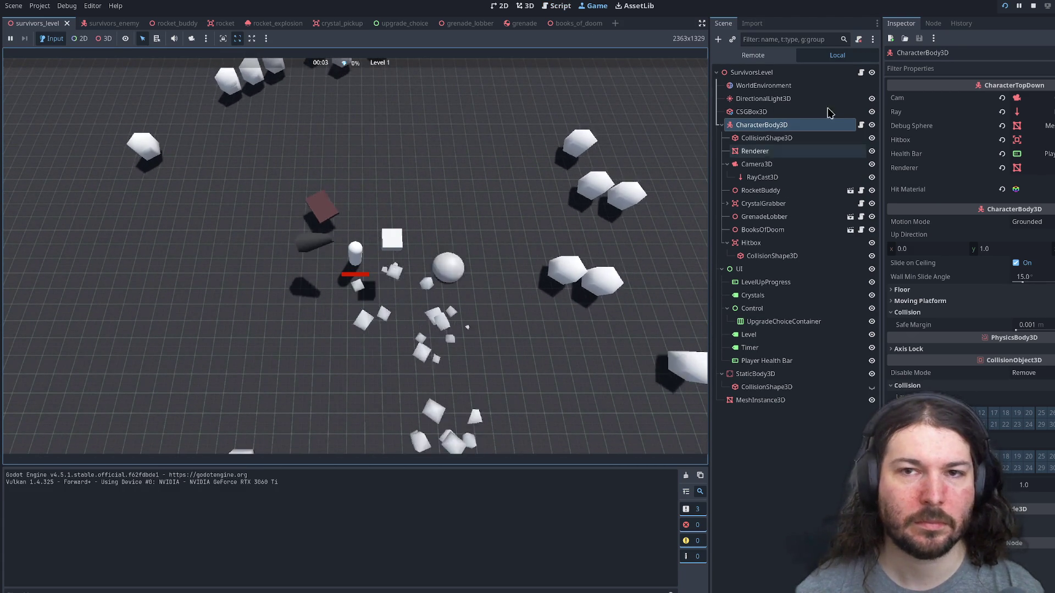
key(F8)
scroll(493, 241, up, 3)
Step: Uncomment the E-key input block, save the script, and test-run the game
scroll(493, 242, down, 2)
click(362, 247)
key(shift+Down)
key(shift+Up)
key(Delete)
key(ctrl+s)
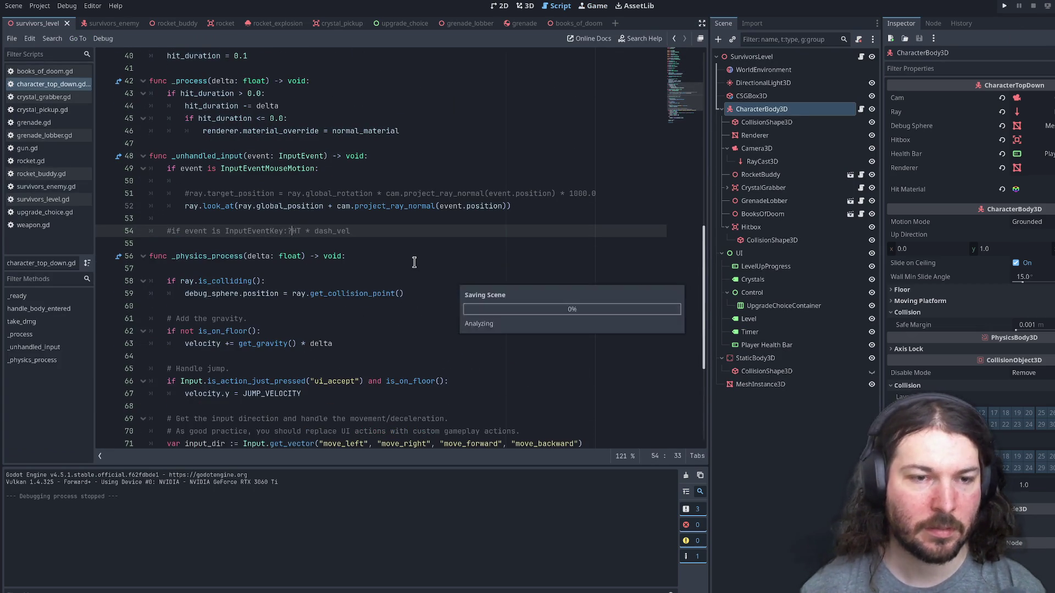
key(ctrl+z)
key(Delete)
key(ctrl+z)
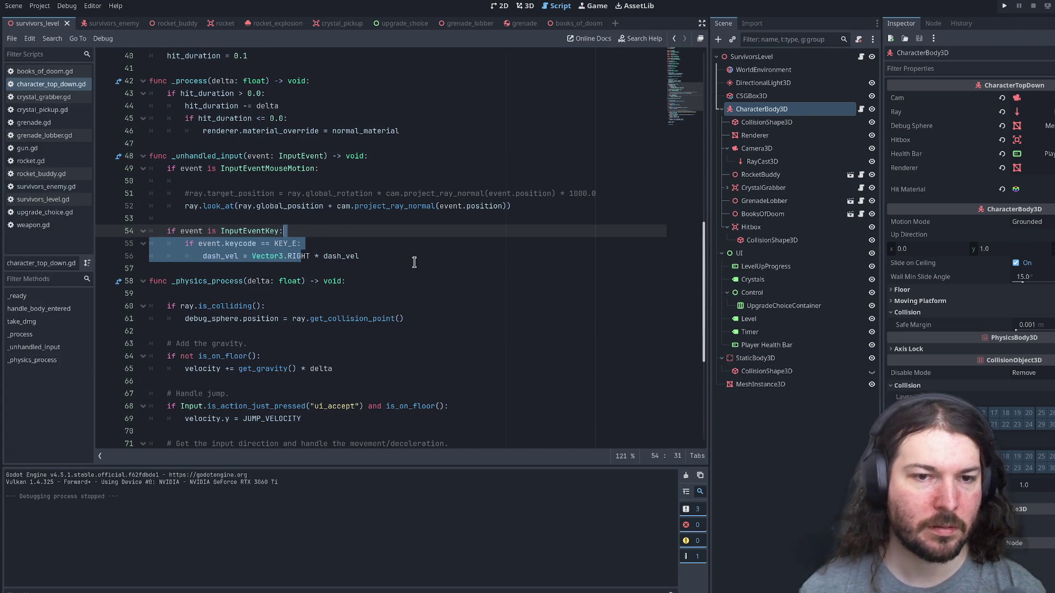
key(F5)
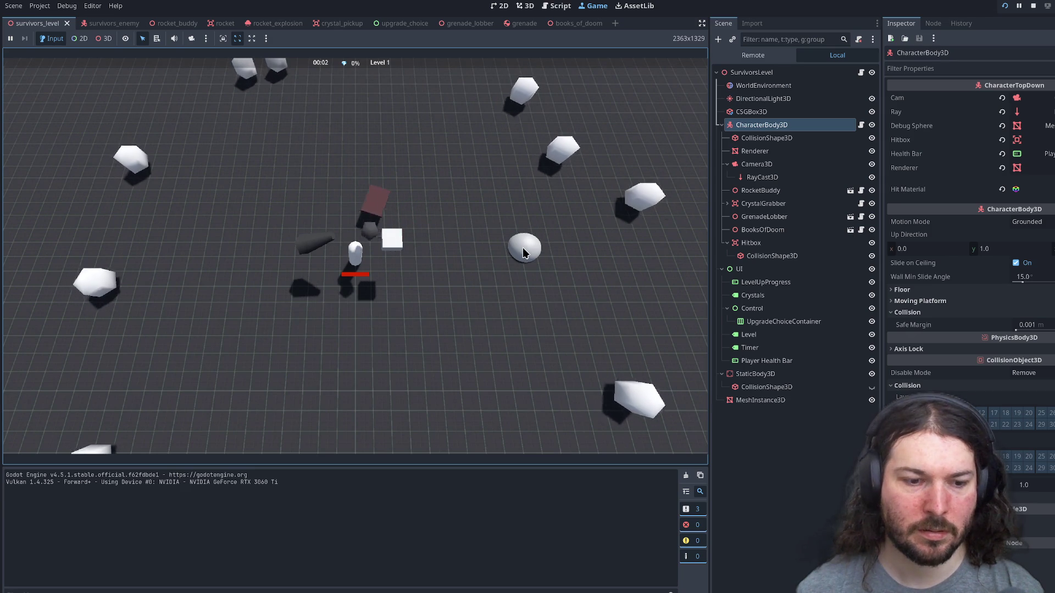
key(F8)
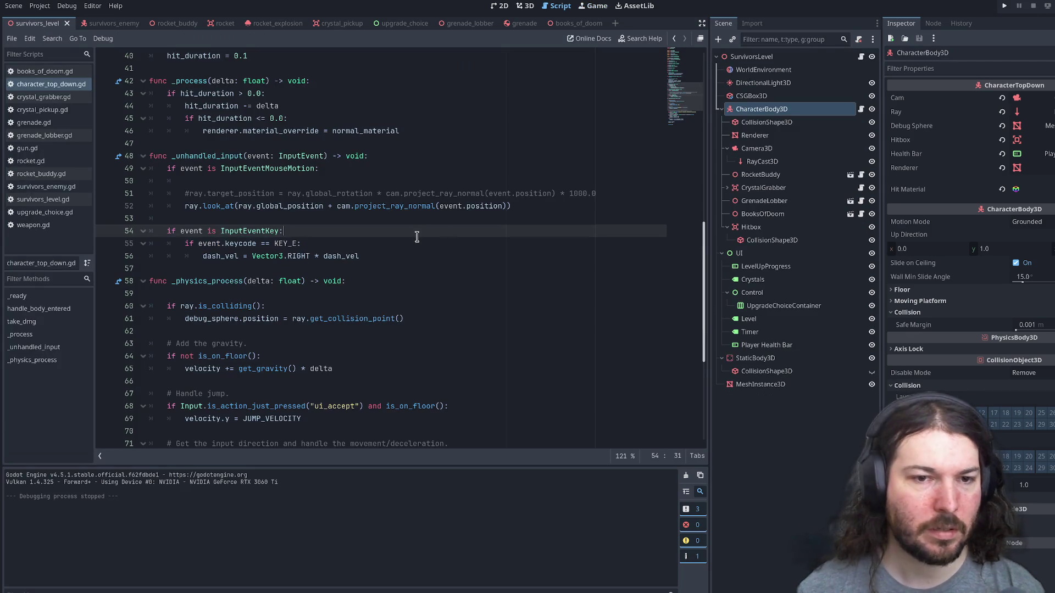
Step: Add print("Dash pressed") under the KEY_E check and confirm it logs when E is pressed
key(Down)
key(Return)
text(p)
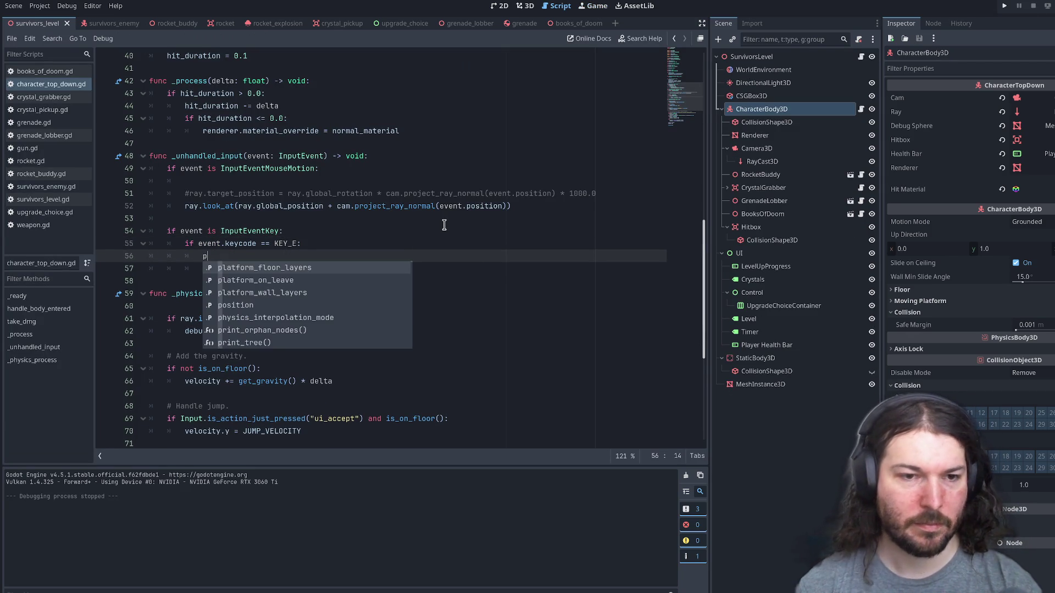
text(rint("Dash pressed)
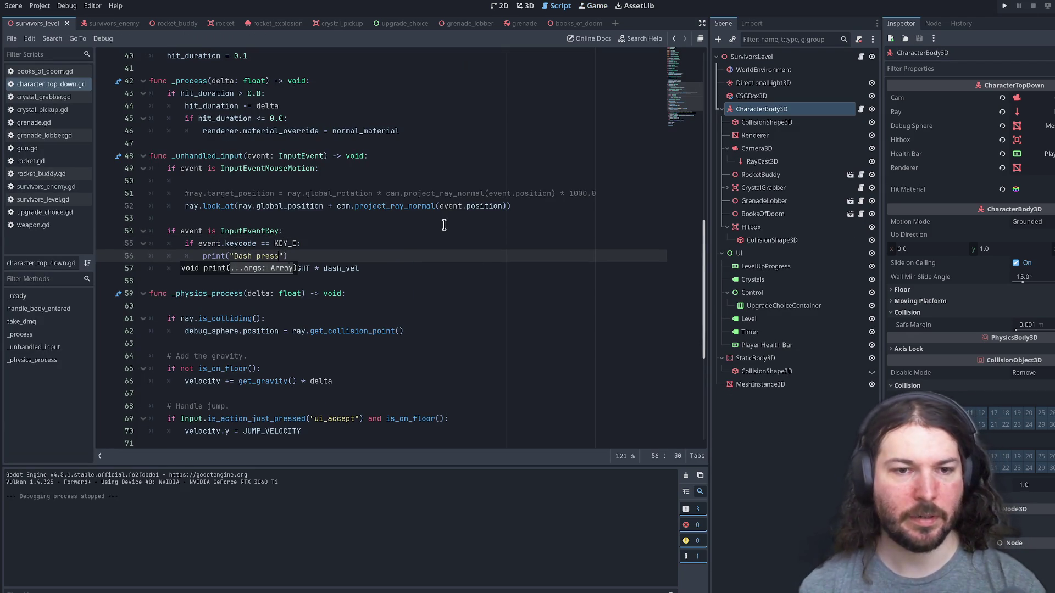
key(F5)
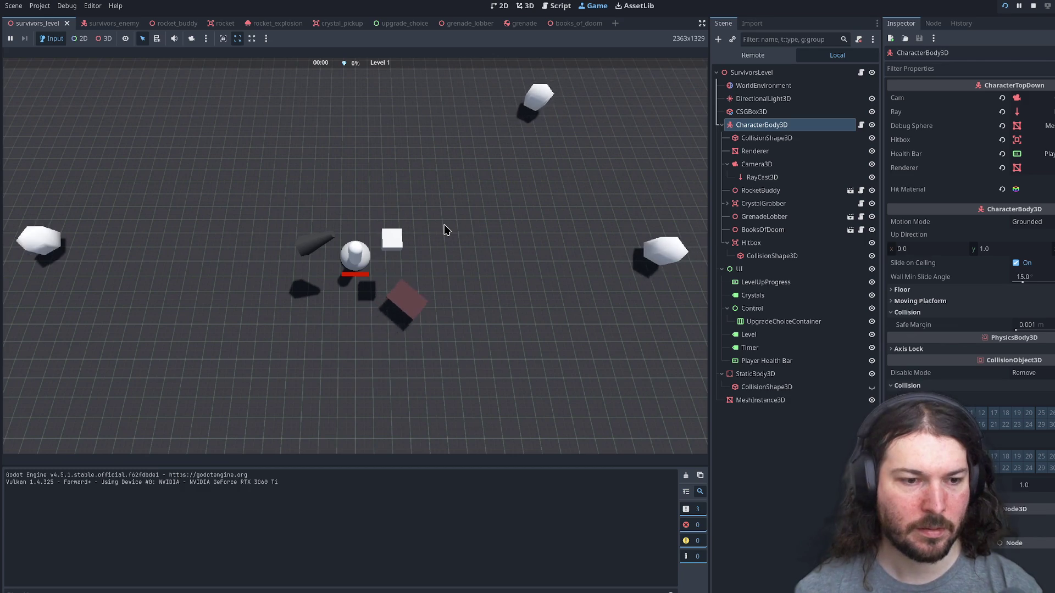
key(e)
key(e)
key(e)
key(e)
key(e)
key(e)
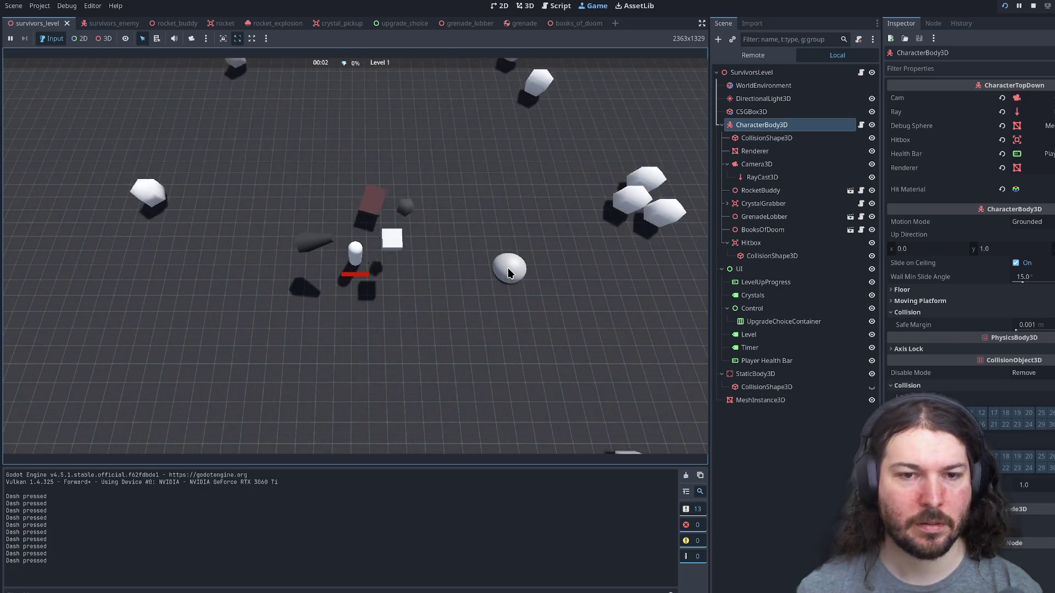
key(e)
key(F8)
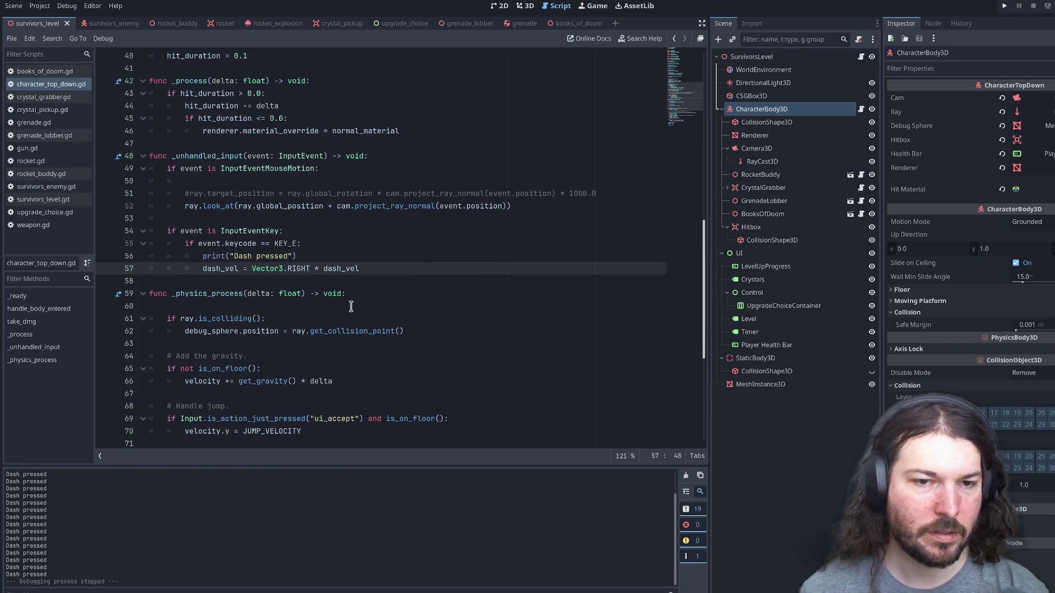
Step: Go to the dash decay line and add a blank line after it
mouse_move(292, 266)
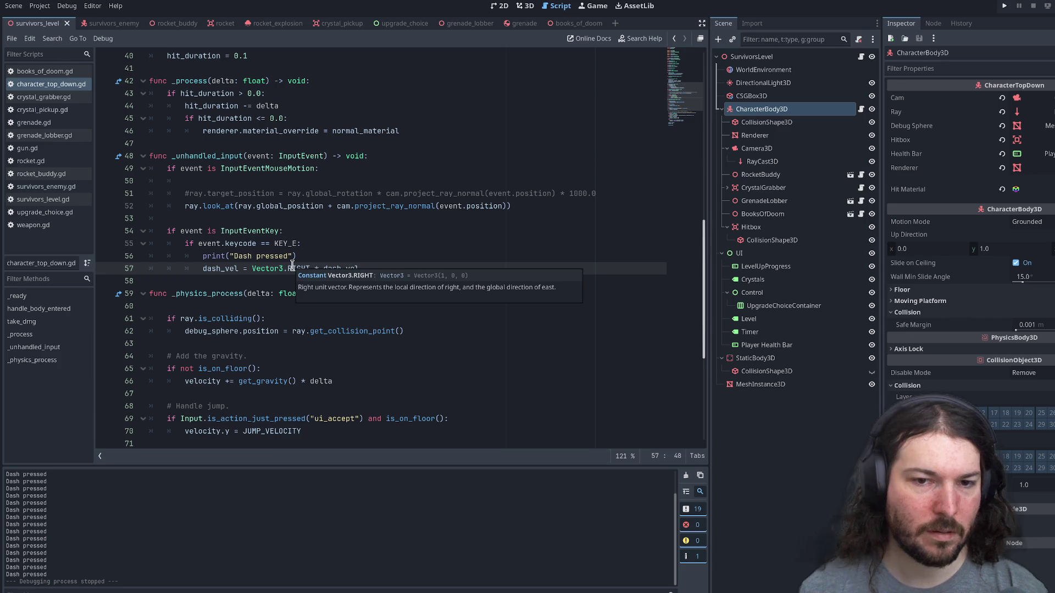
key(Up)
mouse_move(334, 269)
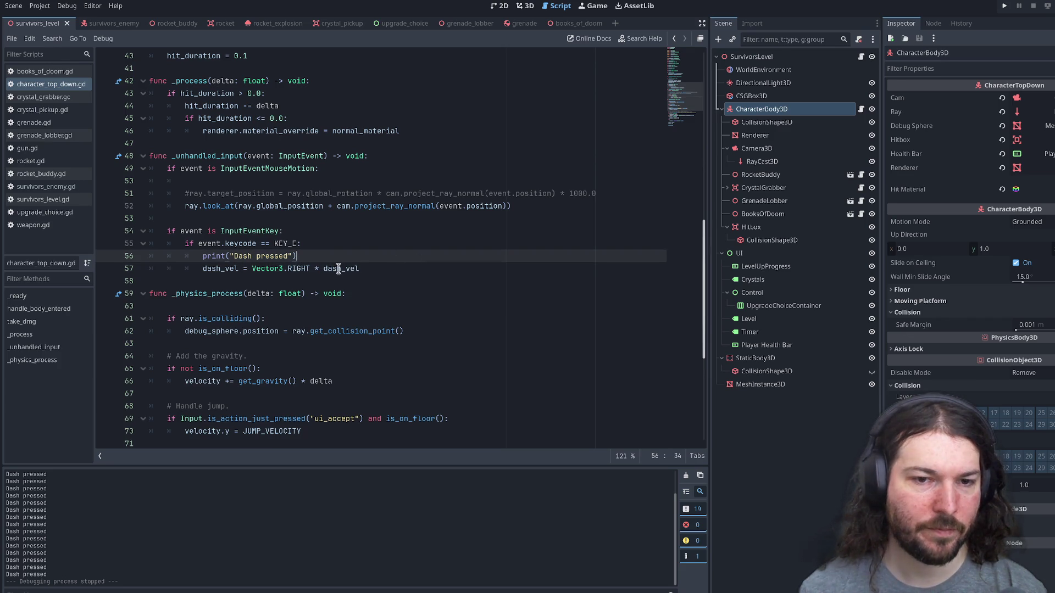
scroll(338, 267, up, 7)
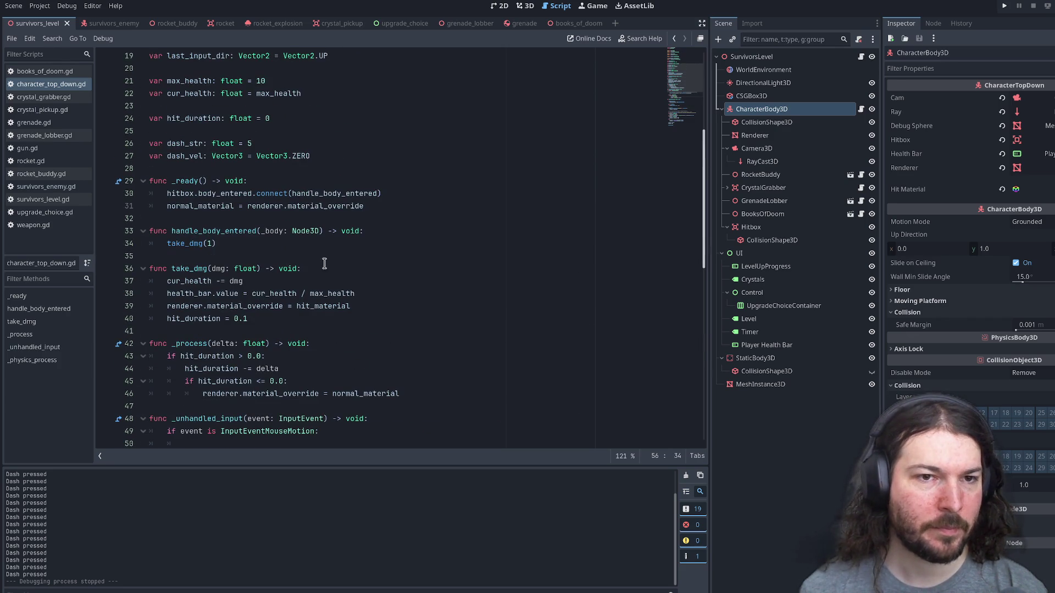
scroll(331, 175, down, 13)
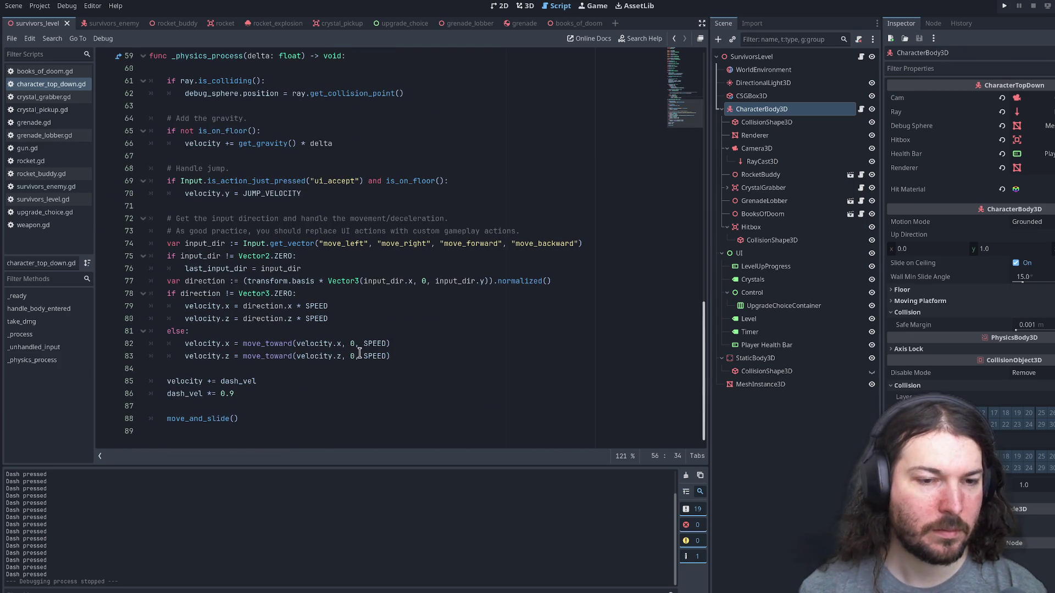
click(322, 392)
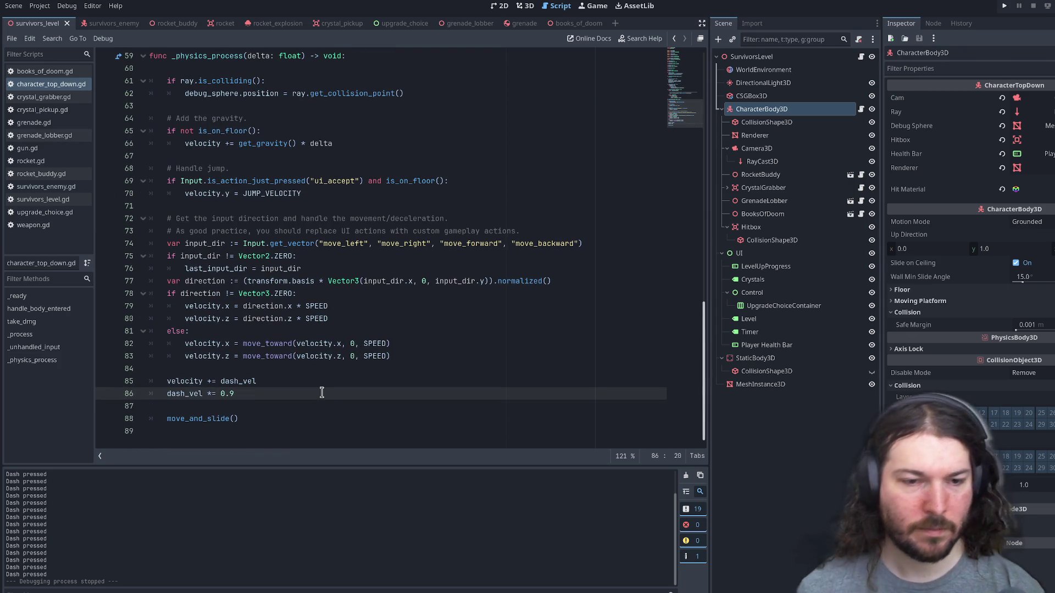
key(Return)
key(Return)
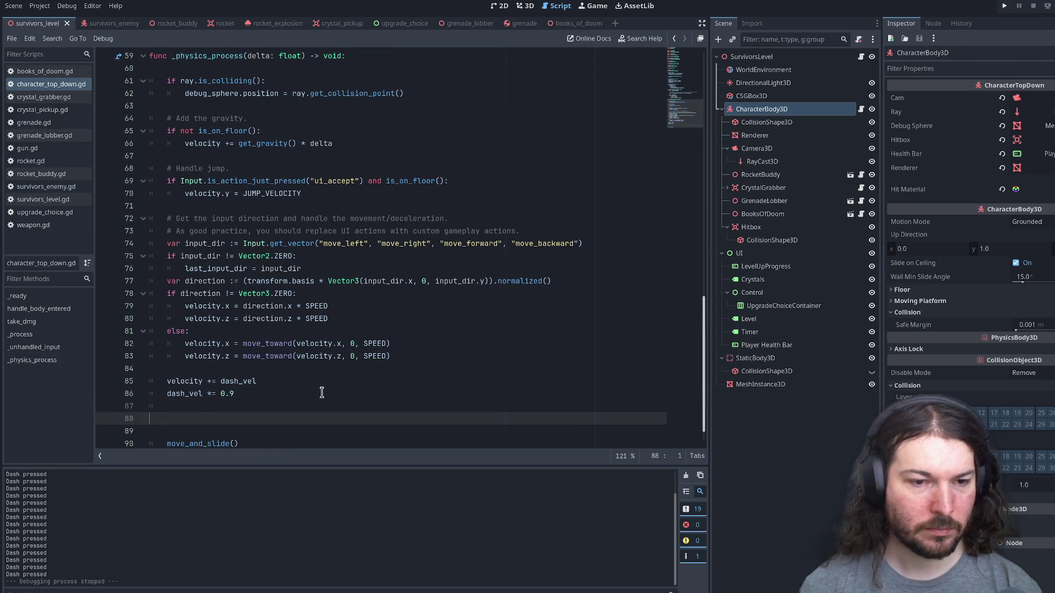
key(BackSpace)
Step: Insert print(dash_vel) above the decay line to log the dash velocity
key(Up)
key(Up)
key(End)
key(Return)
text(print())
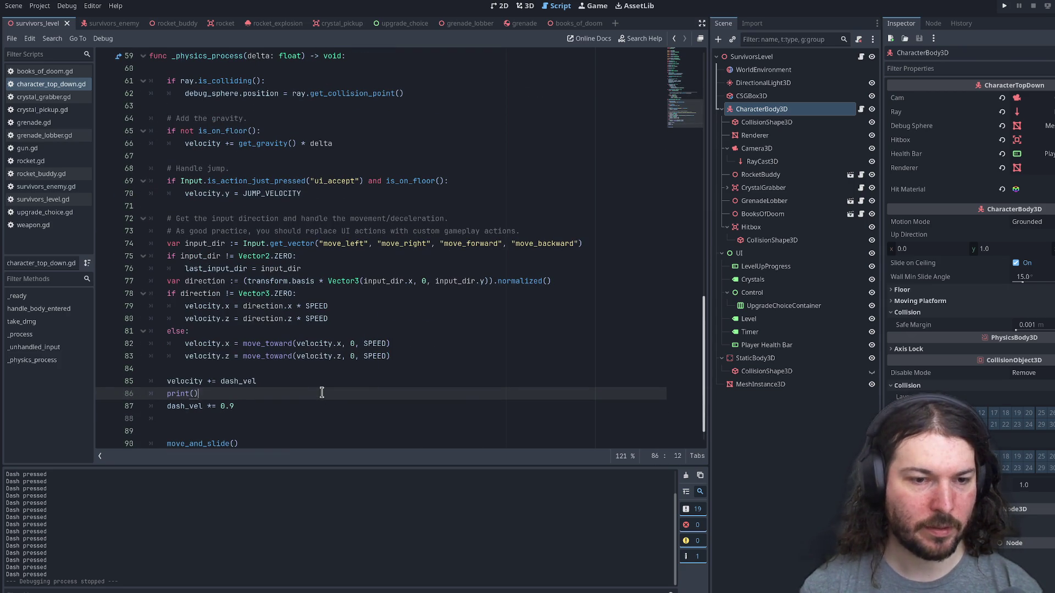
key(BackSpace)
key(BackSpace)
key(BackSpace)
text(dash_vel)
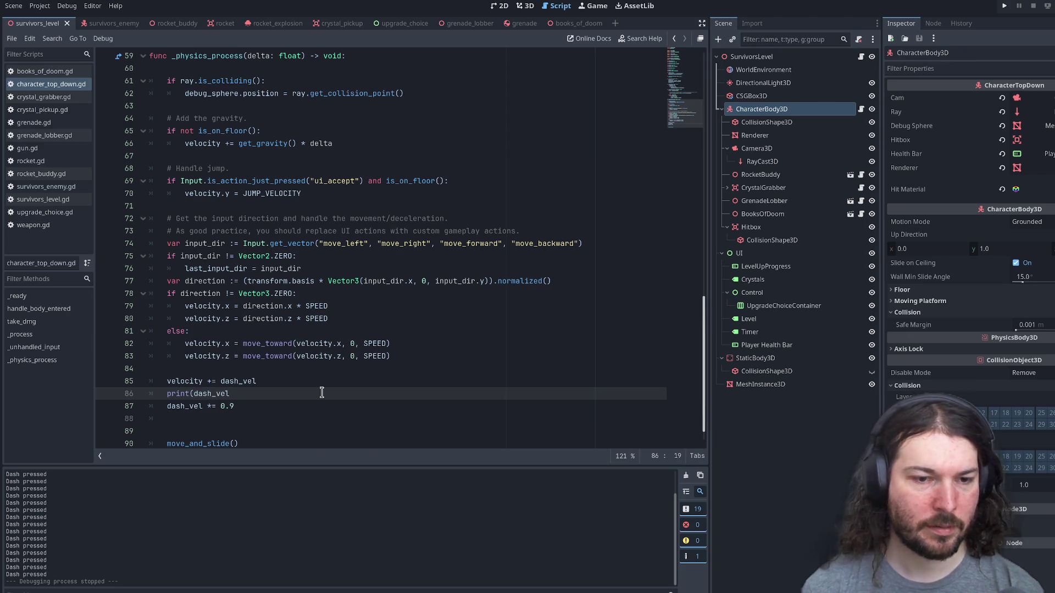
Step: Run the game, trigger a dash, and read the (0.0, 0.0, 0.0) values in Output
key(F5)
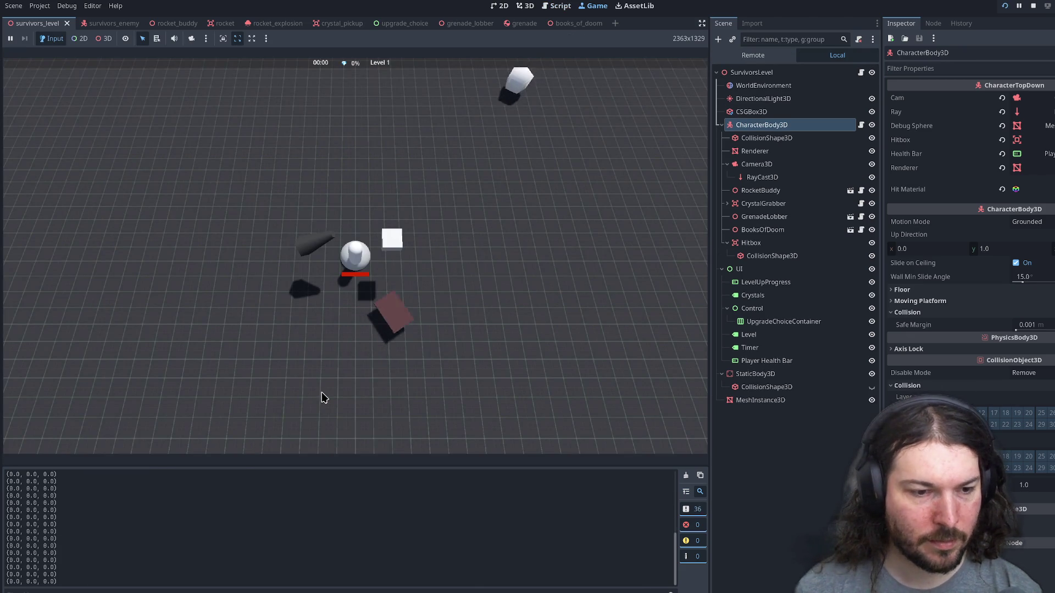
click(322, 391)
key(space)
key(space)
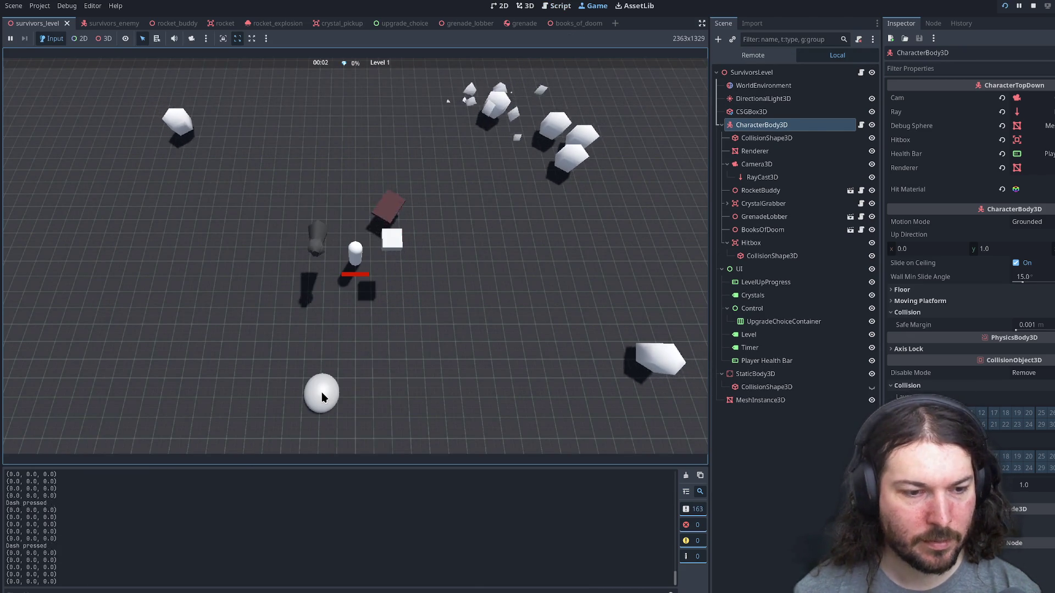
click(100, 590)
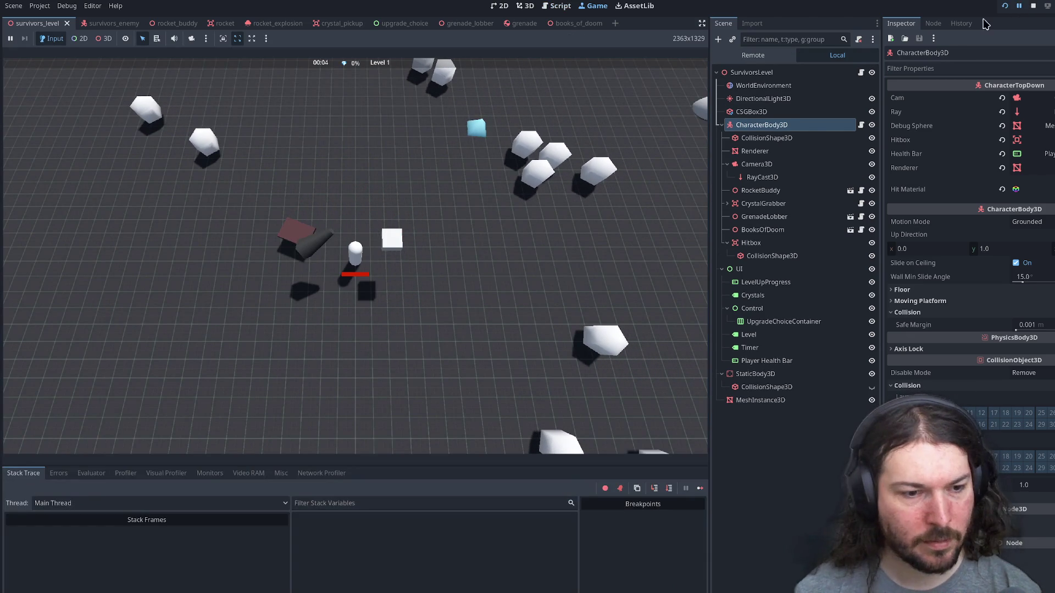
click(66, 590)
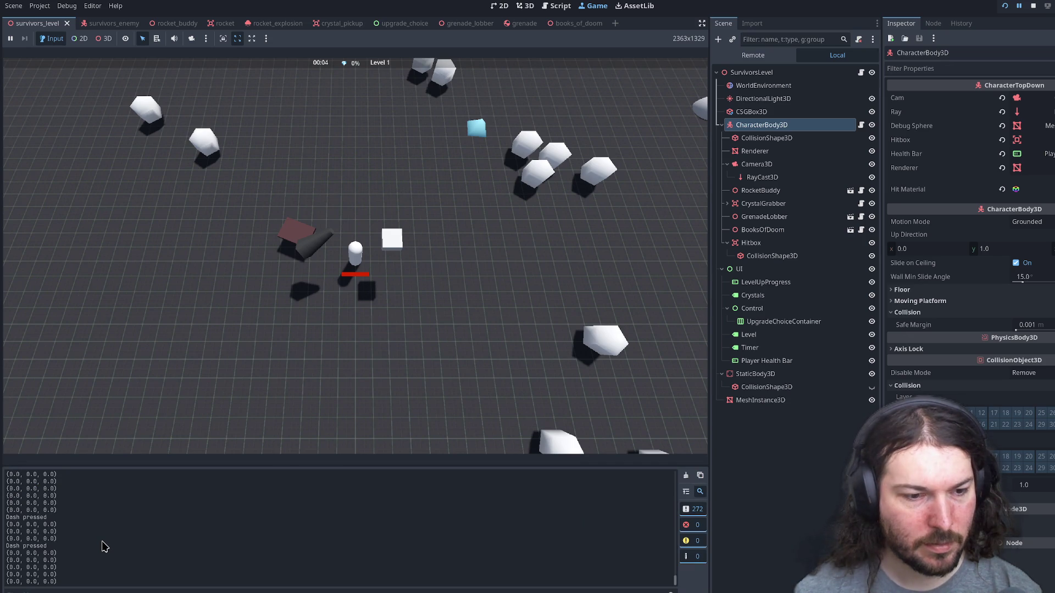
key(space)
key(space)
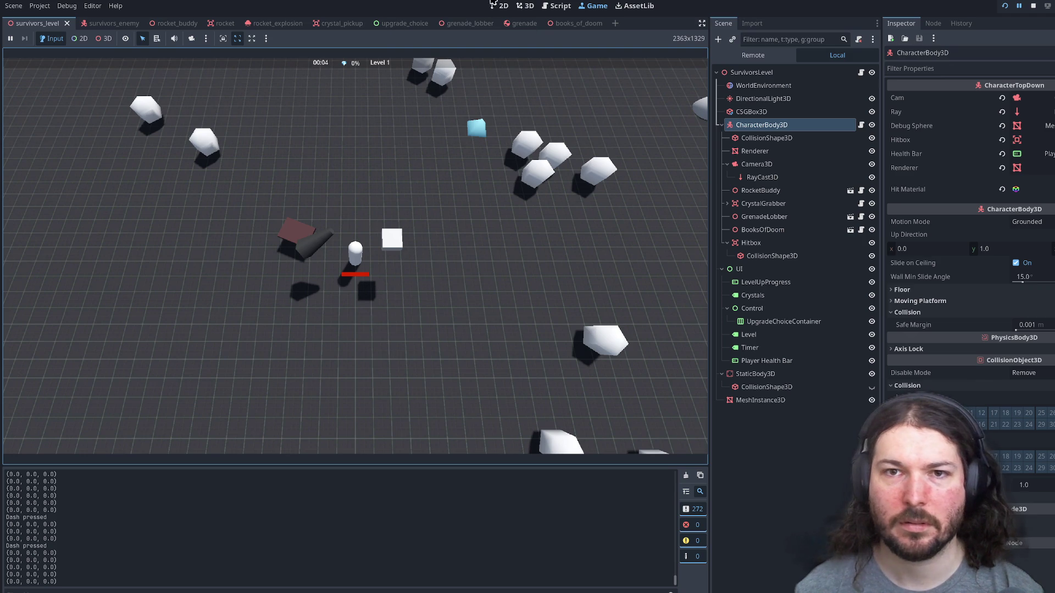
click(556, 8)
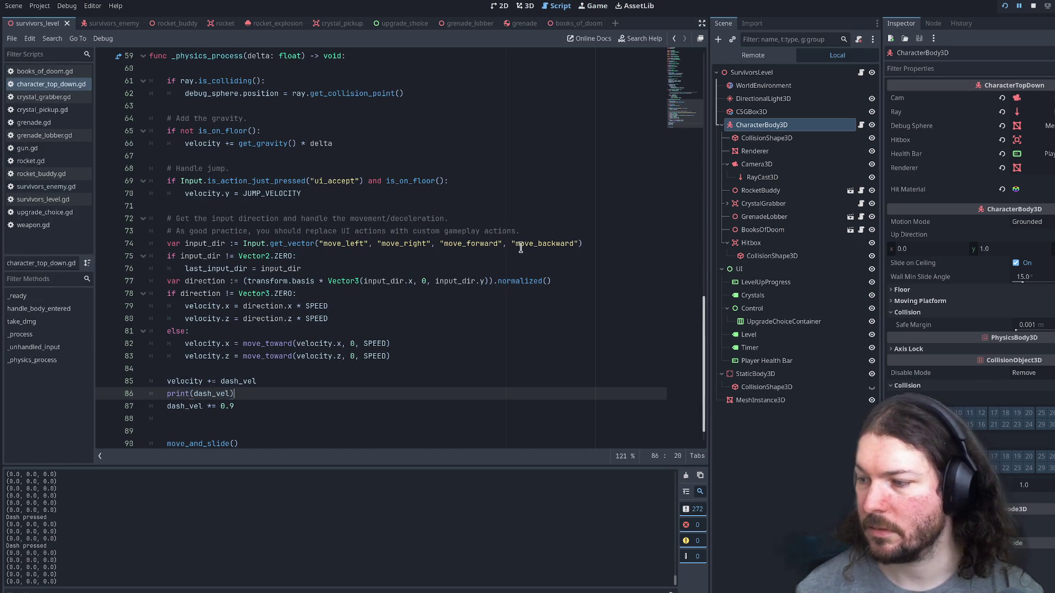
Step: Select dash_vel on line 85 to highlight its other uses in the script
click(340, 369)
click(338, 382)
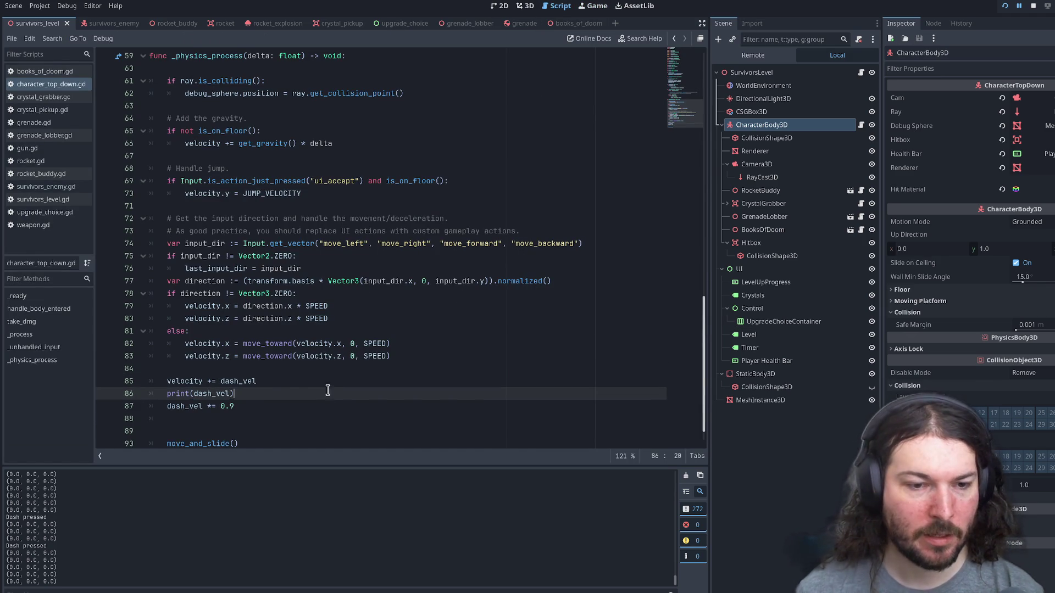
right_click(226, 380)
double_click(236, 380)
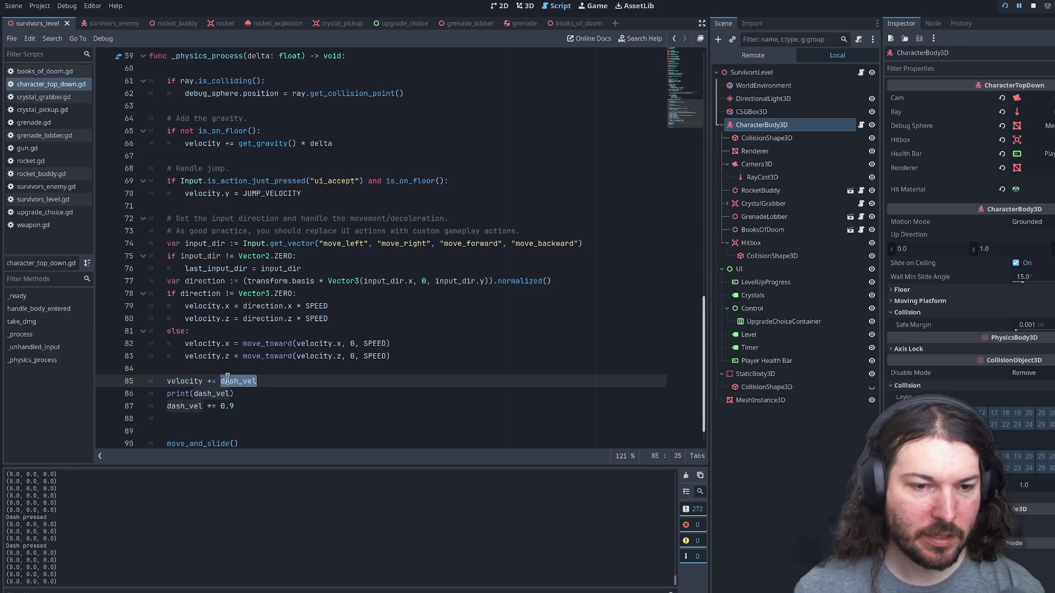
click(273, 367)
double_click(237, 381)
scroll(251, 377, up, 2)
scroll(251, 377, up, 5)
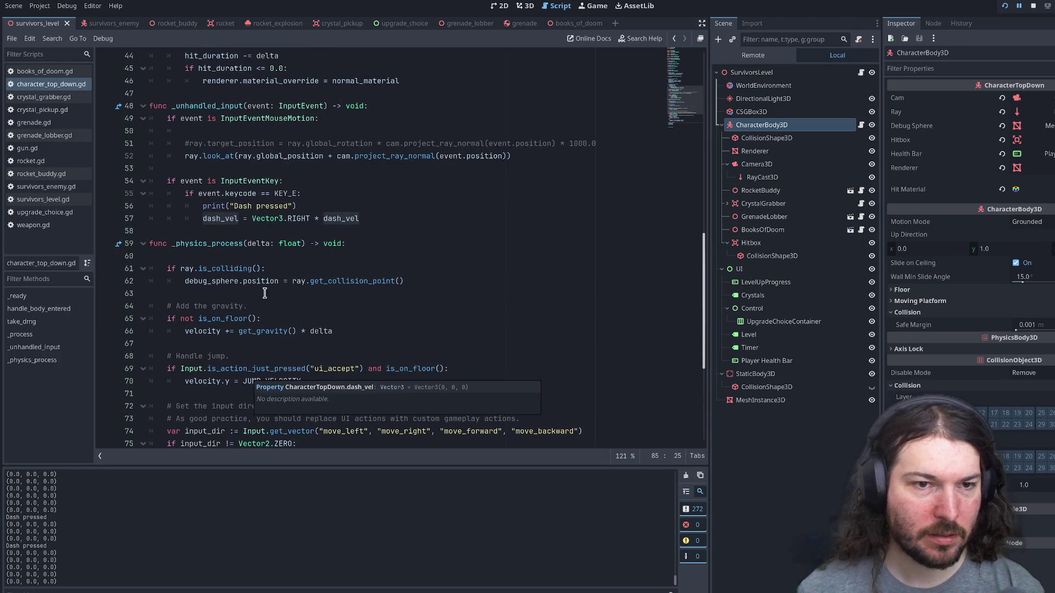
Step: Replace the dash_vel multiplier on line 57 with dash_str, save, and test the dash
click(285, 230)
double_click(224, 219)
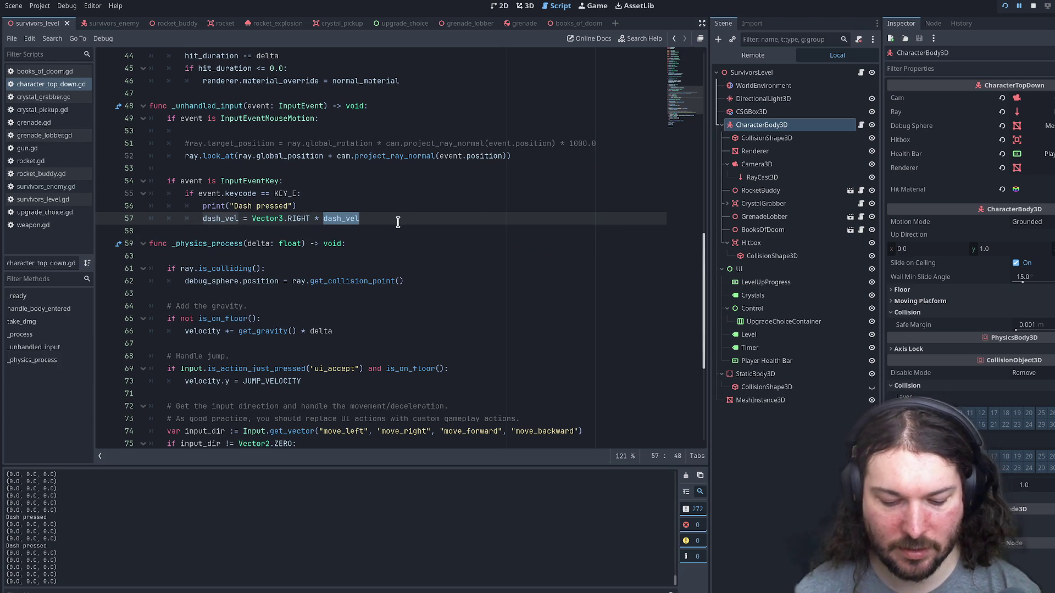
text(dash_str)
key(ctrl+s)
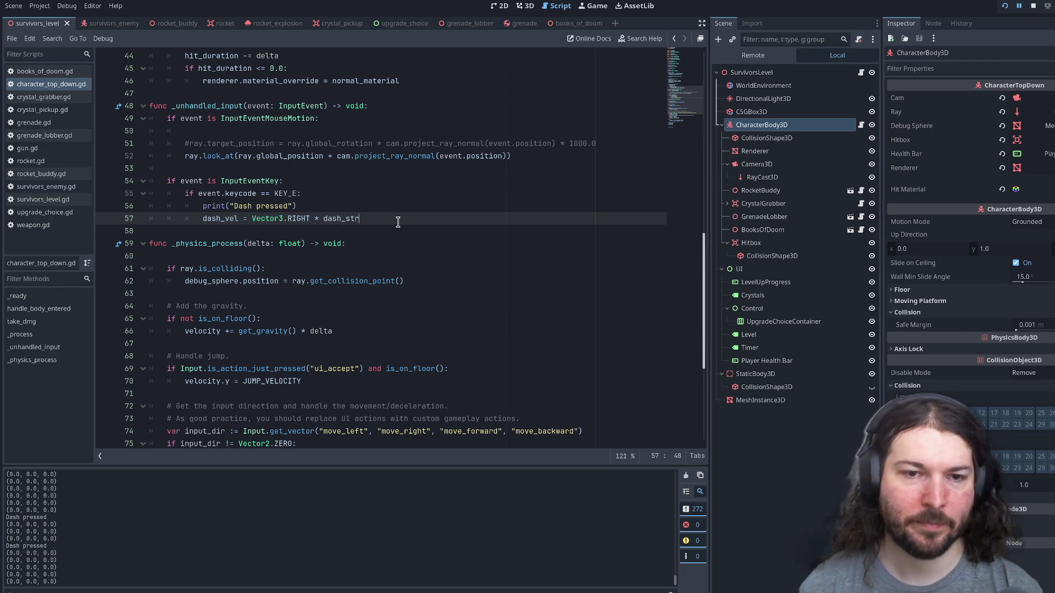
click(592, 6)
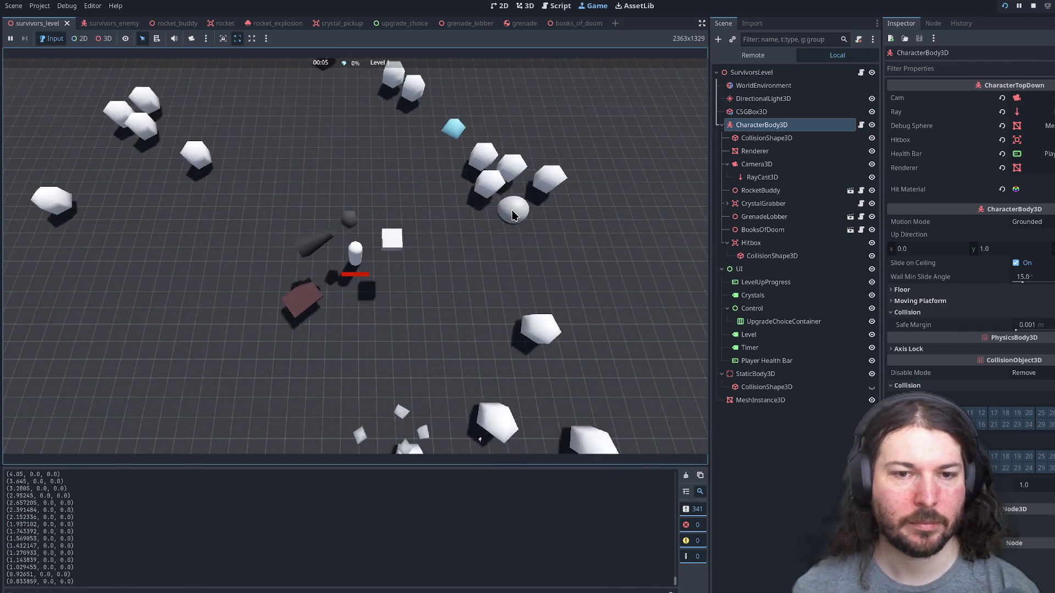
key(space)
key(d)
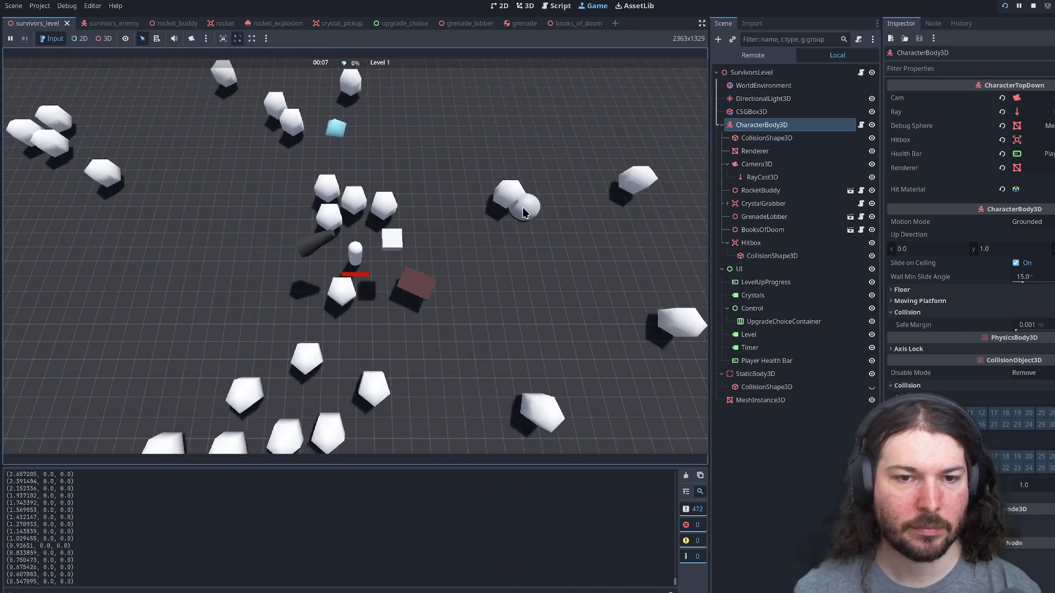
click(557, 6)
Step: Change the dash_vel decay on line 87 to 0.5 and test the faster decay
scroll(328, 277, down, 6)
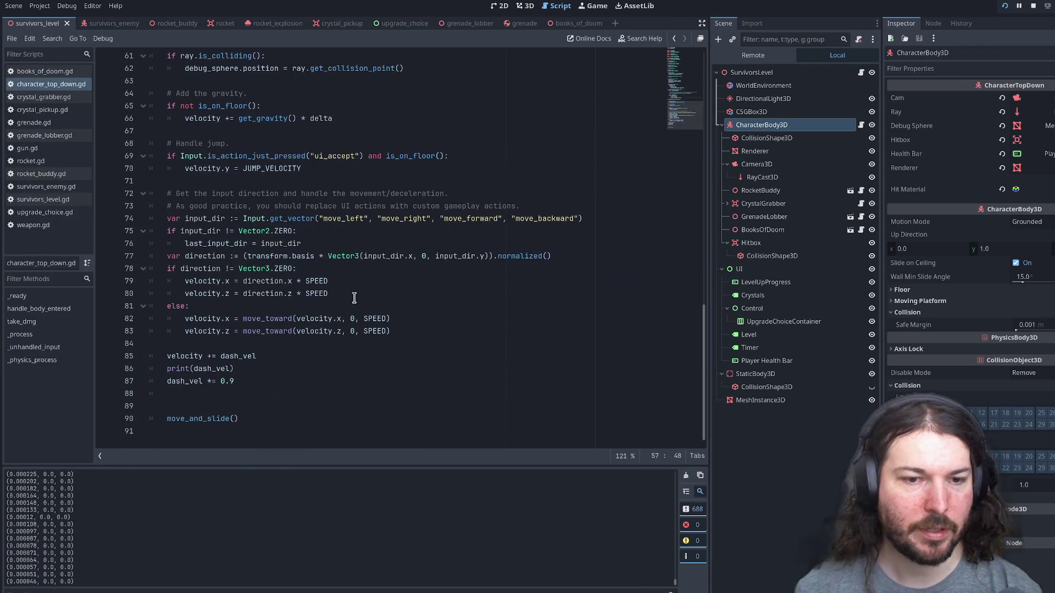
click(278, 379)
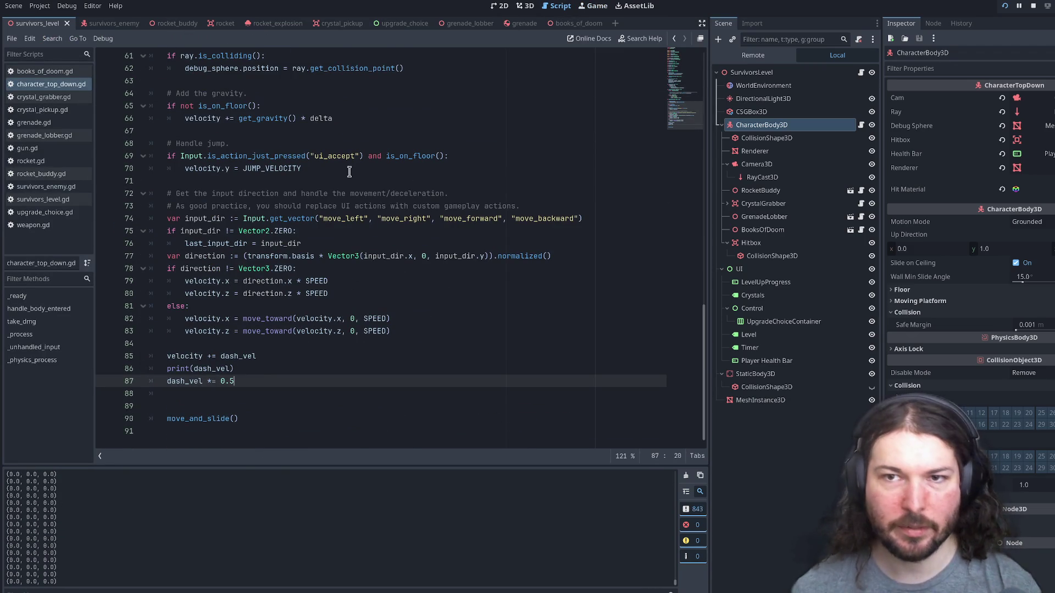
click(596, 6)
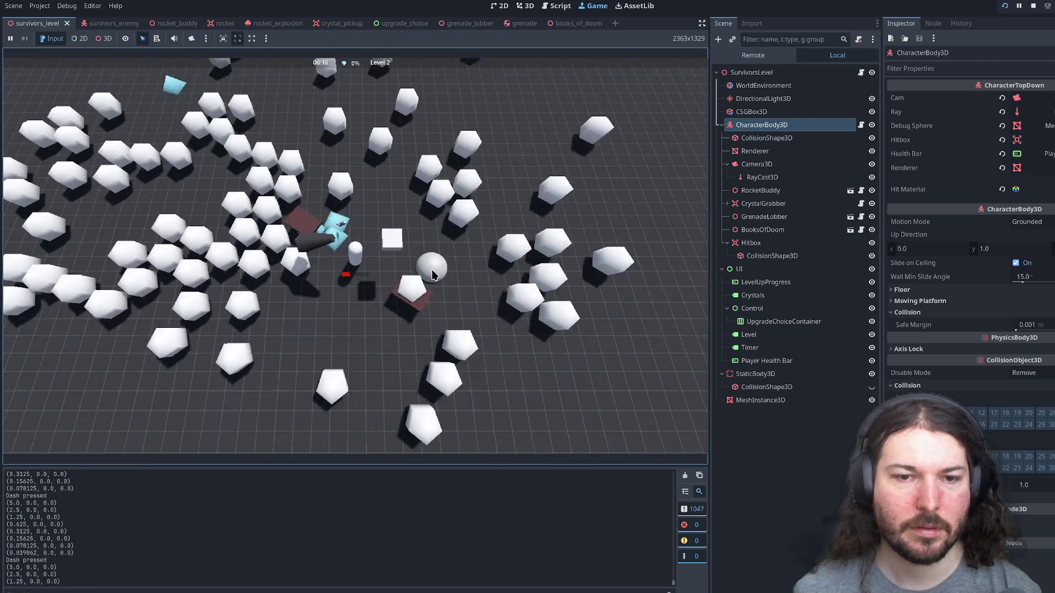
key(space)
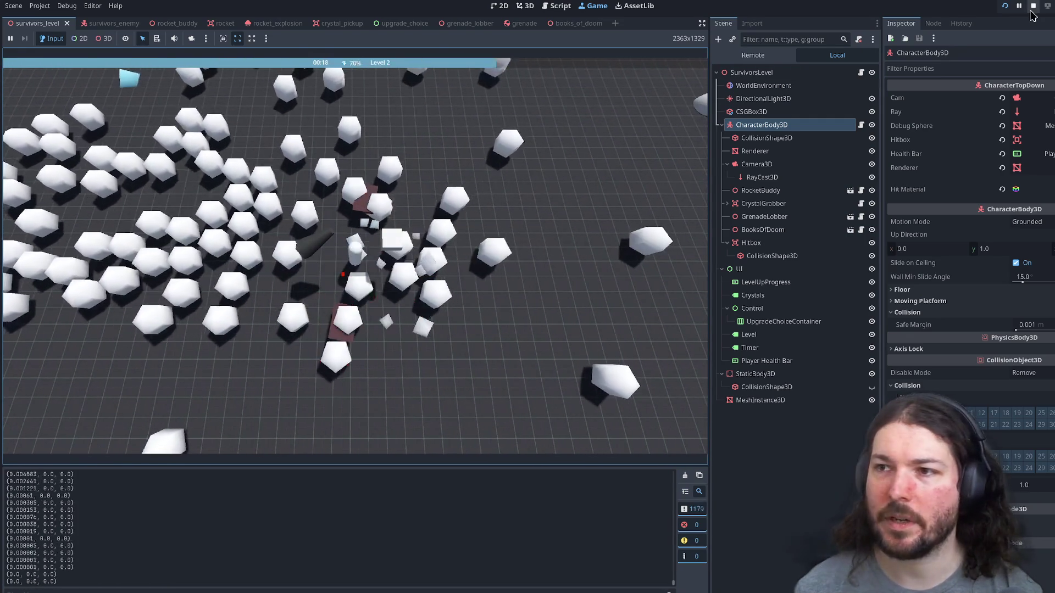
key(F8)
Step: Set dash_str to 50 on line 26 and test-run the stronger dash twice
scroll(351, 303, up, 20)
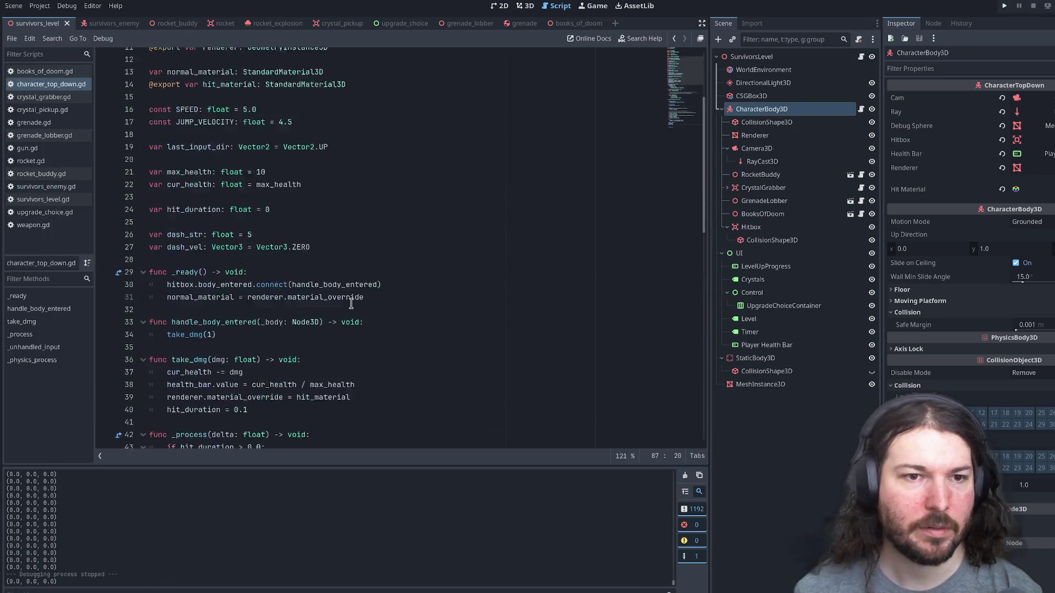
click(366, 362)
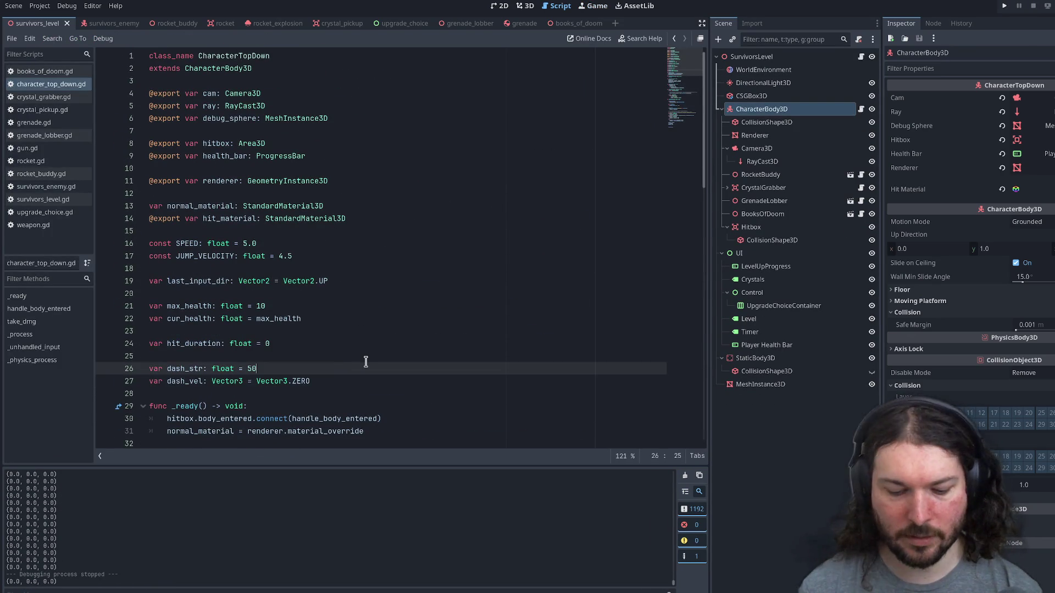
key(F5)
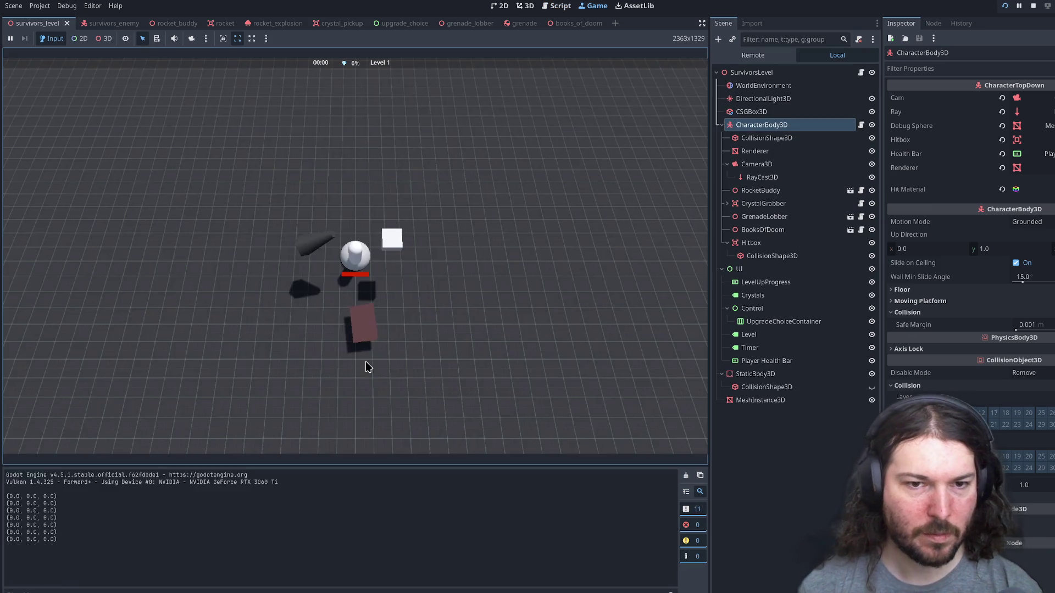
key(a)
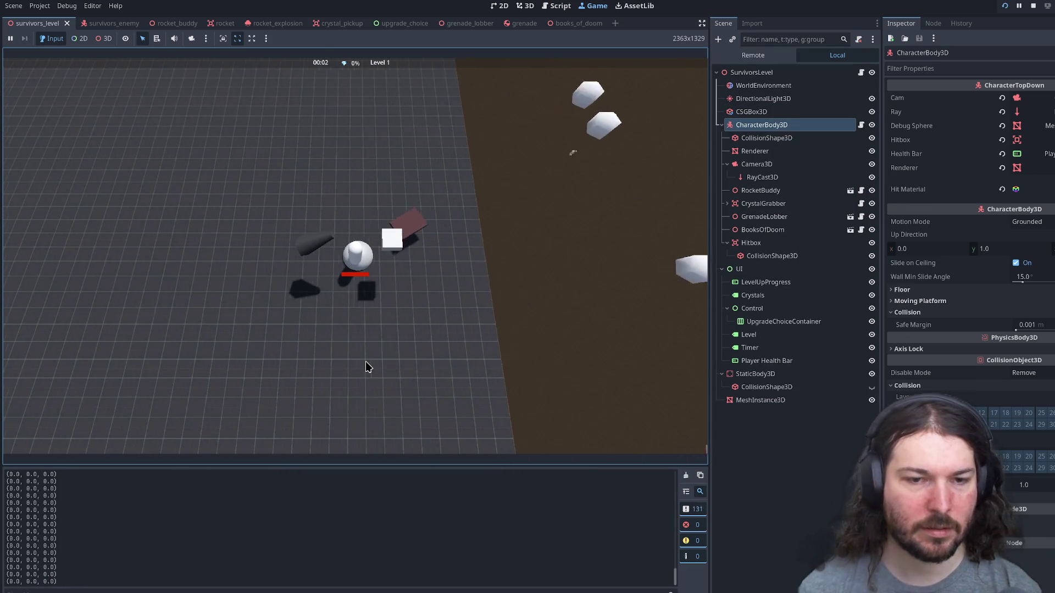
key(a)
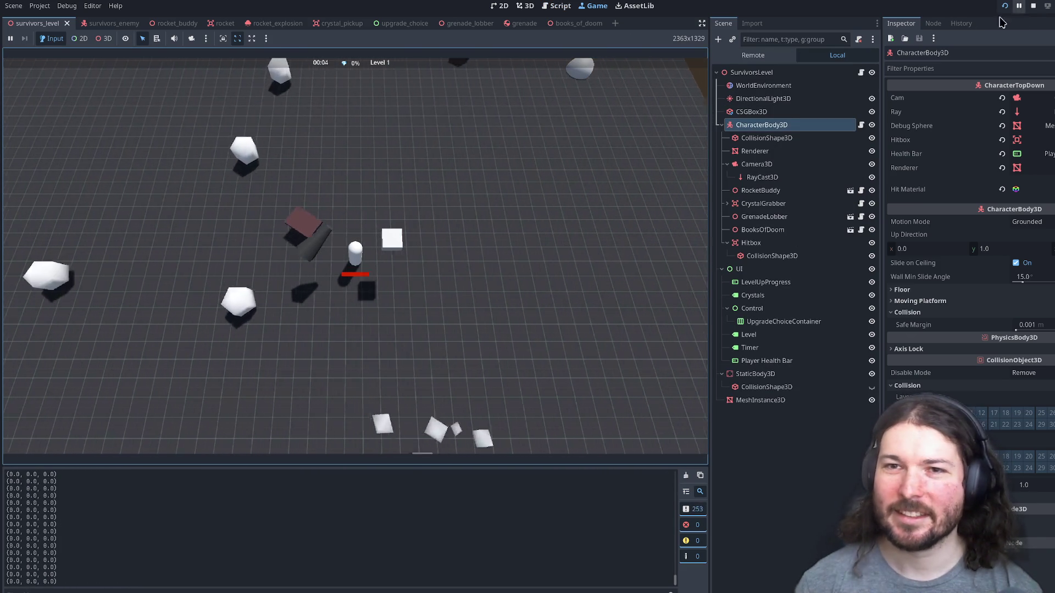
key(F8)
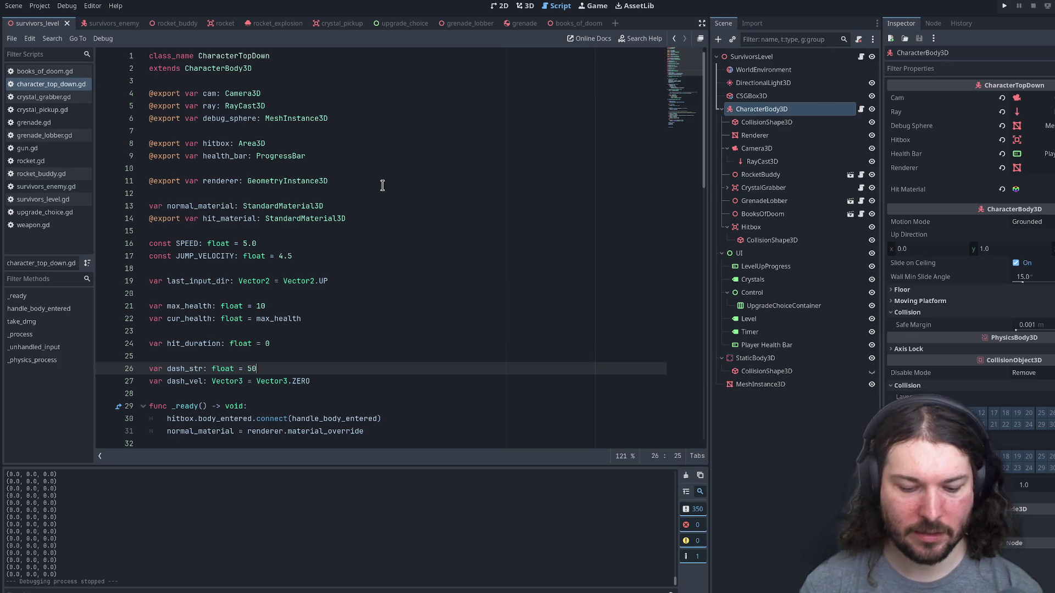
key(F5)
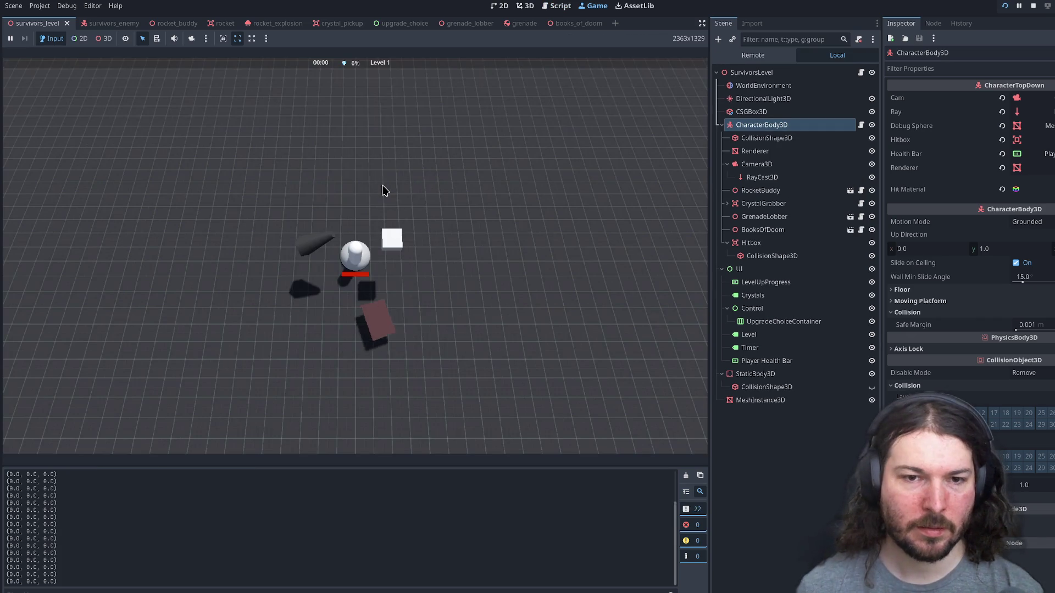
key(space)
key(space)
key(space)
key(space)
key(space)
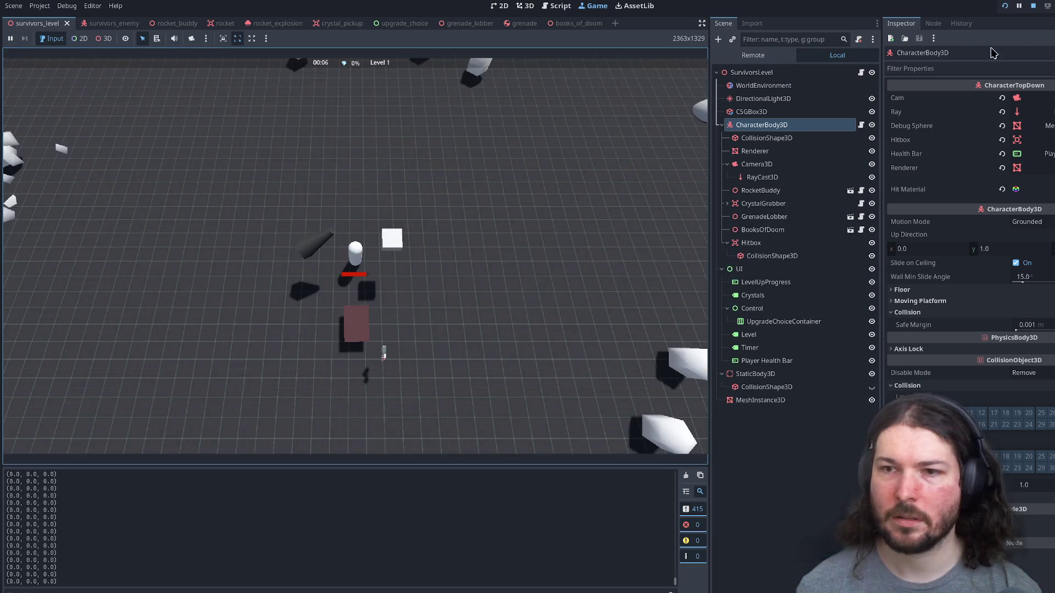
key(F8)
scroll(418, 376, down, 12)
scroll(392, 235, up, 3)
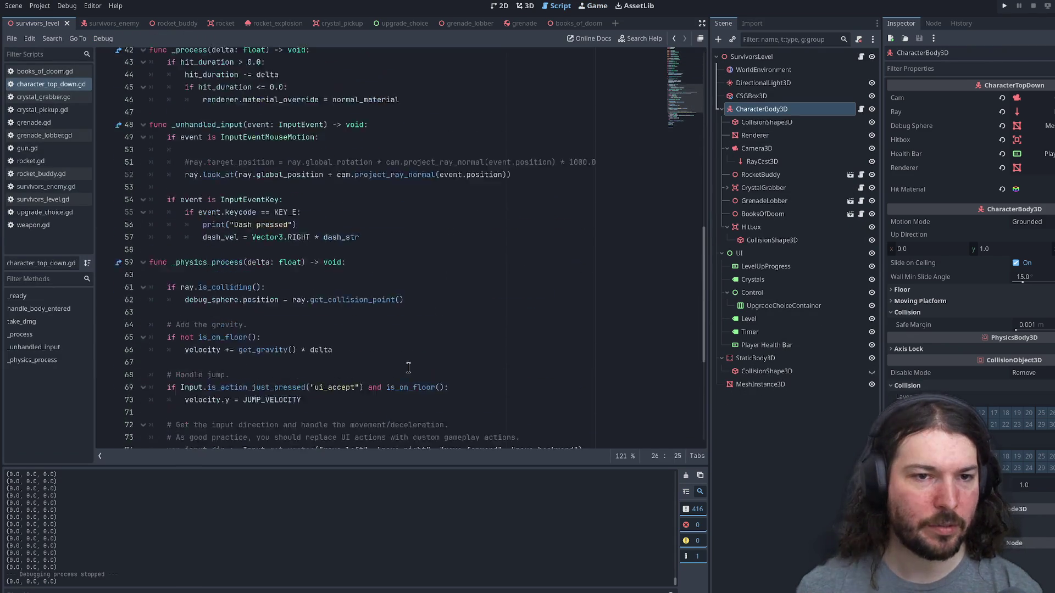
Step: Add an event.pressed check to the KEY_E condition and playtest it
click(392, 235)
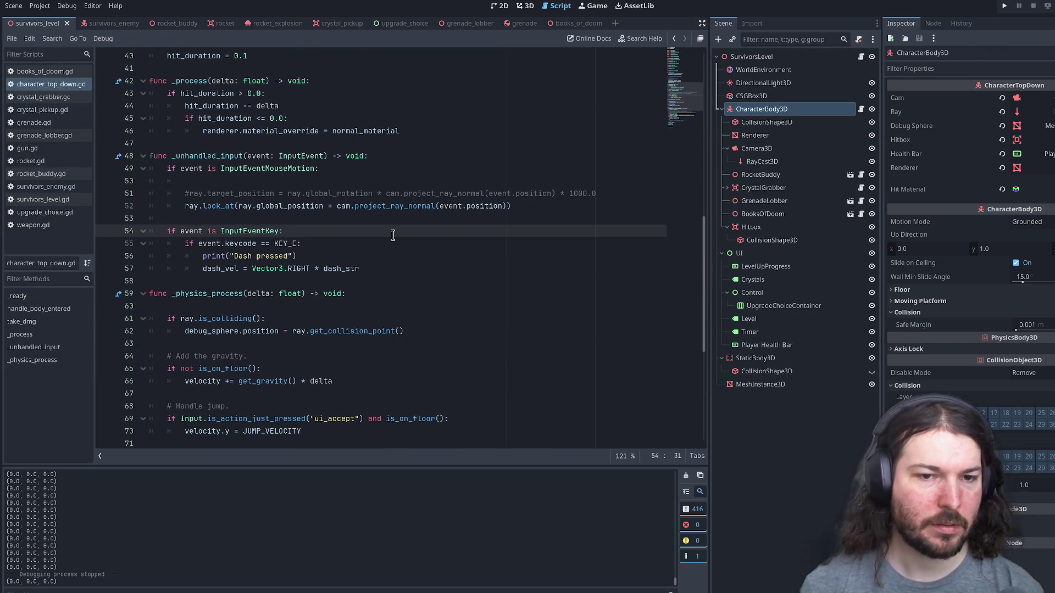
key(Down)
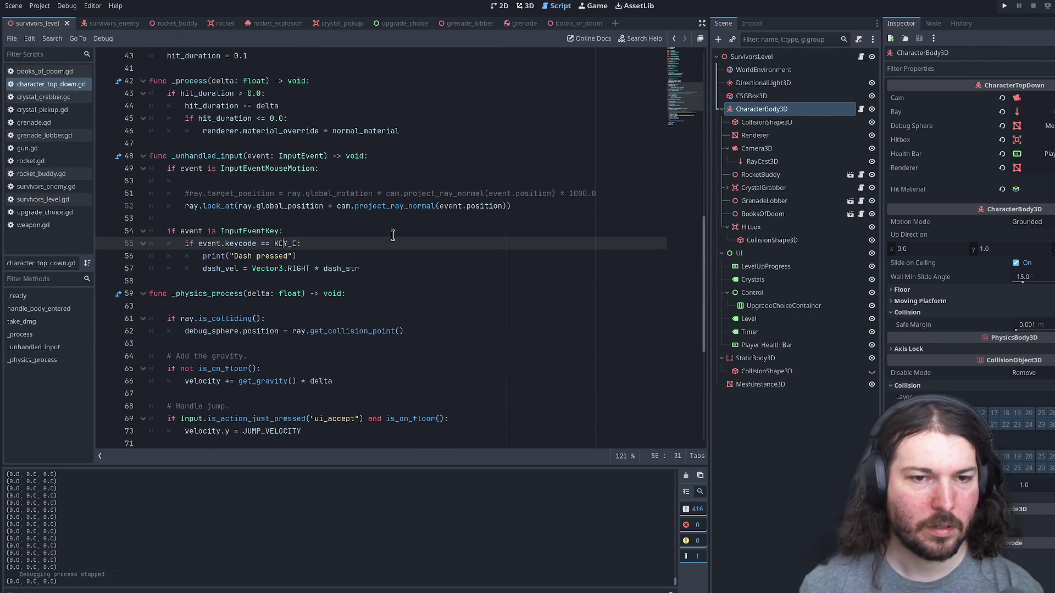
text(event.pressed)
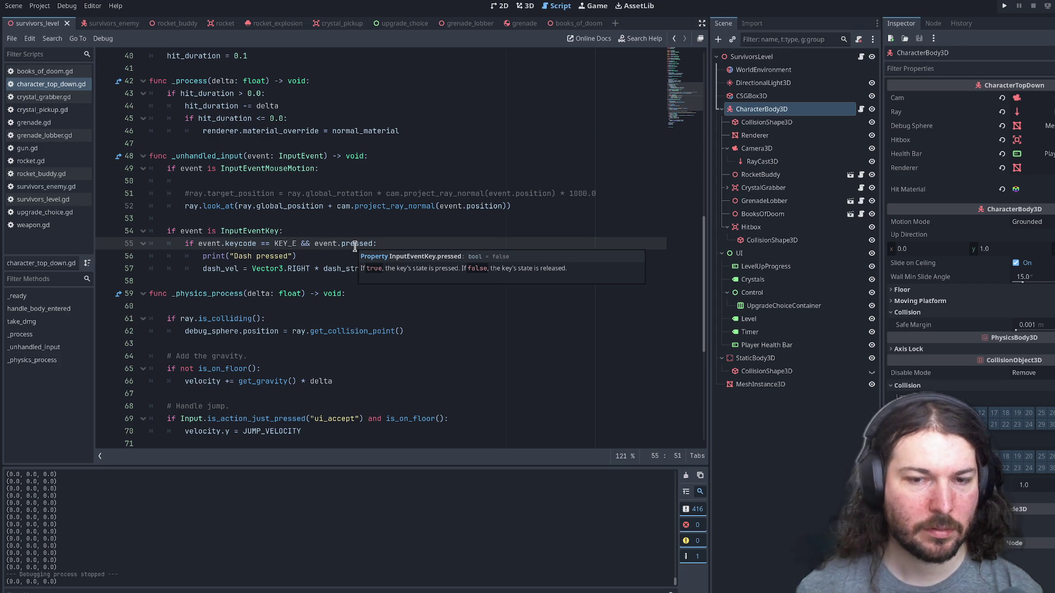
key(F5)
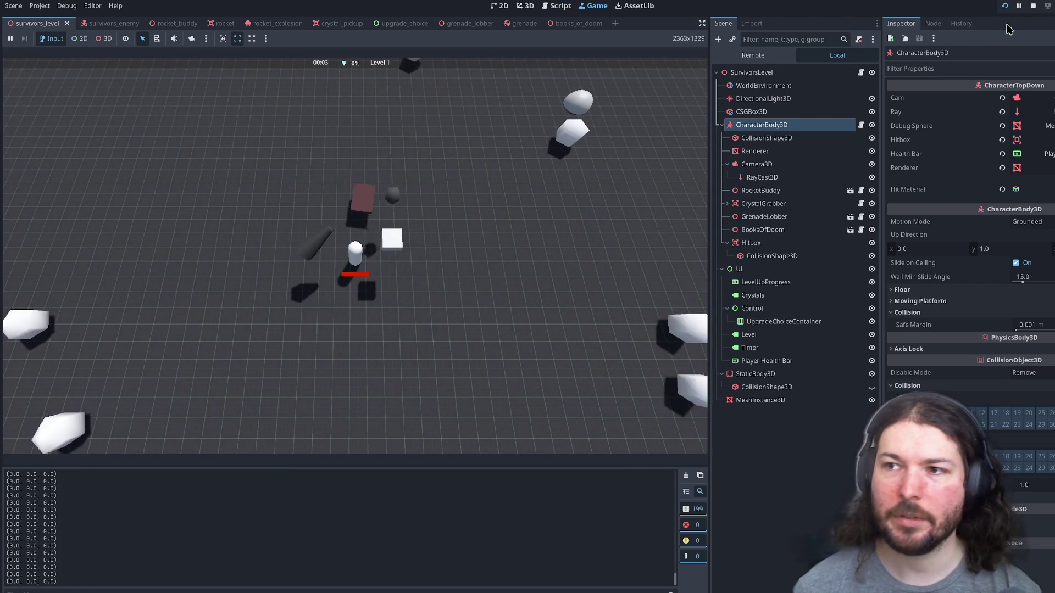
click(1032, 7)
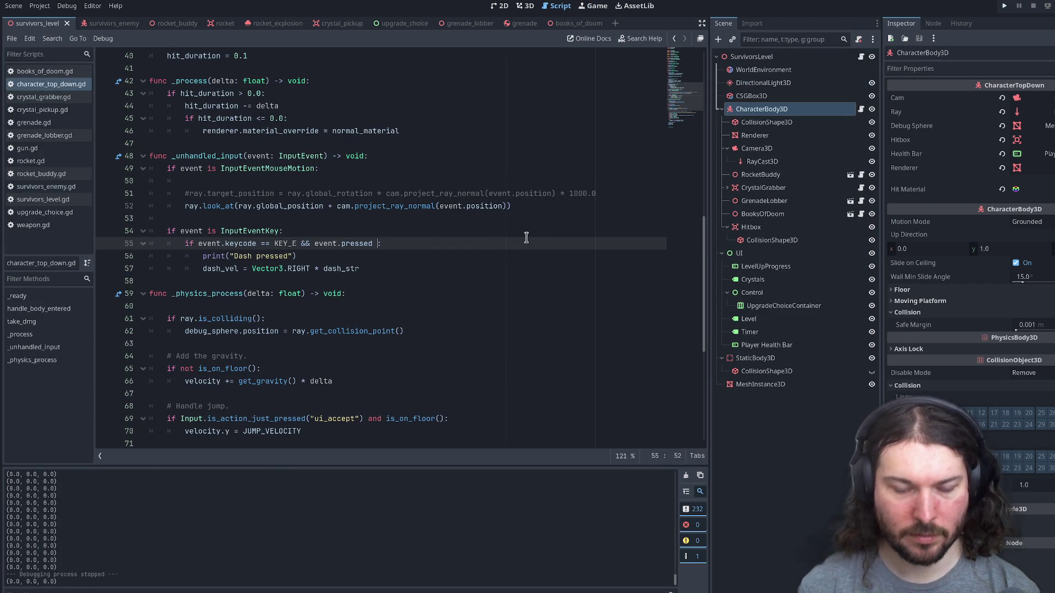
Step: Extend the KEY_E condition with && !event.is_echo() using autocomplete
text(& event.j)
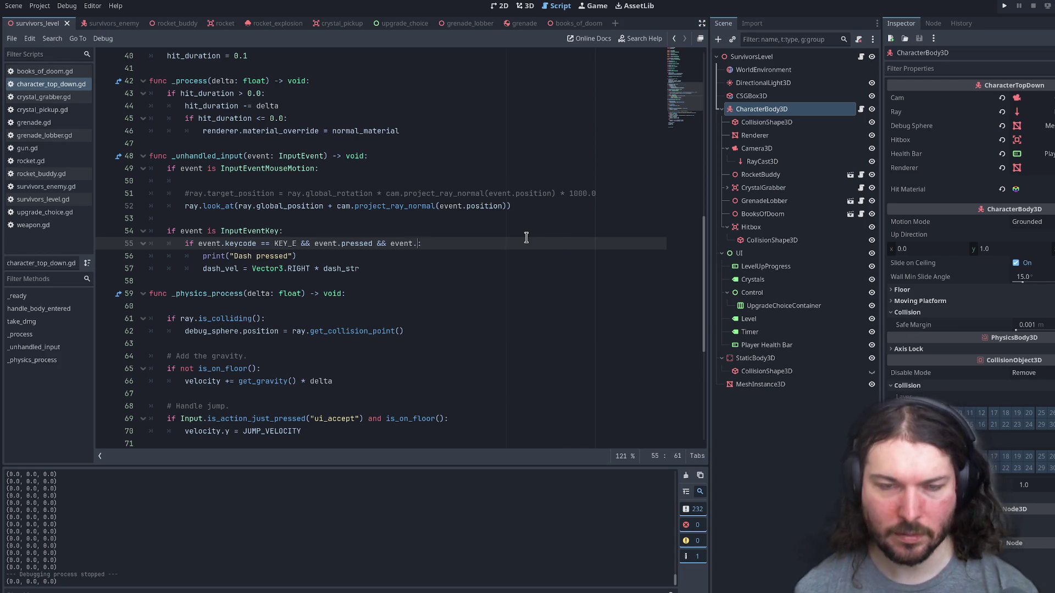
scroll(536, 283, down, 3)
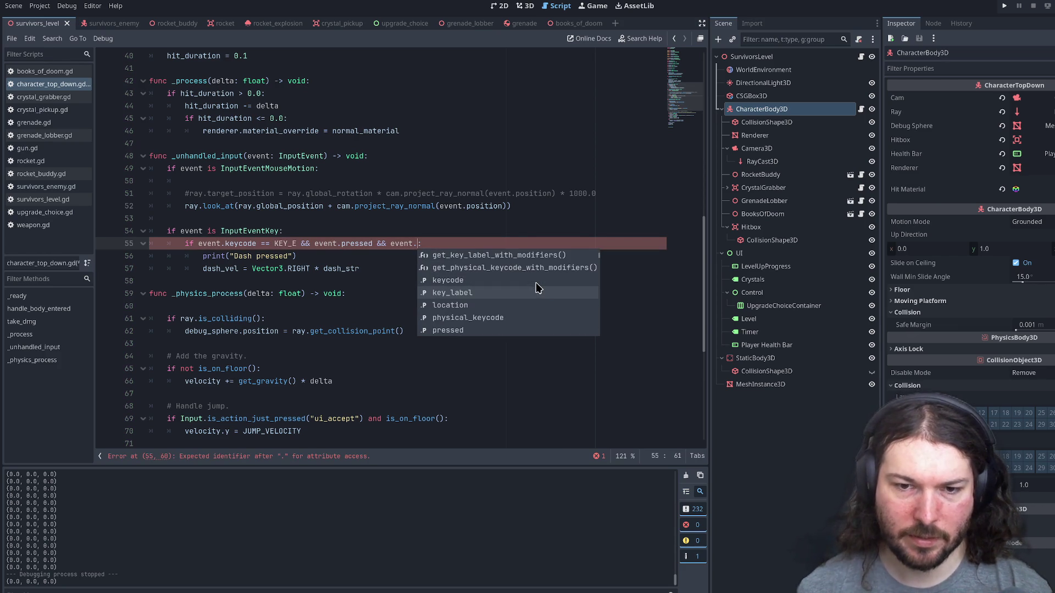
scroll(504, 292, down, 1)
scroll(516, 297, down, 3)
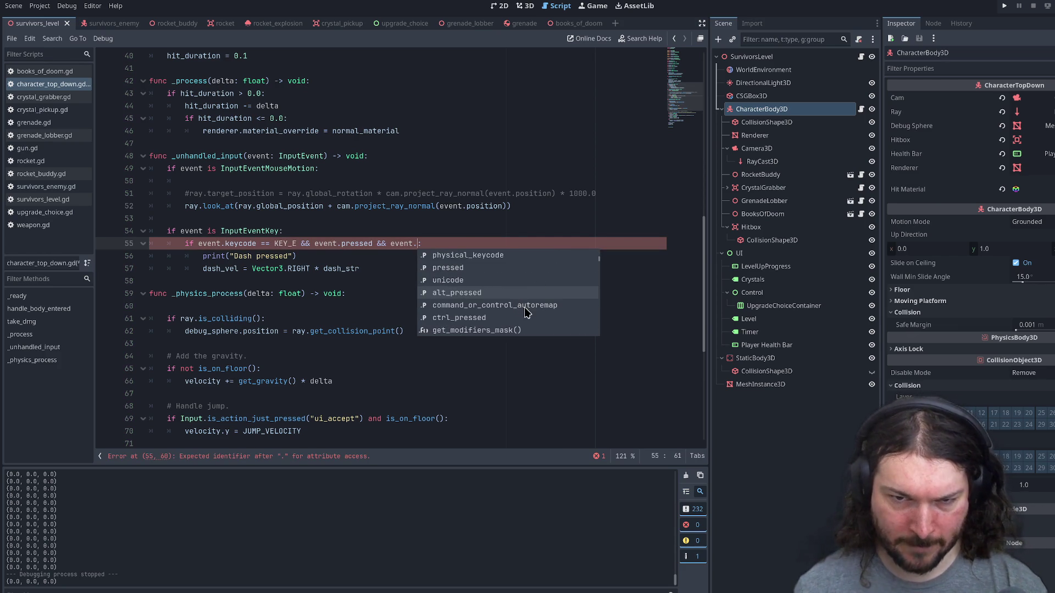
scroll(565, 324, down, 8)
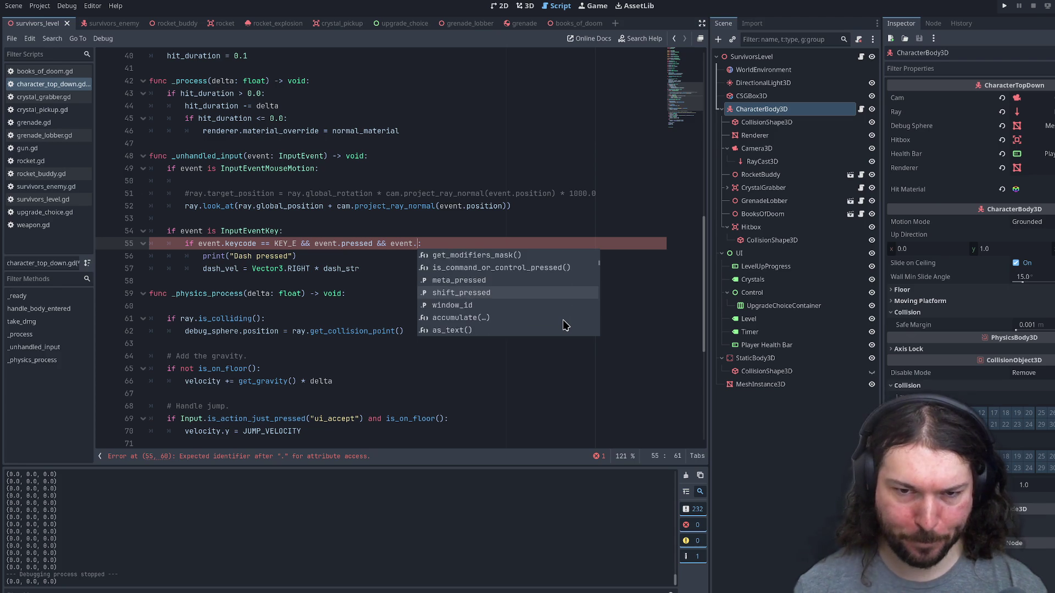
scroll(564, 325, down, 10)
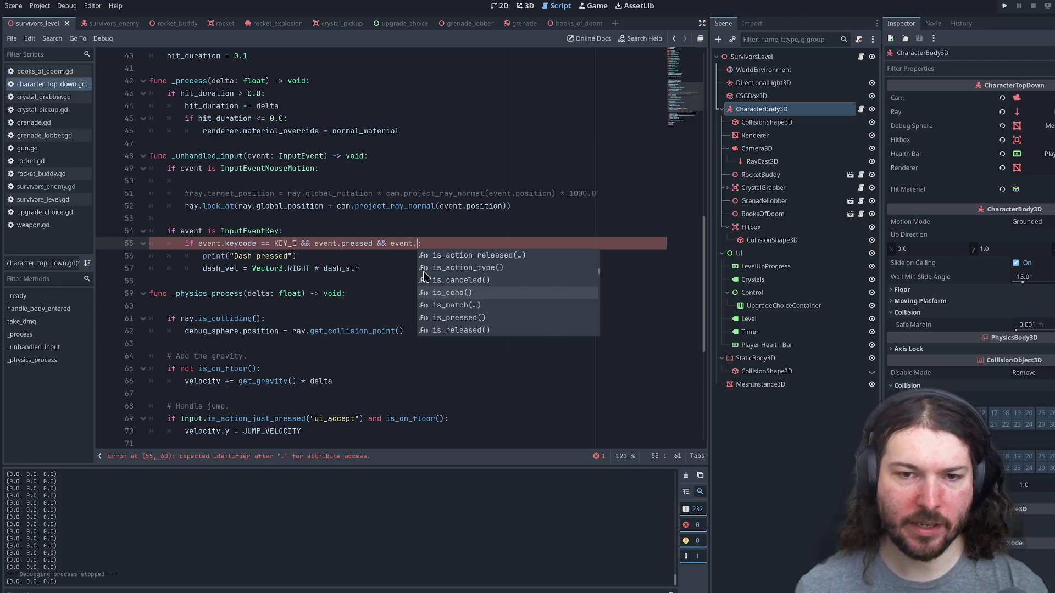
click(452, 293)
mouse_move(432, 242)
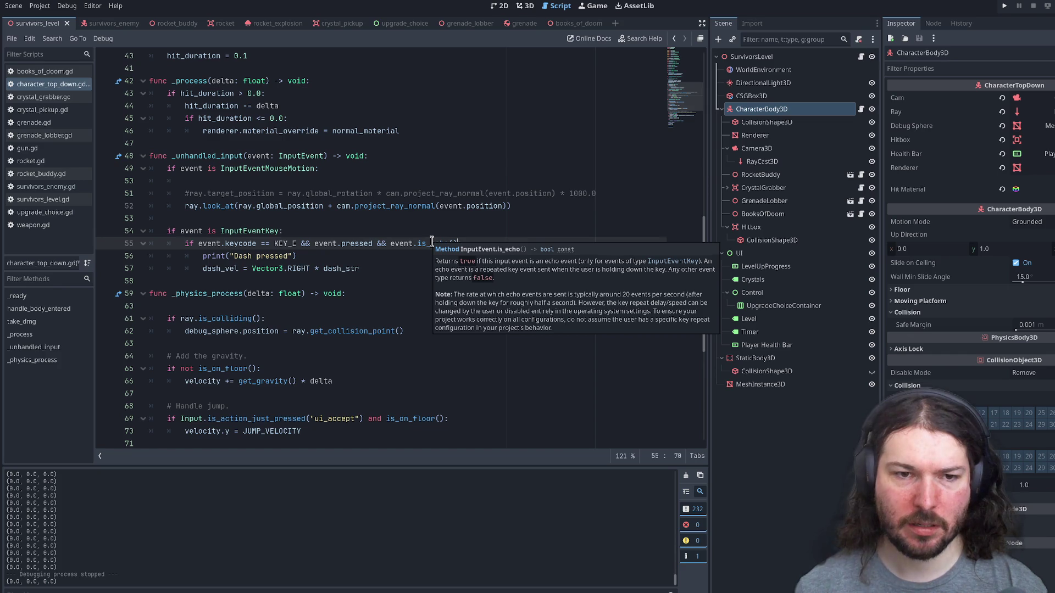
Step: Playtest the echo-free dash, then delete the print("Dash pressed") debug line
key(F5)
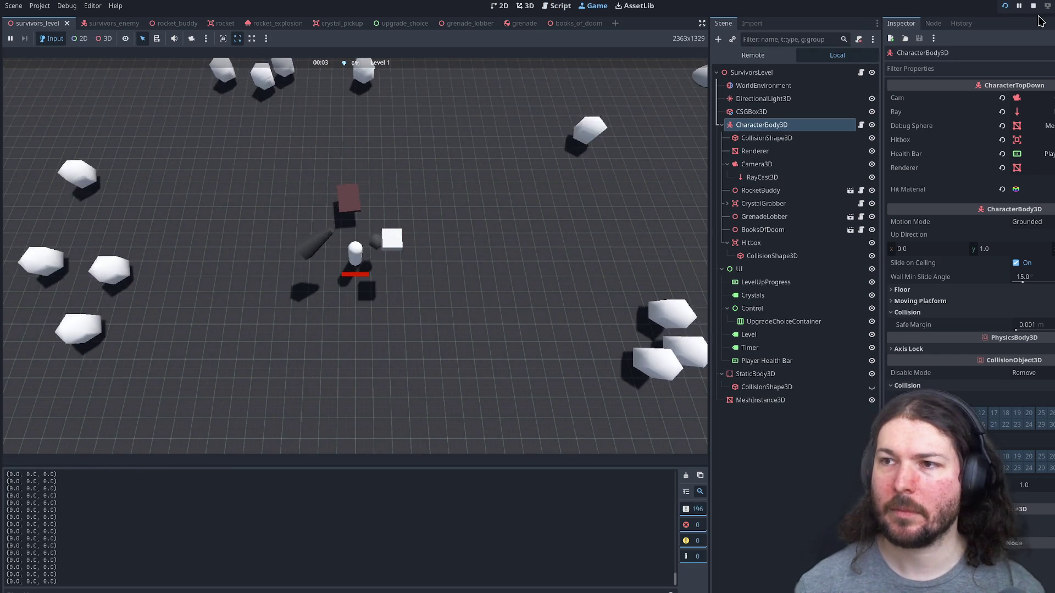
key(F8)
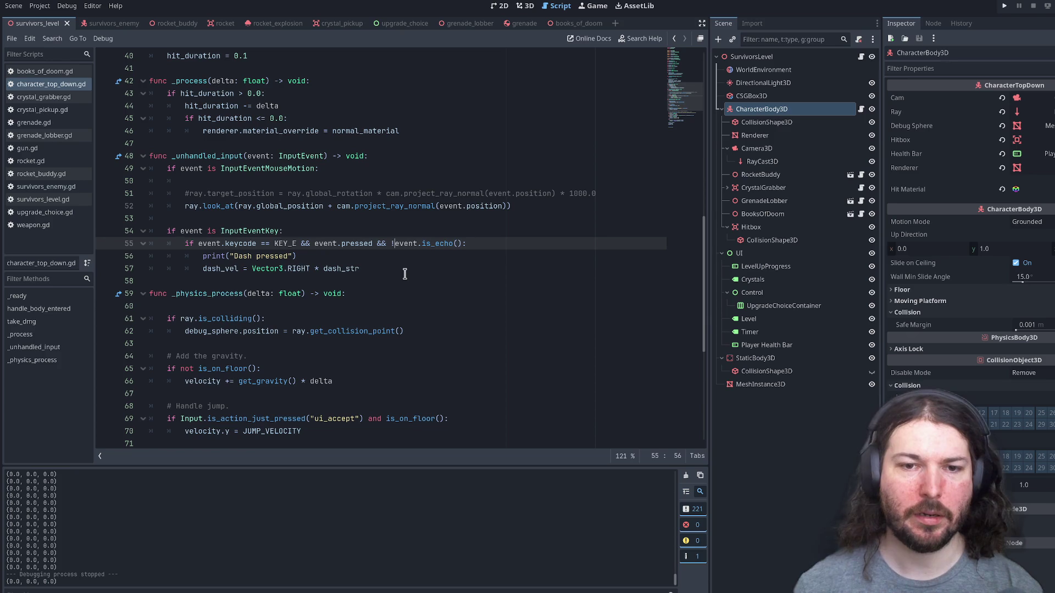
key(F5)
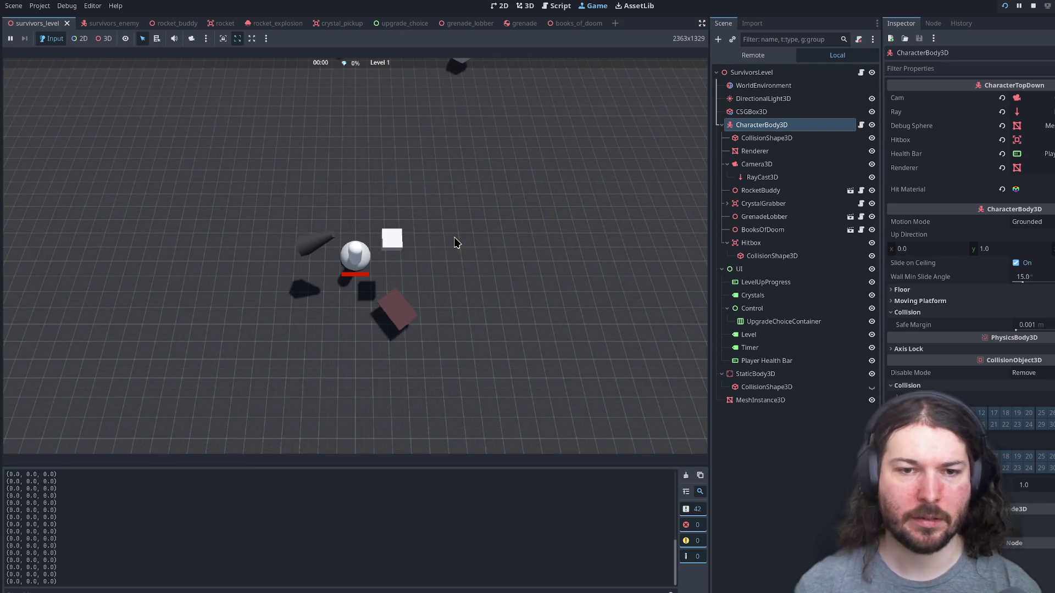
click(453, 242)
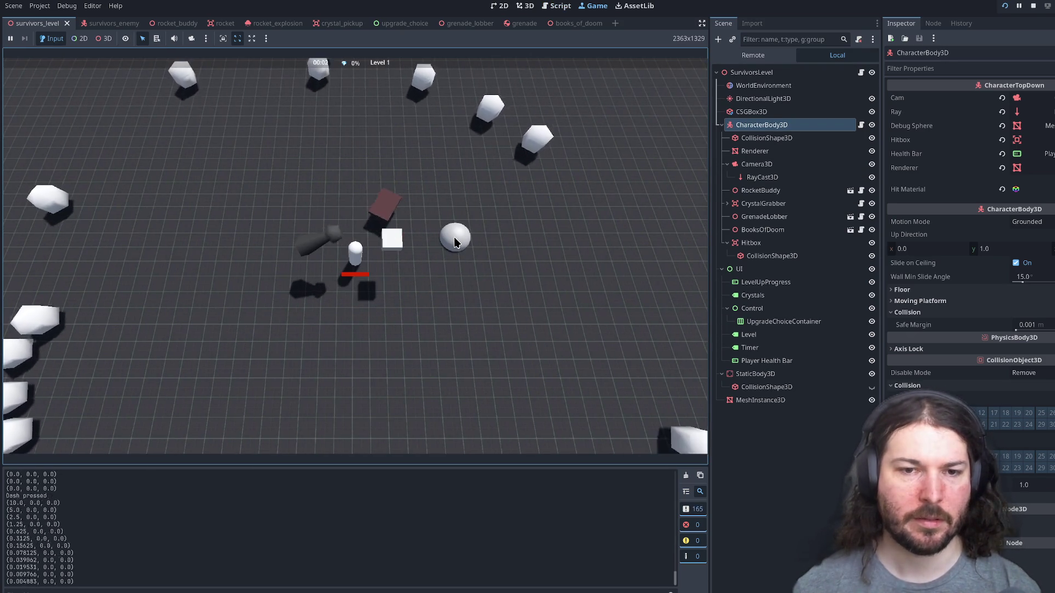
click(1033, 5)
key(Down)
key(ctrl+shift+k)
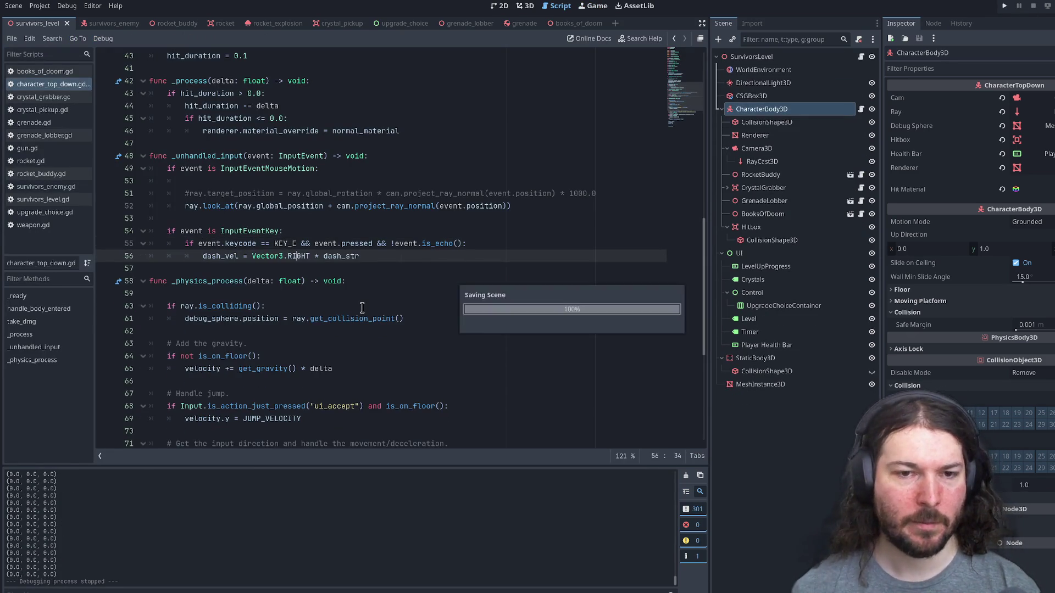
Step: Delete the print(dash_vel) line and playtest the dash with a 0.125 decay factor
scroll(627, 332, down, 7)
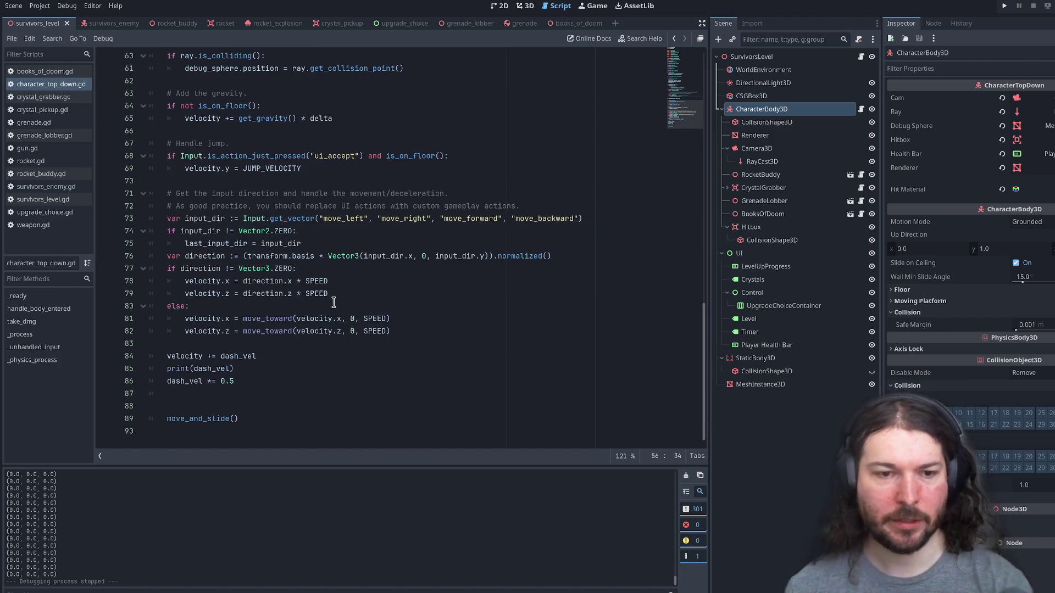
click(297, 365)
key(ctrl+shift+k)
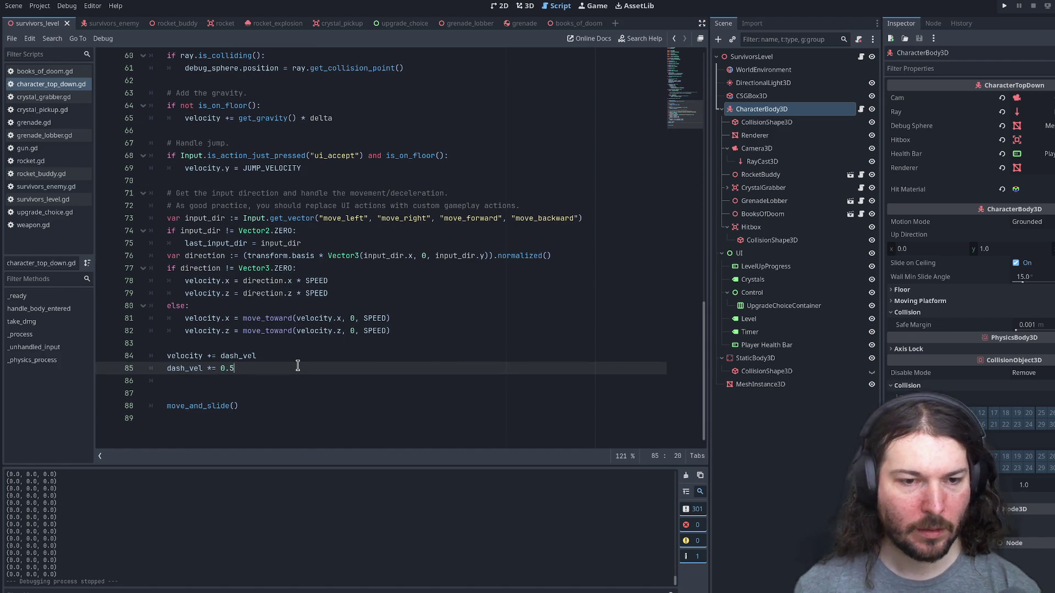
key(F5)
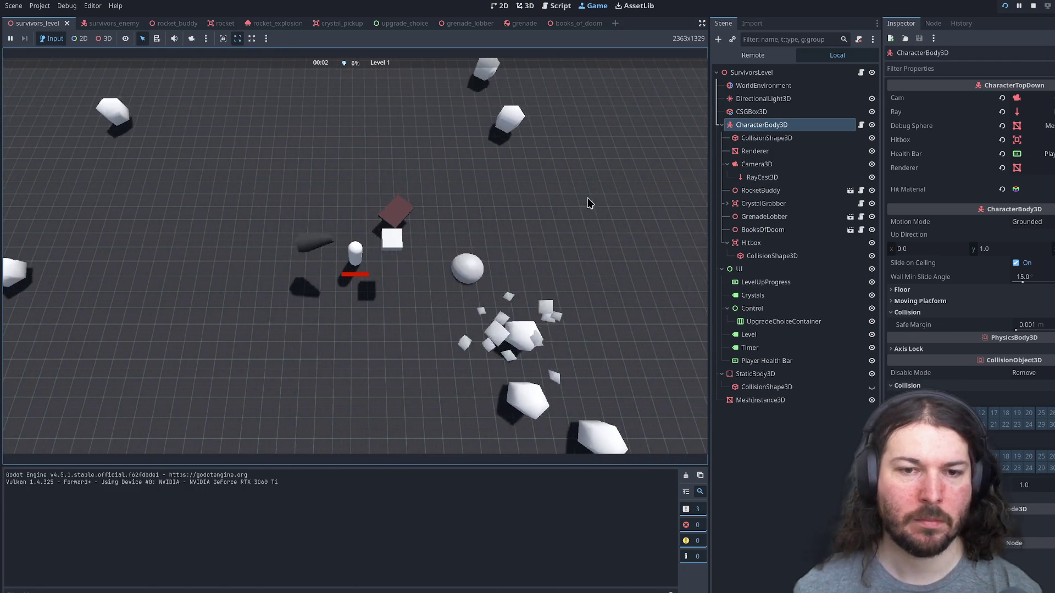
key(F8)
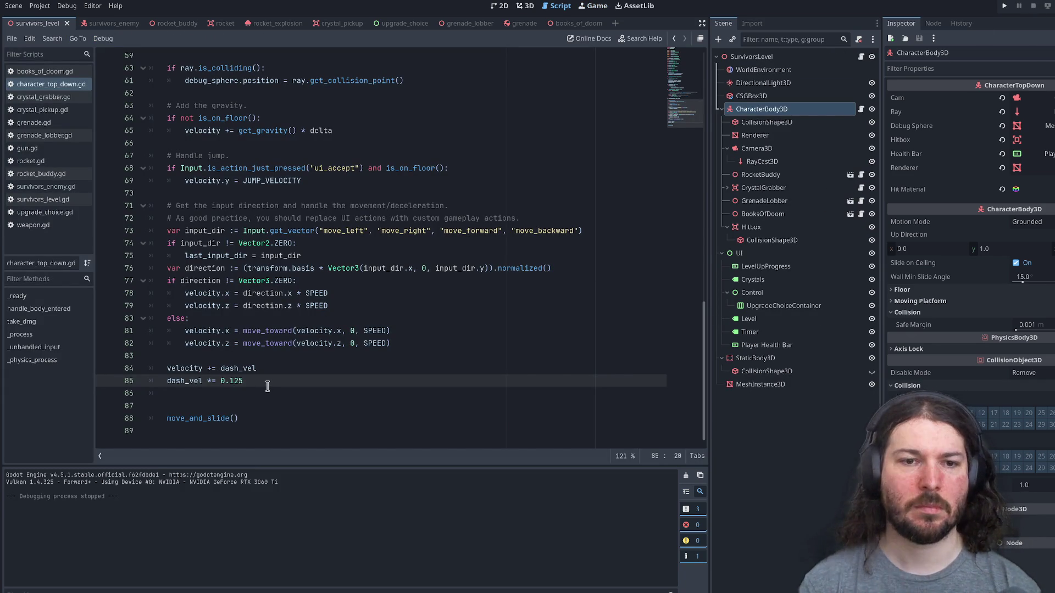
key(F5)
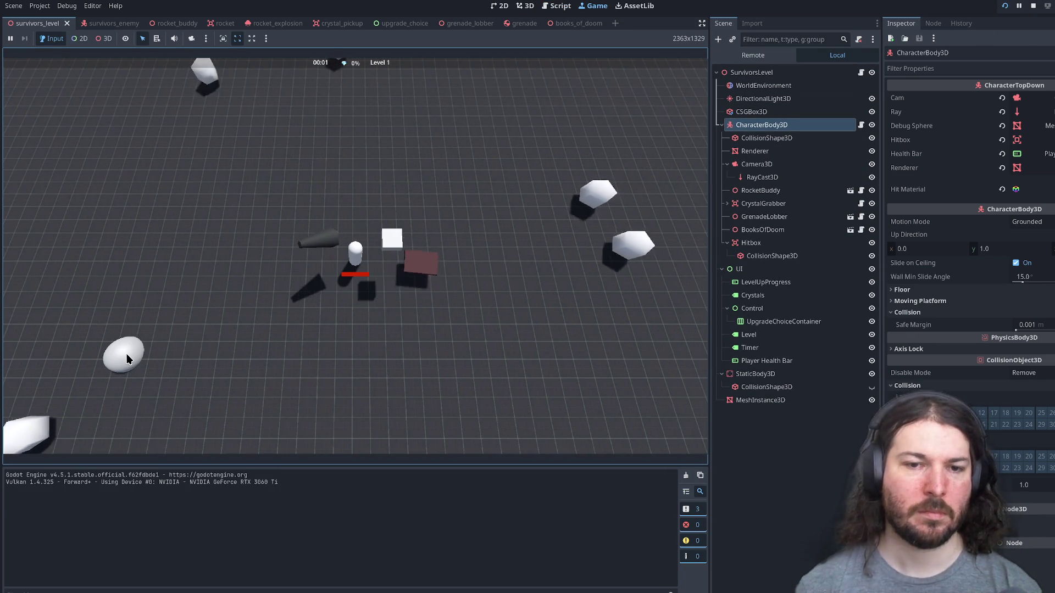
key(F8)
Step: Locate the dash_vel decay line 85 and run a dash test
scroll(357, 237, up, 6)
scroll(358, 236, up, 6)
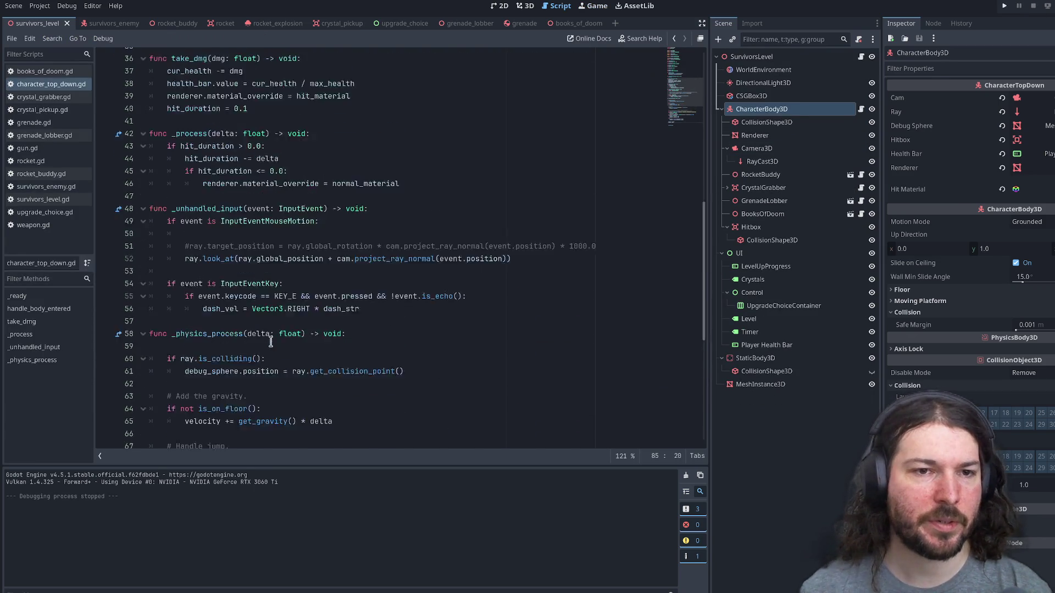
scroll(335, 291, down, 4)
click(457, 221)
scroll(439, 198, down, 4)
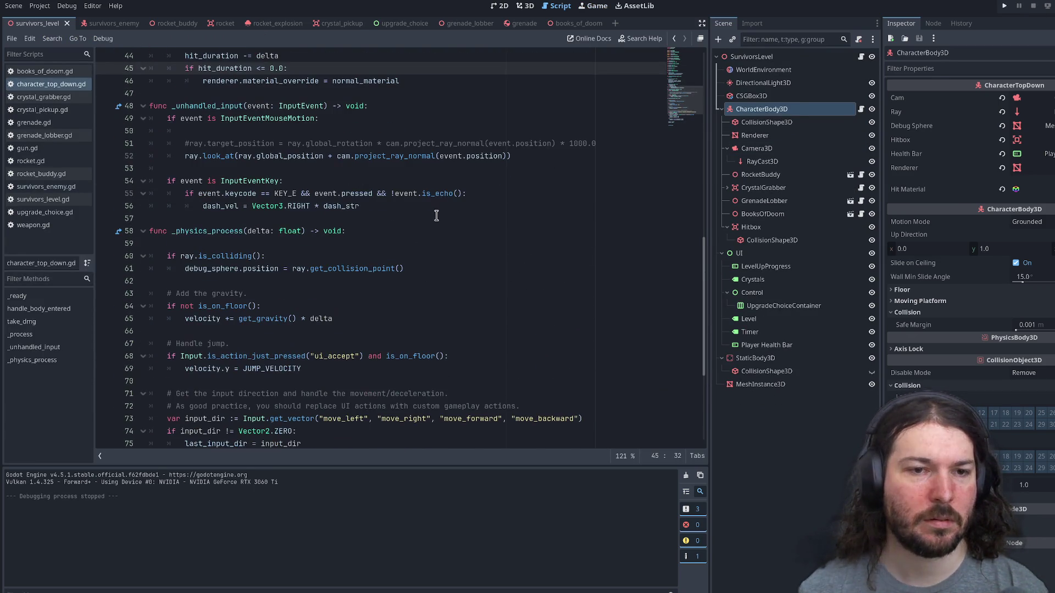
click(429, 204)
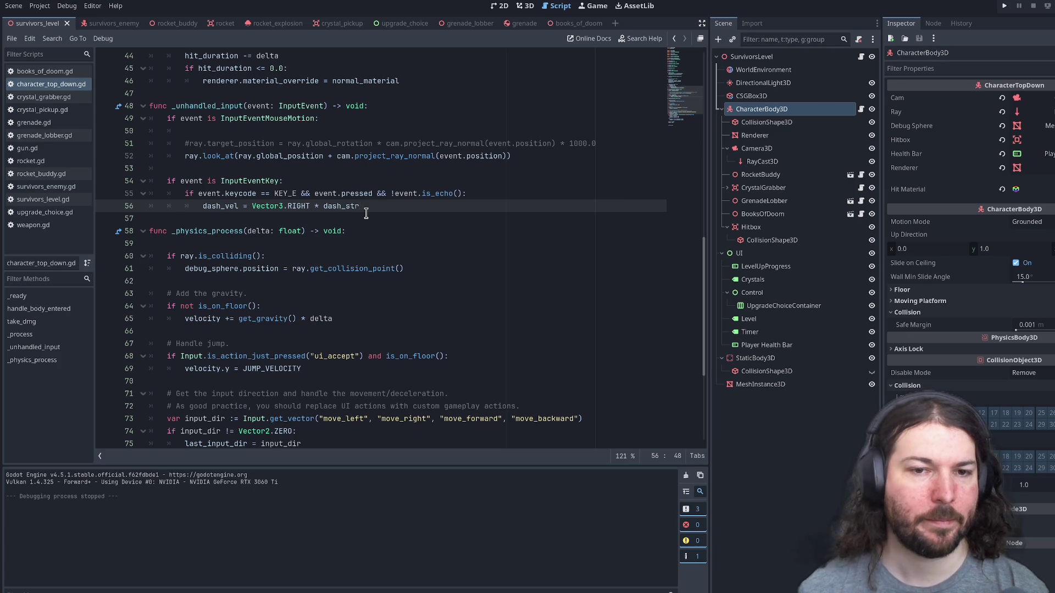
scroll(366, 213, down, 4)
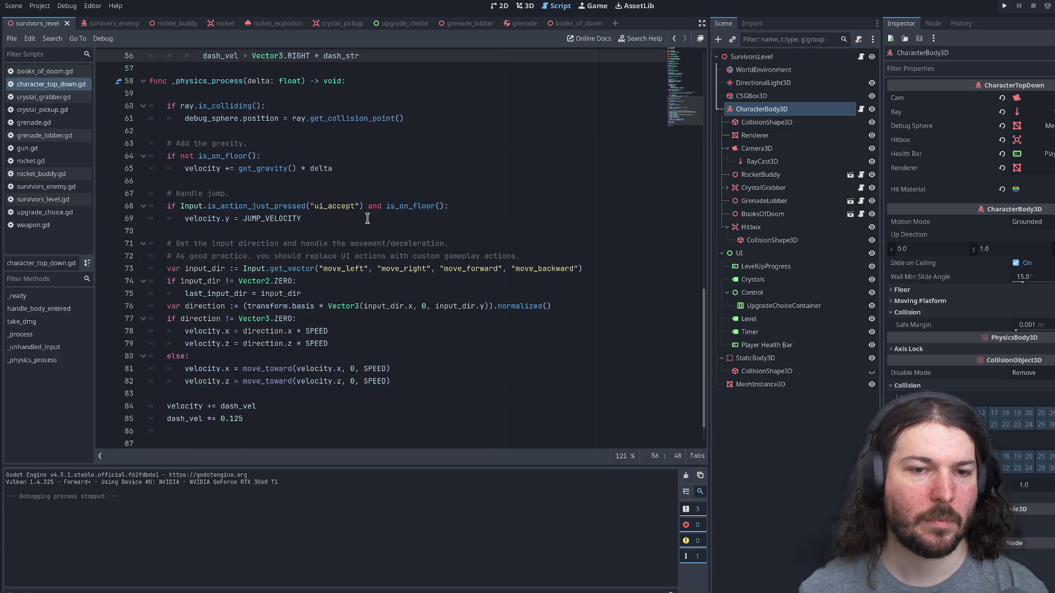
click(273, 408)
click(289, 419)
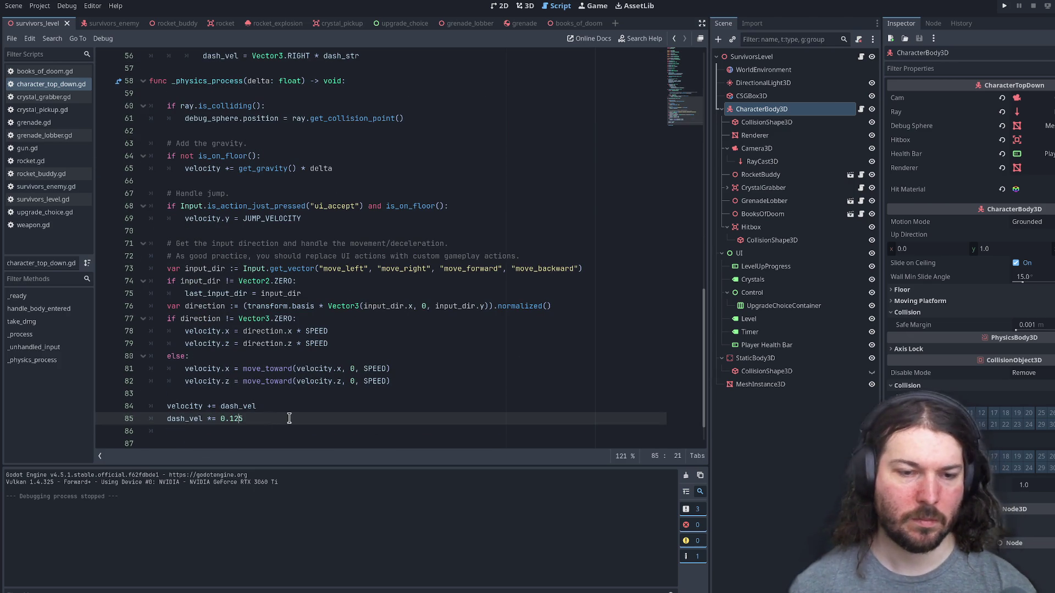
key(F5)
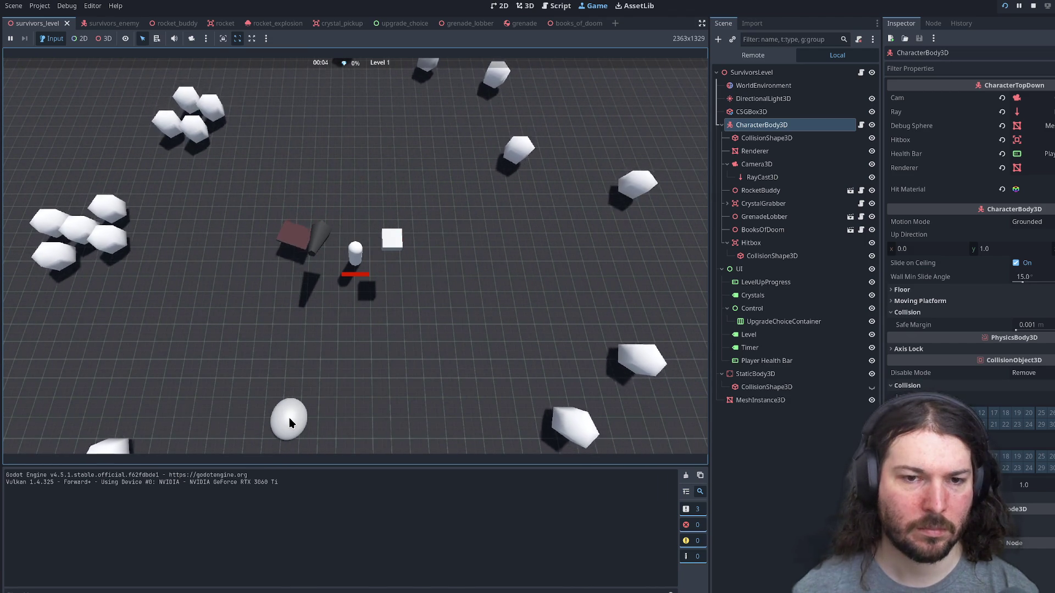
key(F8)
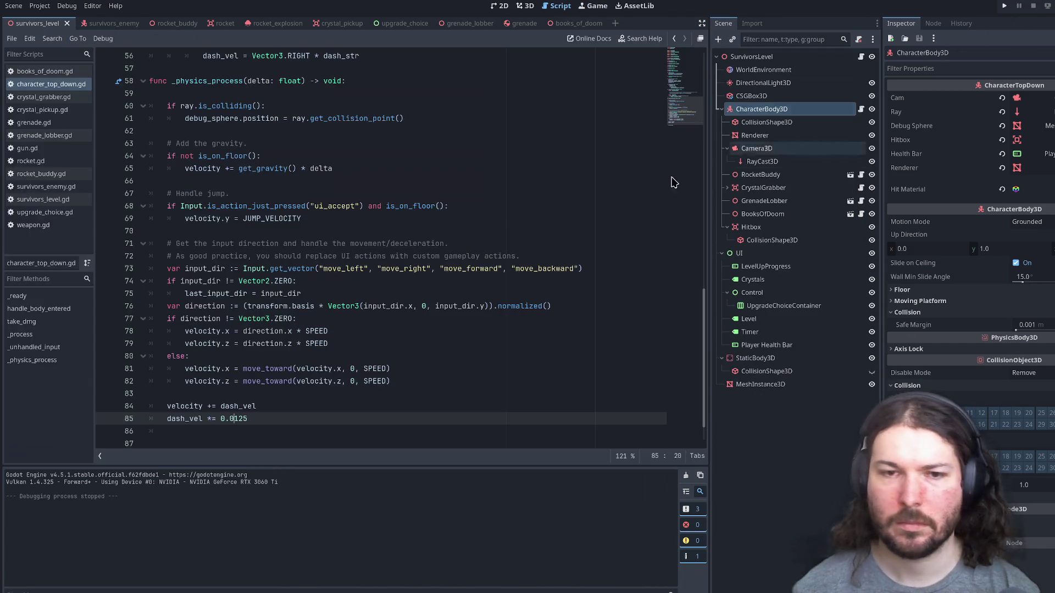
Step: Set the decay factor to 0.0125 and playtest the dash
scroll(370, 334, up, 5)
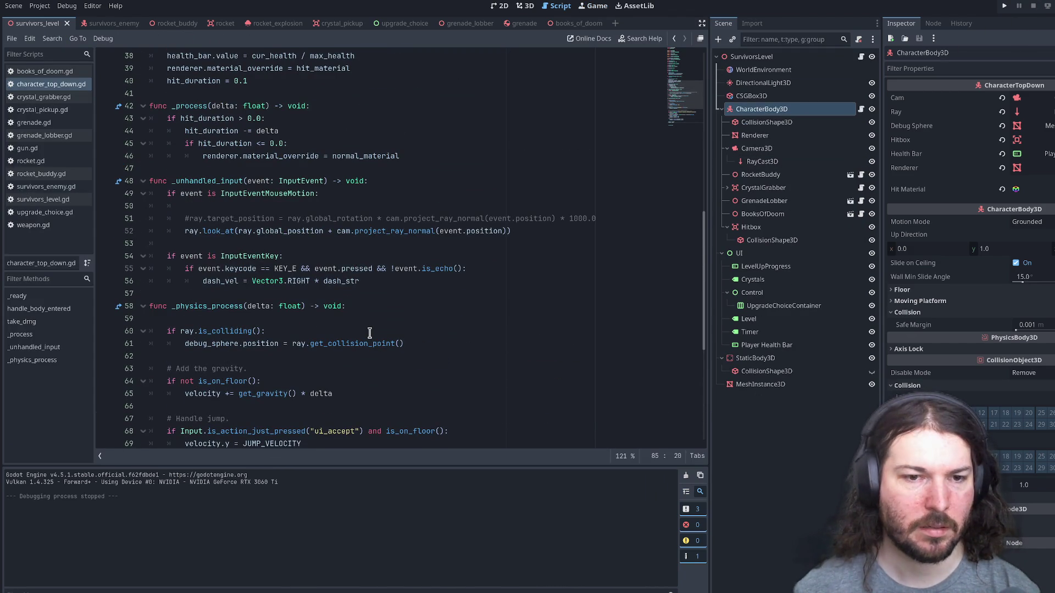
click(379, 283)
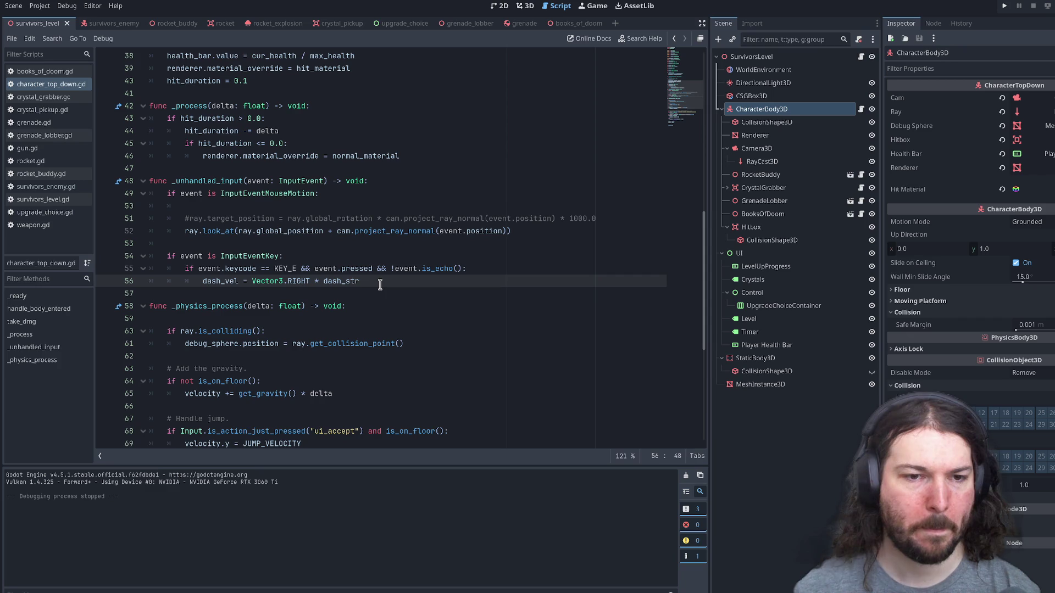
scroll(384, 296, down, 6)
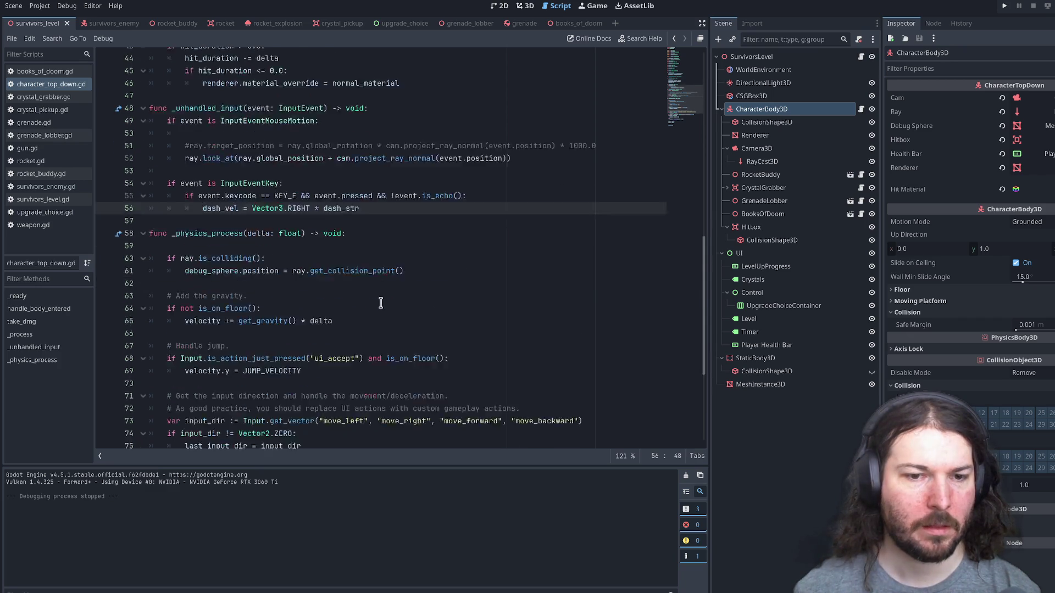
click(233, 381)
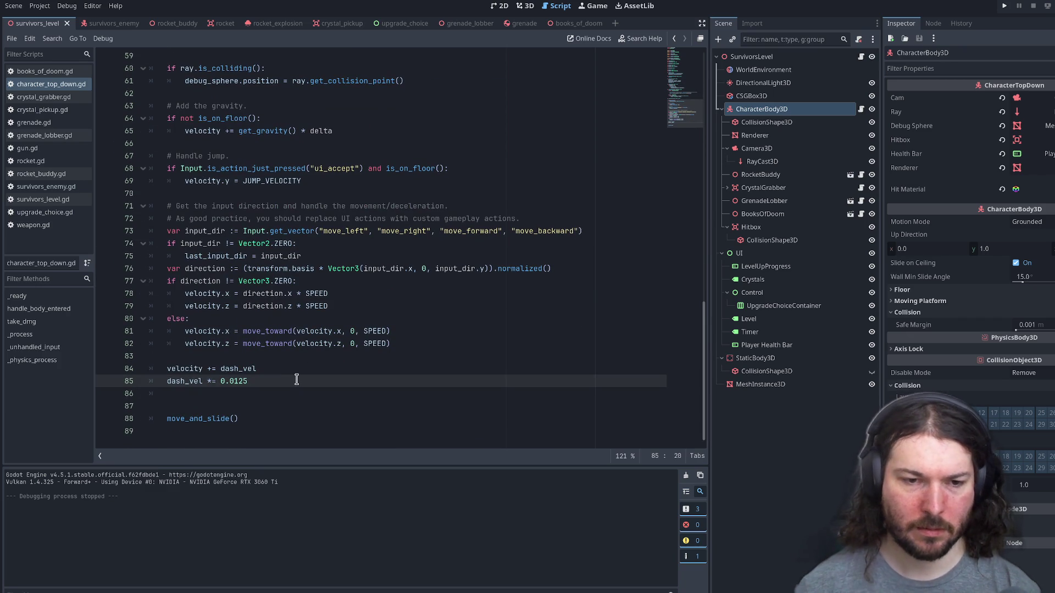
key(F5)
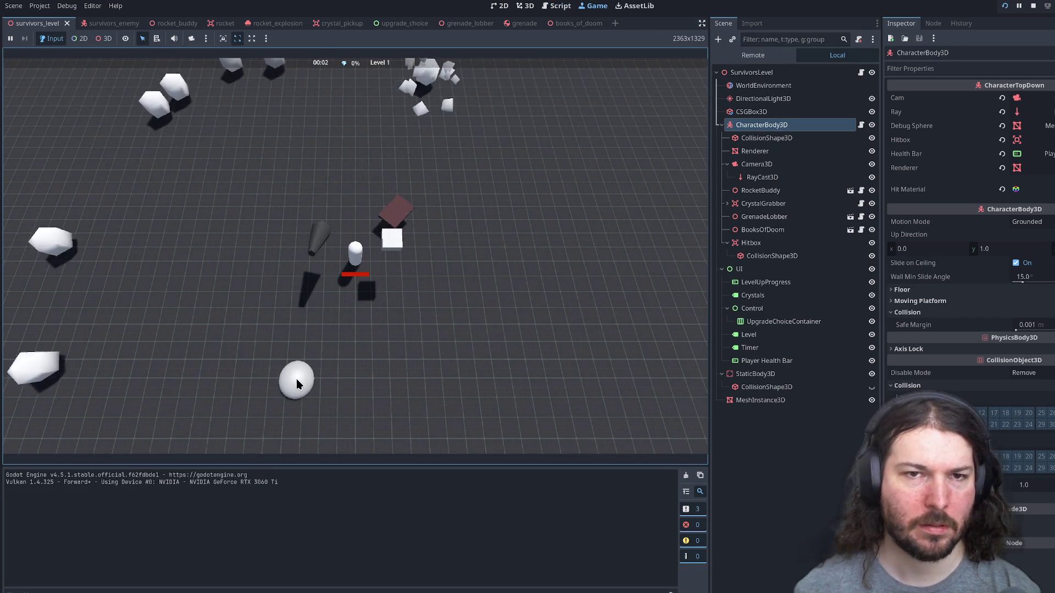
key(F8)
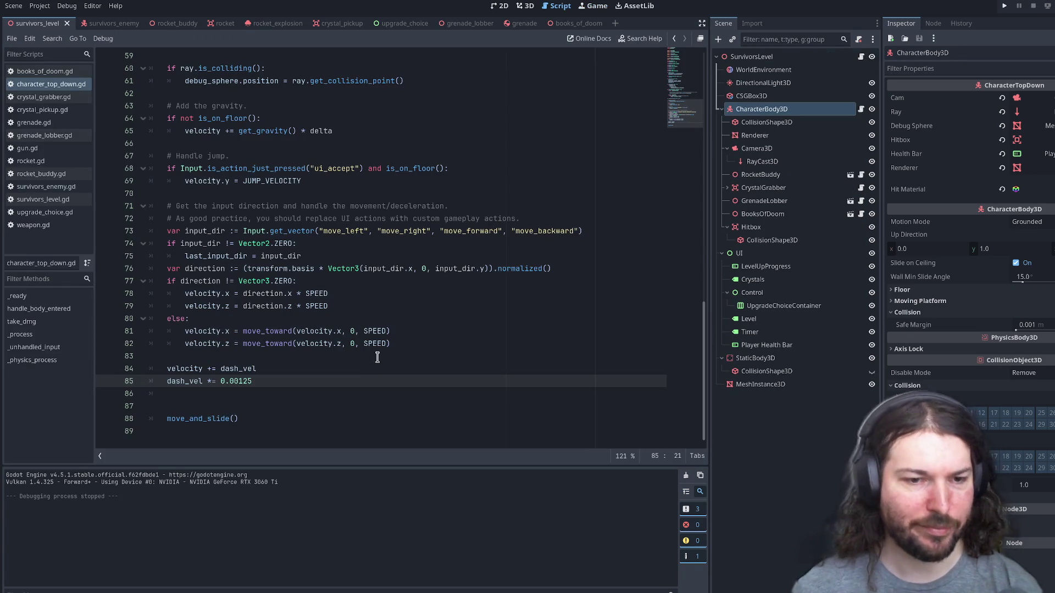
Step: Try 0.00125, then set the decay factor to 0.9 and playtest again
double_click(195, 380)
key(End)
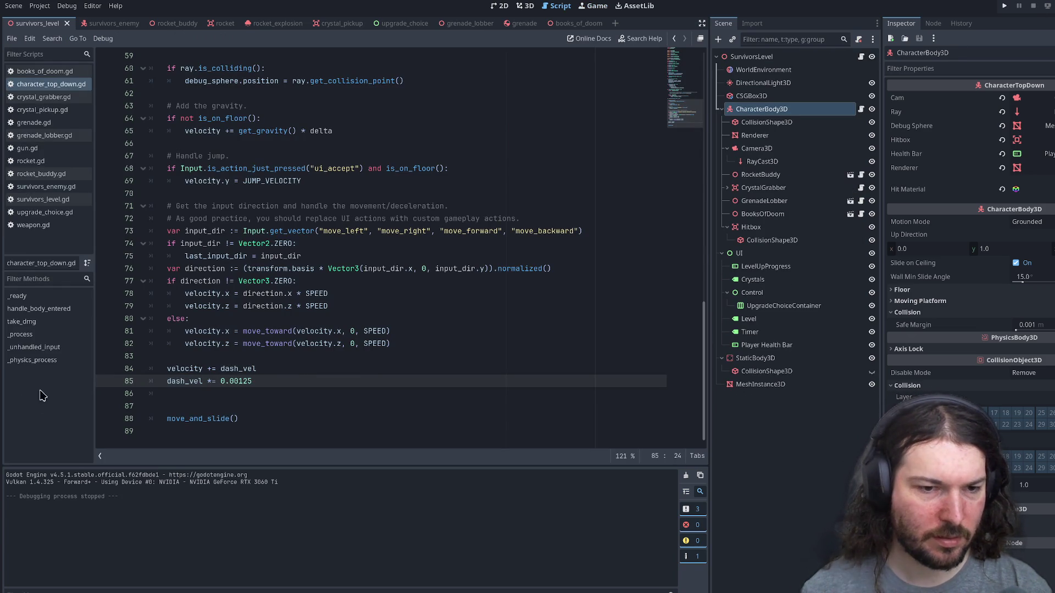
click(262, 368)
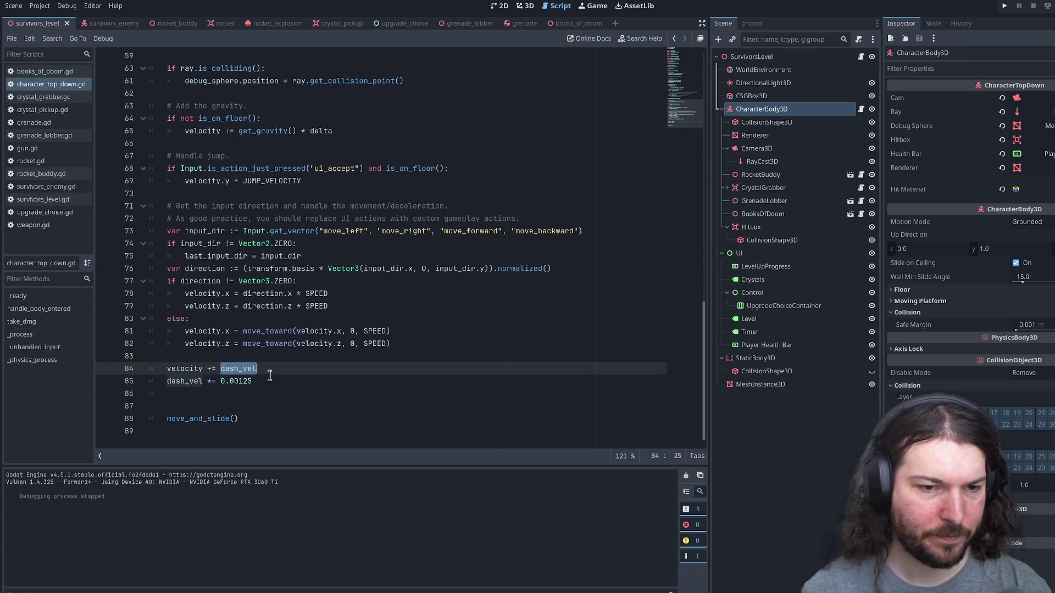
double_click(272, 381)
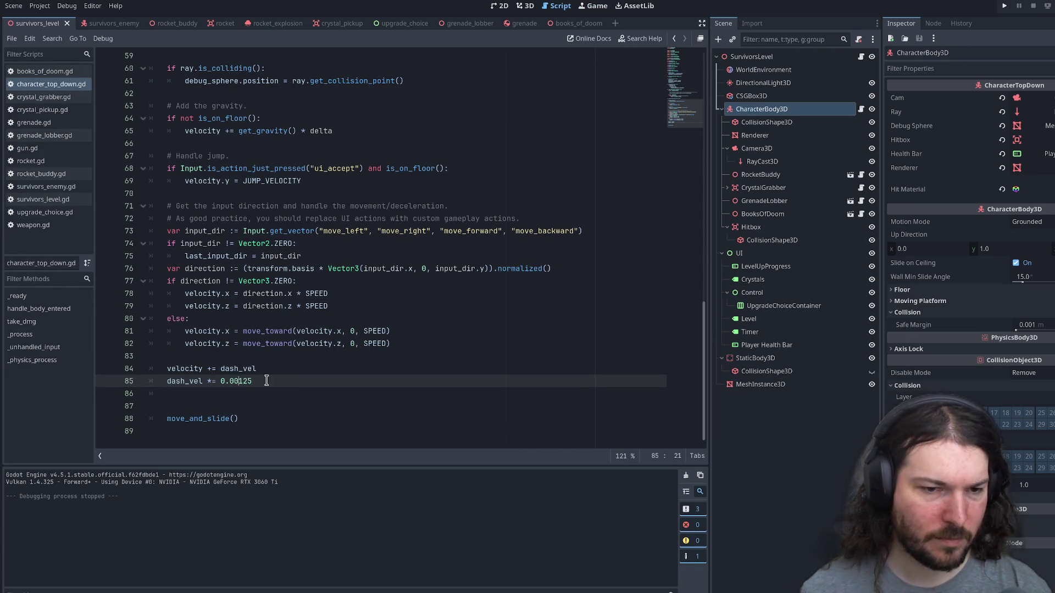
key(F5)
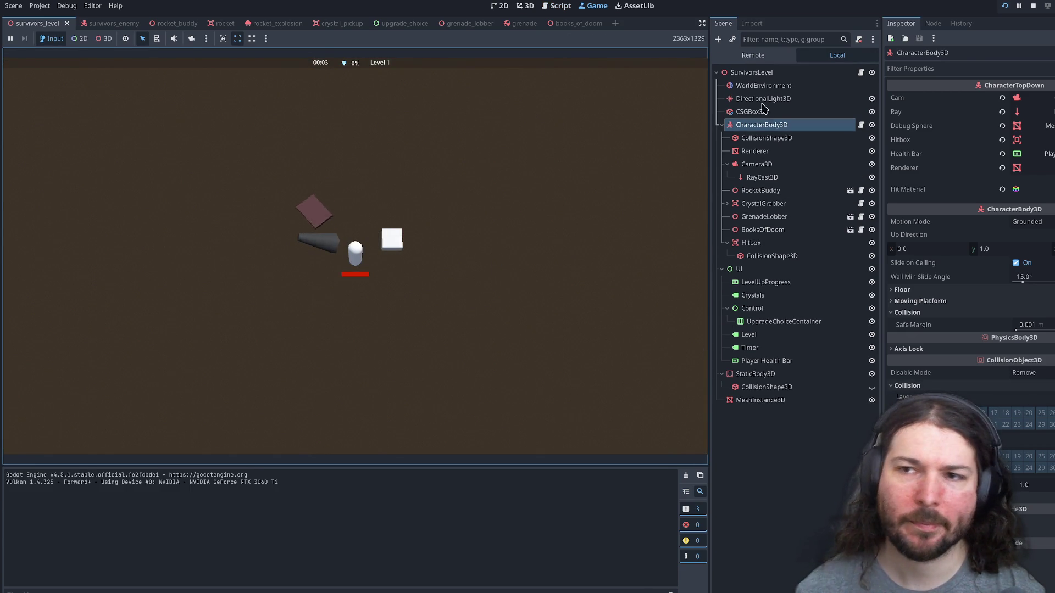
click(1033, 6)
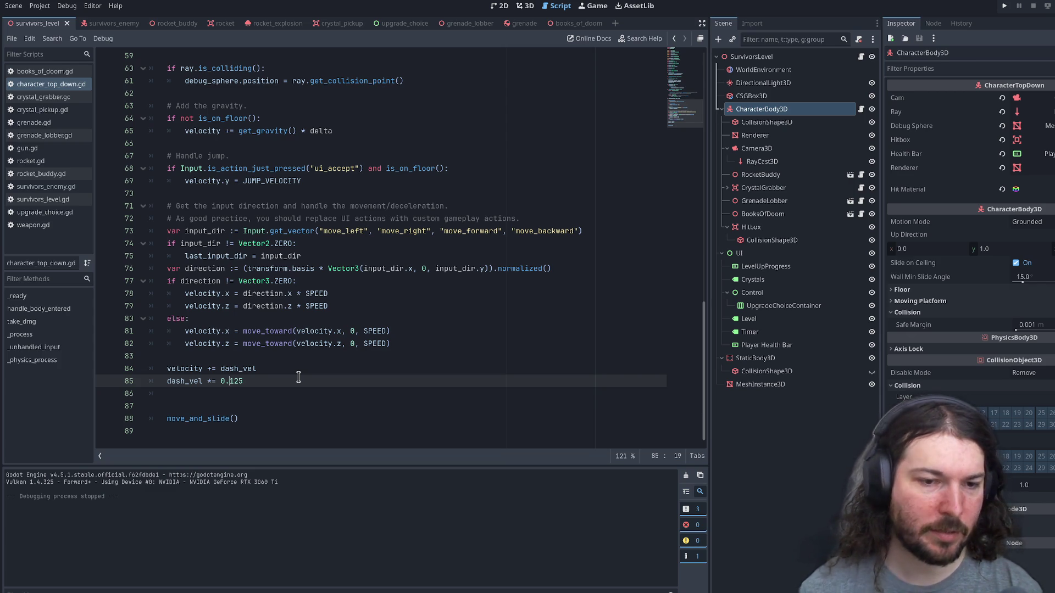
text(2)
key(F5)
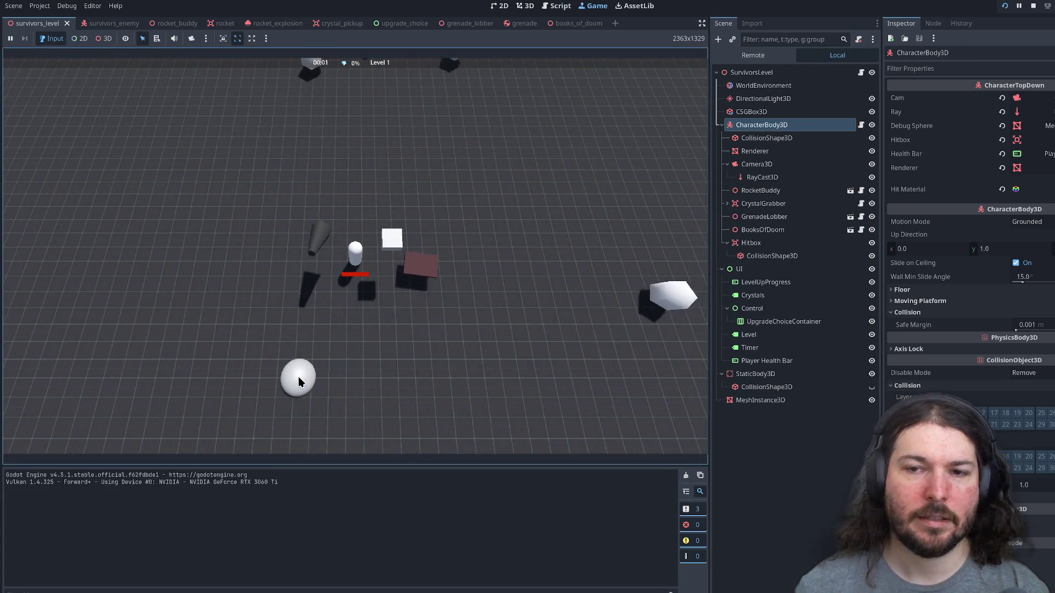
click(1033, 6)
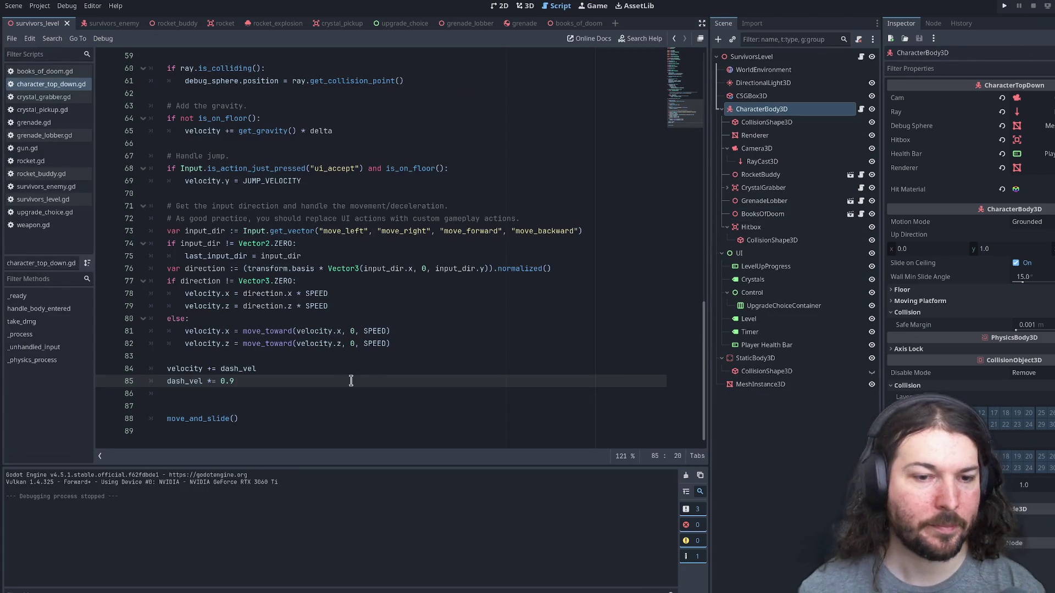
Step: Playtest the dash twice, settling the line 85 decay factor at 0.85
key(F5)
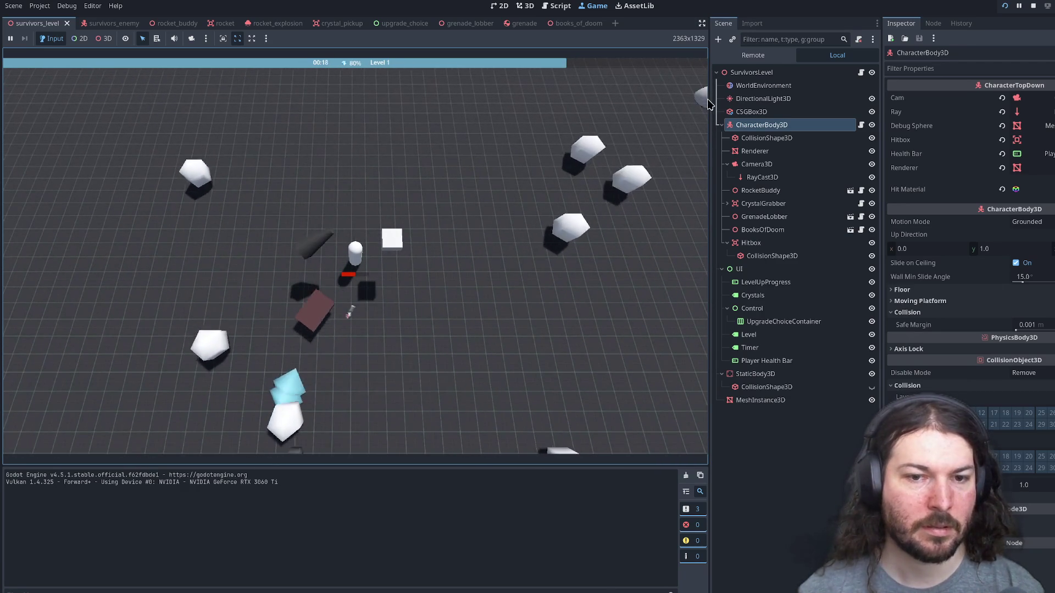
click(1031, 5)
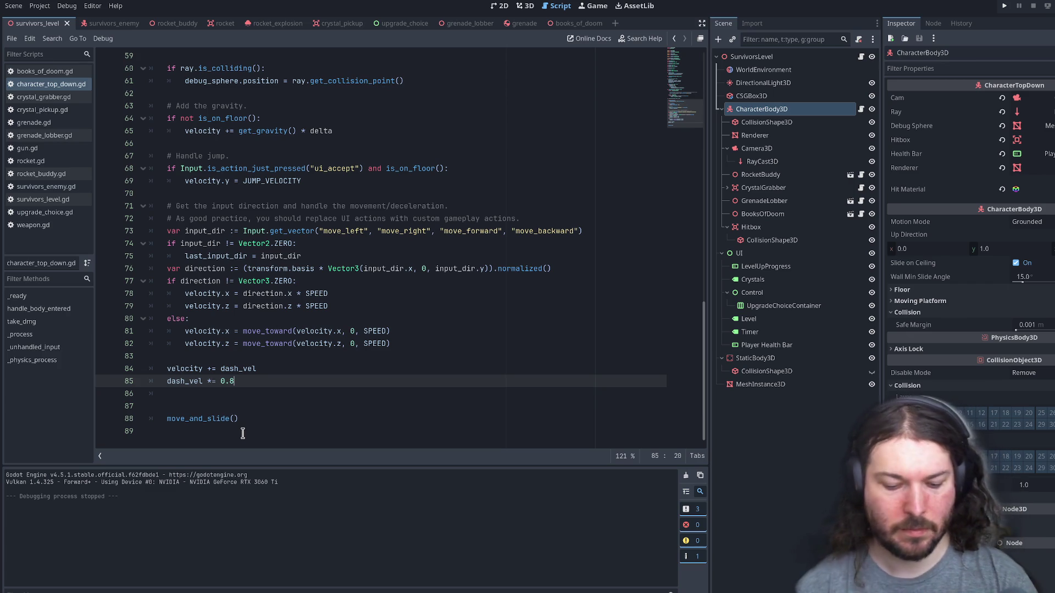
key(F5)
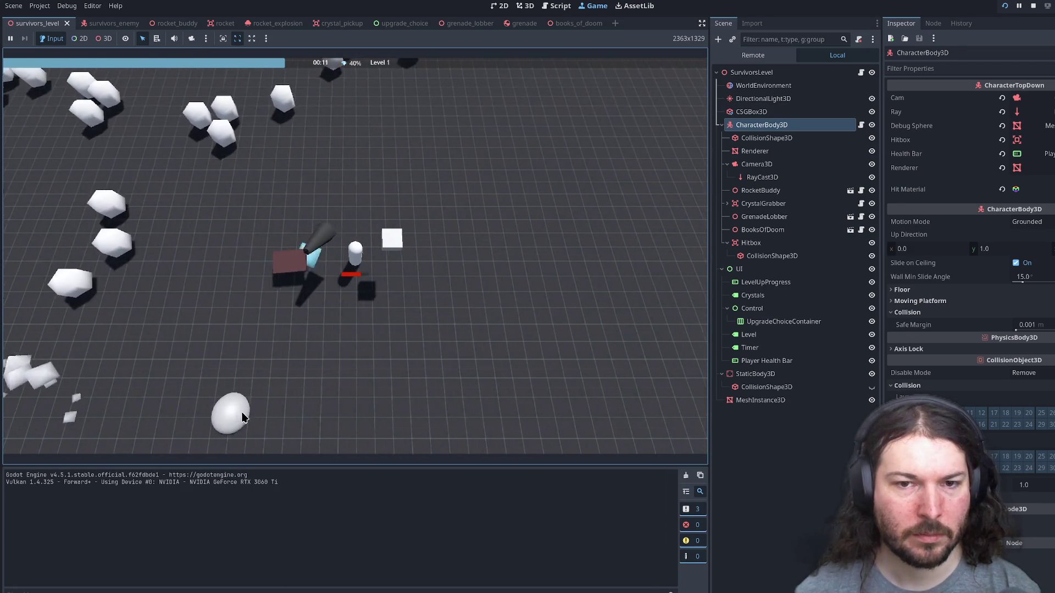
click(1033, 6)
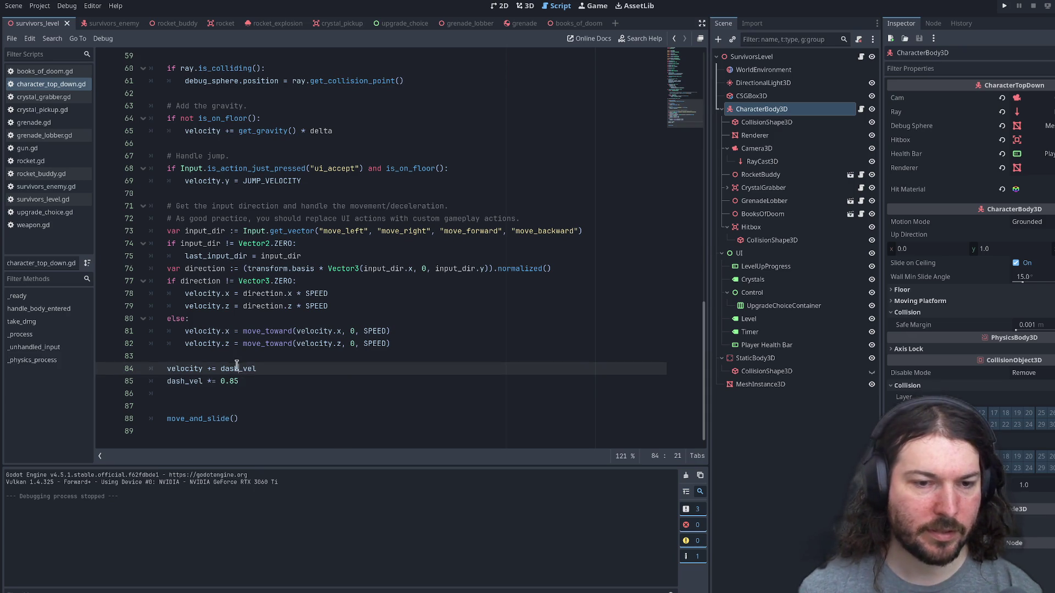
scroll(275, 340, up, 15)
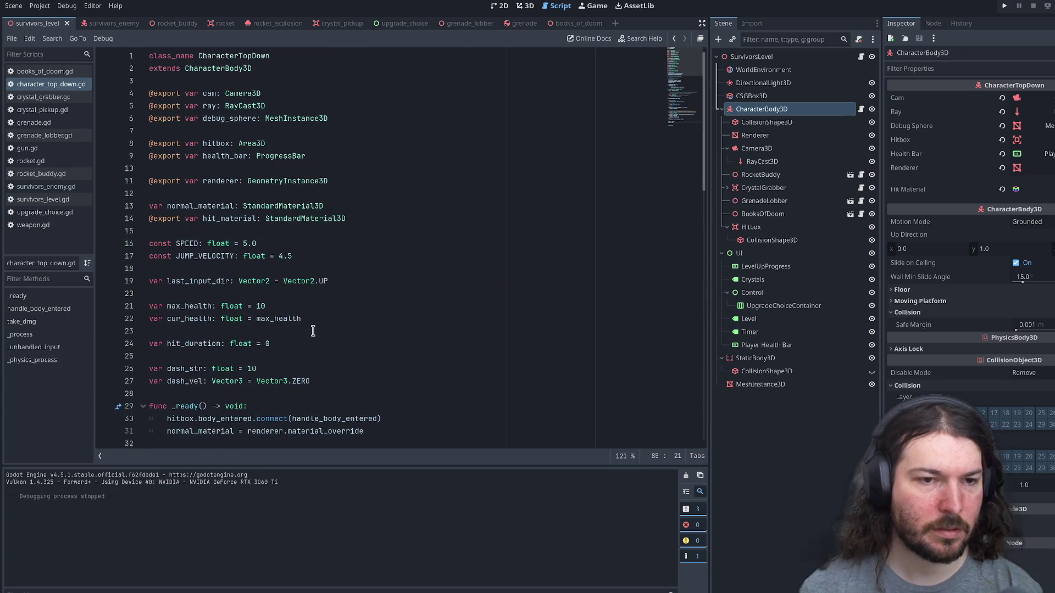
Step: Rename dash_str to DASH_STR everywhere and declare it with const instead of var
scroll(313, 332, down, 2)
click(331, 306)
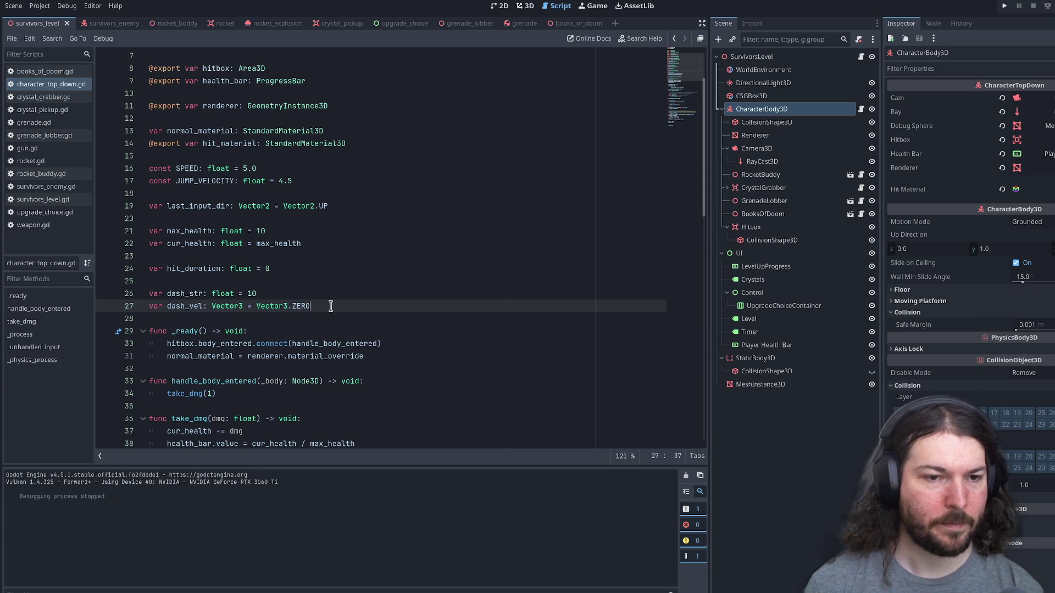
key(Up)
key(Home)
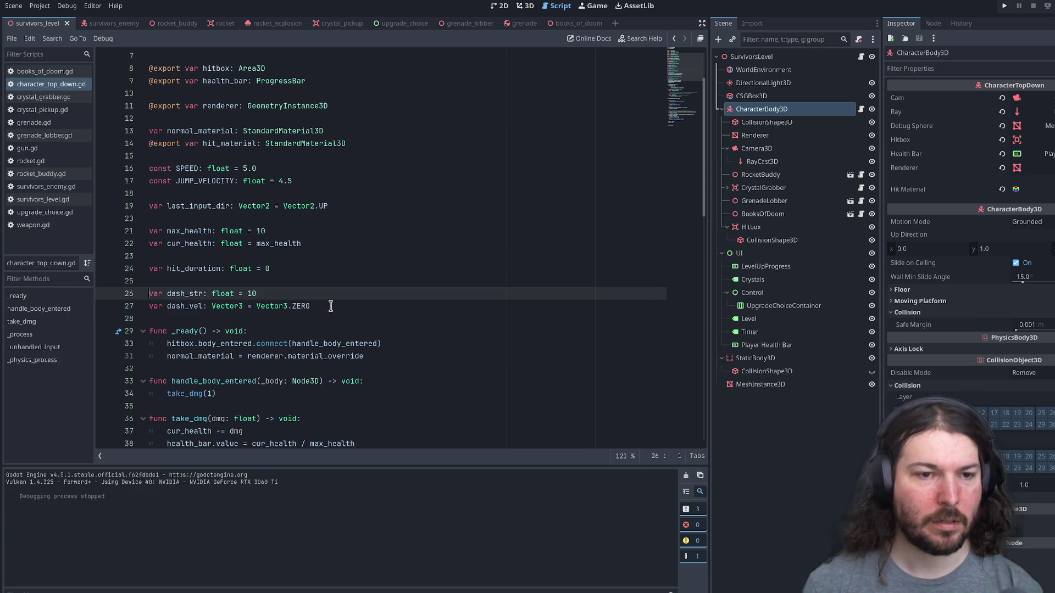
key(ctrl+shift+Right)
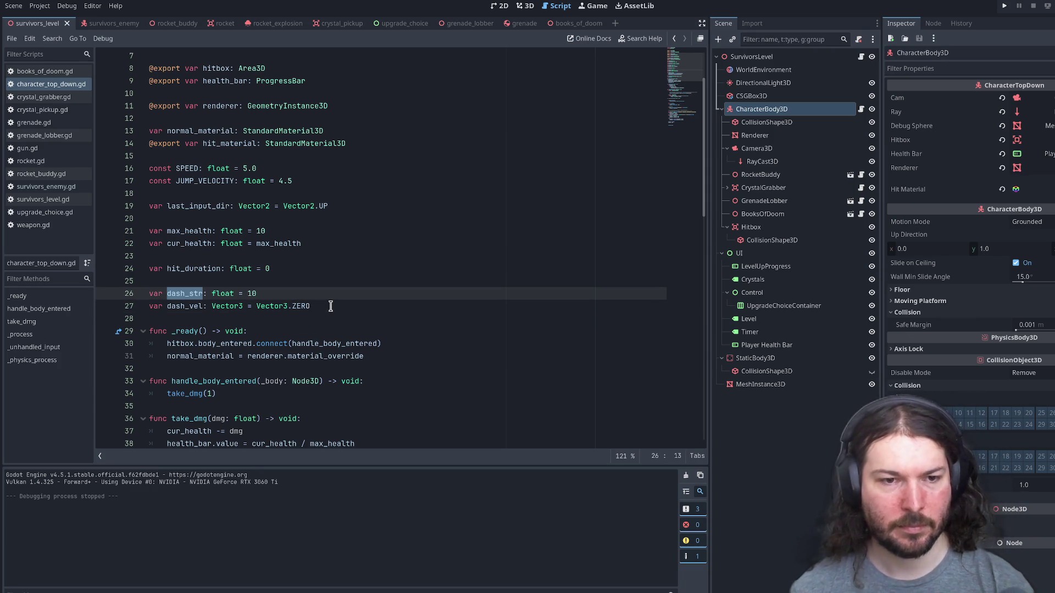
scroll(330, 306, down, 6)
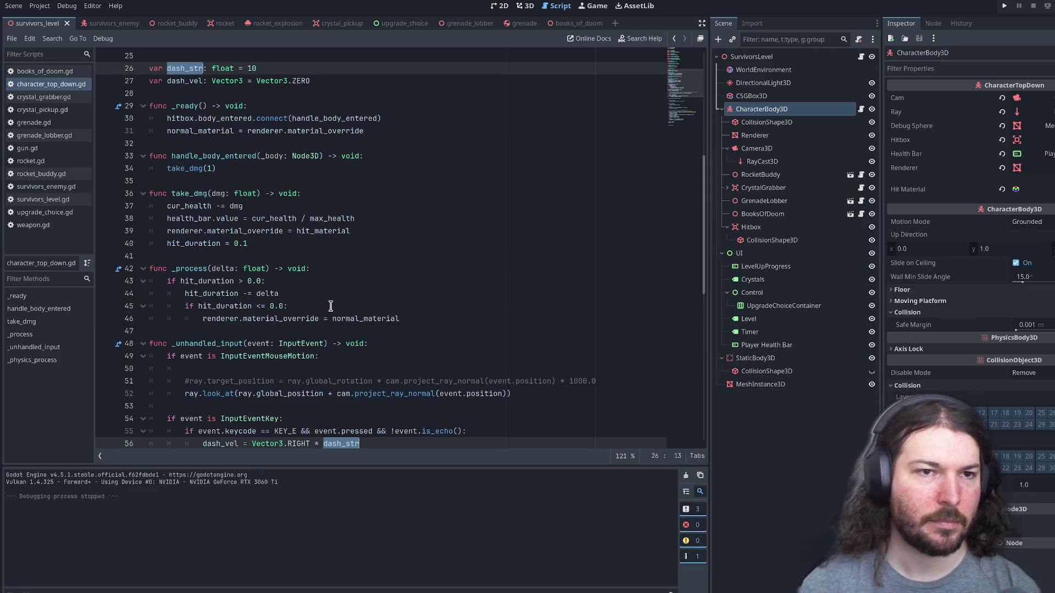
text(DASH_STR)
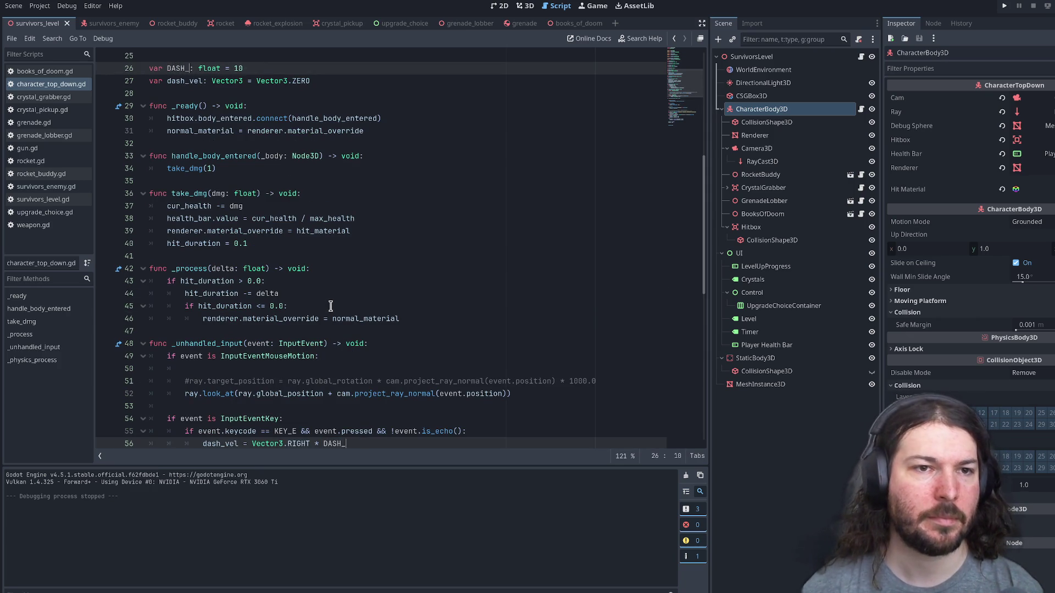
key(Escape)
key(Home)
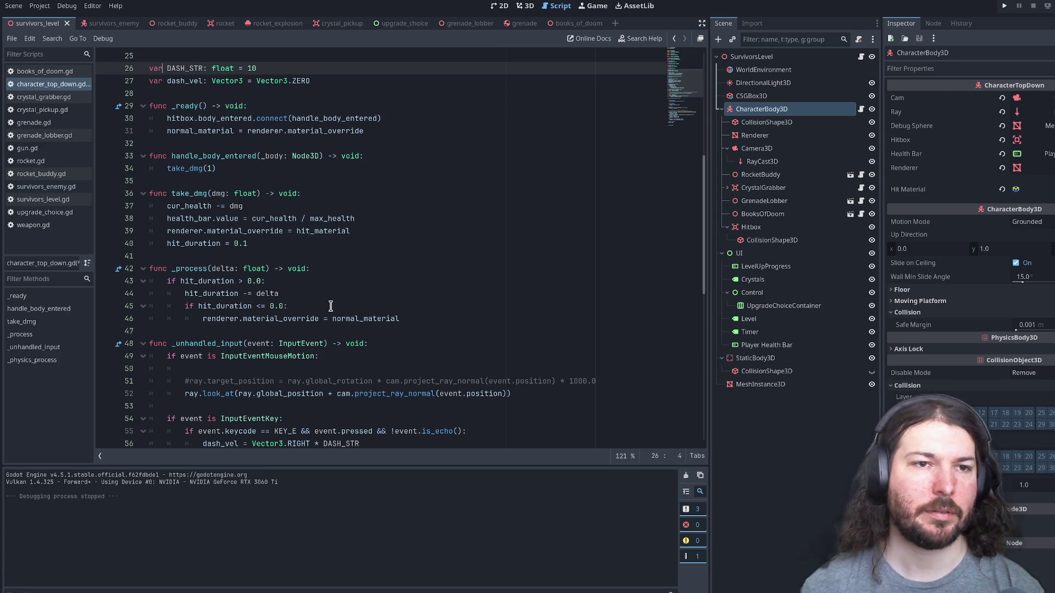
key(shift+Home)
text(const)
key(Delete)
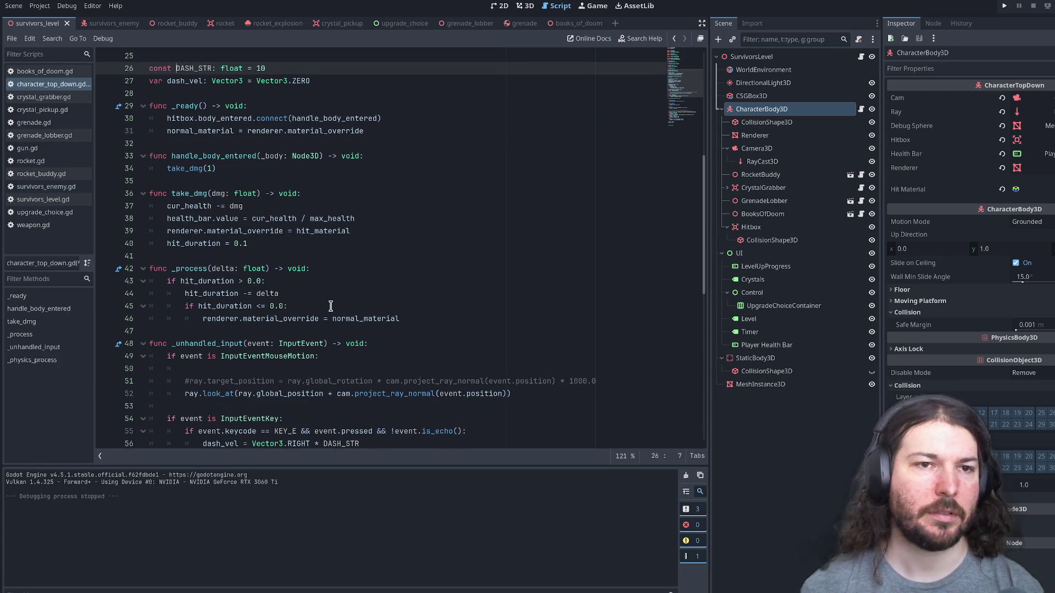
Step: Duplicate the constant line as DASH_FALLOFF with value 0.85
key(ctrl+shift+d)
key(Right)
key(Right)
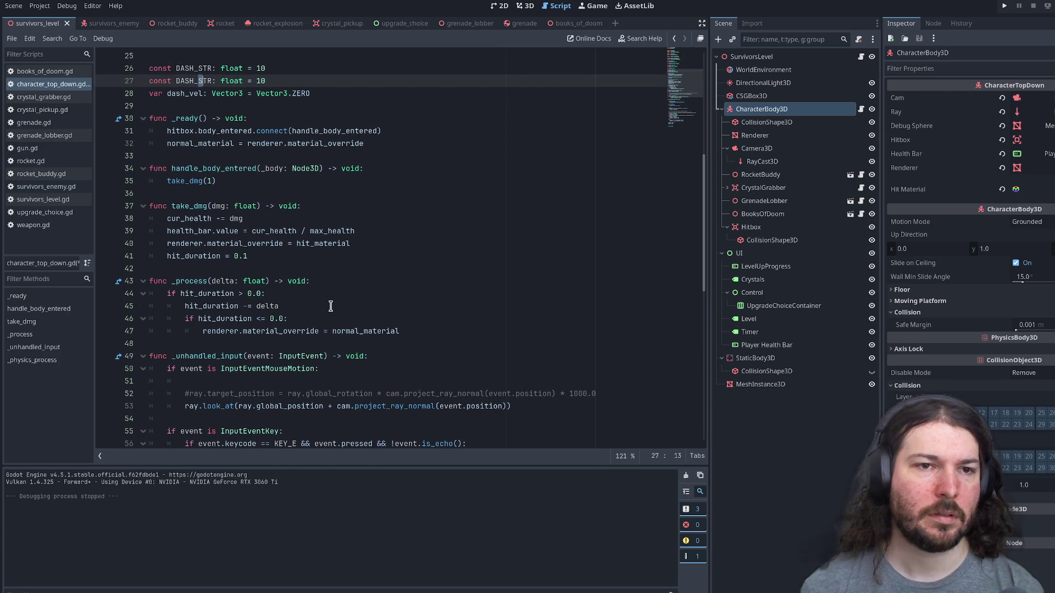
key(shift+Right)
key(shift+Right)
key(shift+Right)
text(FALLOFF)
key(End)
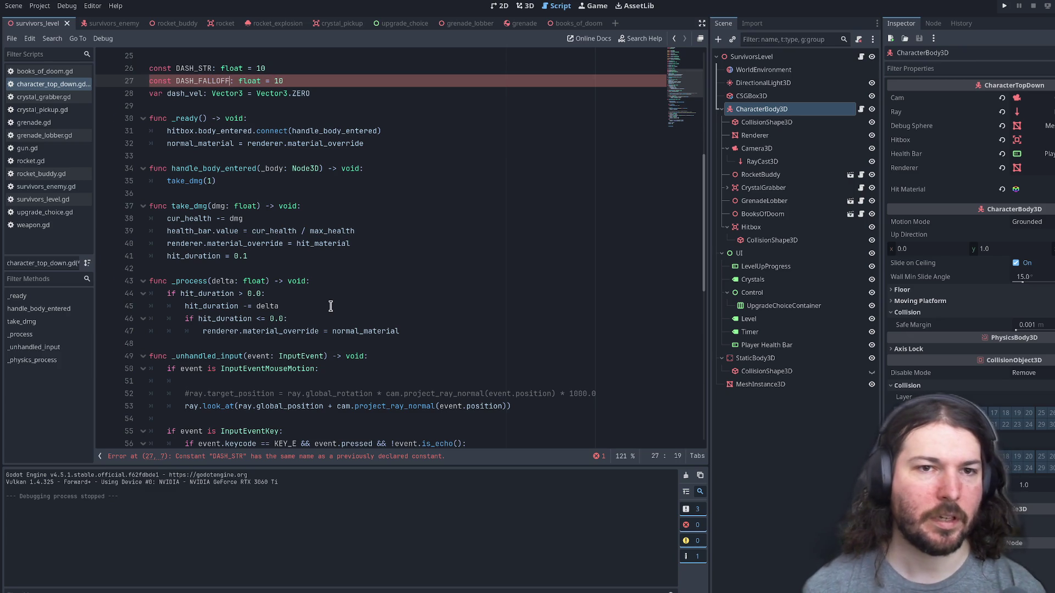
scroll(331, 306, down, 10)
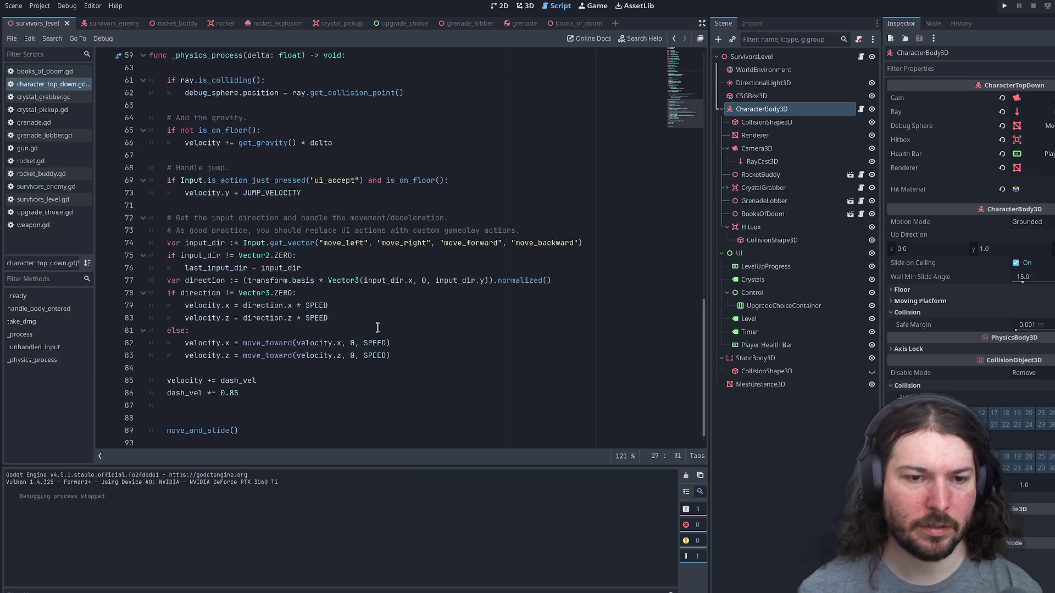
scroll(376, 332, up, 10)
scroll(376, 331, up, 7)
key(BackSpace)
key(BackSpace)
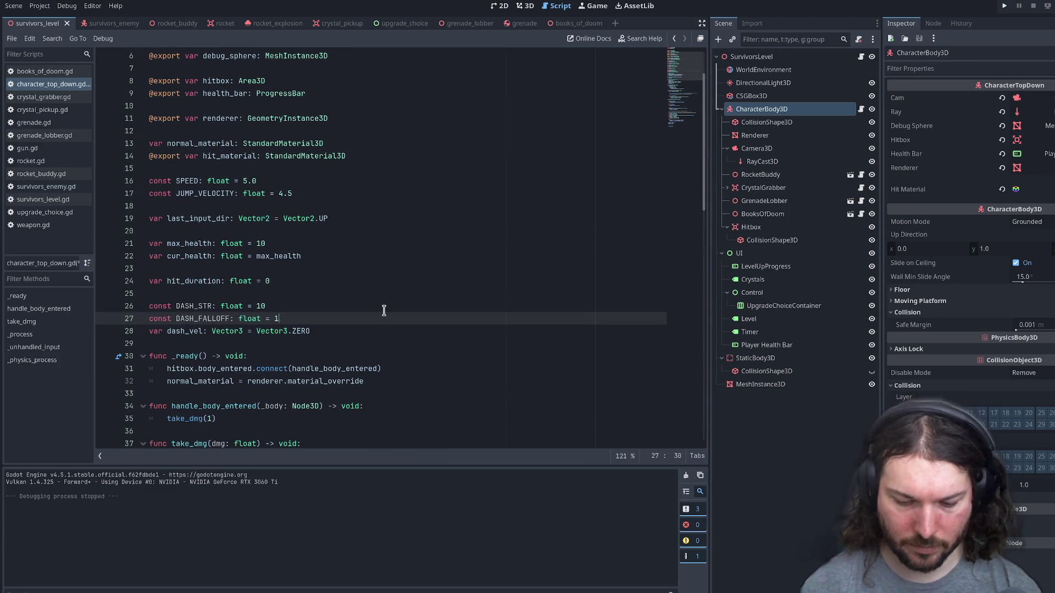
text(0.85)
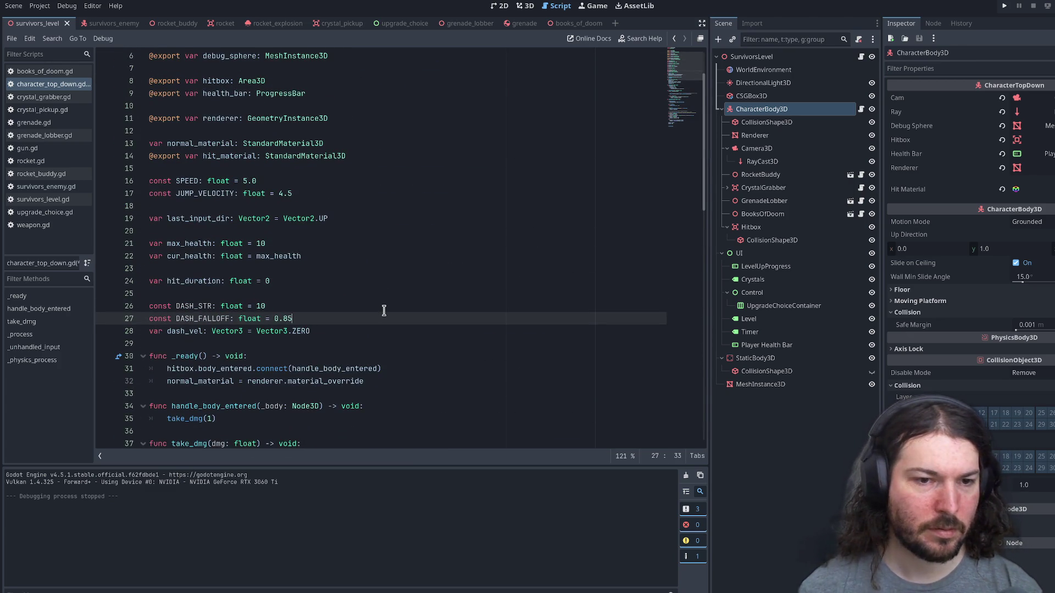
Step: Replace 0.85 in the decay line with DASH_FALLOFF, giving dash_vel *= DASH_FALLOFF
double_click(213, 319)
key(ctrl+c)
scroll(421, 253, down, 12)
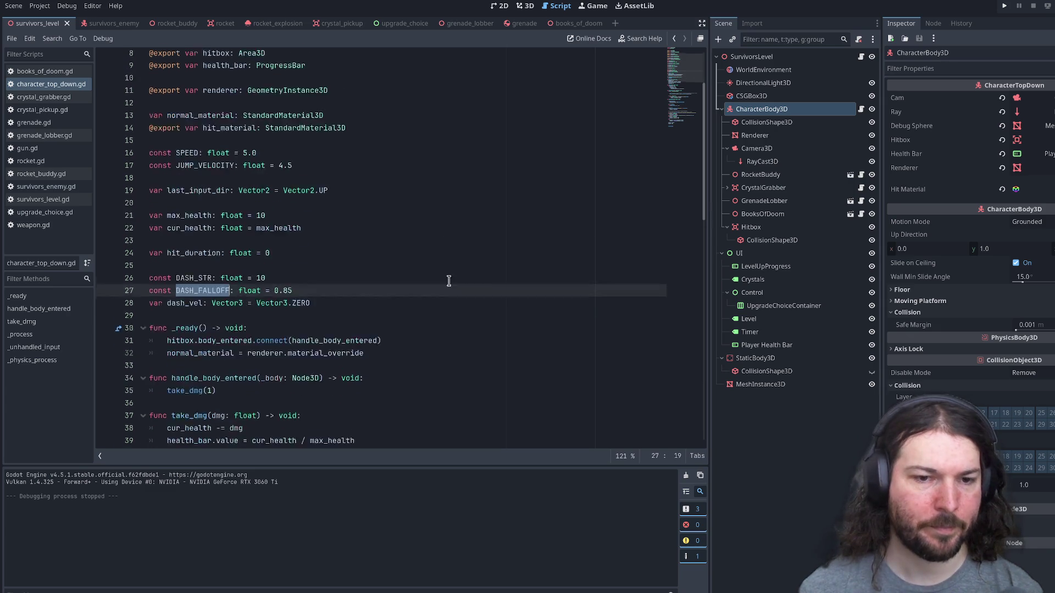
scroll(431, 256, down, 6)
double_click(263, 374)
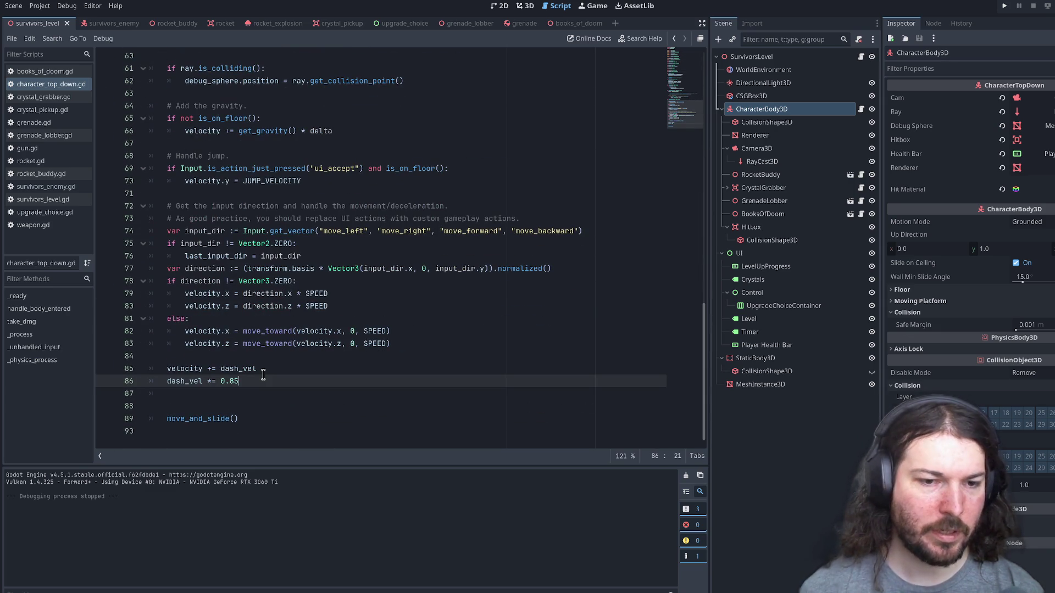
key(ctrl+v)
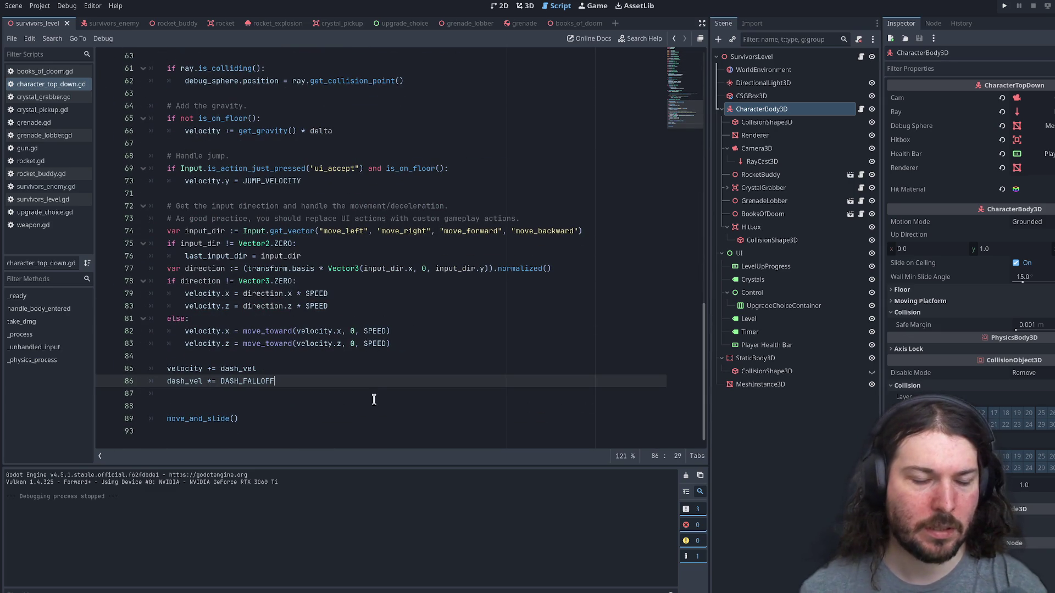
click(239, 358)
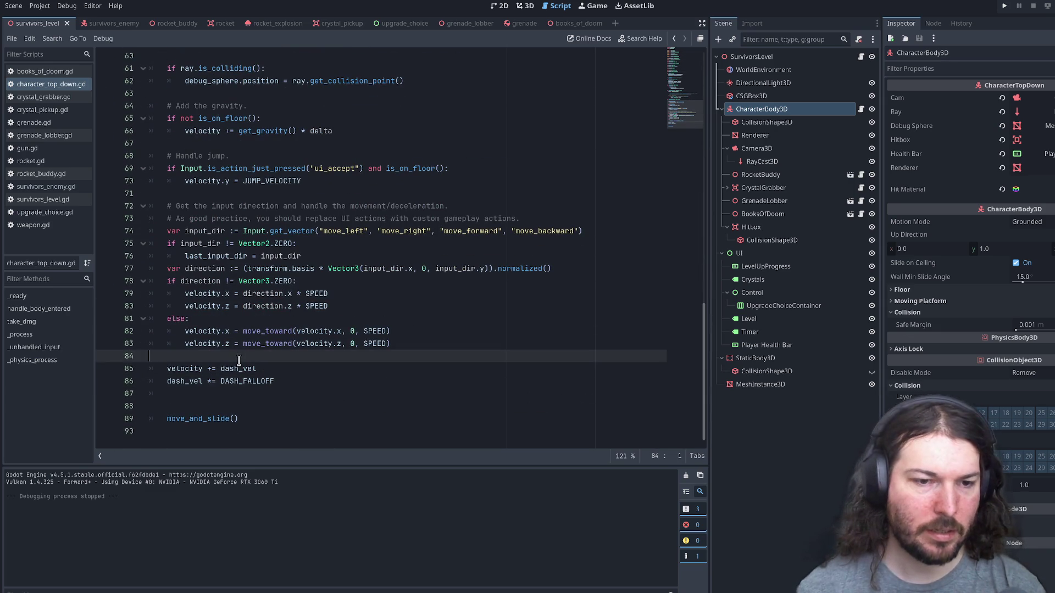
Step: Insert 'if dash_vel:' above the two dash lines and indent them beneath it
key(Return)
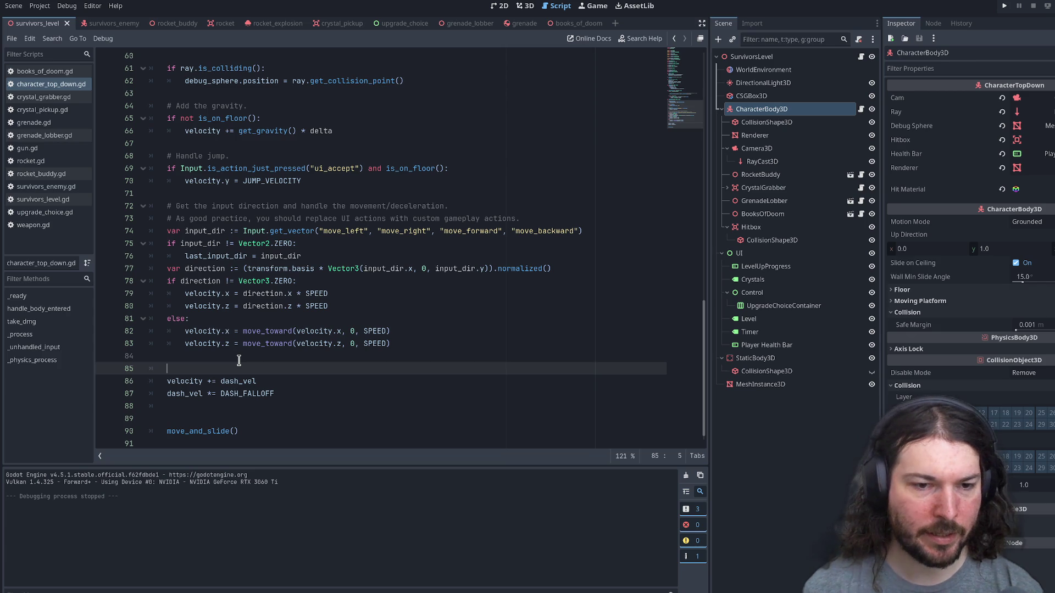
text(if )
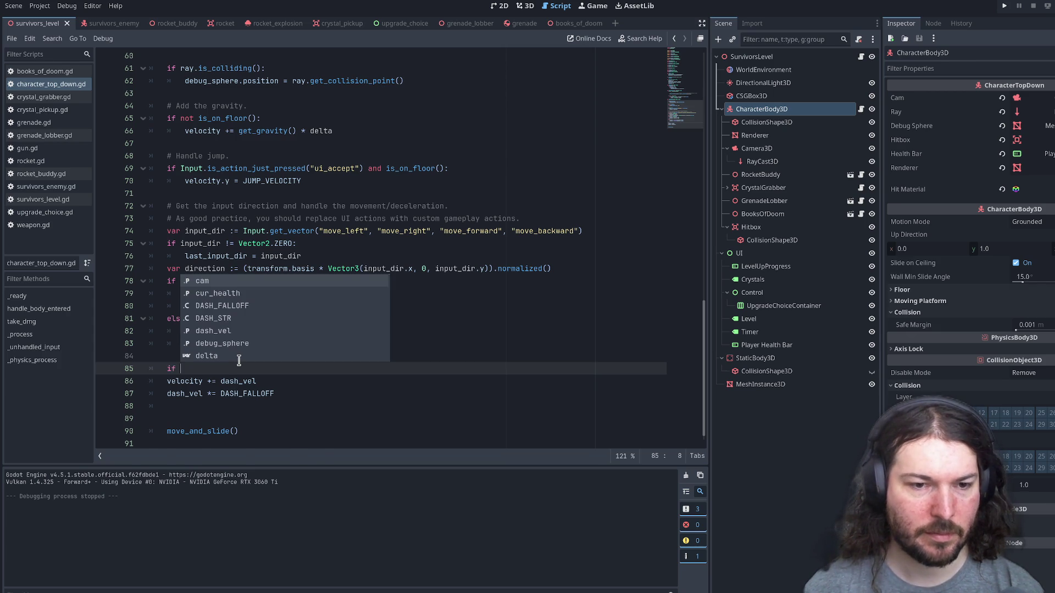
text(dash_vel)
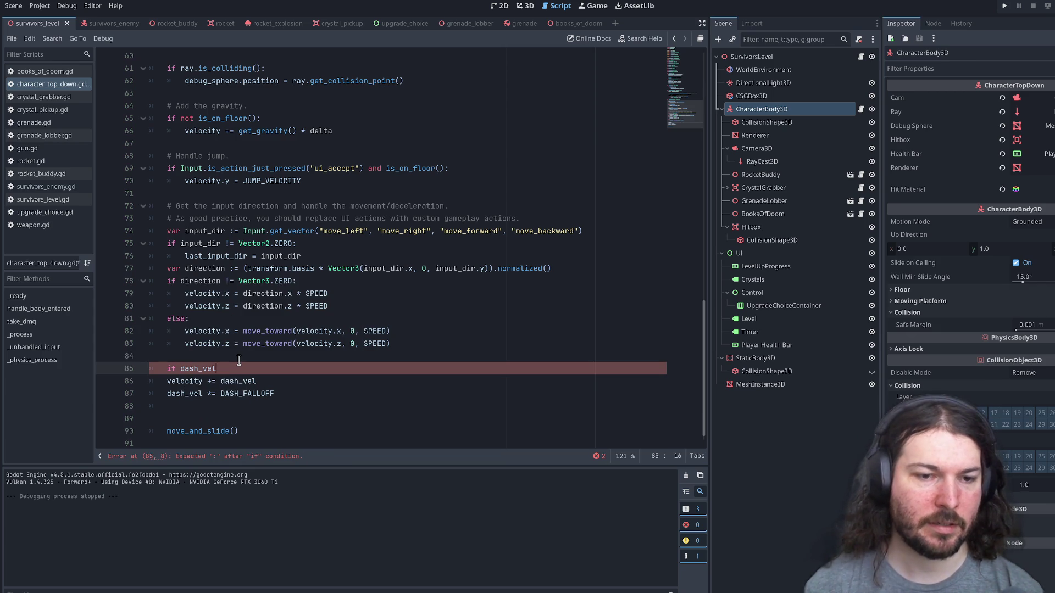
text(:)
key(Down)
key(shift+Down)
key(Tab)
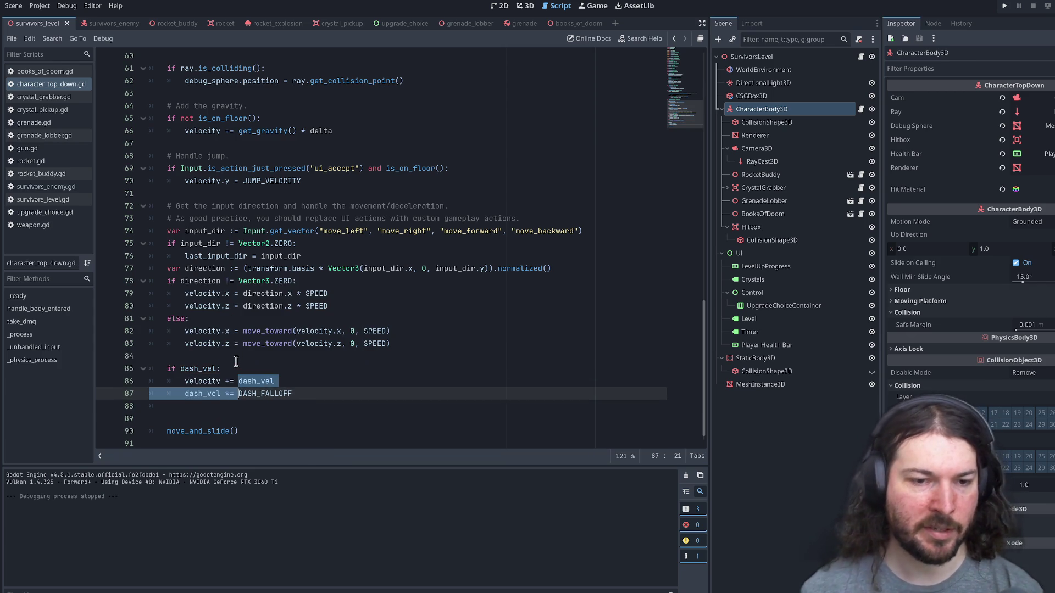
click(288, 432)
Step: Delete the extra blank line before move_and_slide() and check the DASH_STR assignment line
click(217, 356)
click(214, 369)
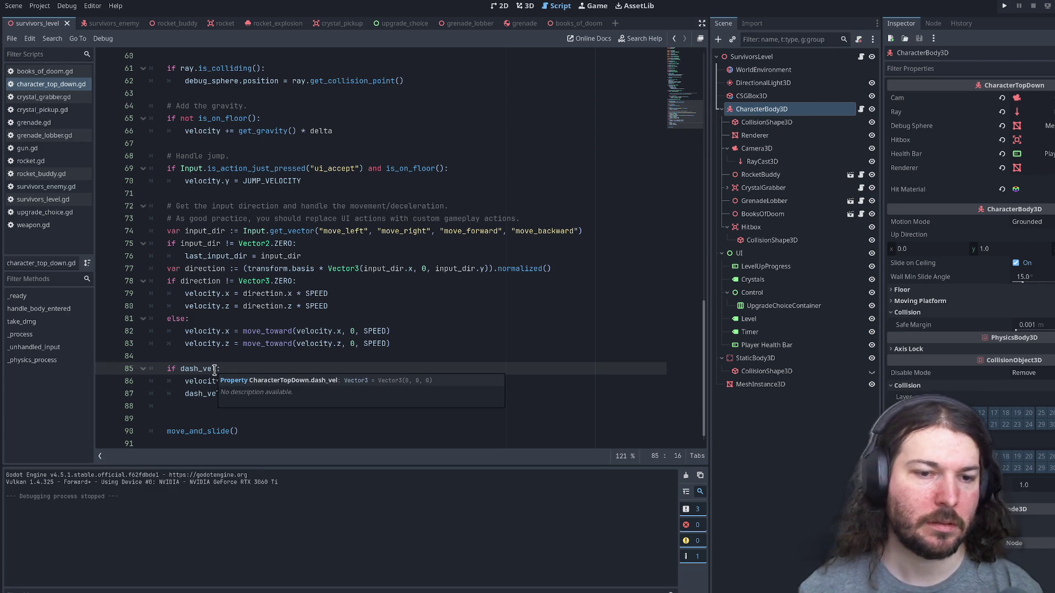
click(268, 368)
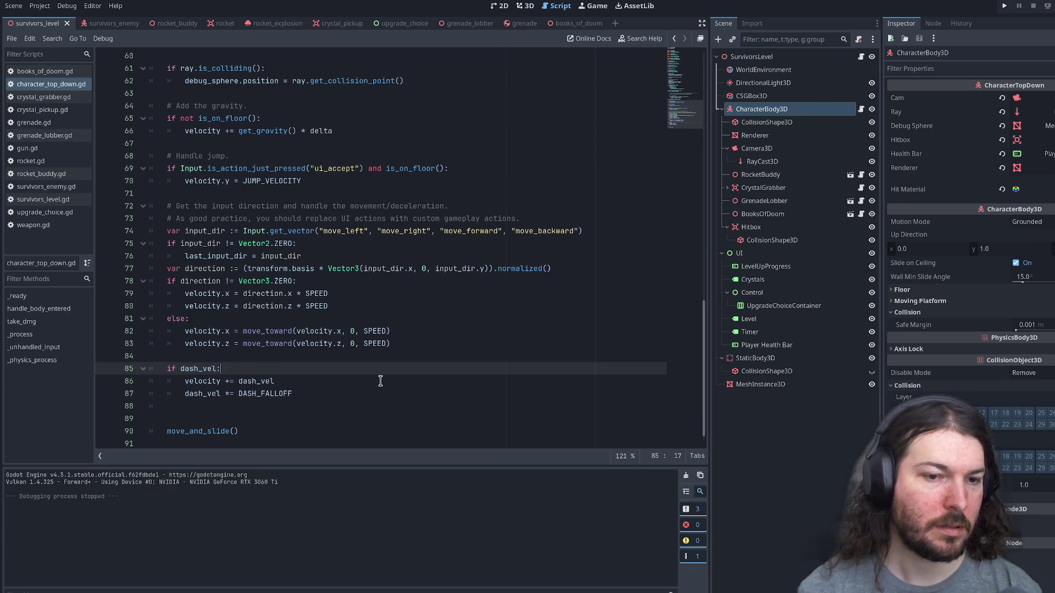
click(378, 407)
key(ctrl+shift+k)
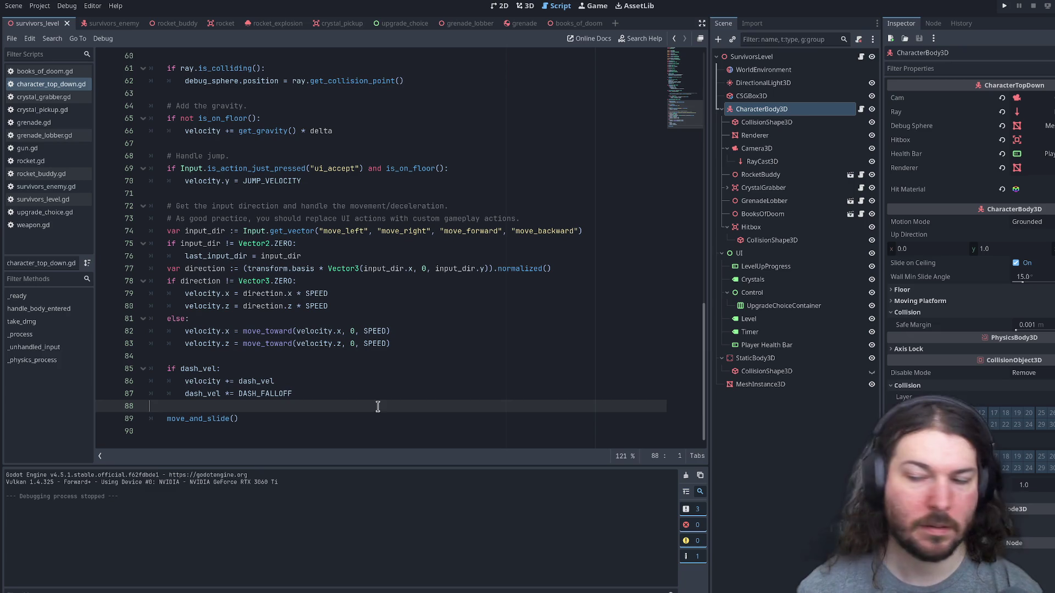
scroll(349, 361, up, 10)
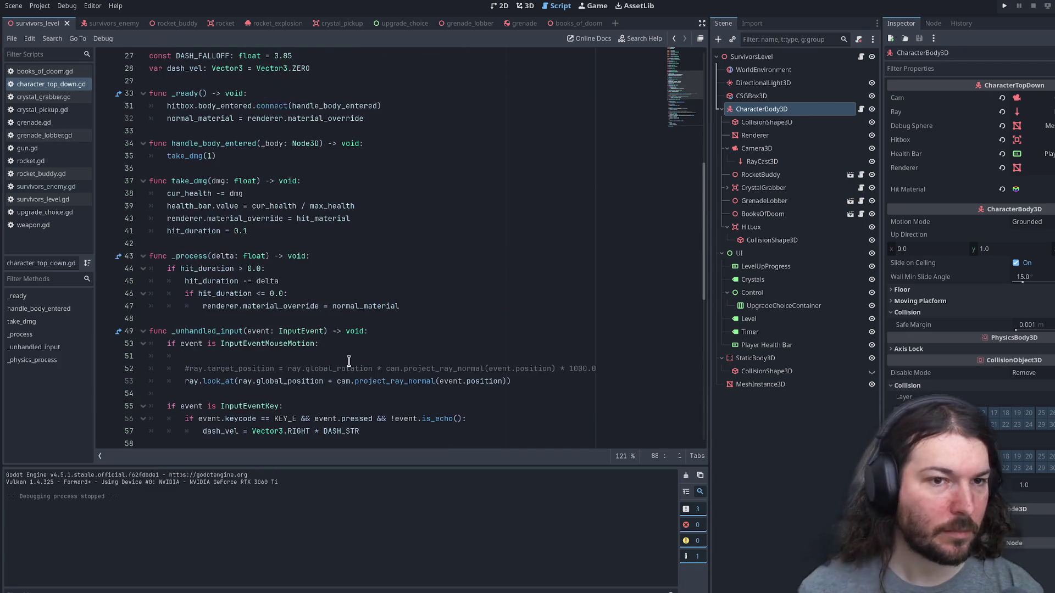
scroll(349, 361, down, 1)
click(374, 398)
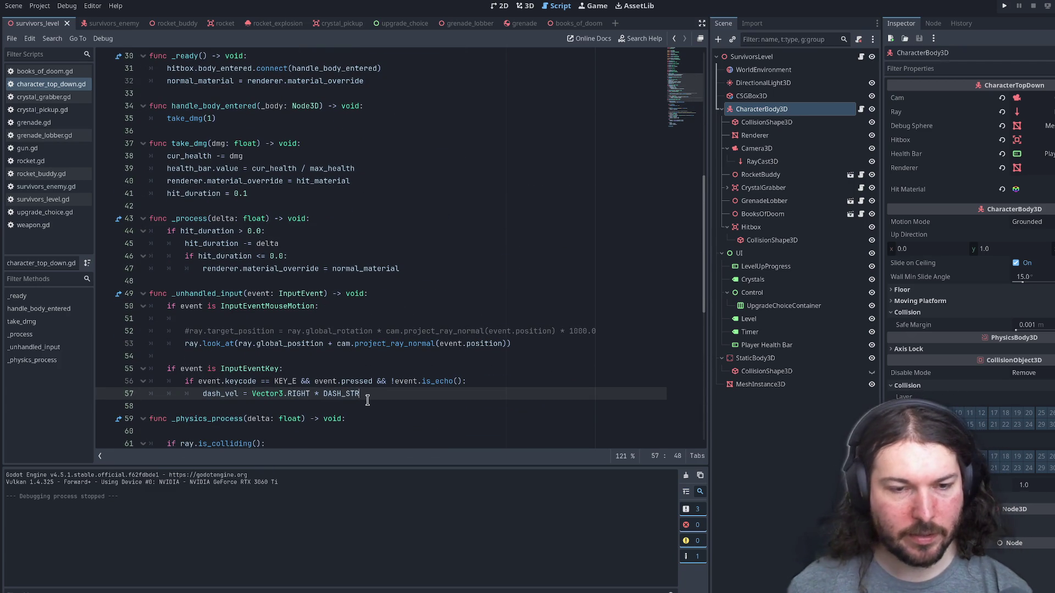
mouse_move(357, 399)
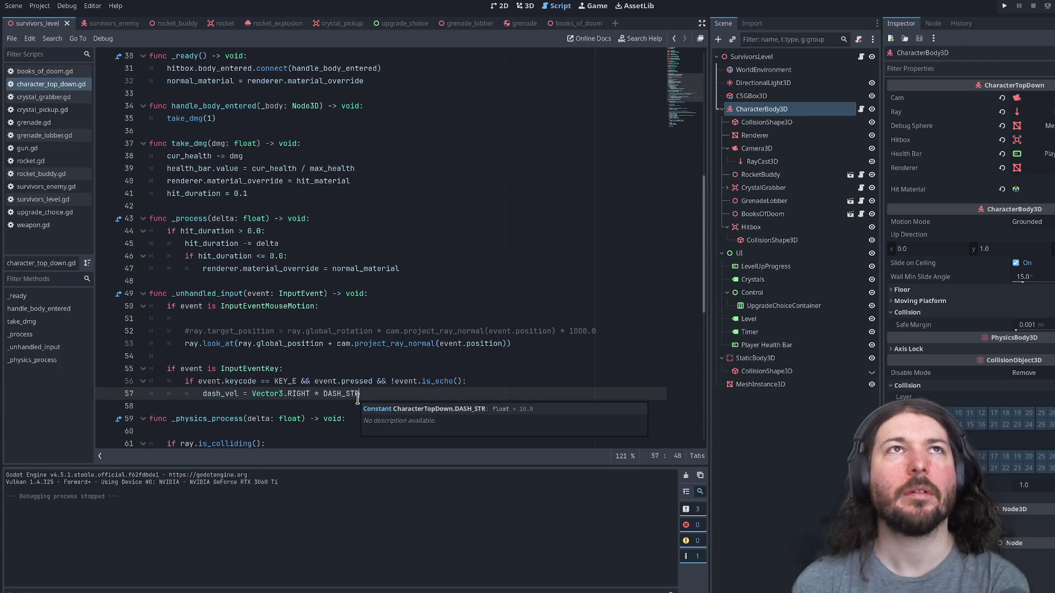
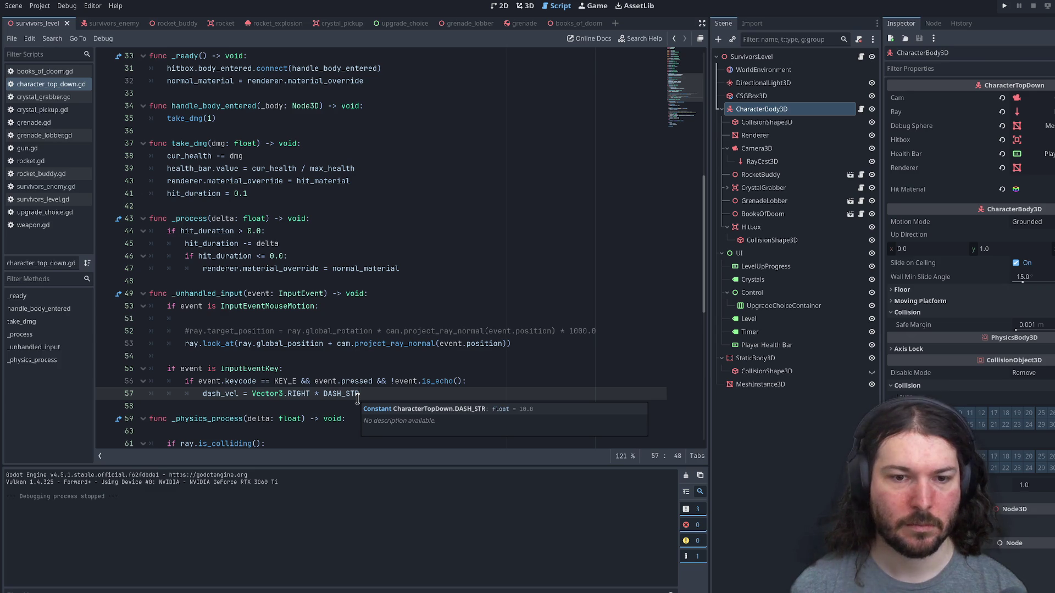
Step: Add a 'var last_key_input:' declaration on a new line below dash_vel
scroll(357, 329, up, 3)
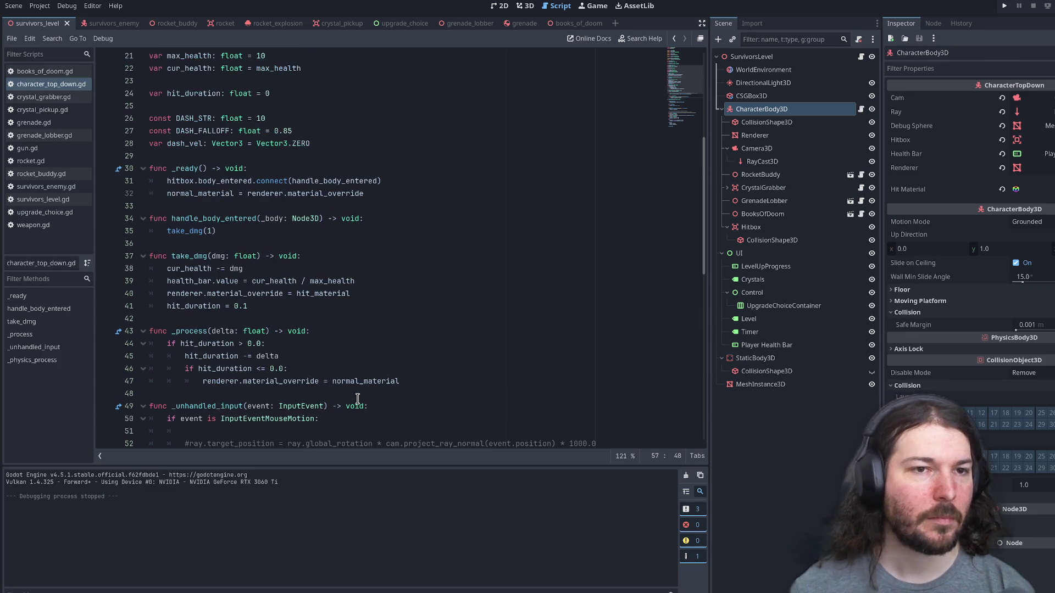
click(341, 141)
key(Return)
key(Return)
text(var last_key_input:)
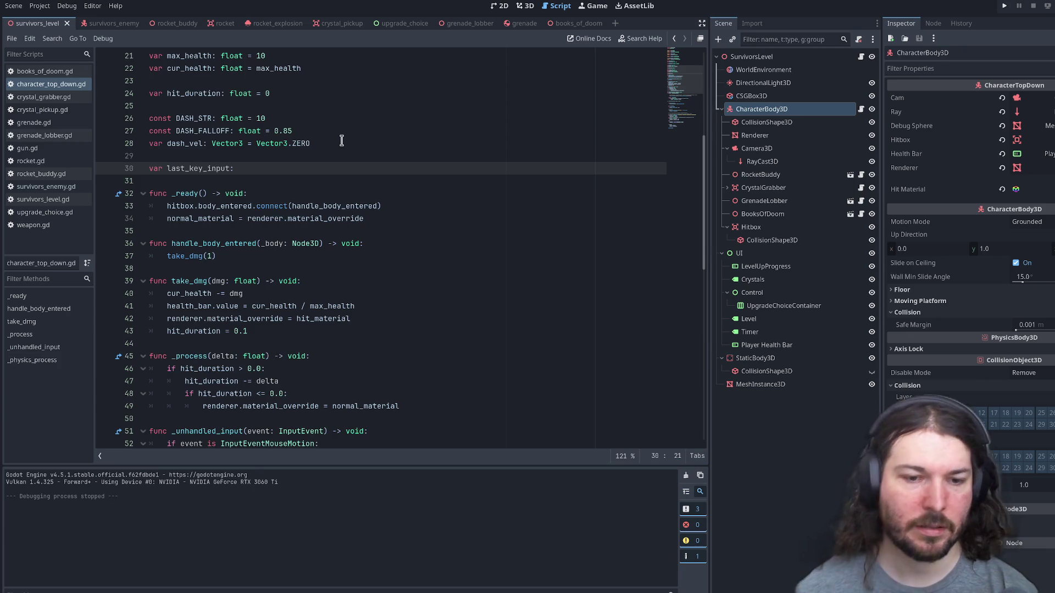
scroll(351, 192, down, 6)
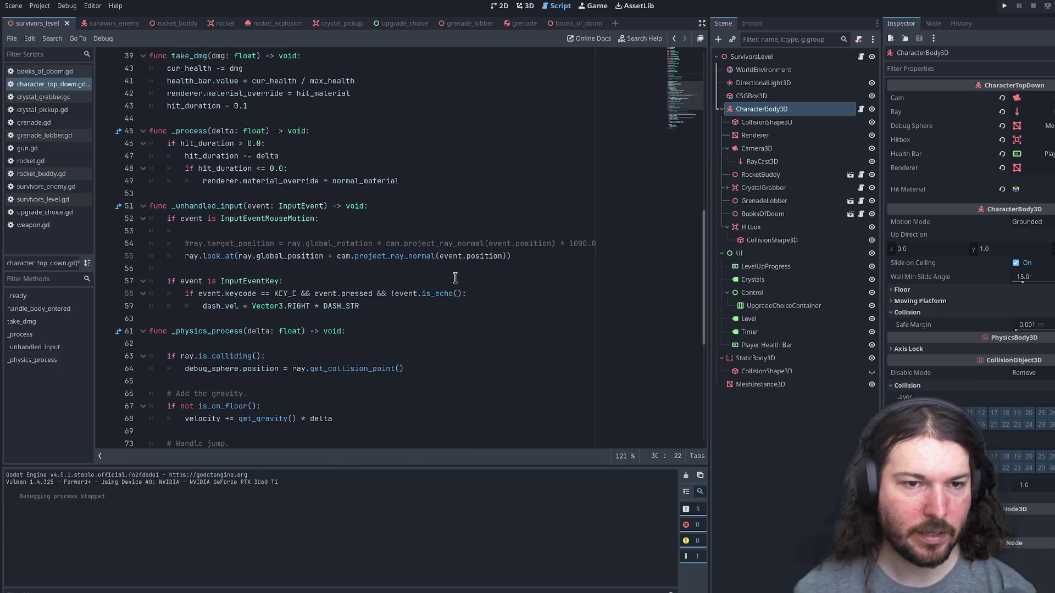
click(305, 269)
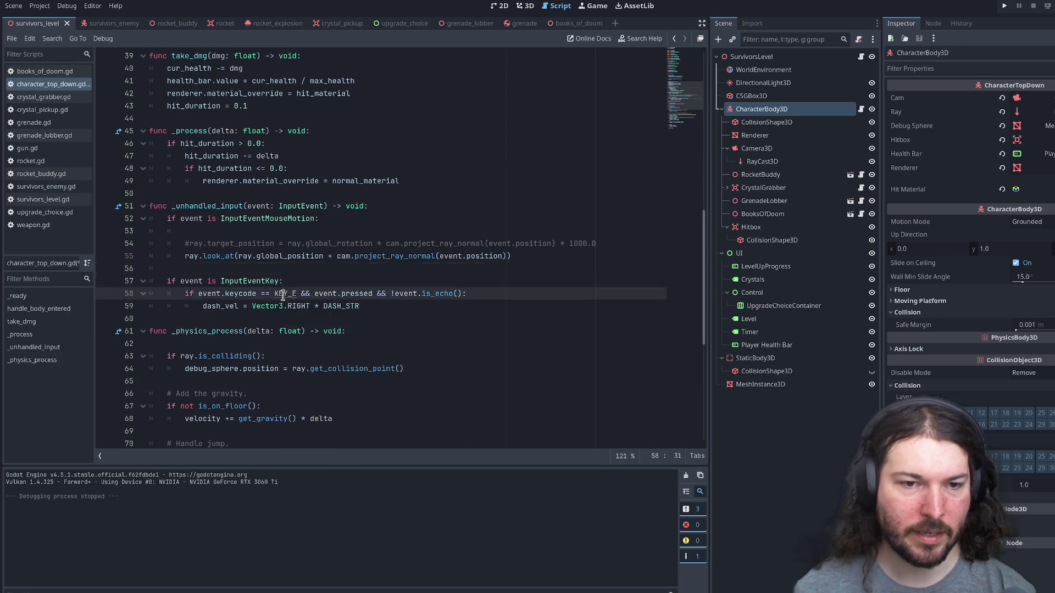
ctrl+click(283, 295)
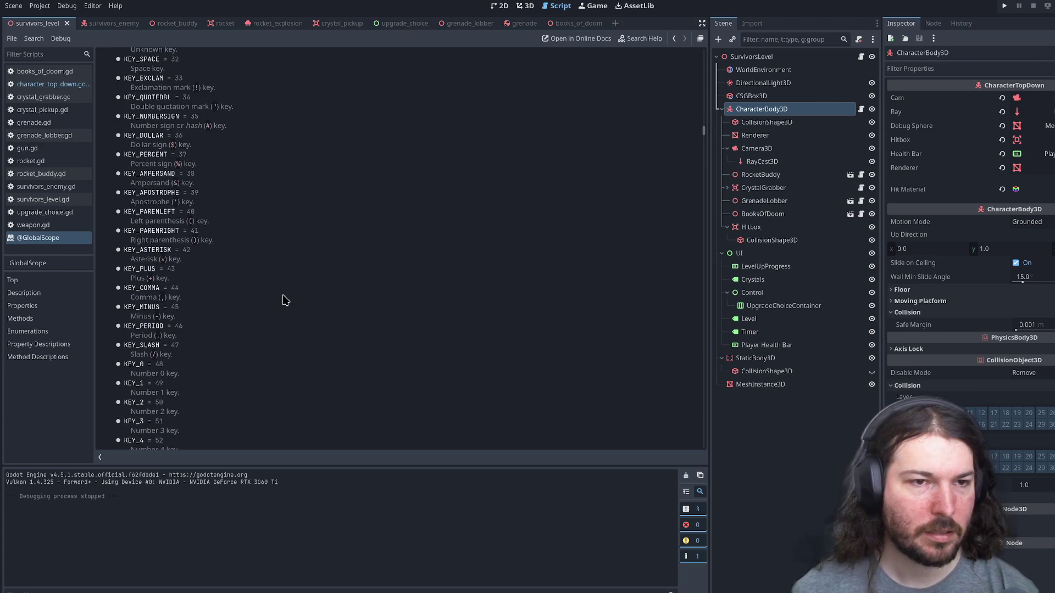
scroll(296, 300, up, 10)
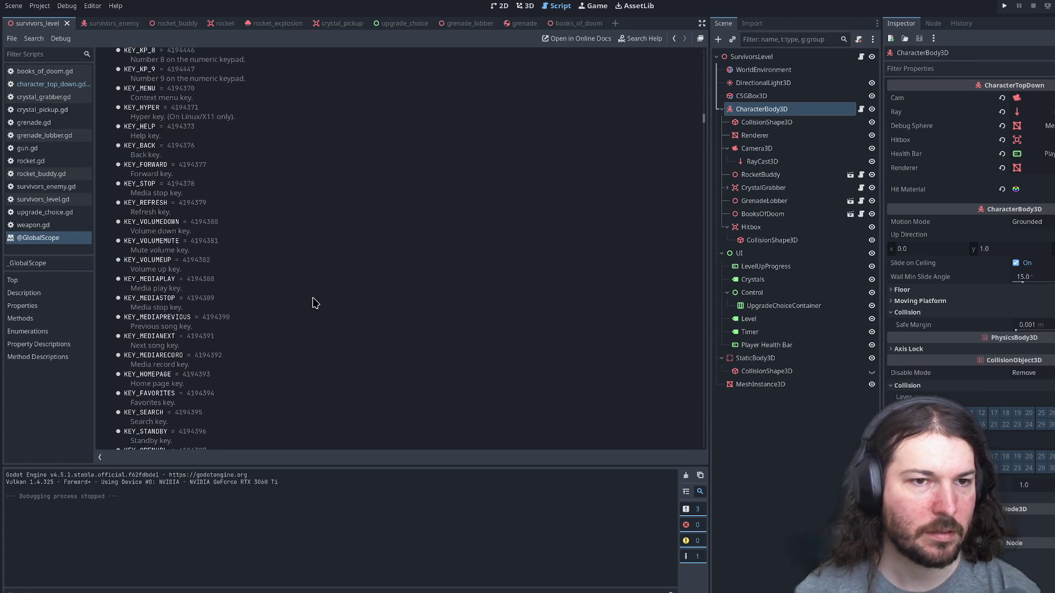
scroll(324, 304, up, 8)
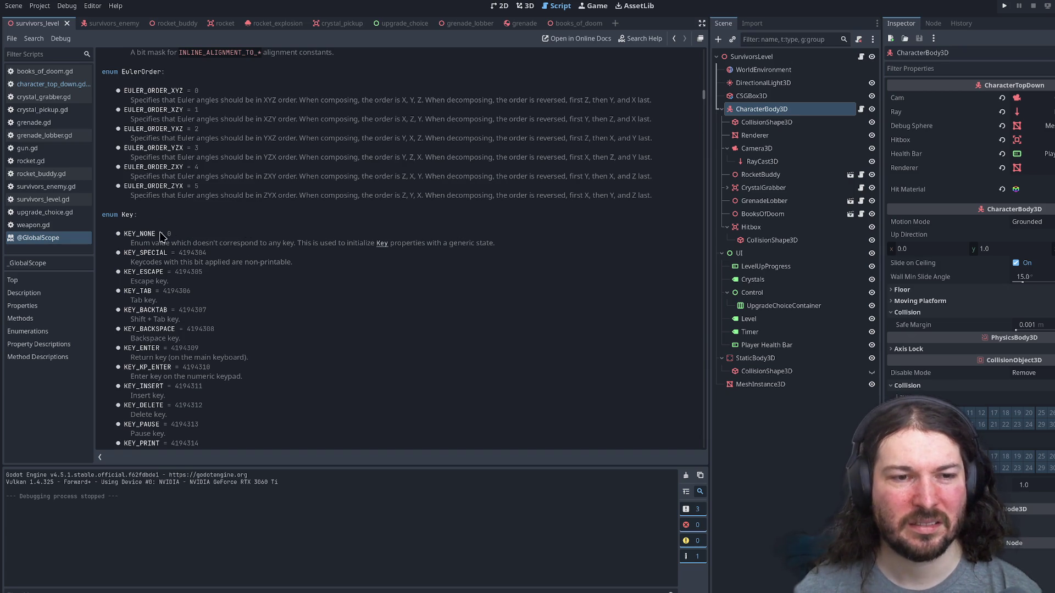
middle_click(44, 238)
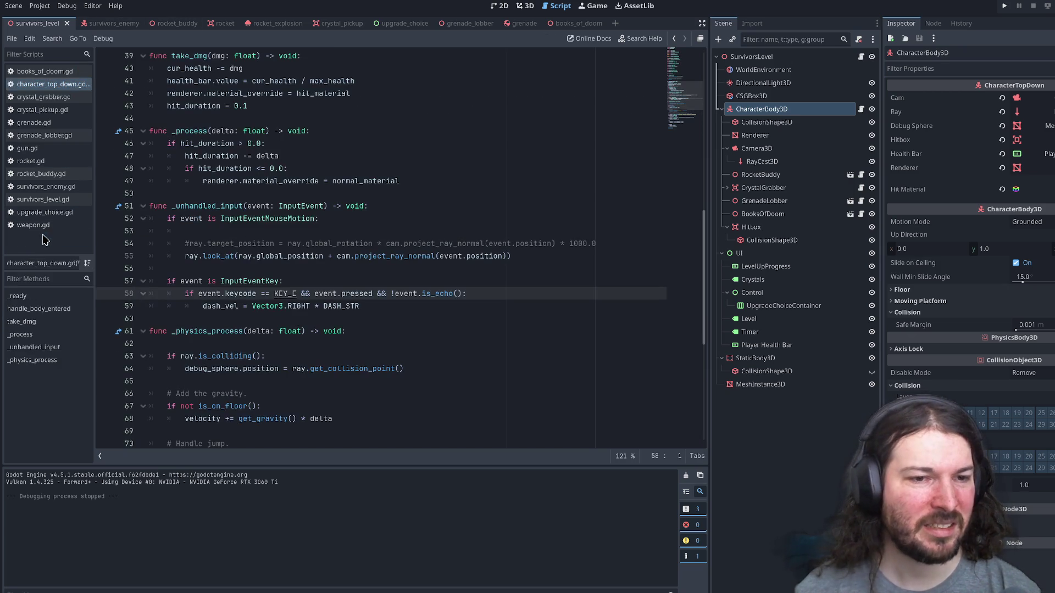
Step: Uncomment last_key_input and declare it as 'Key = Key.KEY_0'
double_click(284, 294)
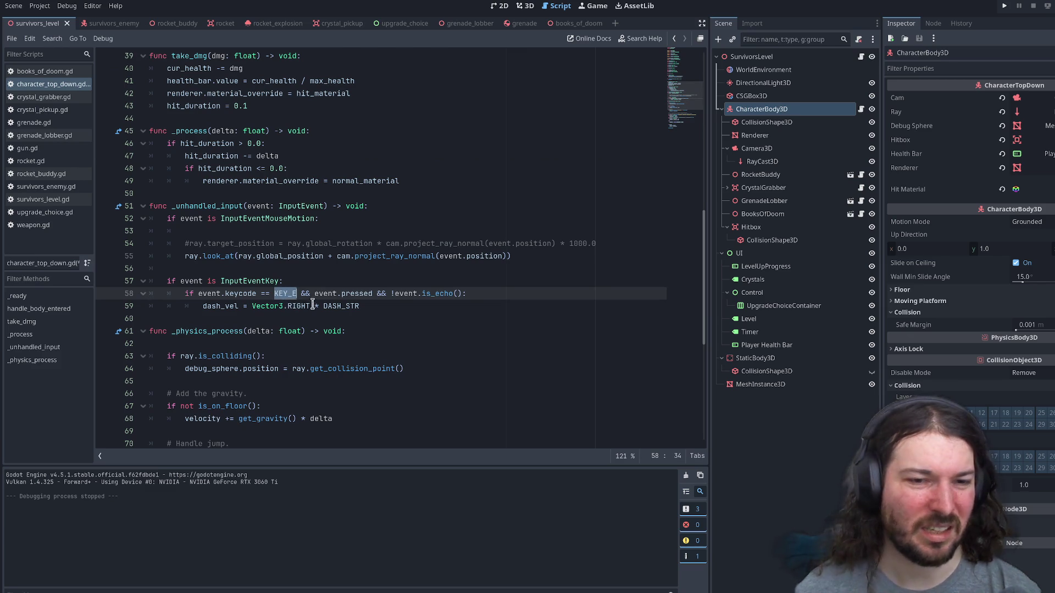
scroll(288, 288, up, 7)
scroll(289, 287, up, 1)
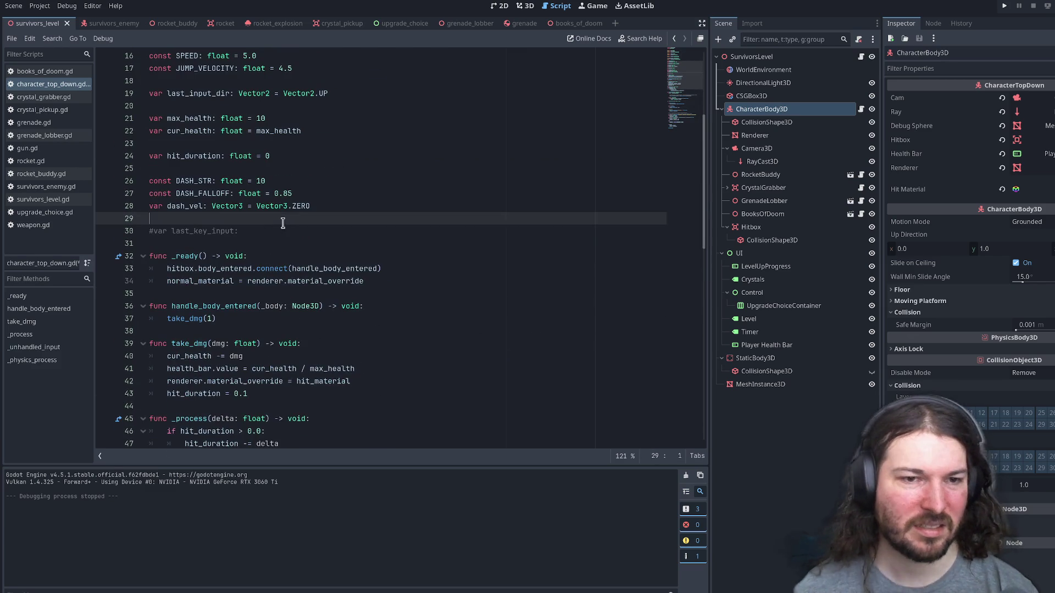
click(272, 230)
key(ctrl+k)
text(int)
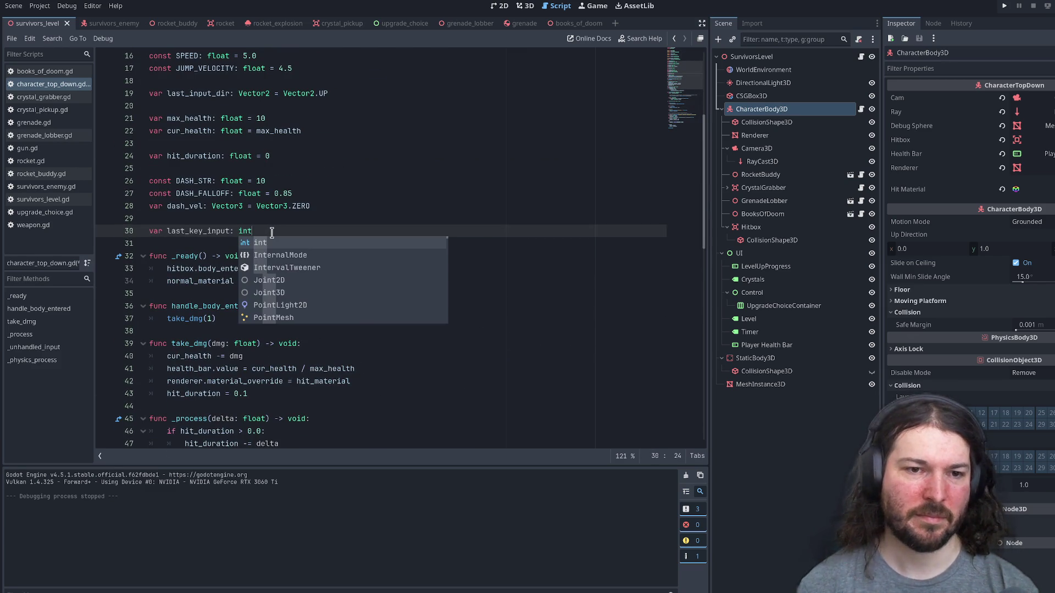
key(BackSpace)
key(BackSpace)
key(BackSpace)
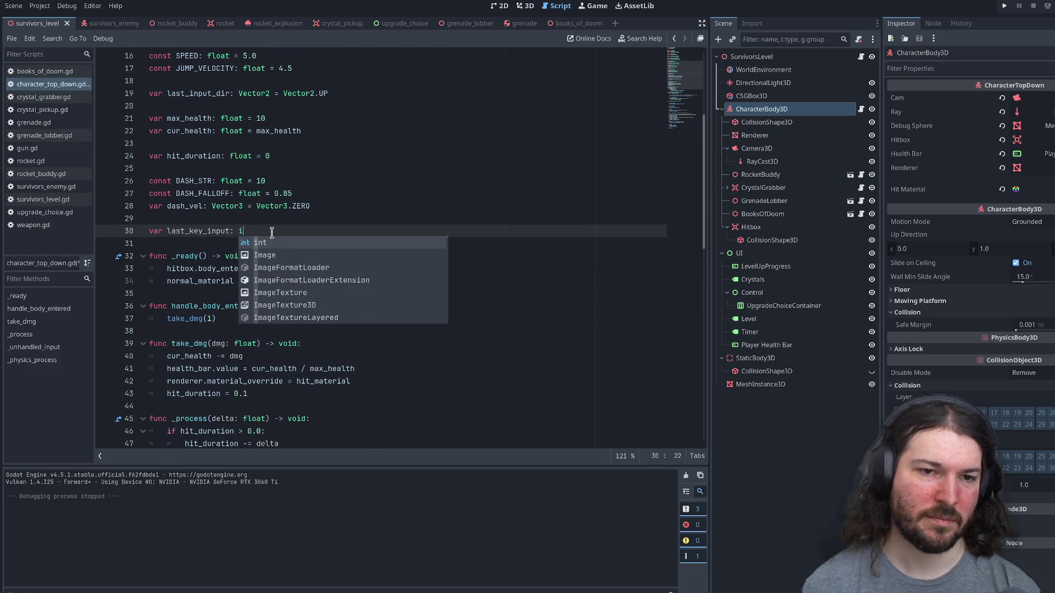
text(Key K)
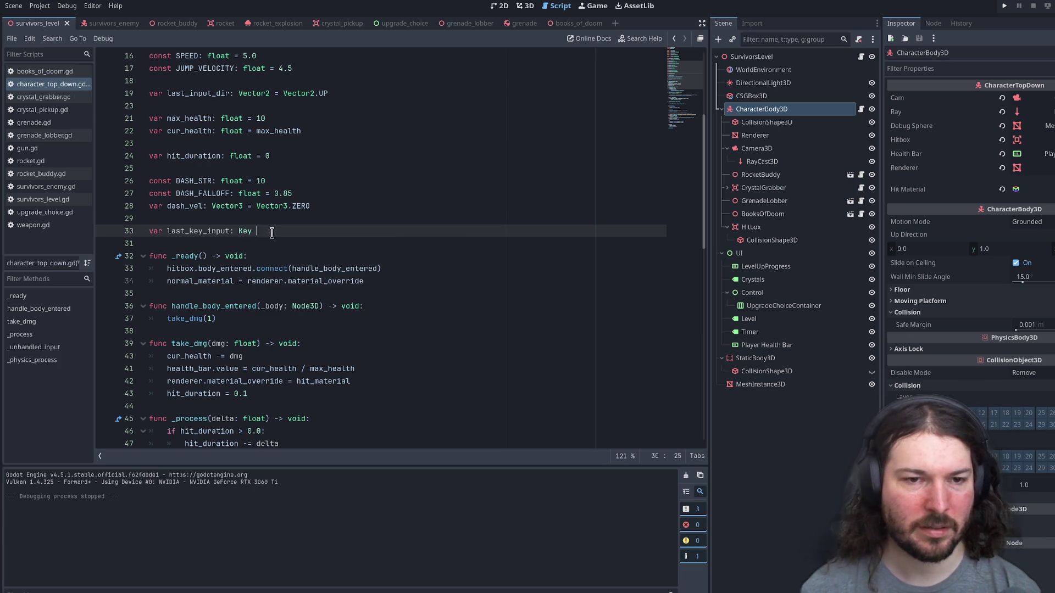
key(BackSpace)
text(= Key.)
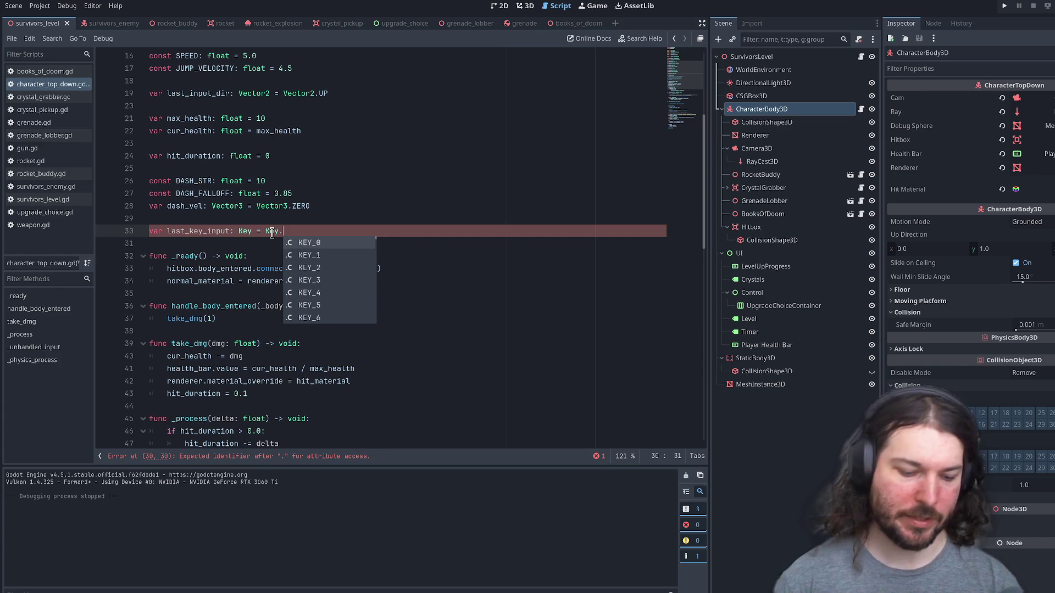
key(Return)
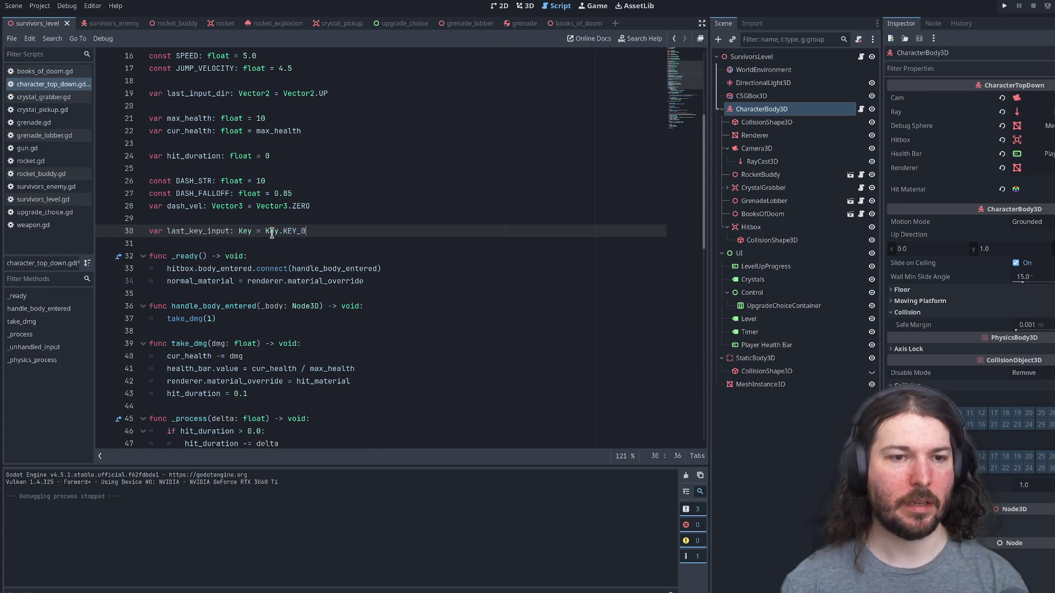
Step: Add a 'var last_key_press' line below it and comment it out
key(Return)
text(var last_key_pressl)
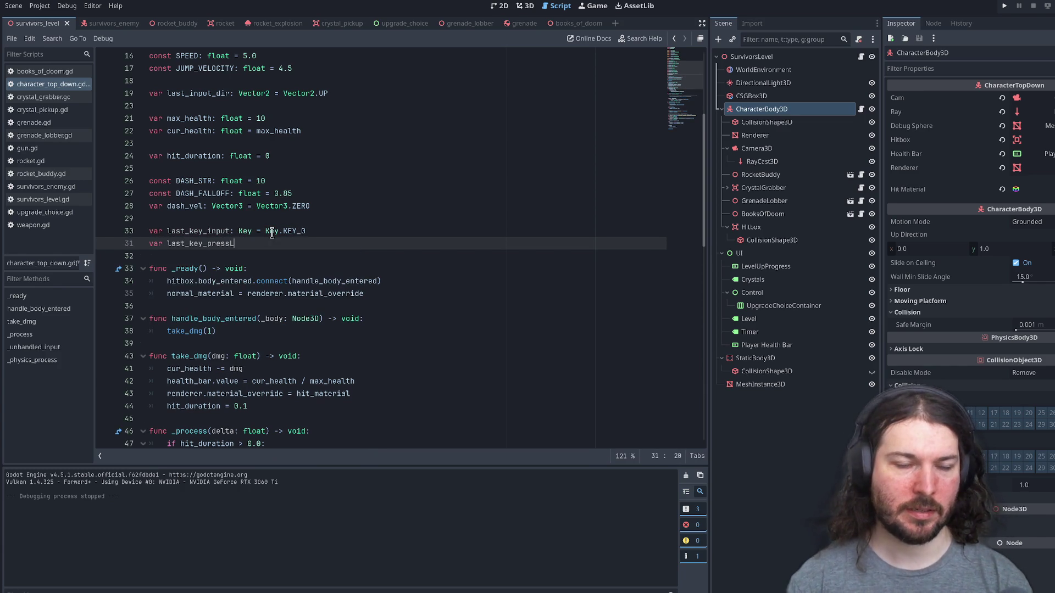
key(BackSpace)
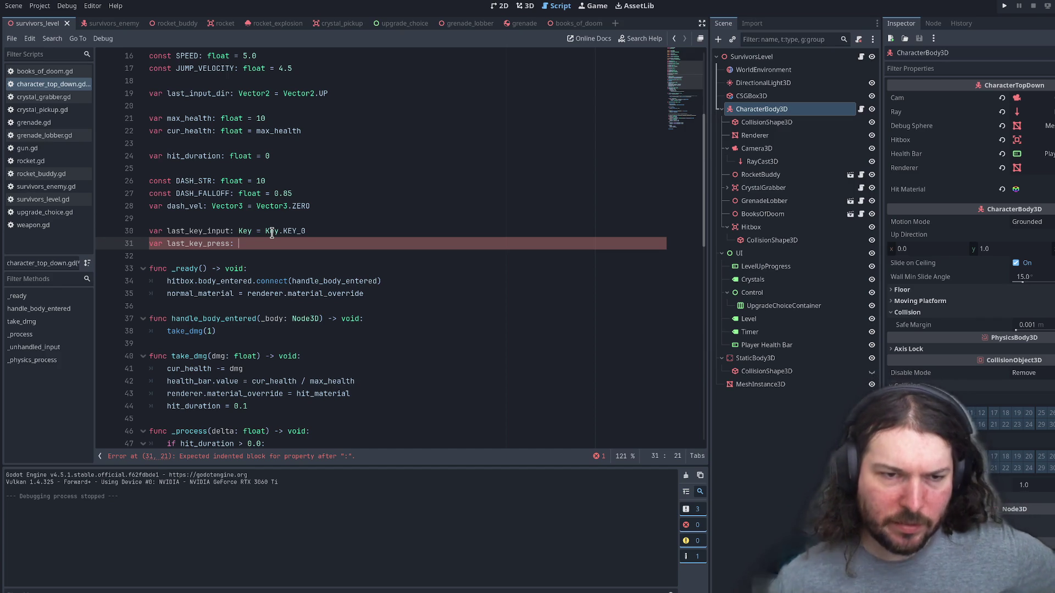
scroll(272, 233, down, 1)
key(ctrl+k)
Step: Try an event.time line in the key event block, remove it, and open the InputEventKey docs
scroll(338, 199, down, 1)
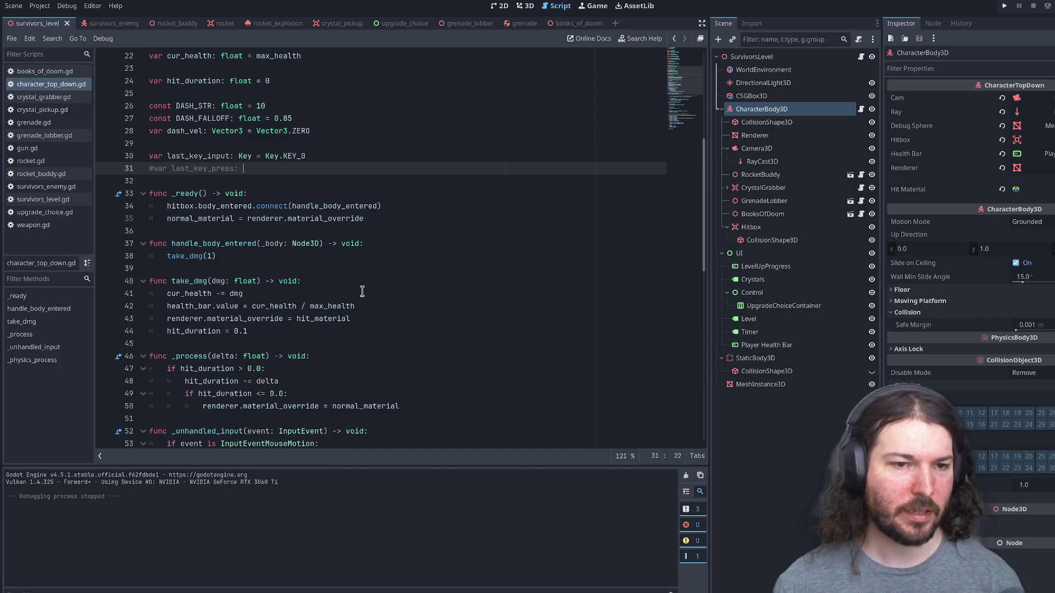
scroll(346, 279, down, 6)
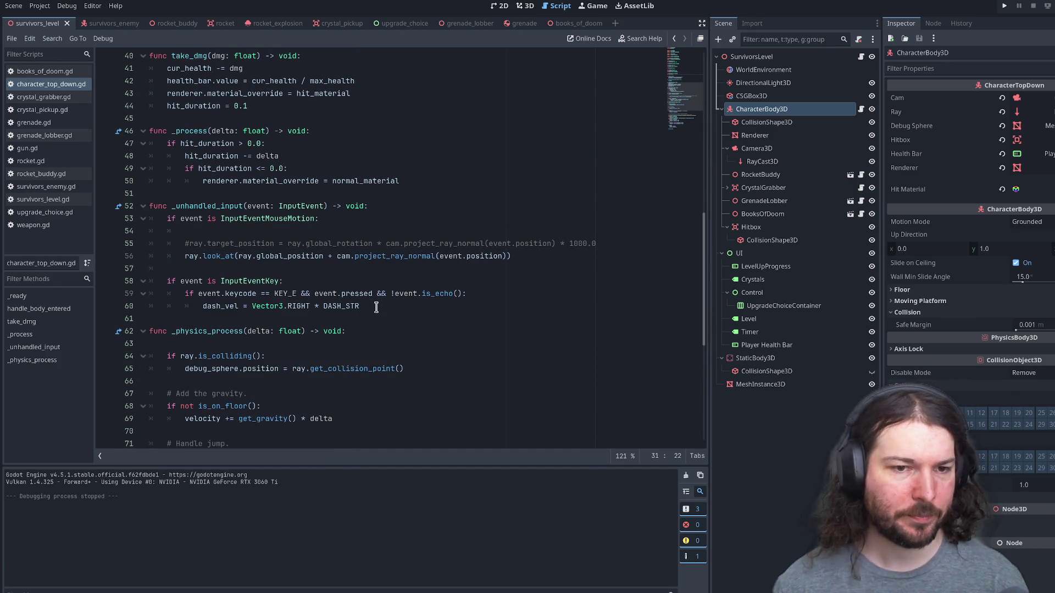
click(371, 282)
key(Return)
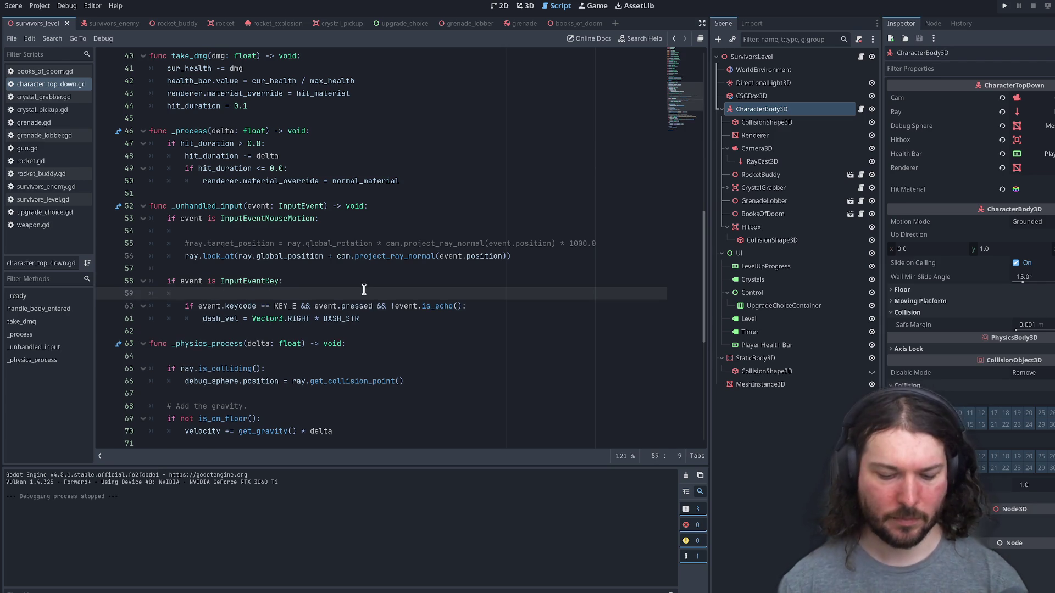
text(event.time)
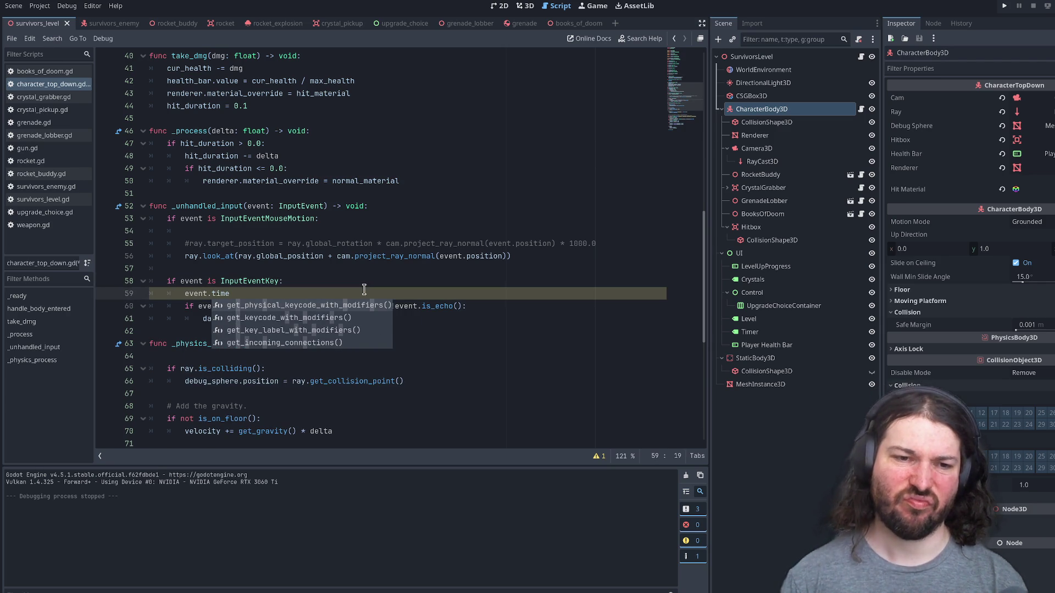
key(BackSpace)
key(BackSpace)
key(BackSpace)
key(Delete)
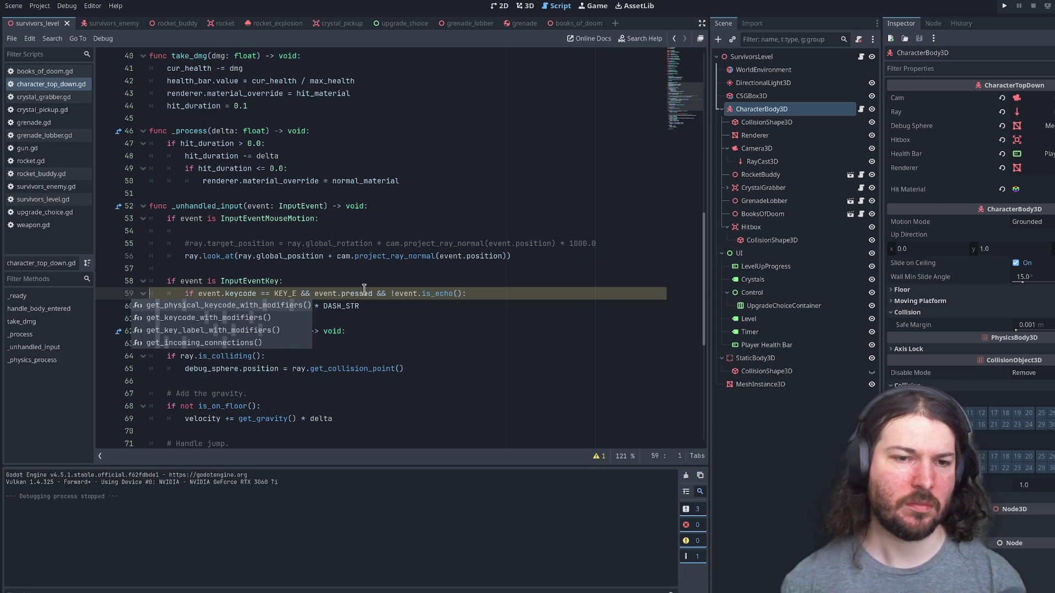
ctrl+click(241, 281)
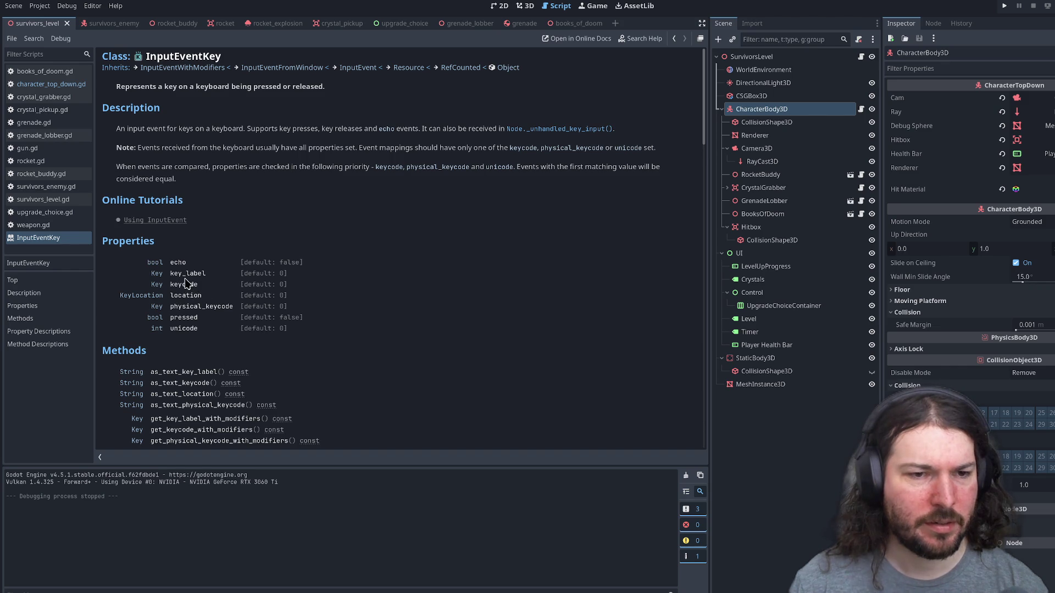
Step: Browse up the parent classes InputEventWithModifiers, InputEventFromWindow and InputEvent in the docs
scroll(302, 365, down, 1)
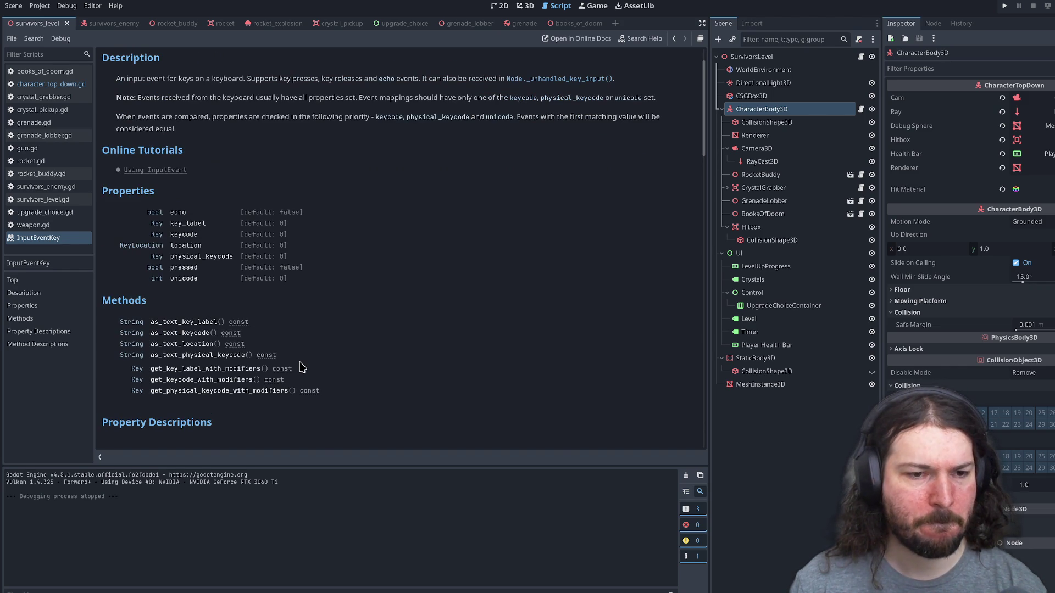
scroll(301, 365, down, 3)
scroll(244, 244, up, 5)
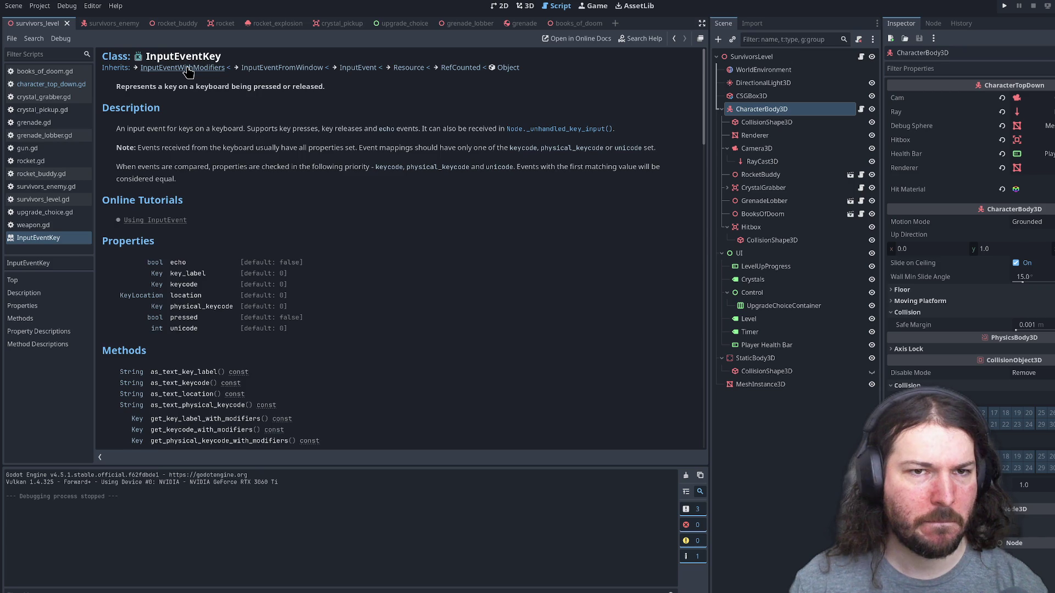
click(188, 68)
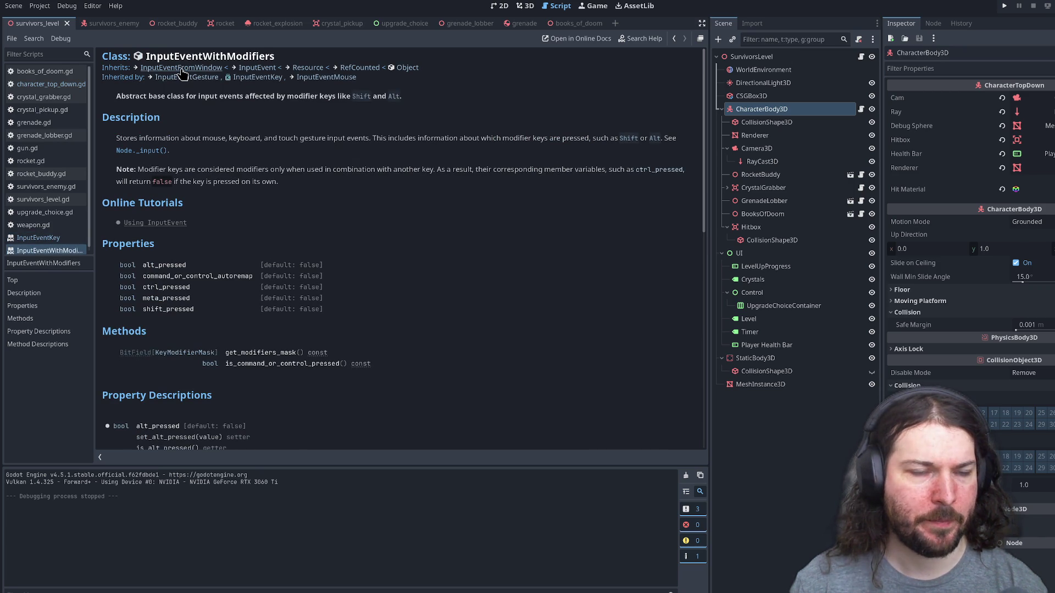
click(183, 68)
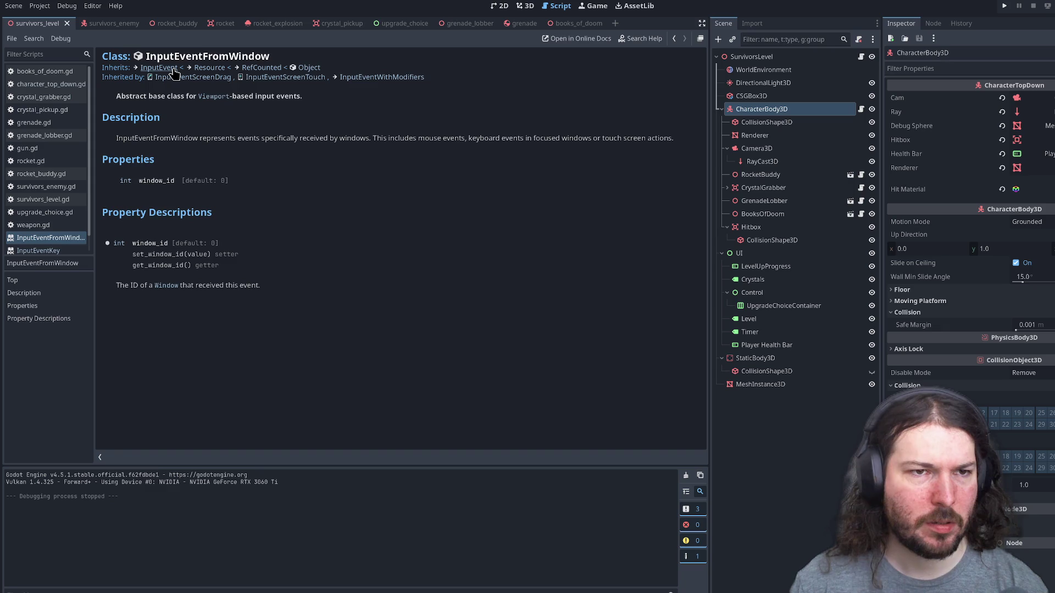
click(160, 67)
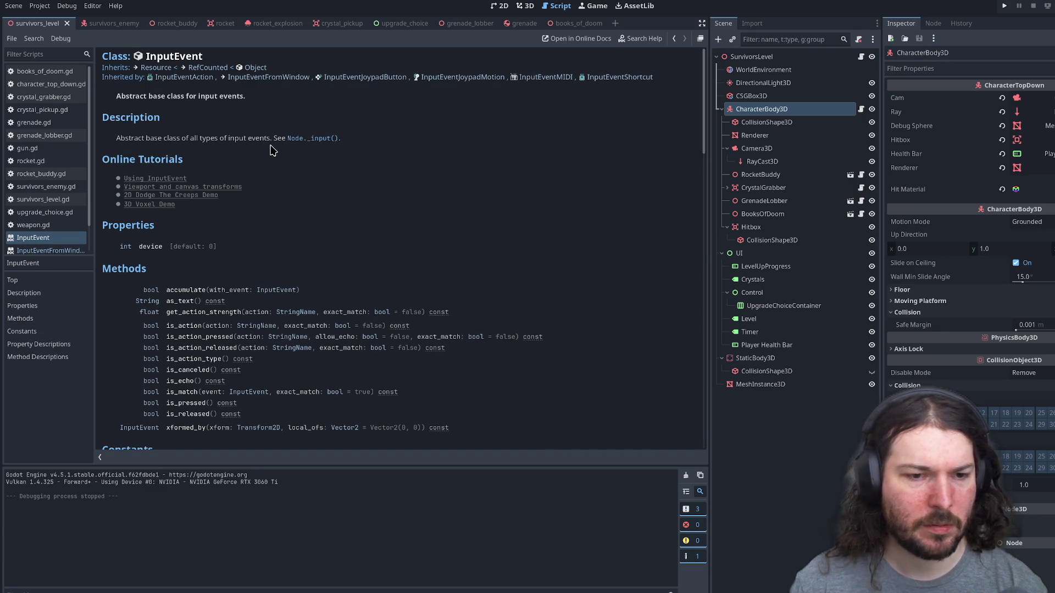
scroll(275, 150, down, 1)
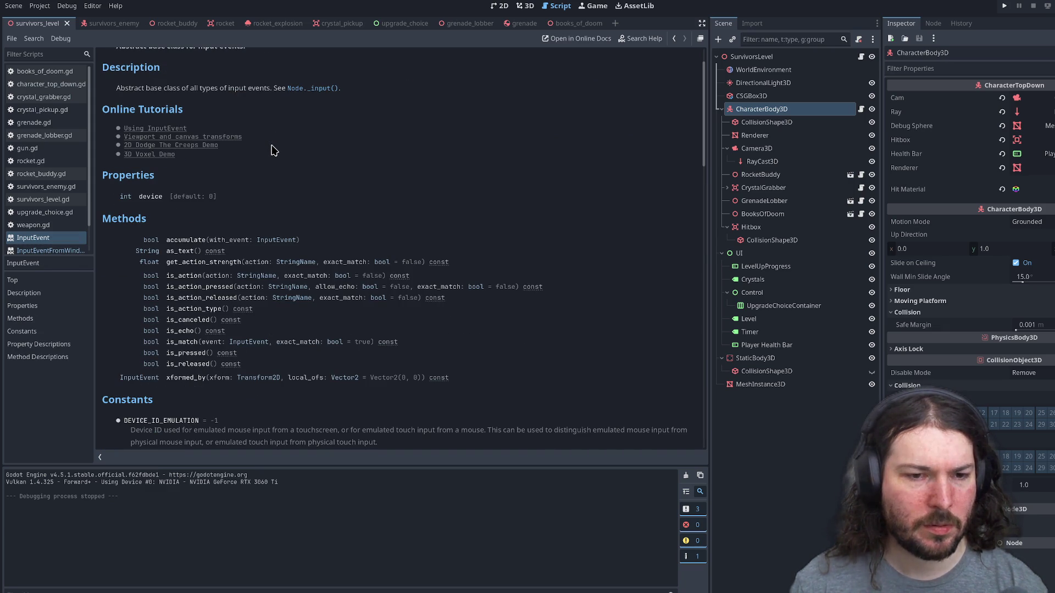
scroll(275, 149, up, 1)
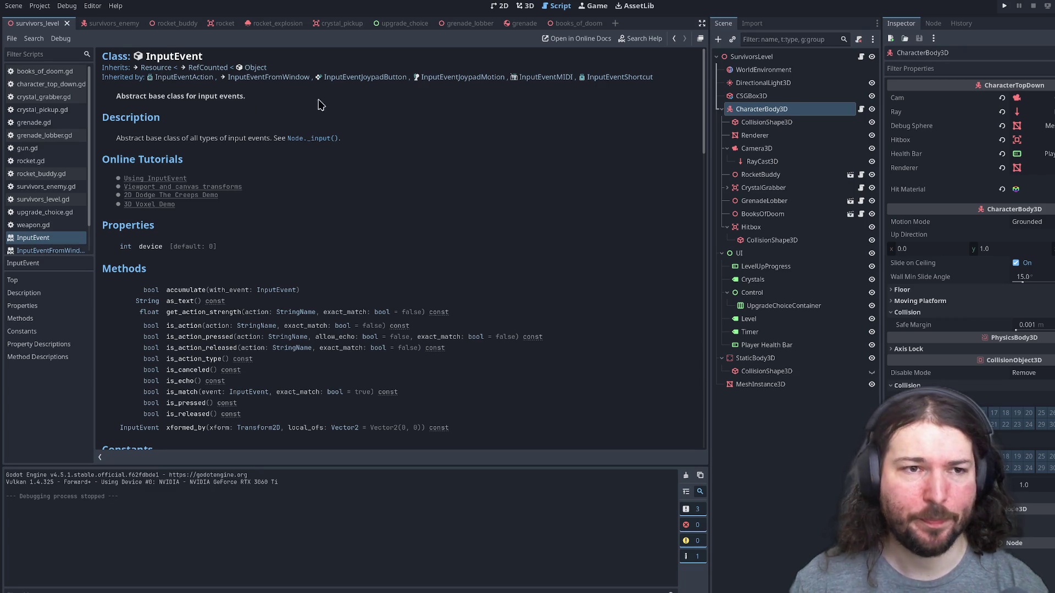
Step: Close the four InputEvent help pages and return to character_top_down.gd
middle_click(34, 242)
middle_click(33, 242)
middle_click(33, 245)
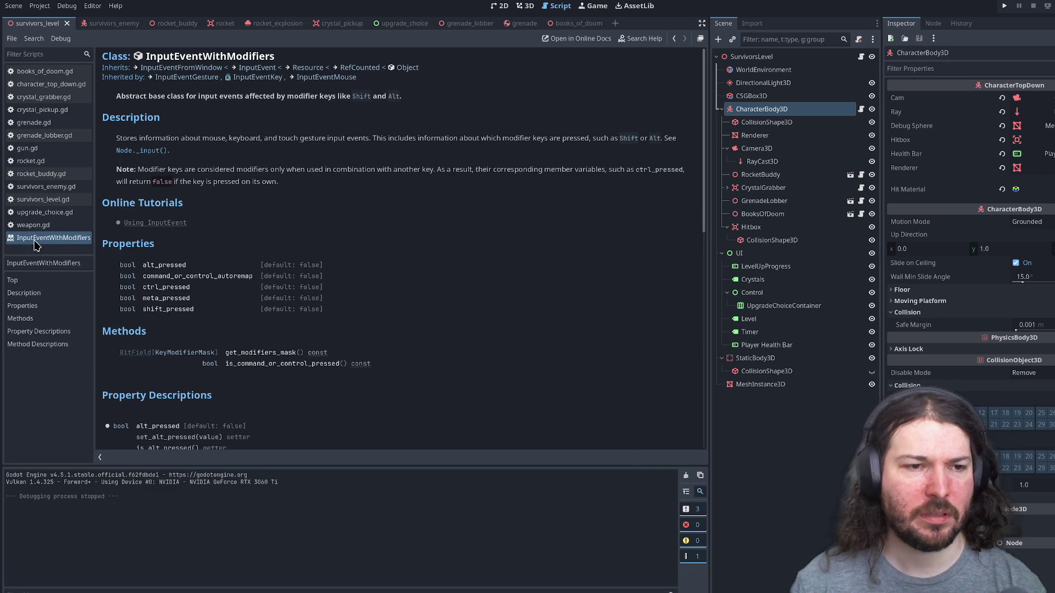
middle_click(33, 242)
click(322, 269)
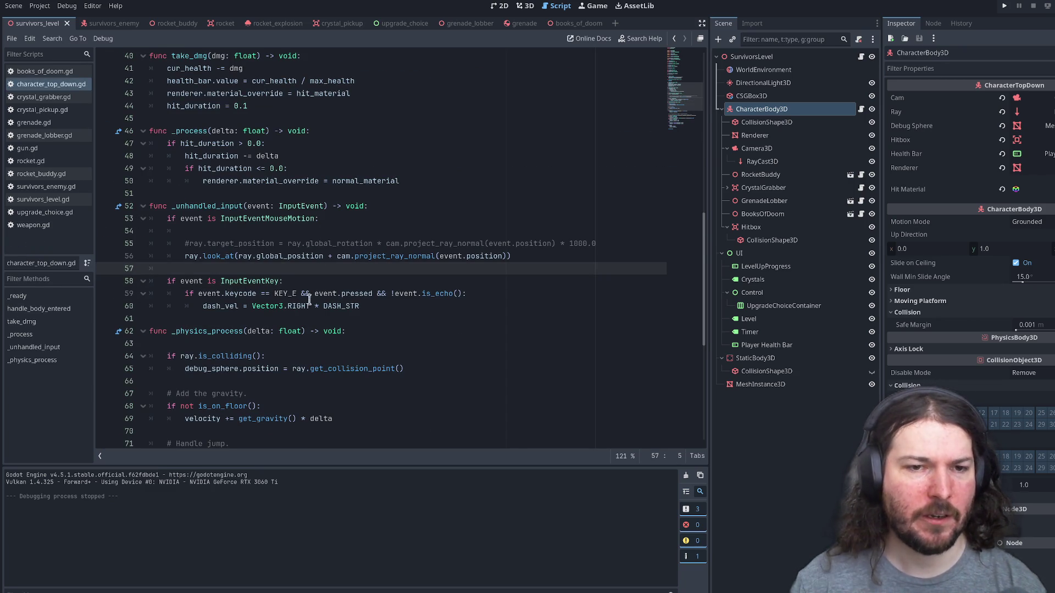
mouse_move(229, 327)
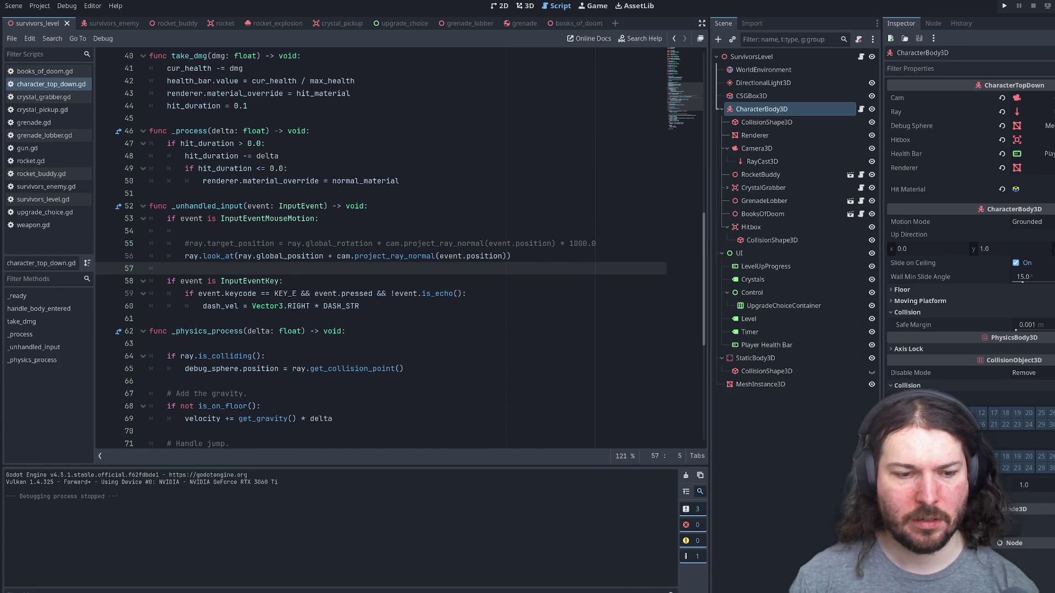
text(godot in)
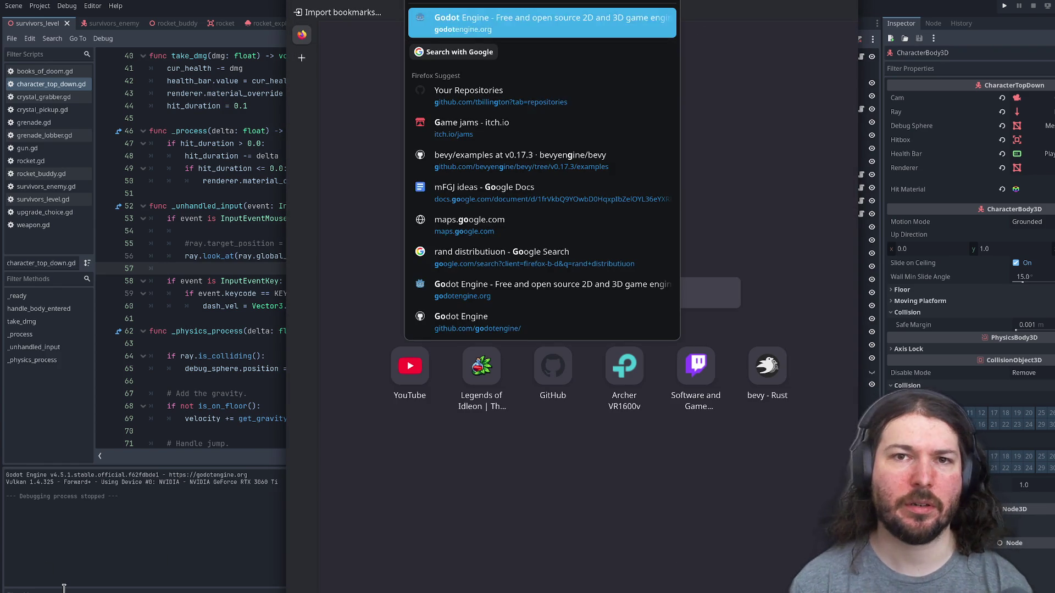
text(put event timestamp)
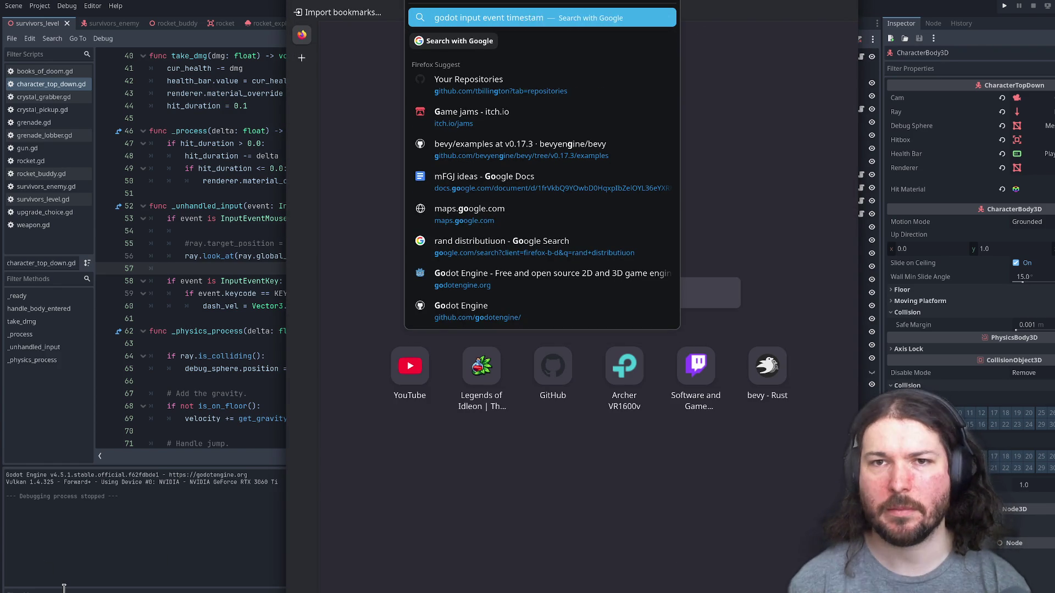
Step: Search 'godot input event timestamp', read the Godot Forum thread on it, then go back
key(Return)
drag(287, 375, 84, 375)
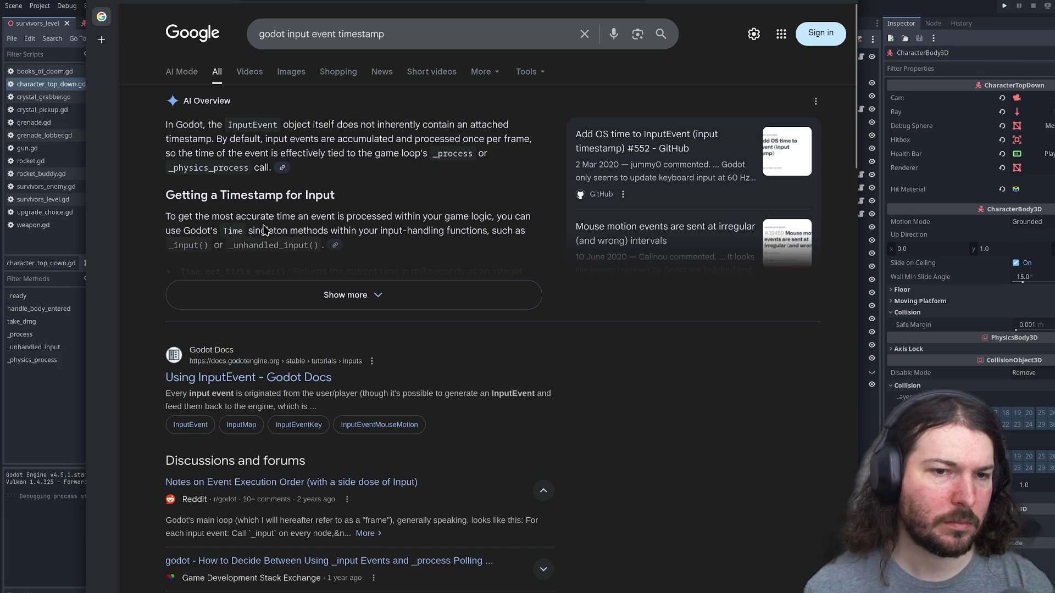
scroll(236, 302, down, 3)
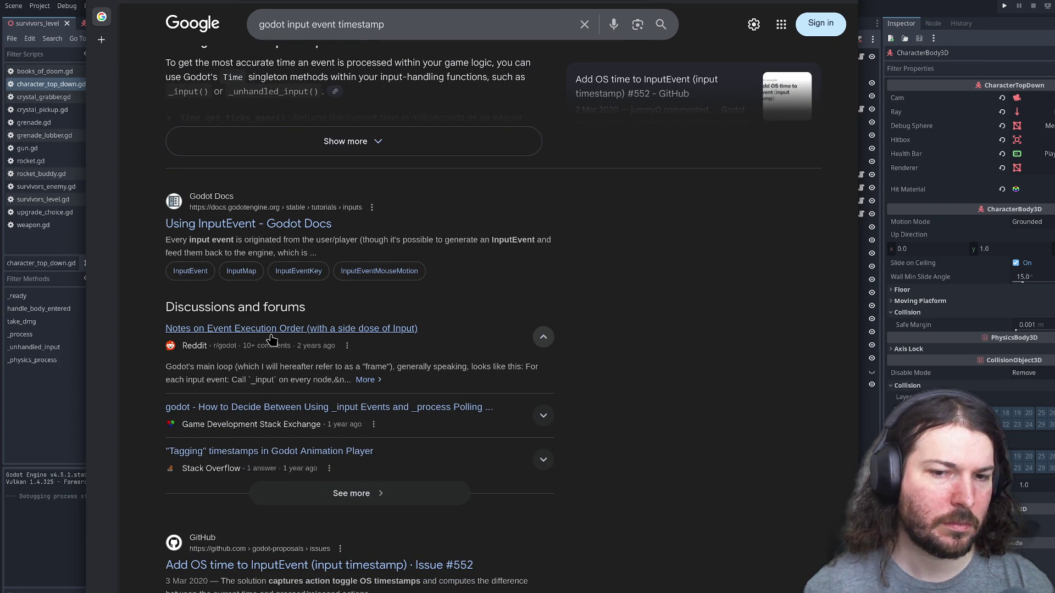
scroll(271, 339, down, 4)
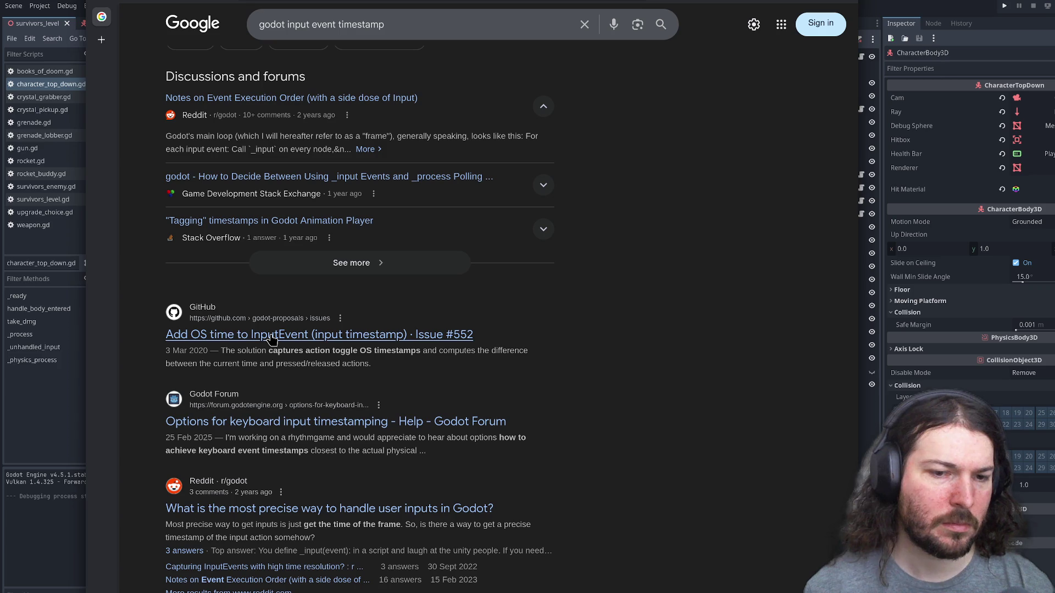
click(302, 407)
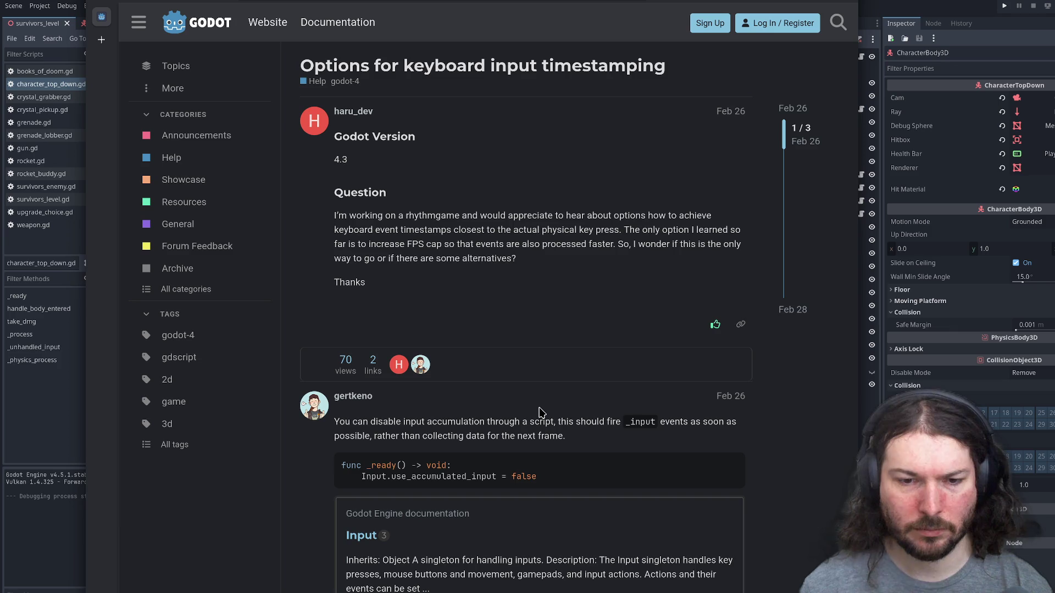
scroll(540, 412, down, 3)
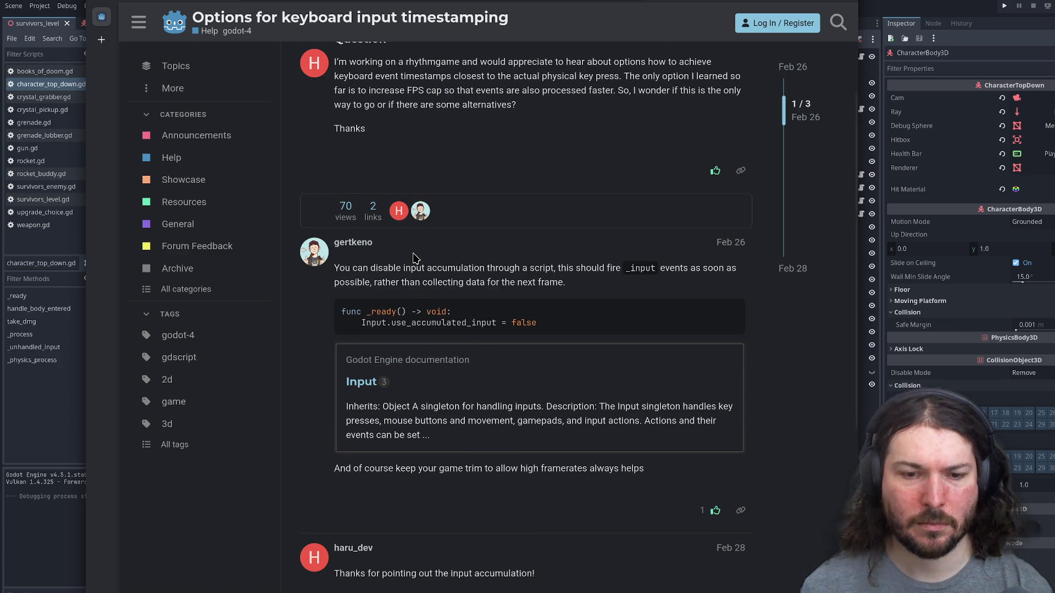
scroll(413, 258, down, 4)
key(alt+Left)
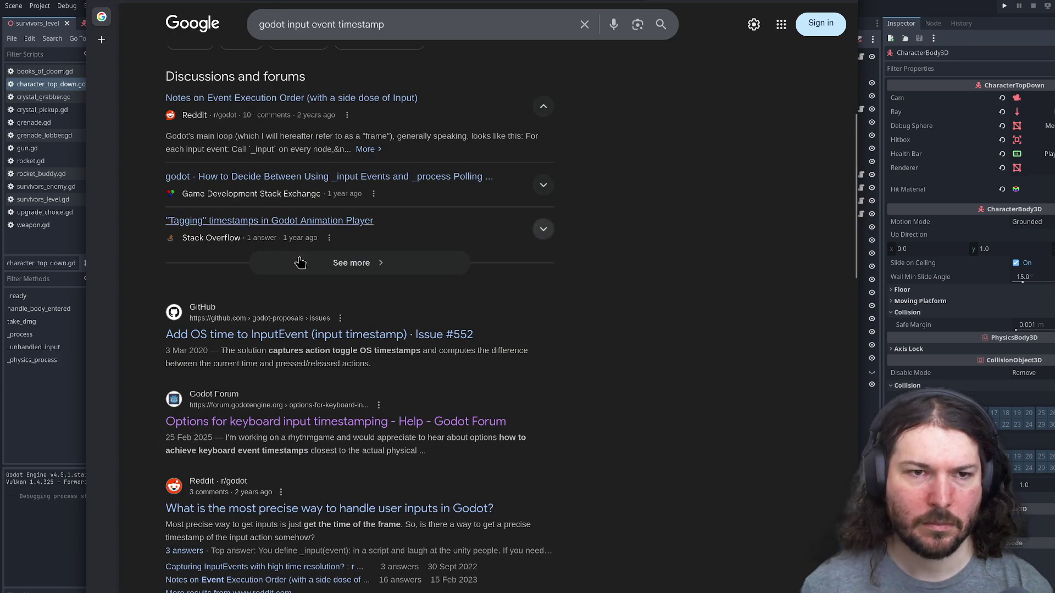
scroll(296, 263, up, 5)
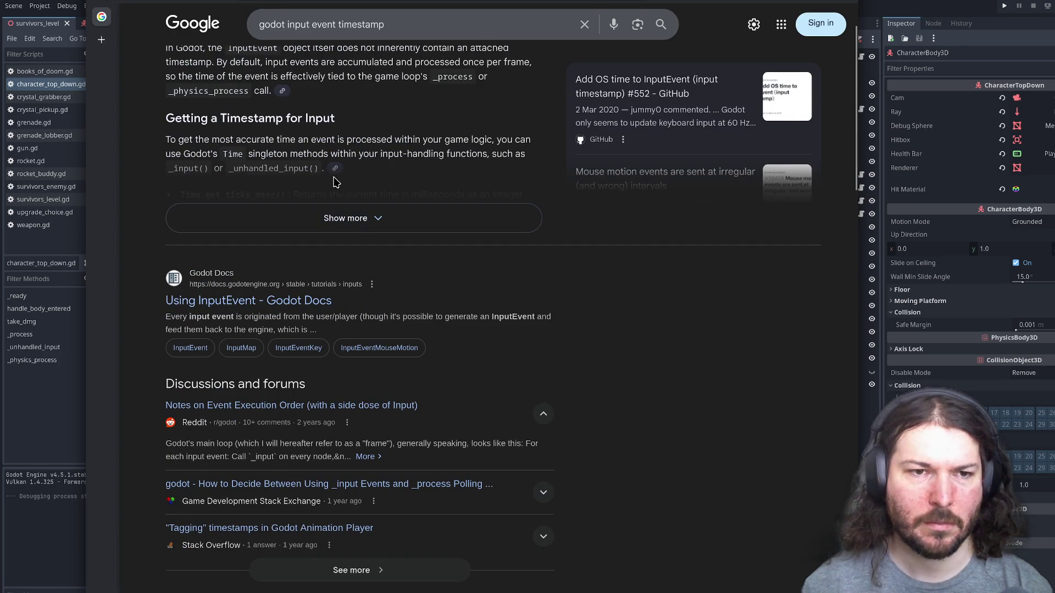
key(ctrl+t)
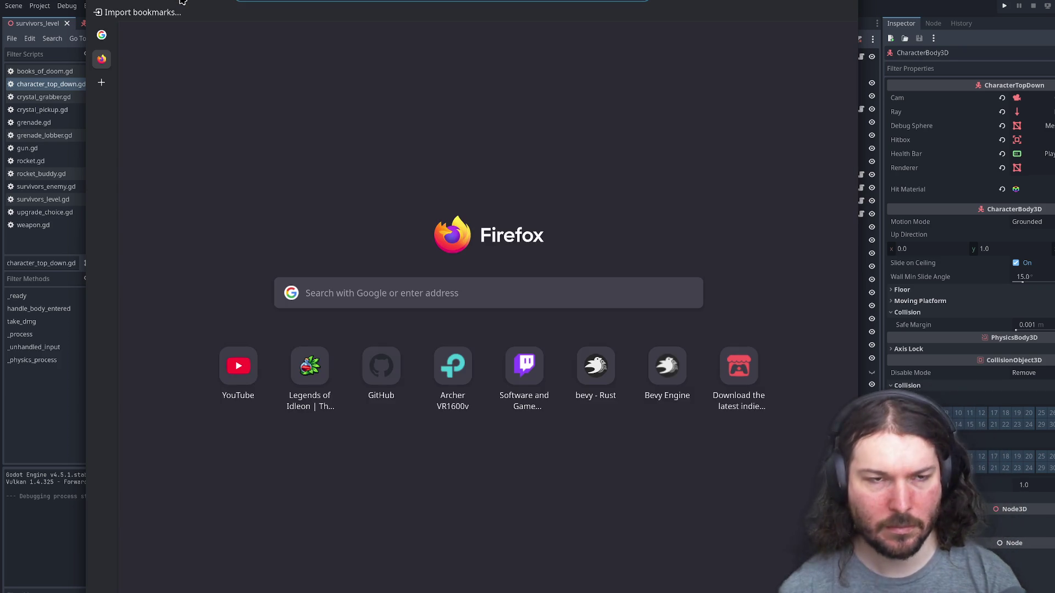
Step: Close the blank Firefox tab and return to line 60 in the Godot script
key(ctrl+w)
key(alt+Tab)
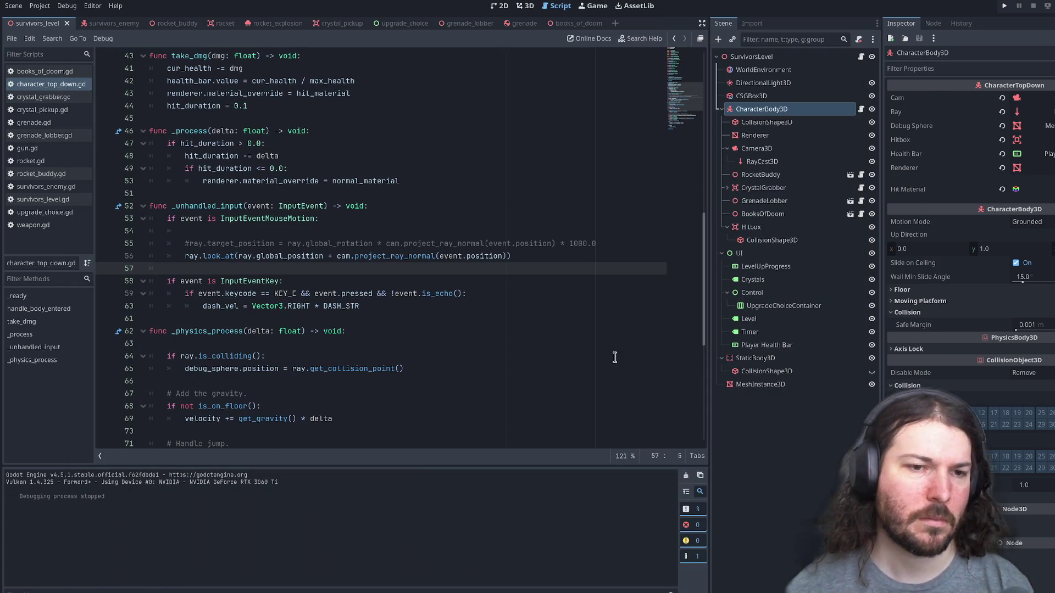
click(479, 287)
click(460, 306)
Step: Insert a Time.get_ticks_msec() call on a new line after the dash_vel assignment
key(Return)
text(Time.)
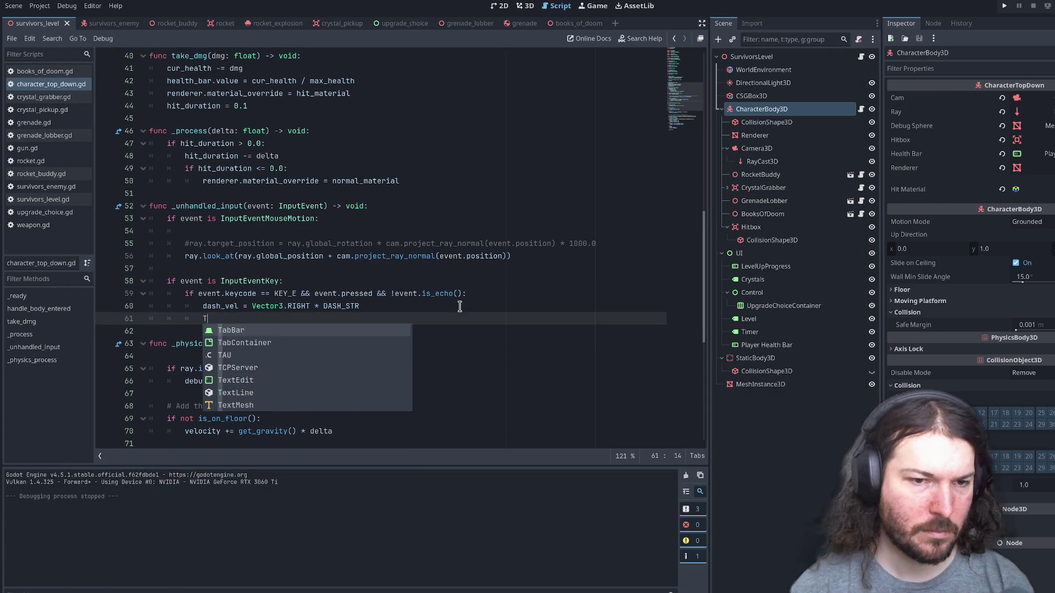
key(Down)
key(Down)
key(Down)
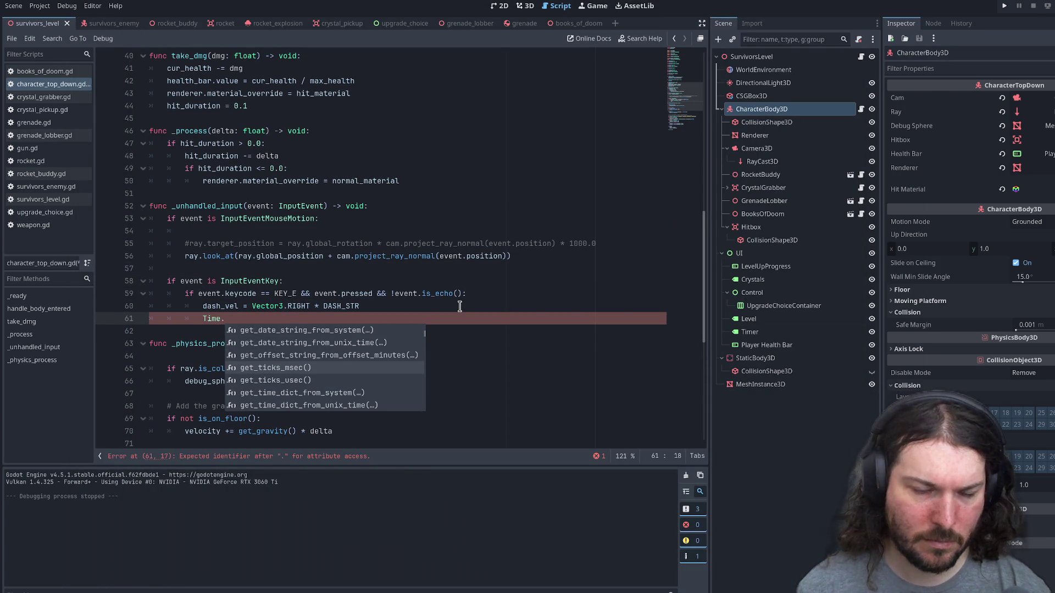
key(Up)
key(Up)
key(Up)
key(Down)
key(Down)
key(Down)
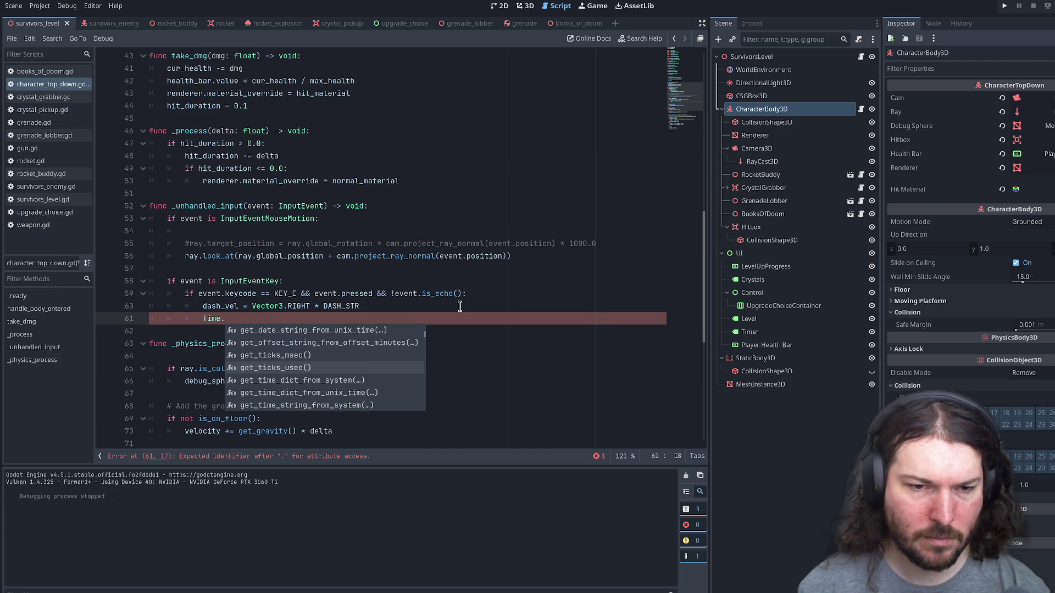
key(Return)
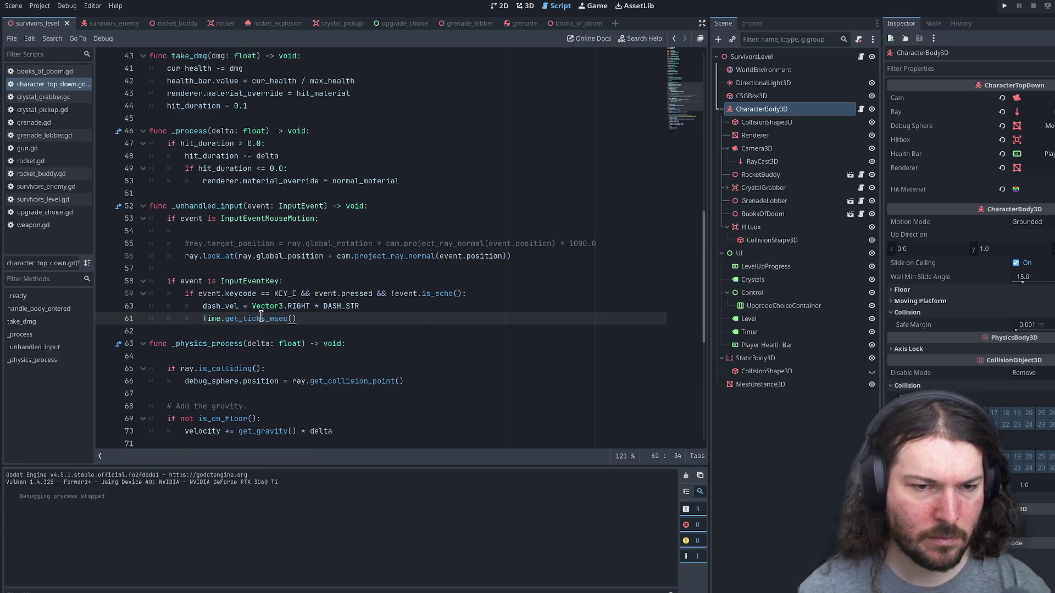
mouse_move(262, 318)
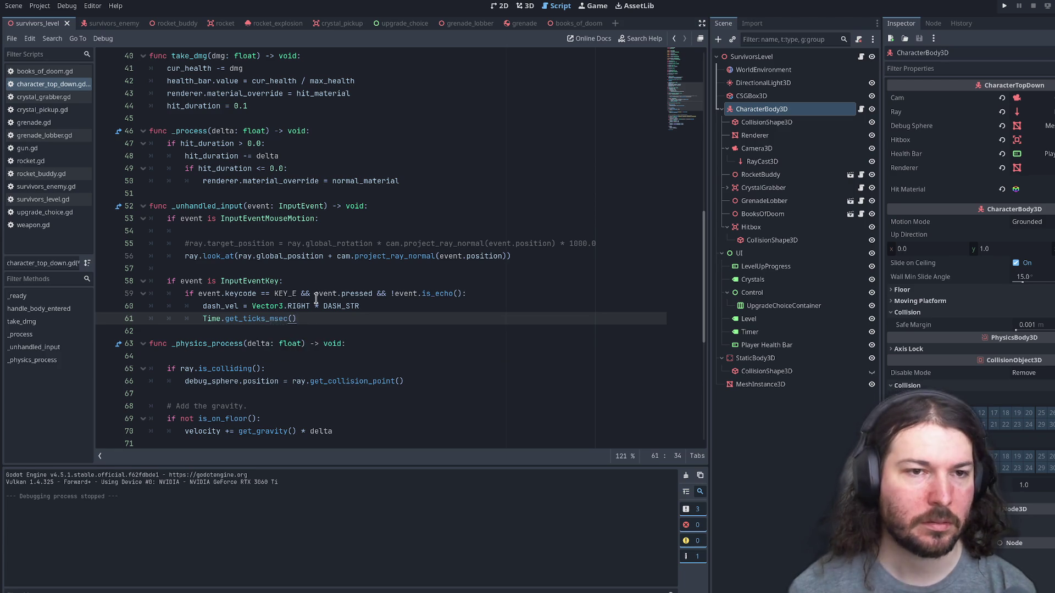
scroll(285, 231, up, 5)
click(294, 133)
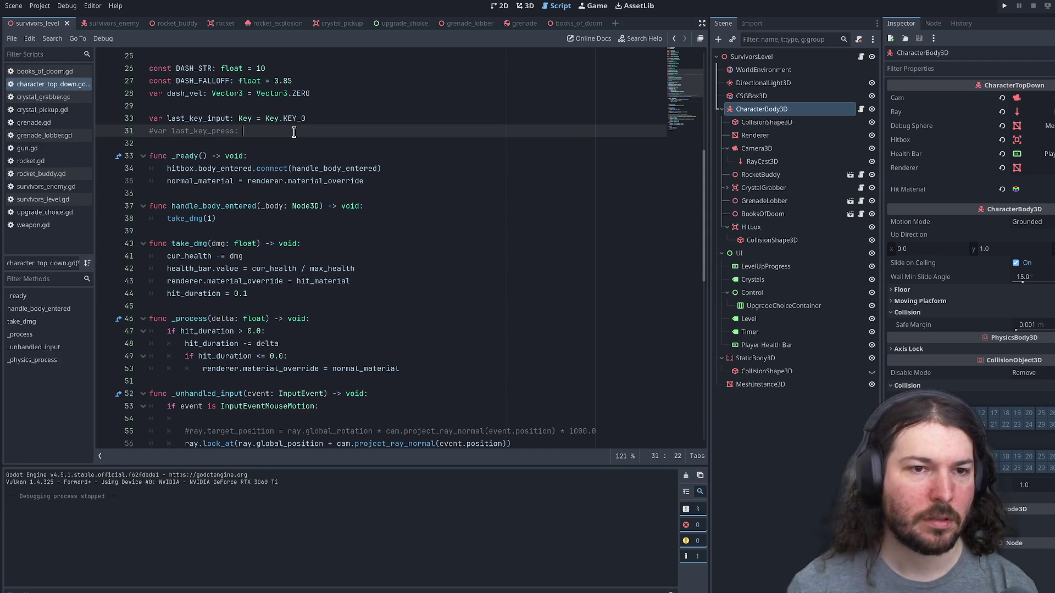
Step: Uncomment last_key_press and declare it as 'int = 0'
key(ctrl+k)
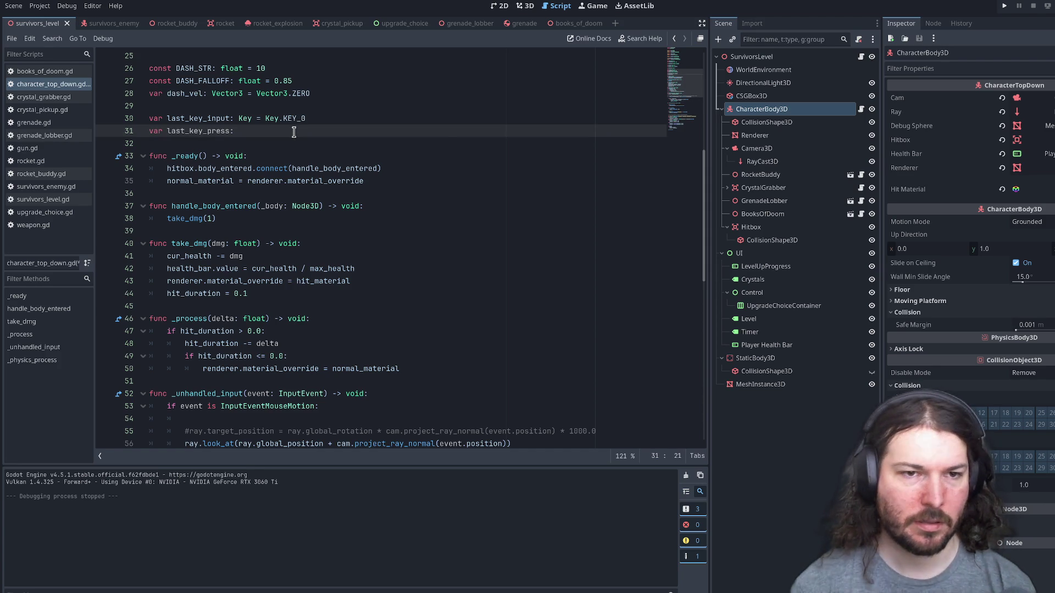
text(int = 0)
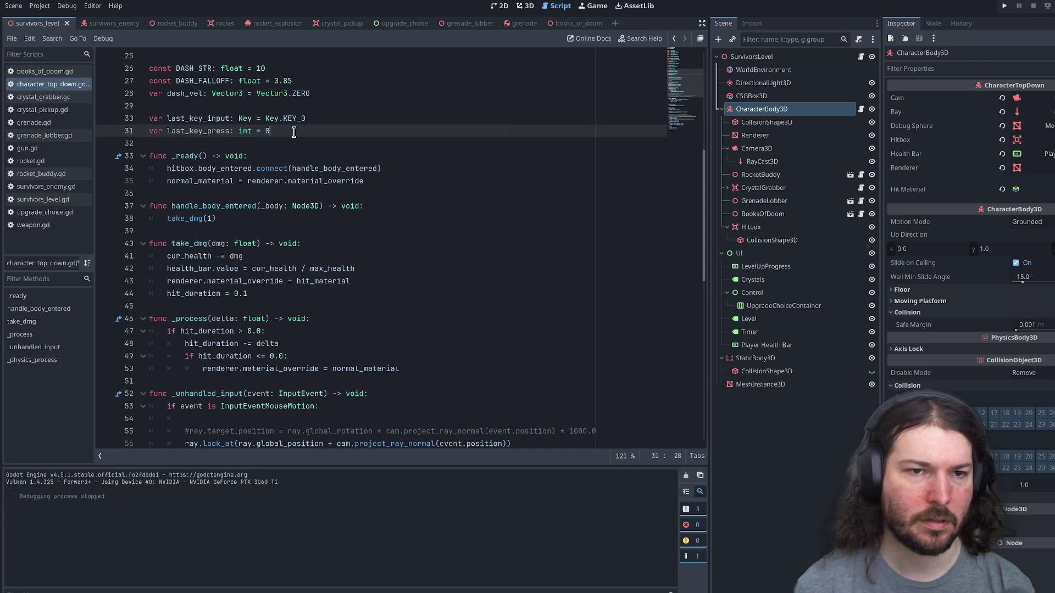
scroll(294, 132, down, 5)
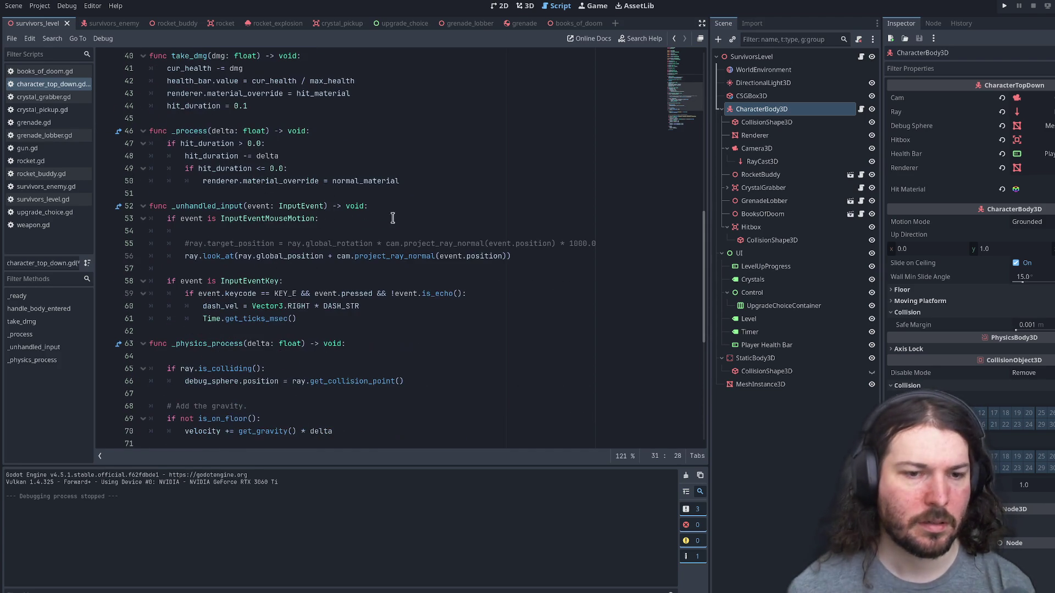
click(326, 308)
Step: Change the dash check from KEY_E to KEY_D and start a dash_keys list above it
key(Up)
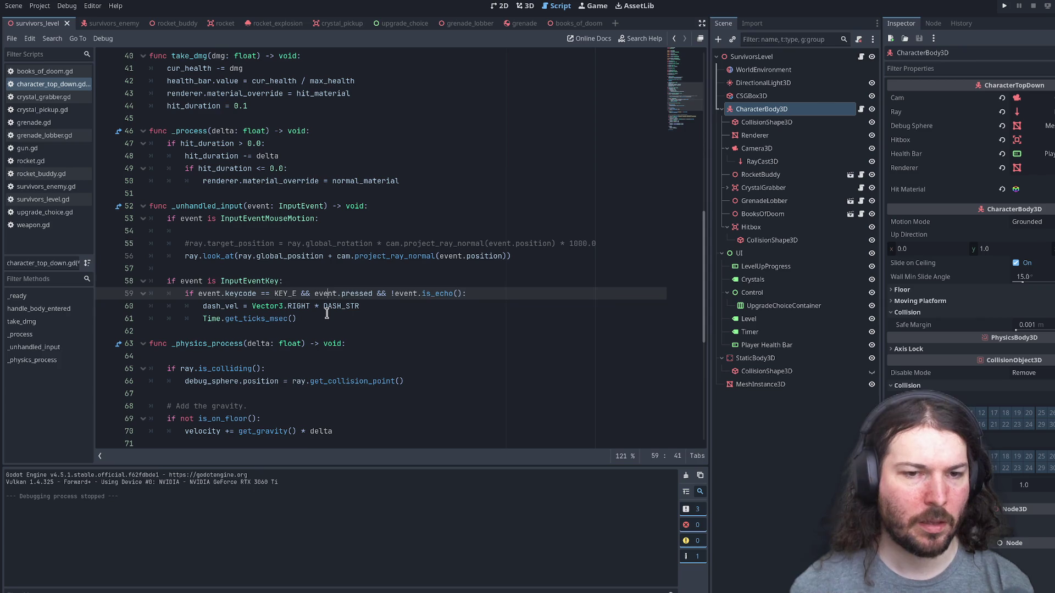
key(shift+Left)
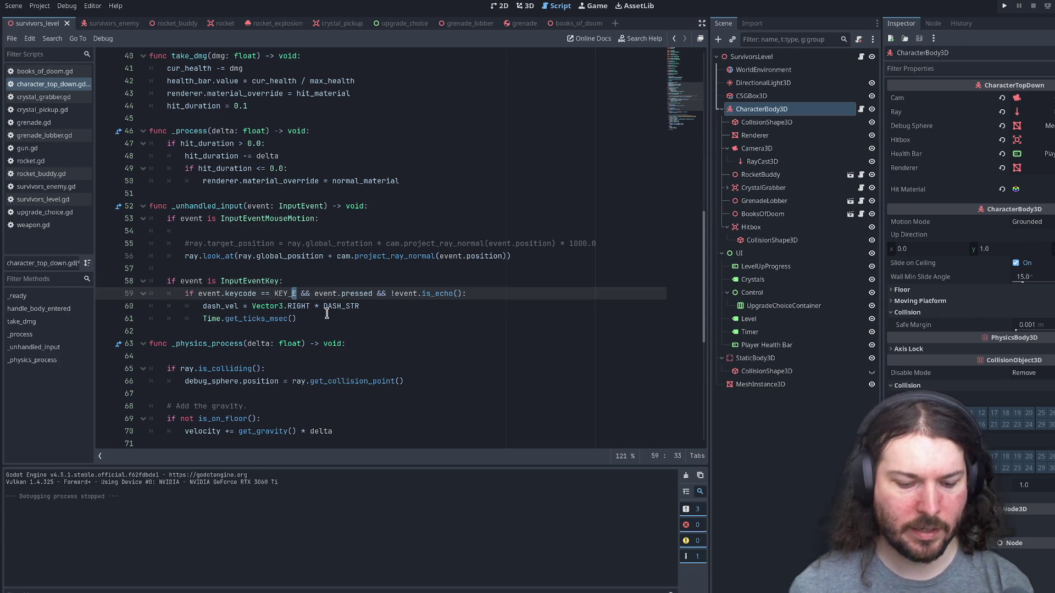
text(D)
key(Escape)
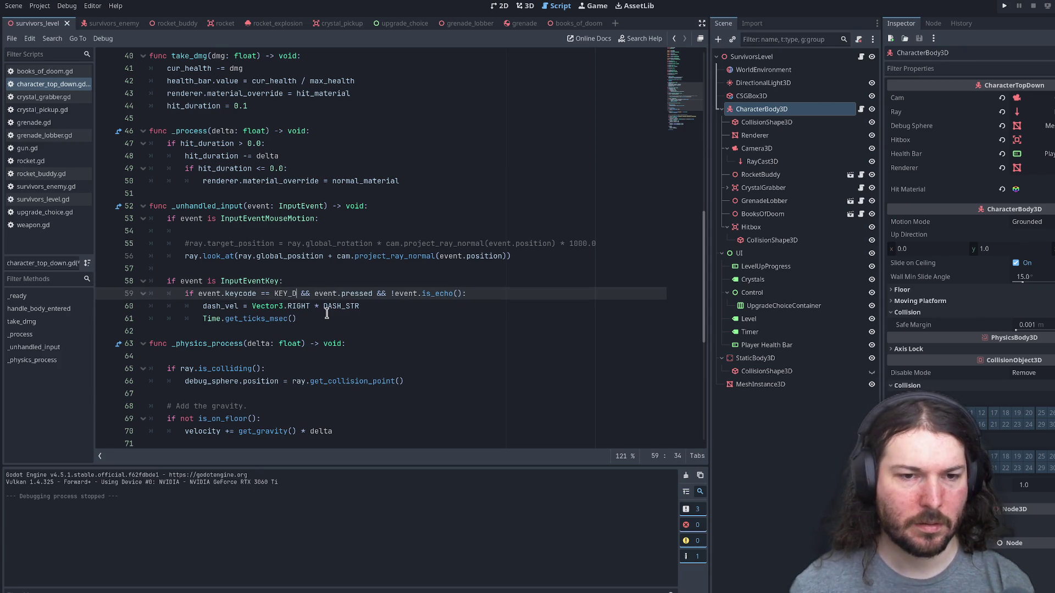
key(ctrl+shift+Return)
text(var )
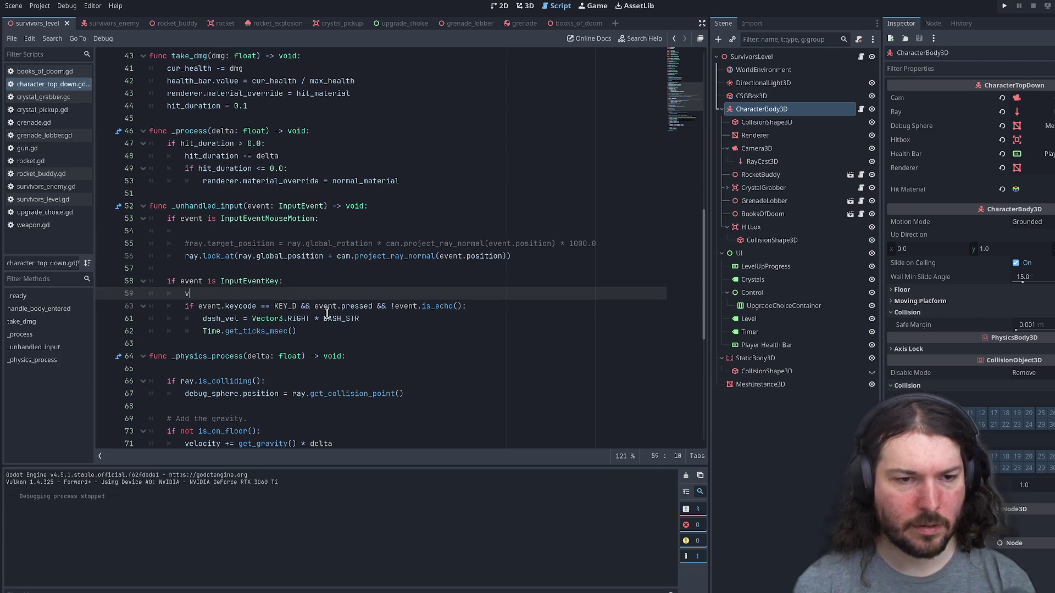
text(dash_keys := [)
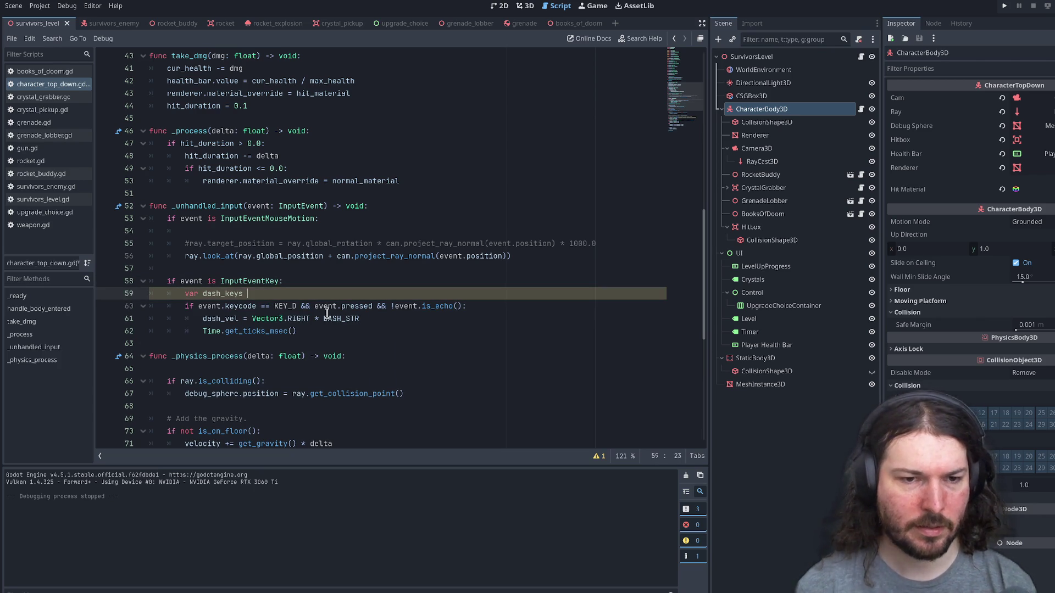
text(KEY_D)
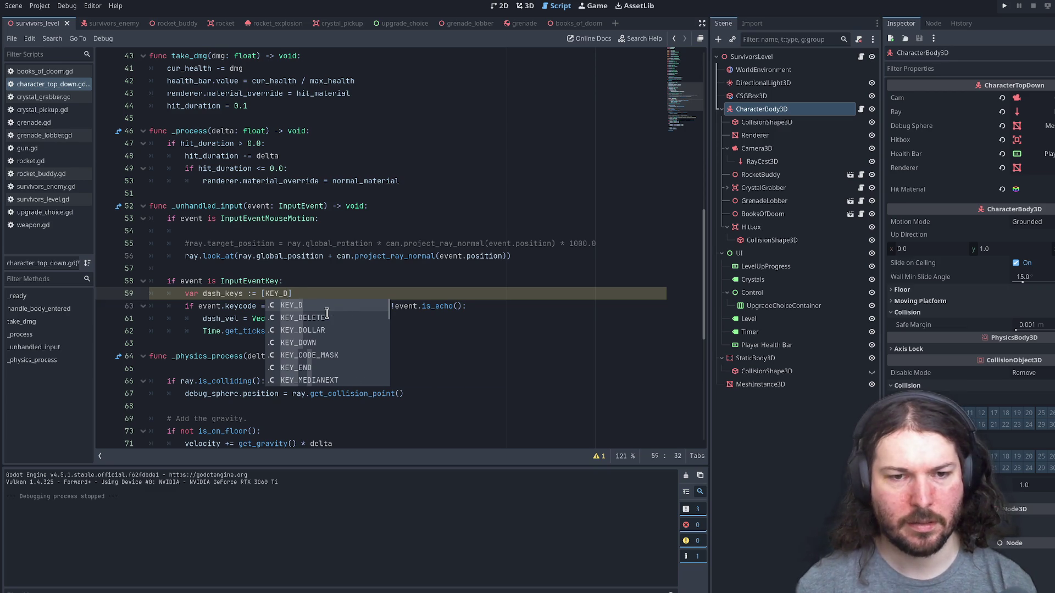
text(, KEY_A)
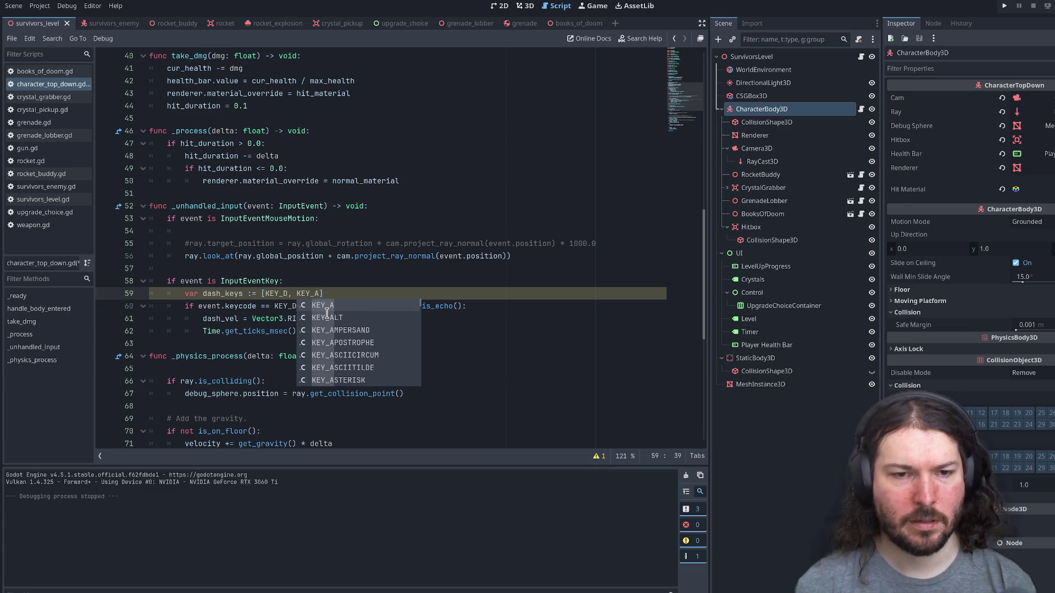
Step: Fill the dash_keys list with KEY_W, KEY_A, KEY_S and KEY_D
key(BackSpace)
key(BackSpace)
key(BackSpace)
text(W, )
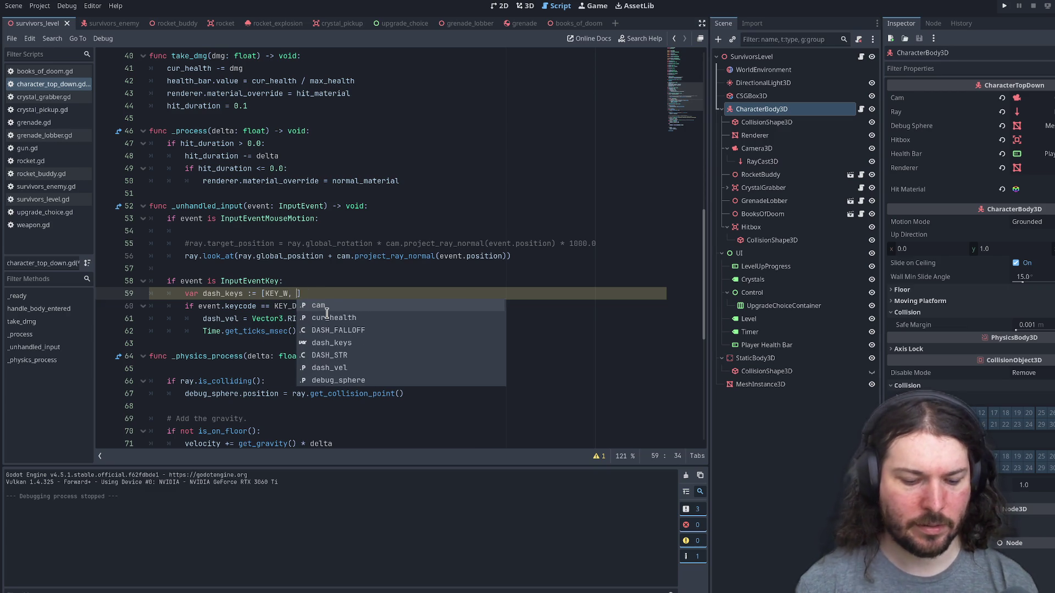
text(KEY_A, )
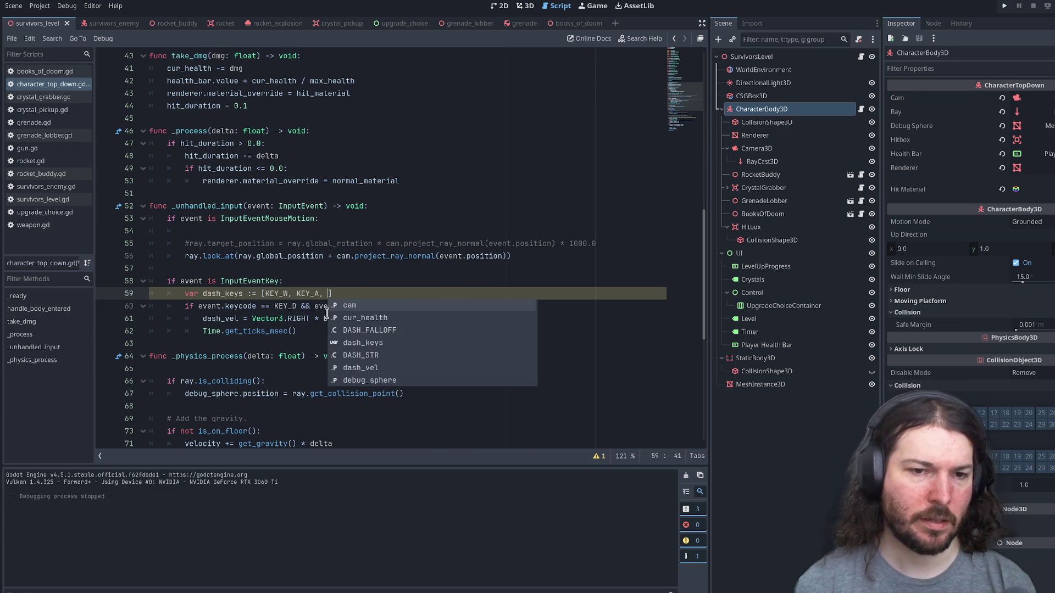
text(KEY_S)
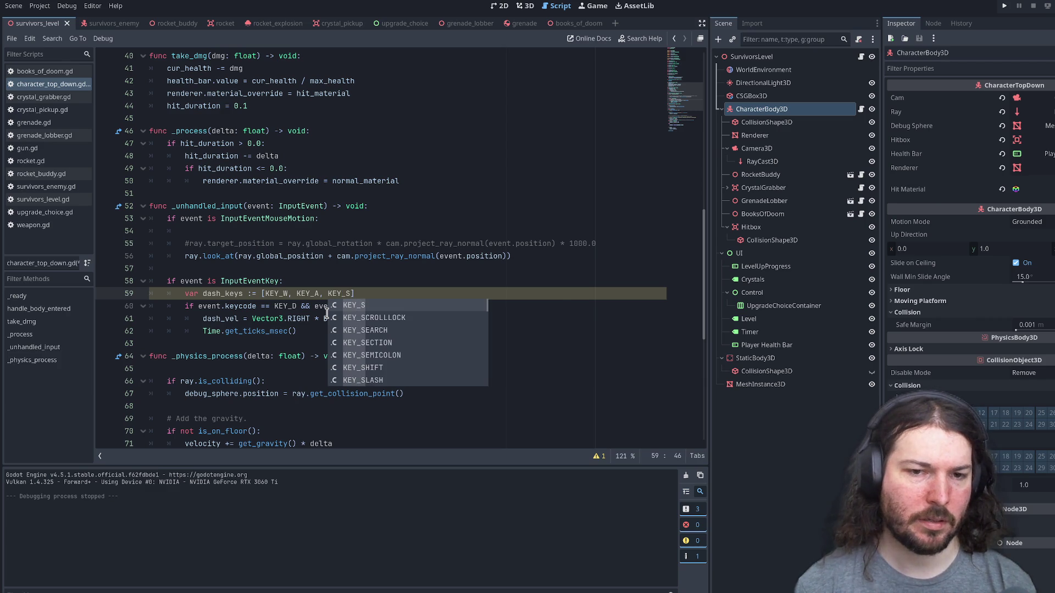
text(, k)
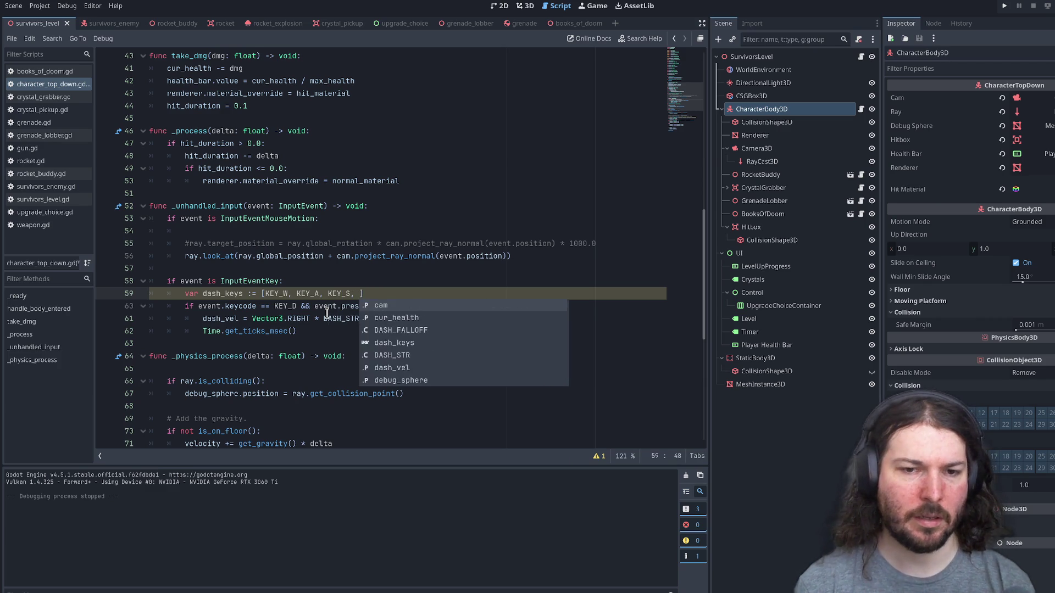
key(BackSpace)
text(KE)
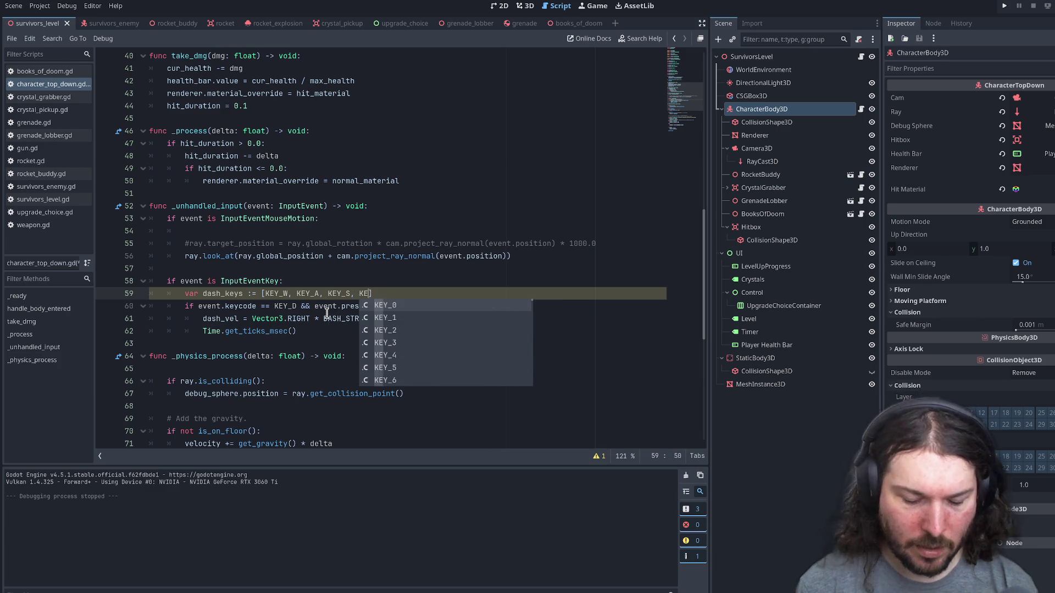
text(Y_D)
click(247, 331)
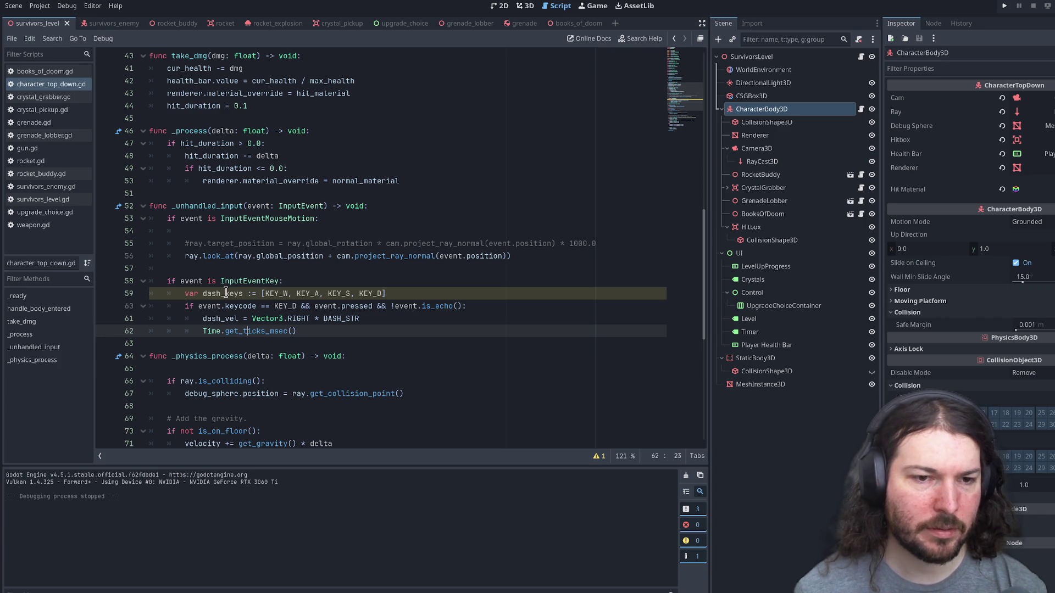
click(297, 278)
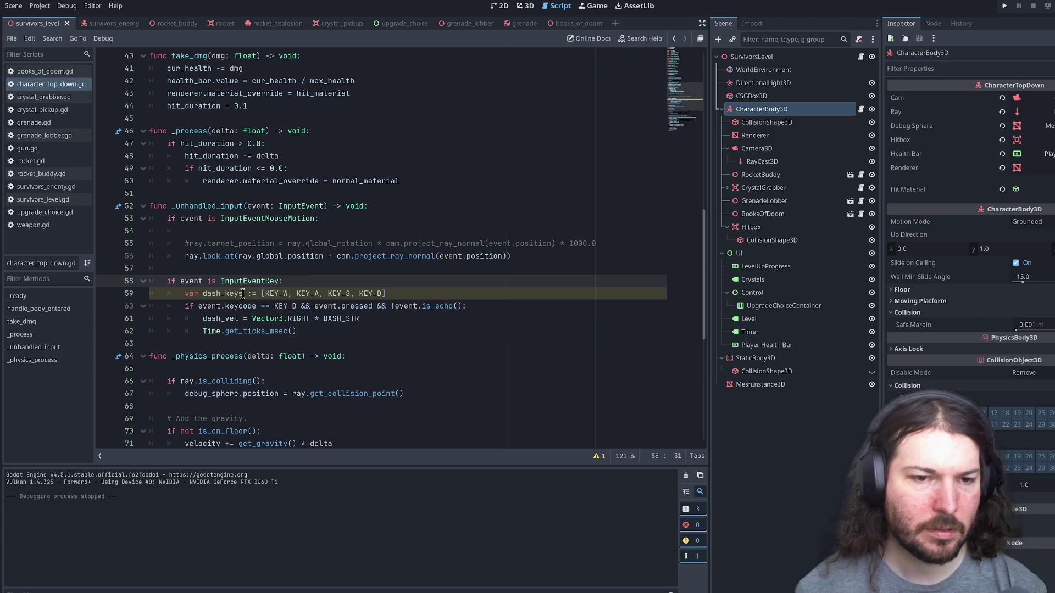
Step: Prefix each of the four keys in dash_keys with 'Key.'
scroll(273, 290, up, 5)
double_click(273, 119)
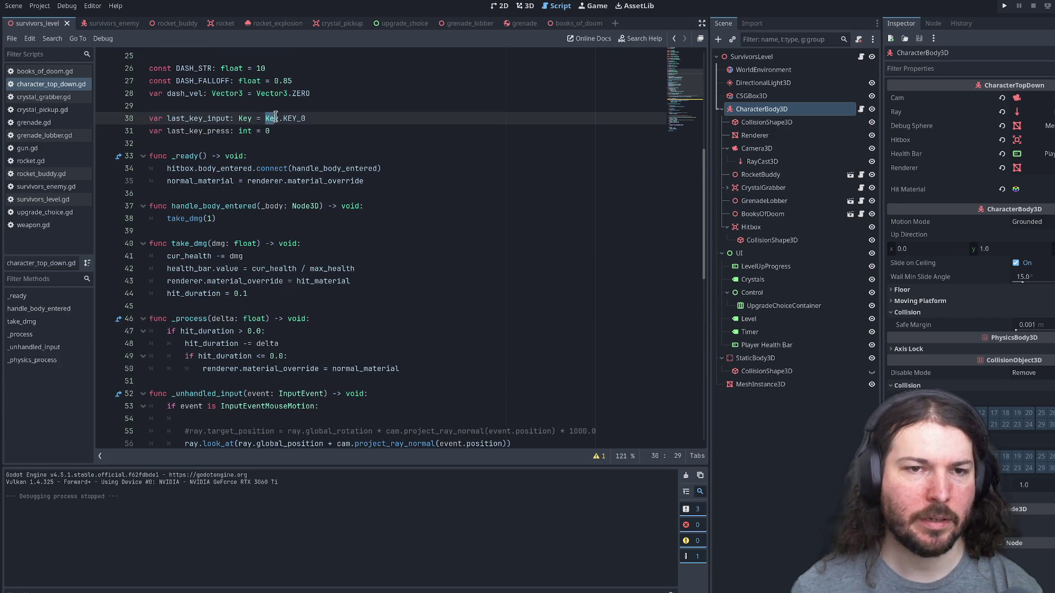
scroll(271, 264, down, 5)
click(263, 289)
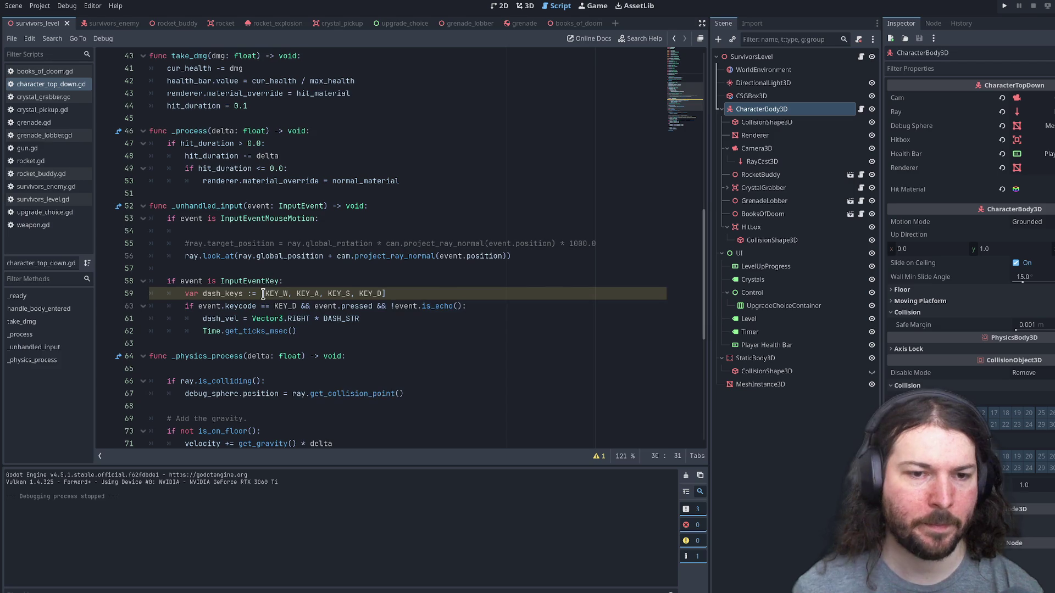
text(Key.)
click(315, 293)
text(Key.)
click(363, 296)
text(Key.)
click(409, 298)
text(Key.K)
click(451, 329)
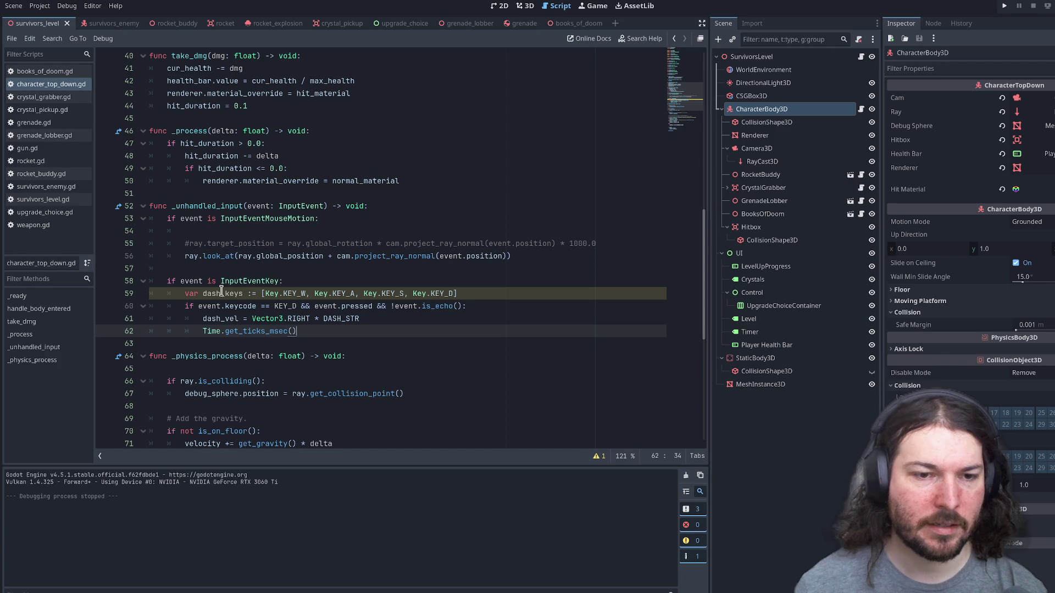
Step: Start a line below dash_keys, trying method names con, incl and fin
key(Up)
key(Up)
key(Up)
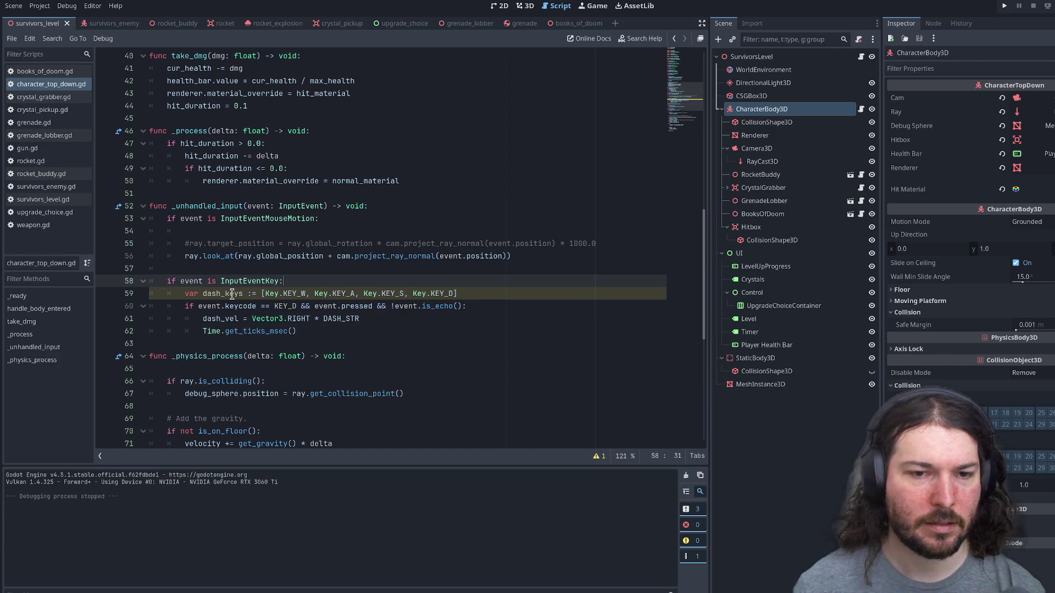
key(Down)
key(End)
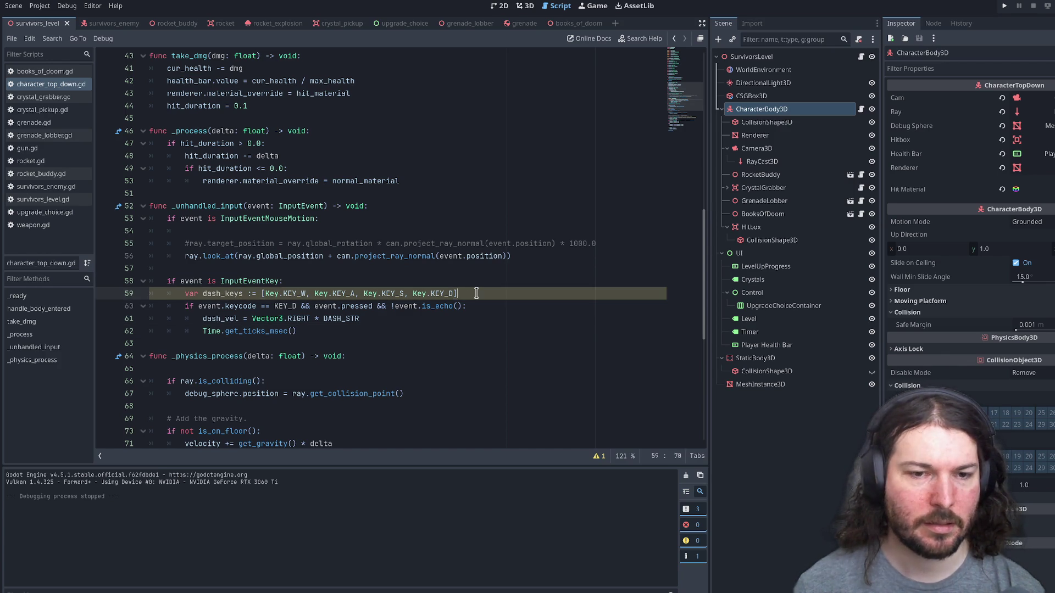
key(Return)
text(dash_)
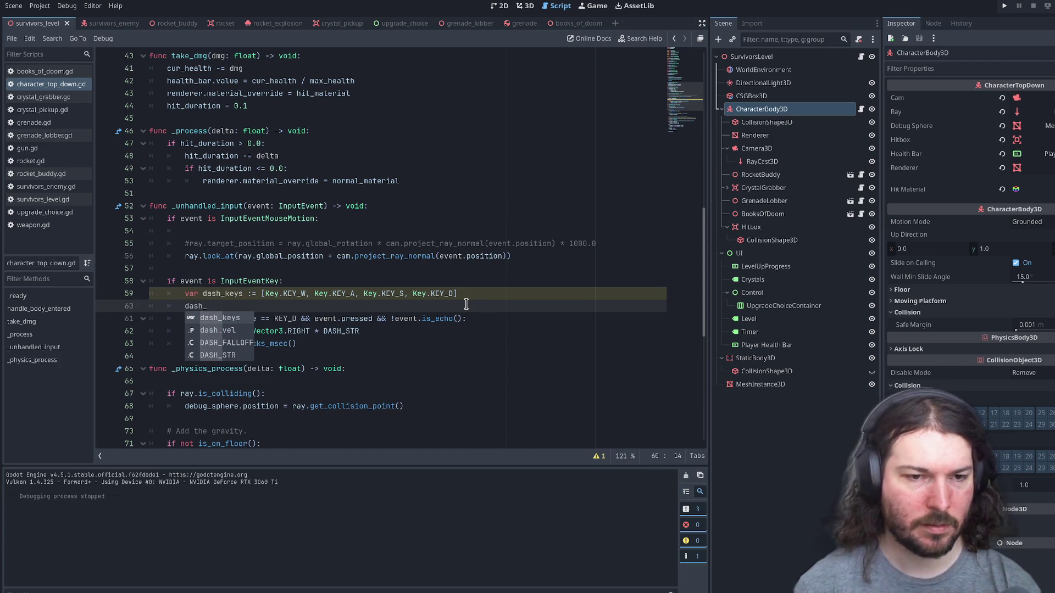
text(keys.con)
key(BackSpace)
key(BackSpace)
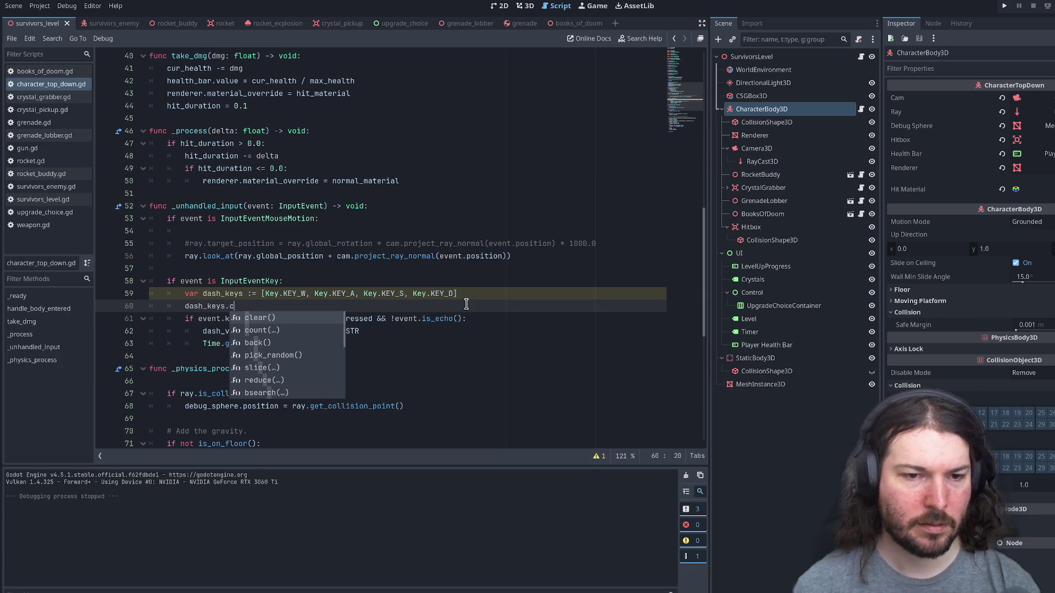
key(BackSpace)
text(incl)
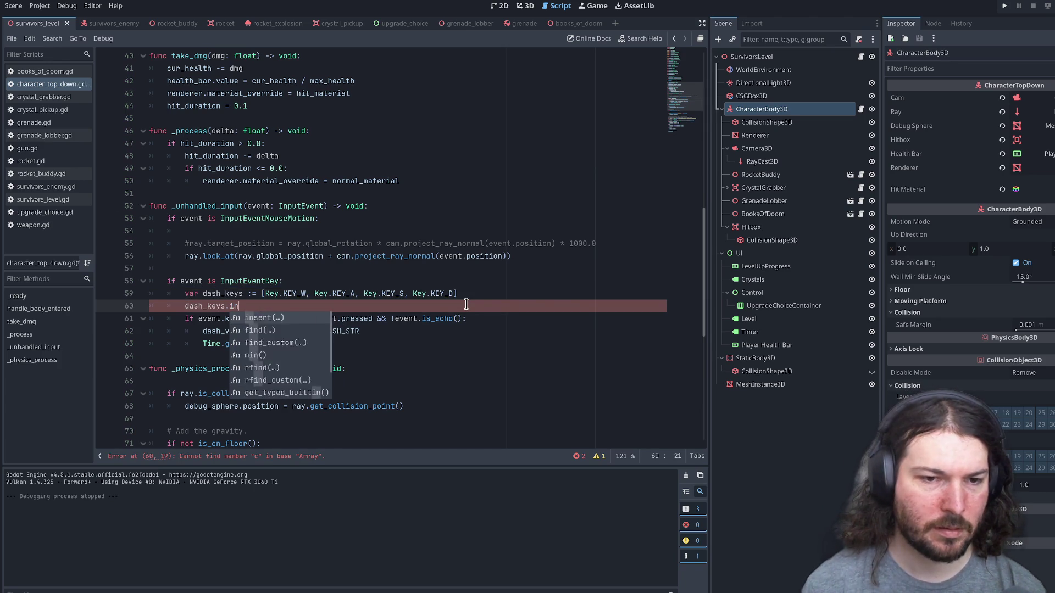
key(BackSpace)
key(BackSpace)
key(BackSpace)
key(BackSpace)
text(fin)
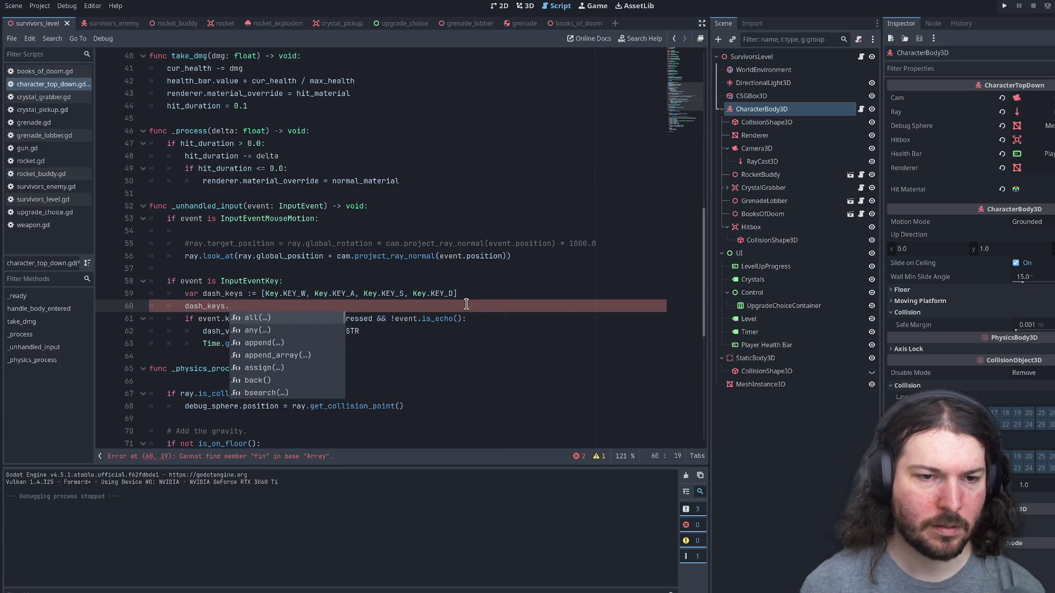
Step: Delete the unfinished dash_keys method line and the leftover empty line
key(Escape)
key(shift+Home)
key(BackSpace)
key(shift+Home)
key(BackSpace)
key(BackSpace)
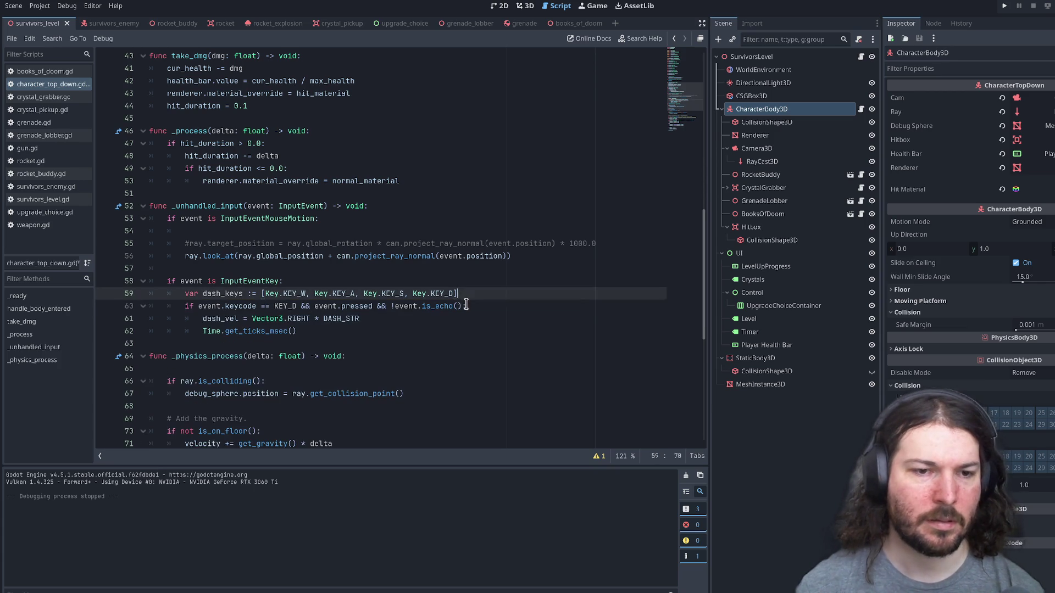
Step: Type dash_keys explicitly as 'Array[Key]' and open the Array class documentation
click(248, 294)
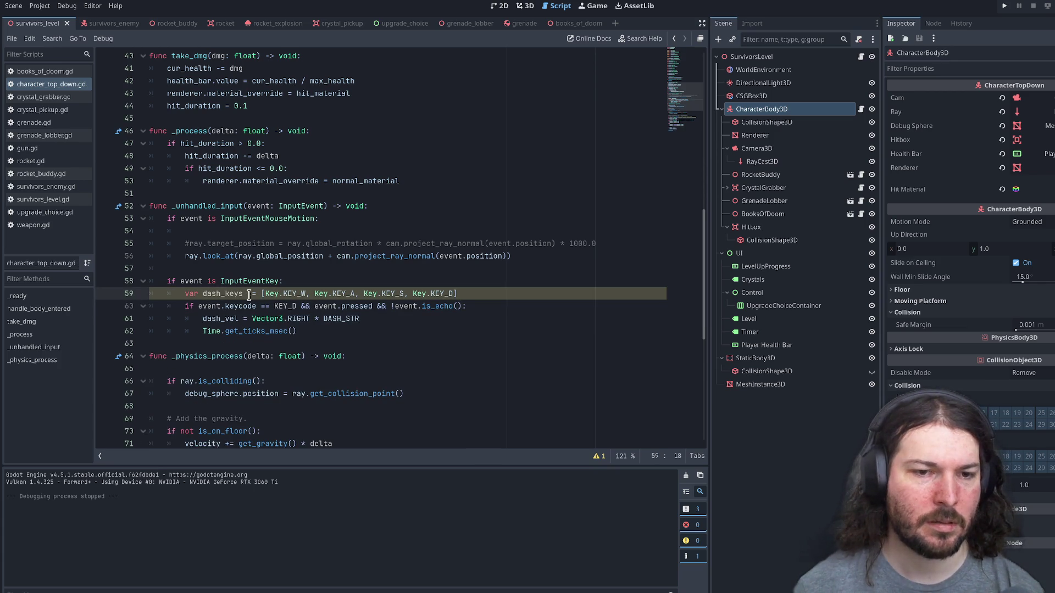
key(BackSpace)
key(BackSpace)
text(: Array[Key)
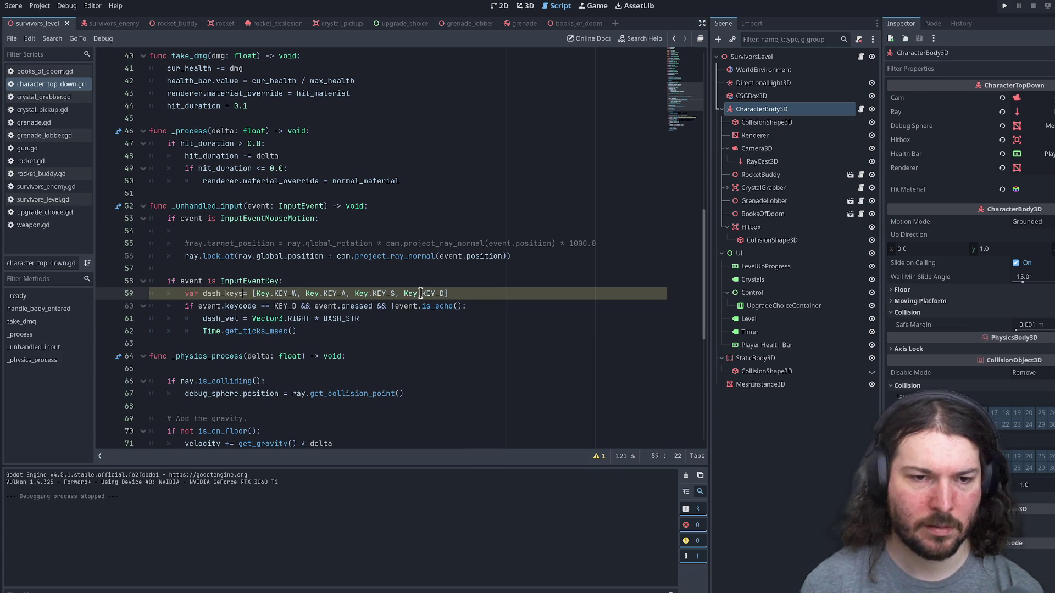
key(Escape)
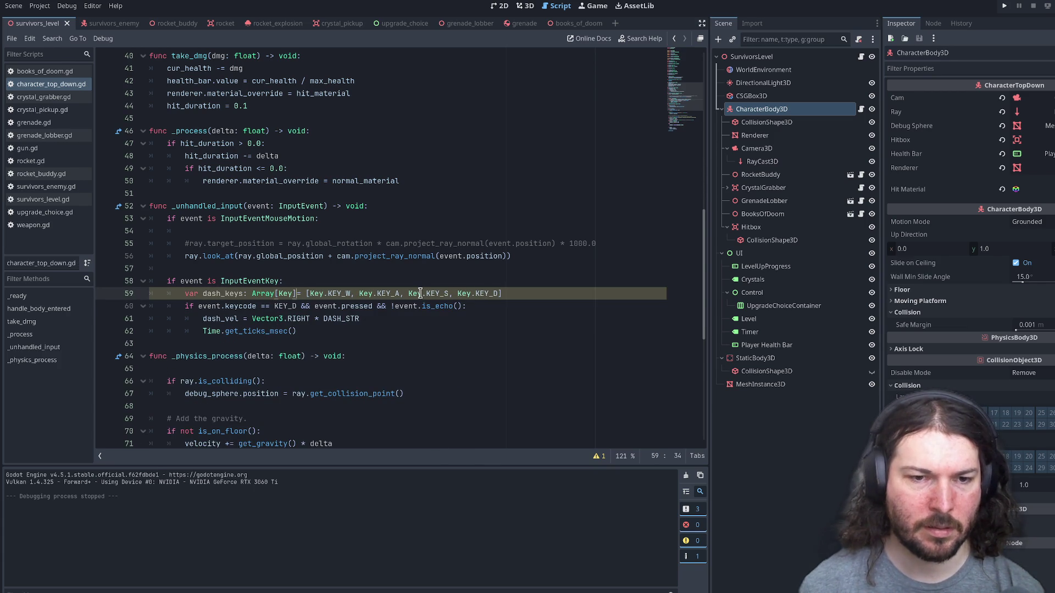
ctrl+click(264, 293)
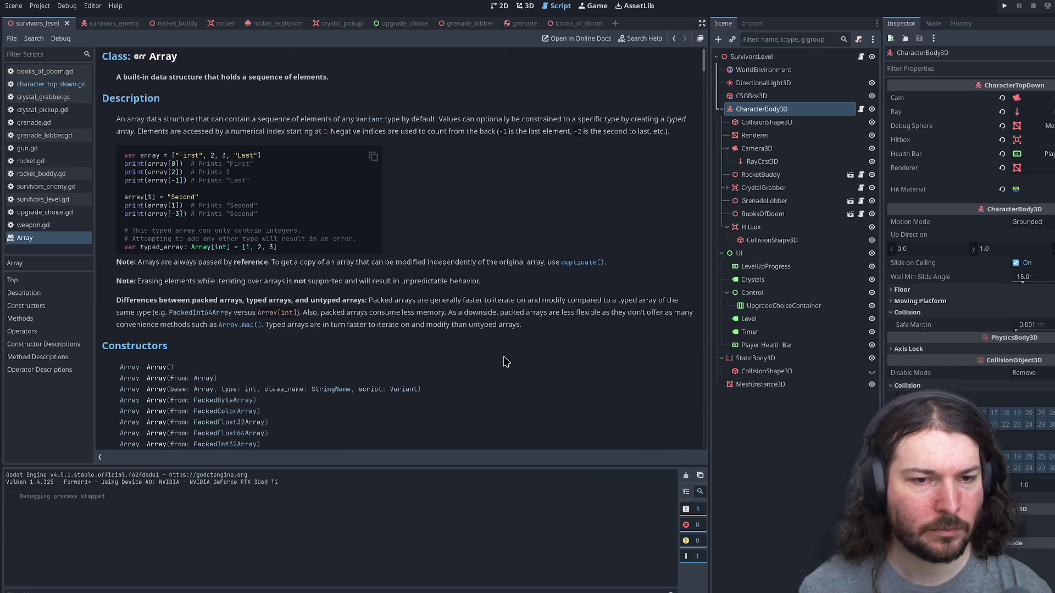
Step: Read the Array has() method description in the docs, then go back to character_top_down.gd
scroll(506, 362, down, 3)
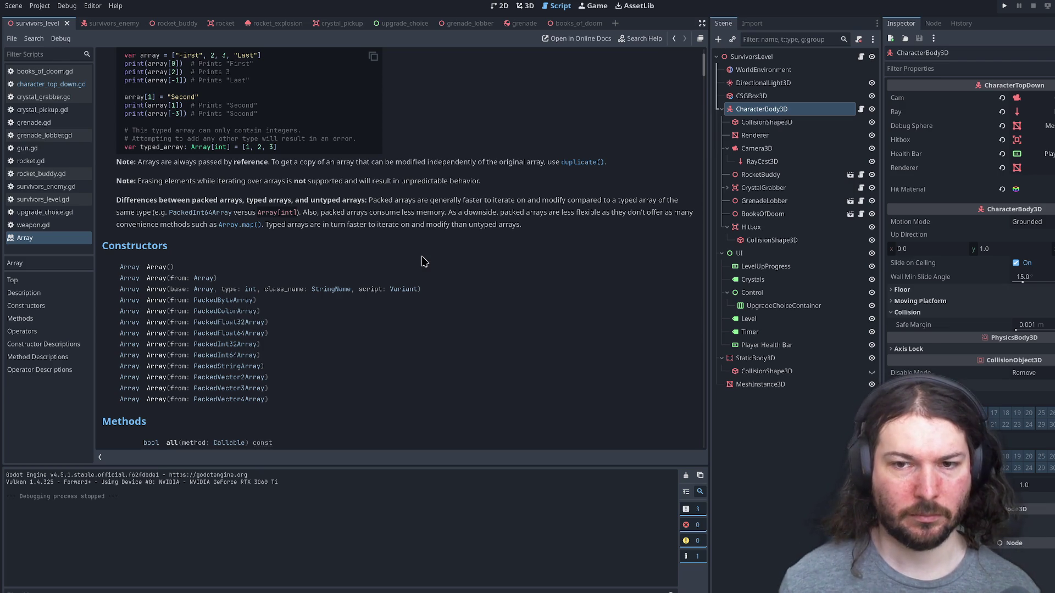
scroll(387, 265, down, 3)
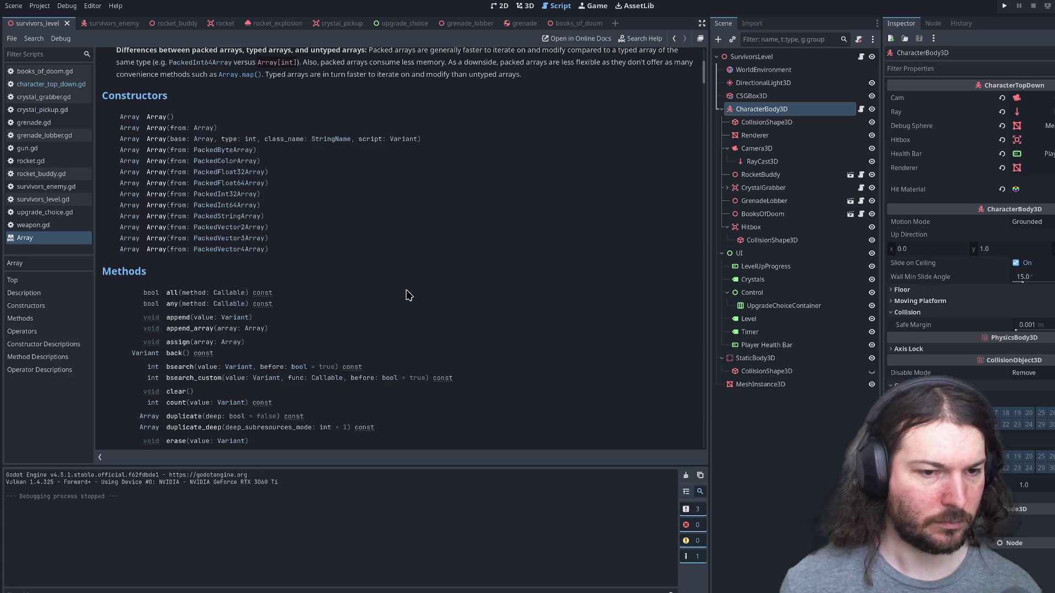
scroll(409, 295, down, 2)
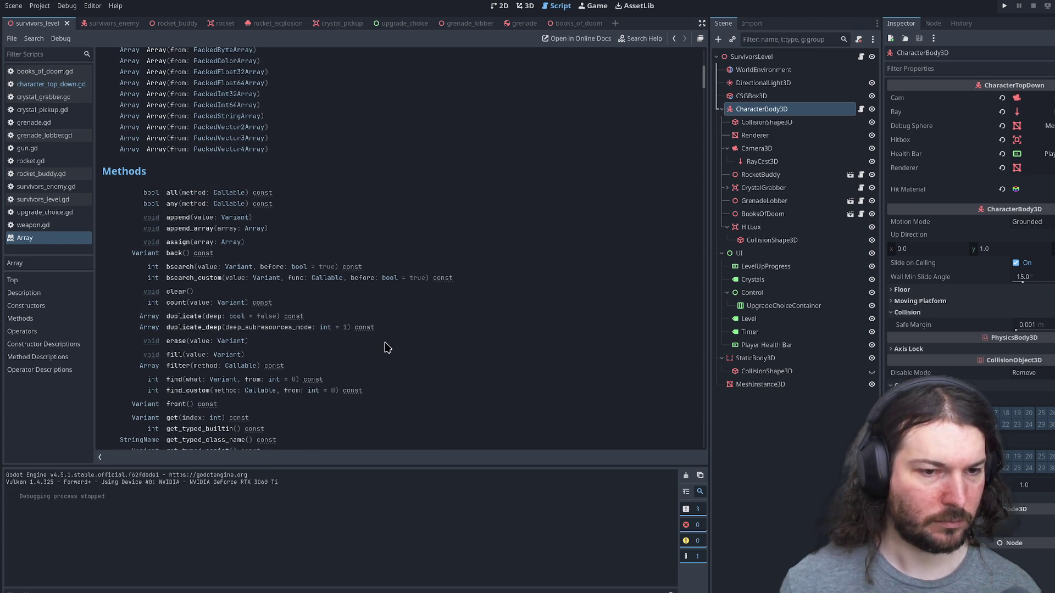
scroll(385, 346, down, 1)
scroll(386, 346, down, 1)
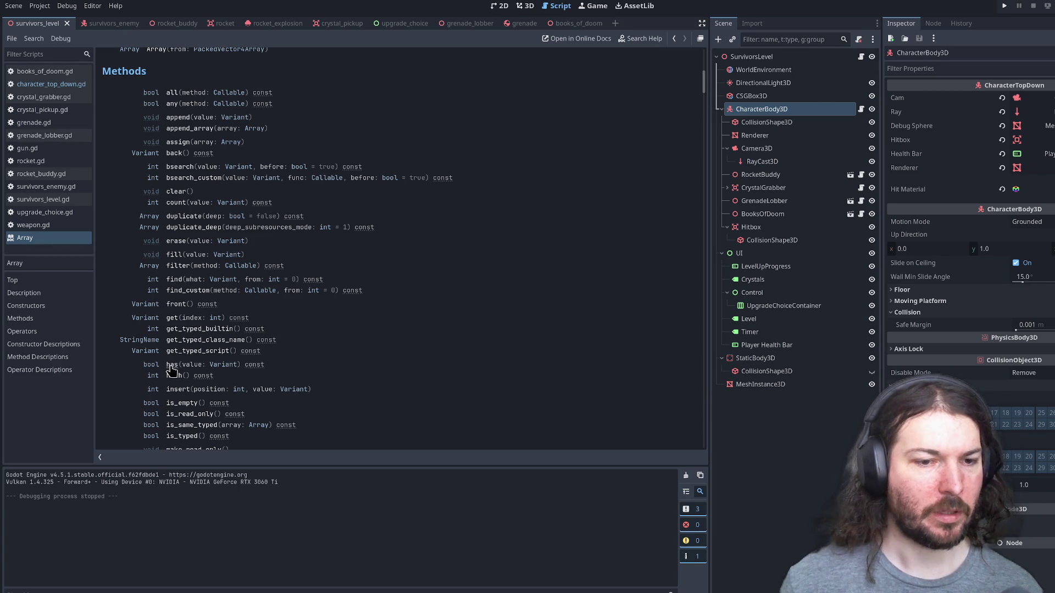
click(170, 367)
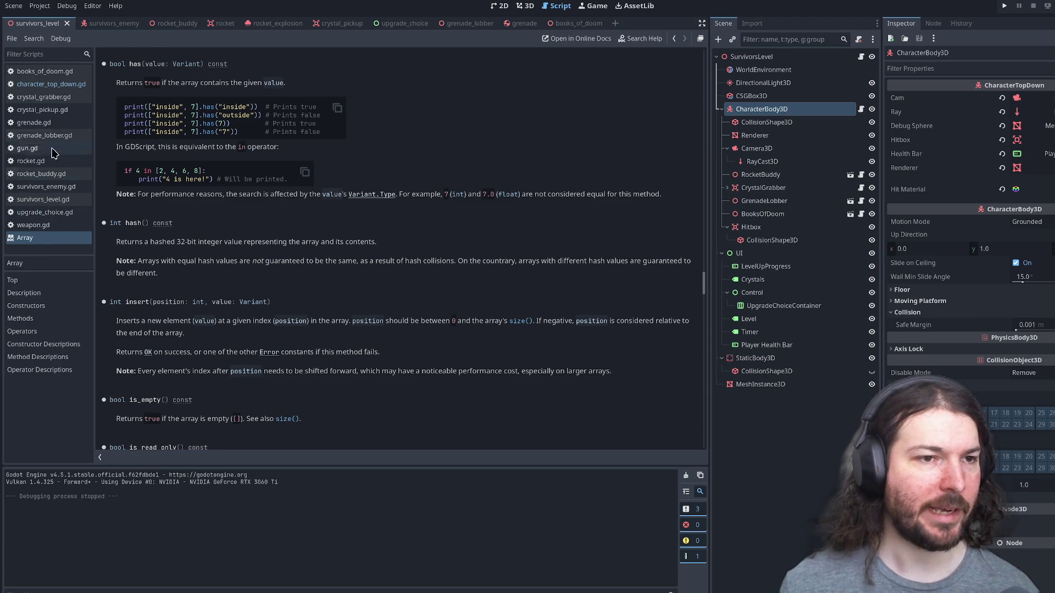
click(53, 84)
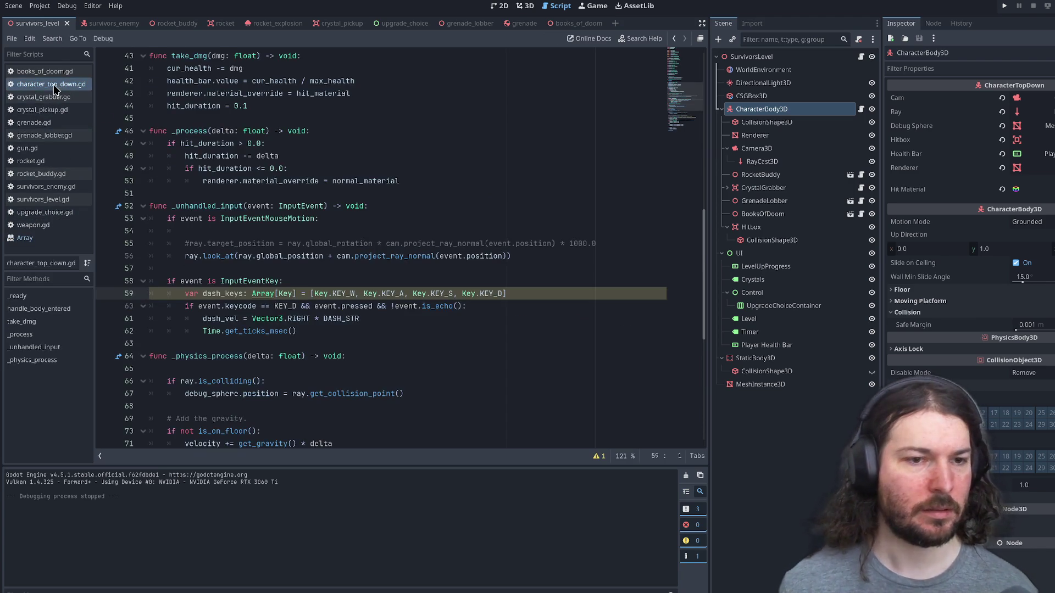
Step: Change the dash condition so it tests dash_keys.has(event.keycode) instead of the D key only
key(Down)
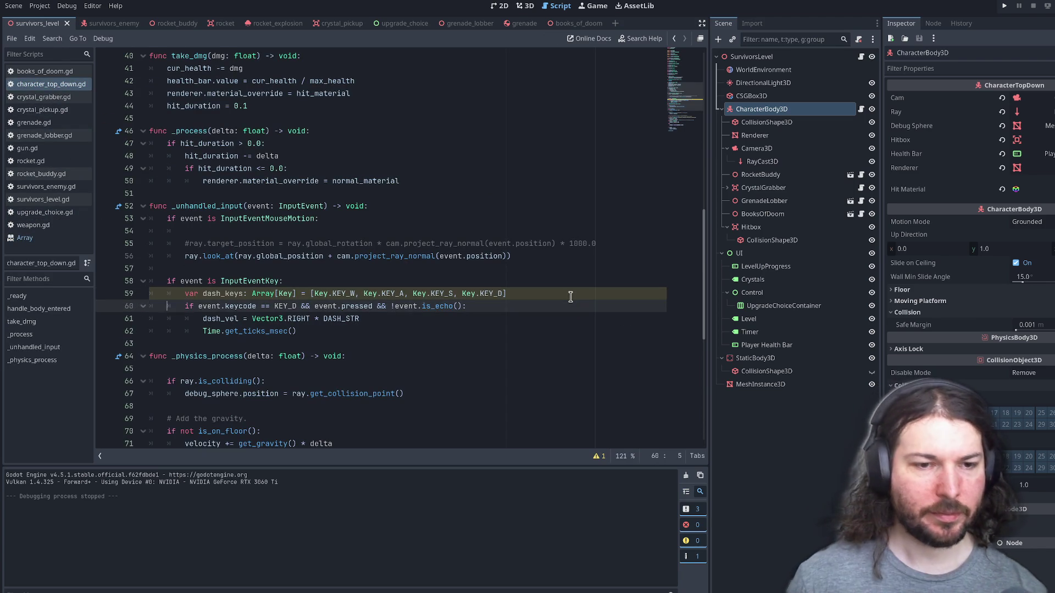
text(dash_keys.has)
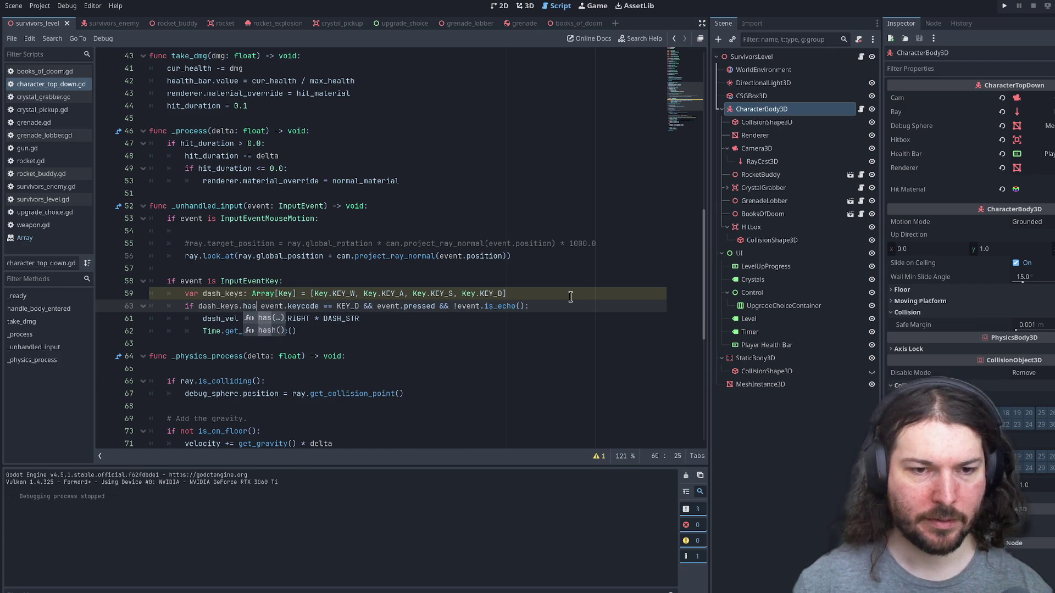
key(ctrl+shift+Right)
key(ctrl+shift+Right)
text((event.keycode)
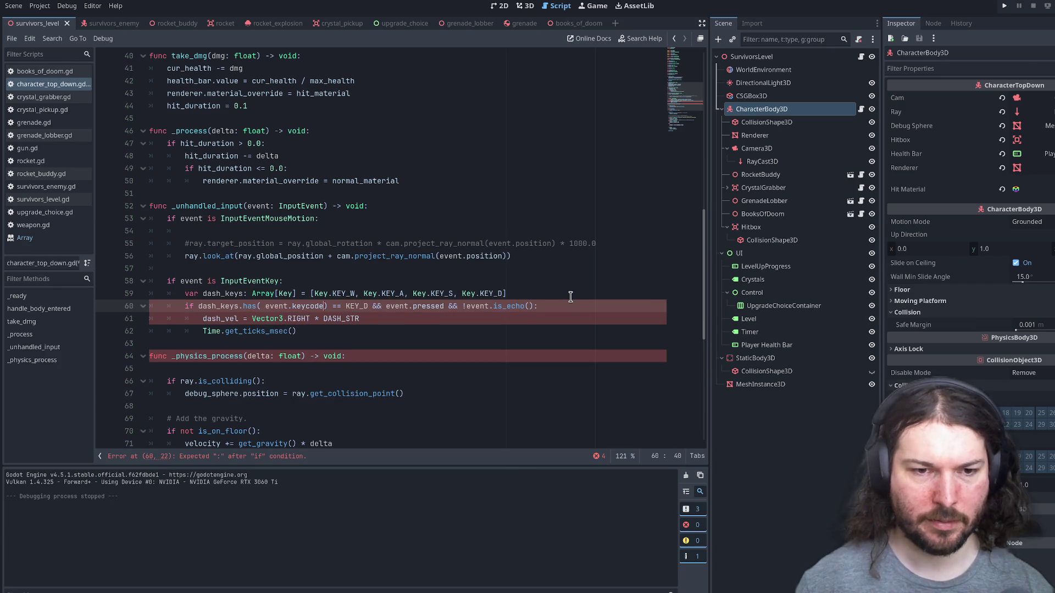
text())
key(Delete)
key(Delete)
key(Delete)
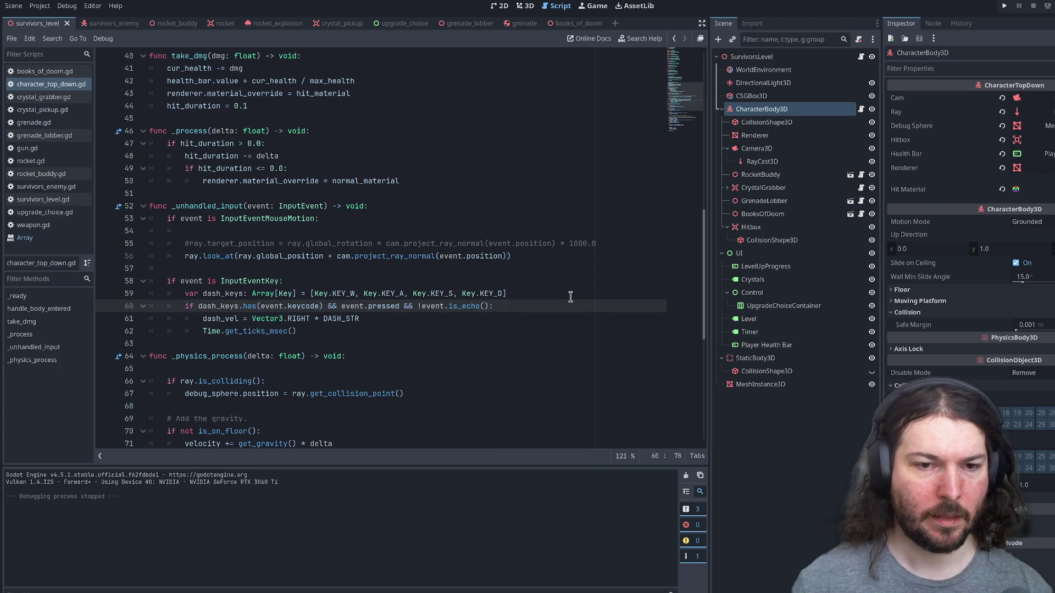
Step: Add a nested 'if event.keycode == last_key_input:' check inside the dash condition
key(Return)
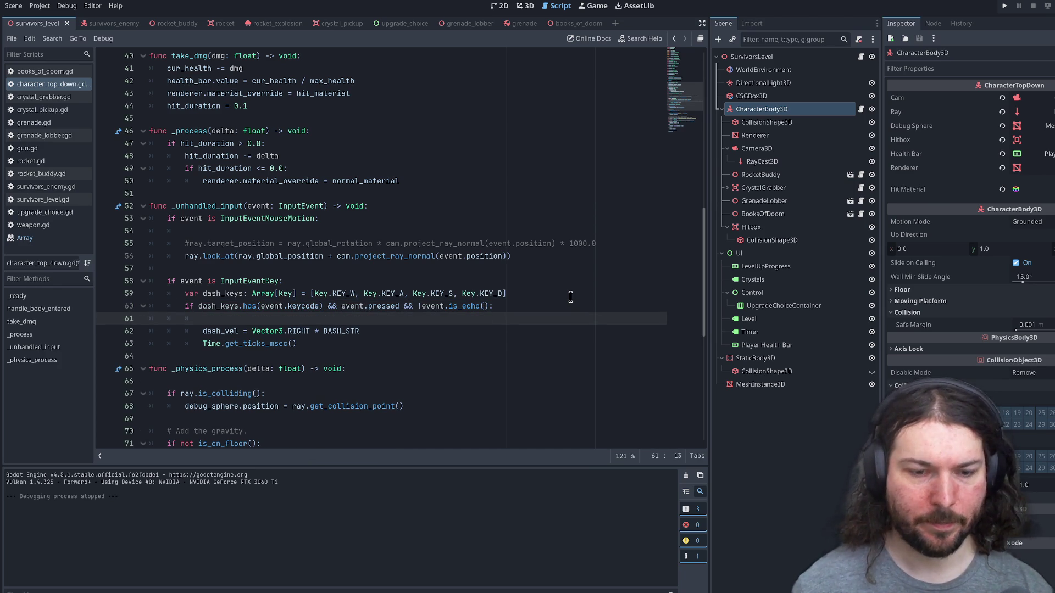
text(if)
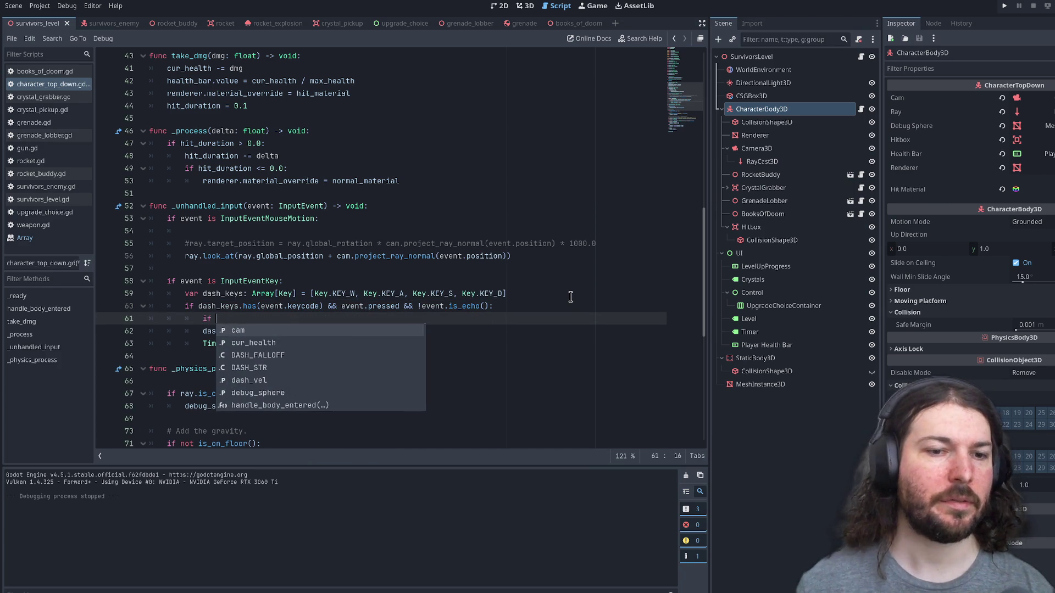
scroll(570, 297, up, 4)
scroll(252, 180, up, 1)
double_click(222, 118)
key(ctrl+c)
scroll(336, 217, down, 7)
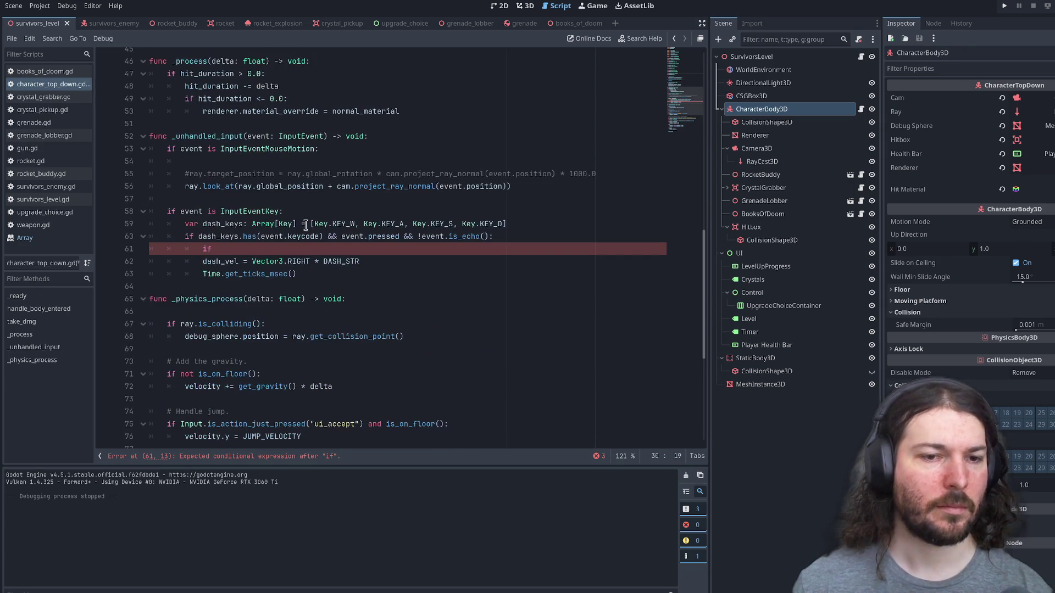
click(308, 243)
key(ctrl+v)
scroll(477, 243, up, 2)
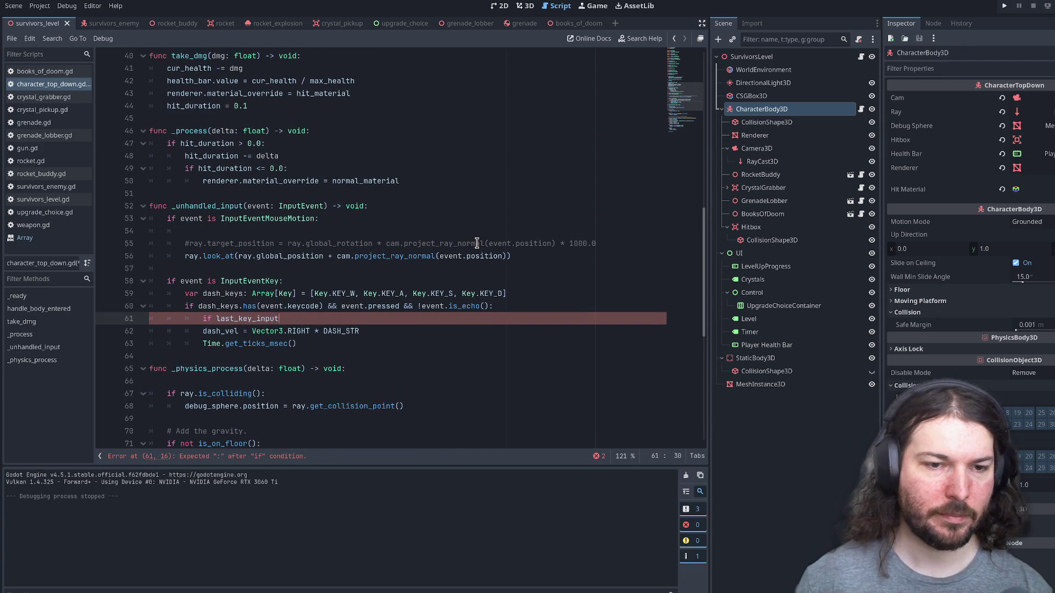
text(event.keyc)
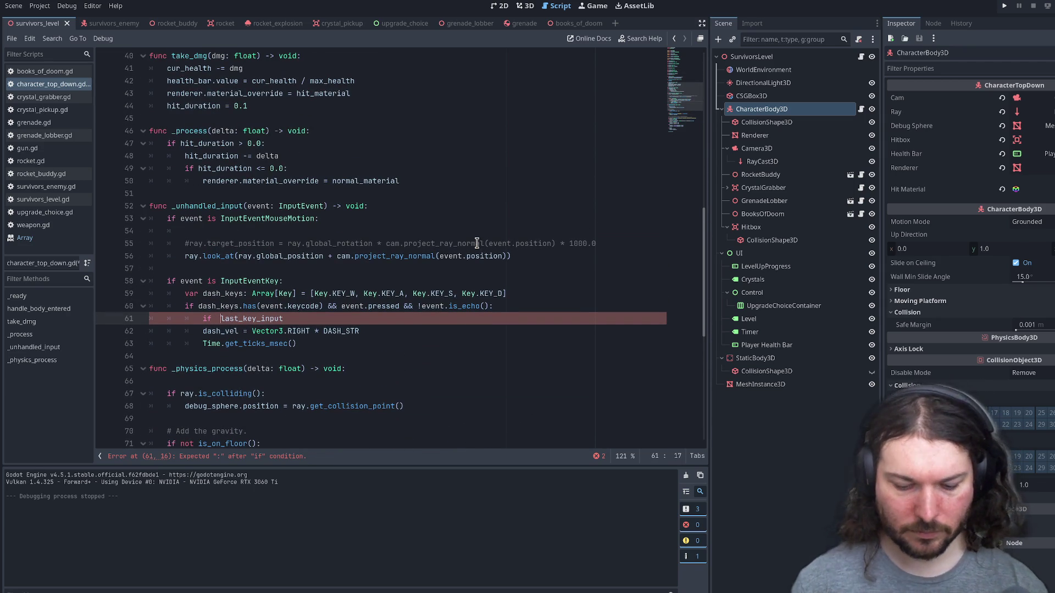
text(ode ==)
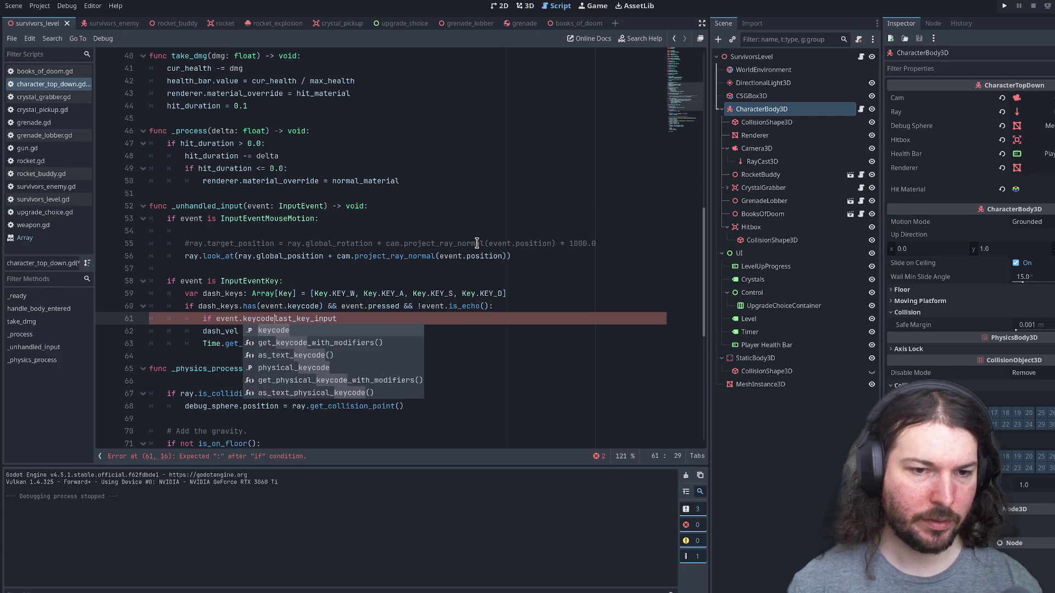
key(End)
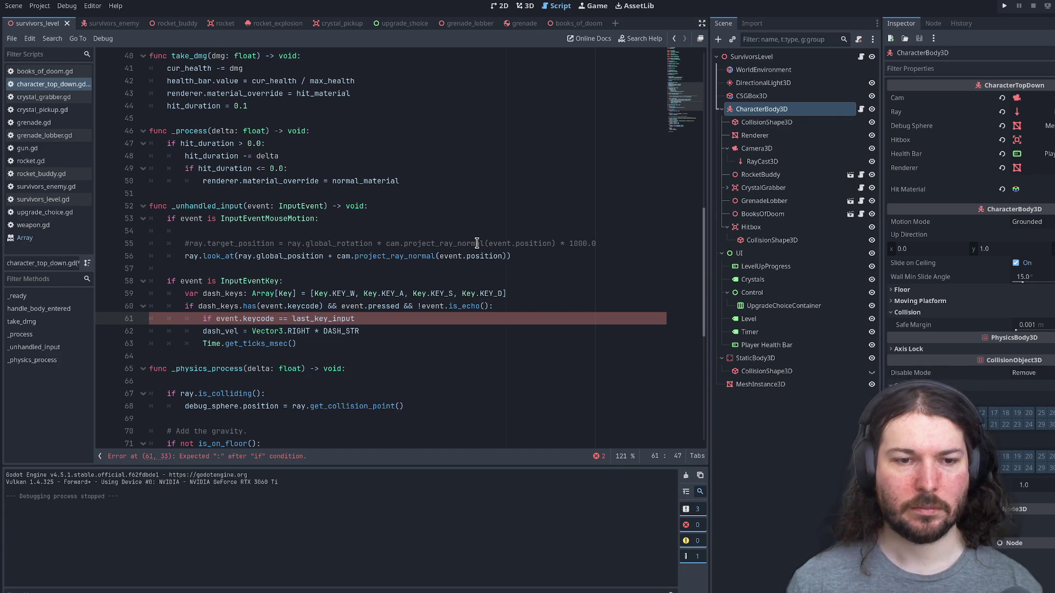
text(:)
Step: Start an inner 'if last_key_press' line under the last_key_input check
key(Return)
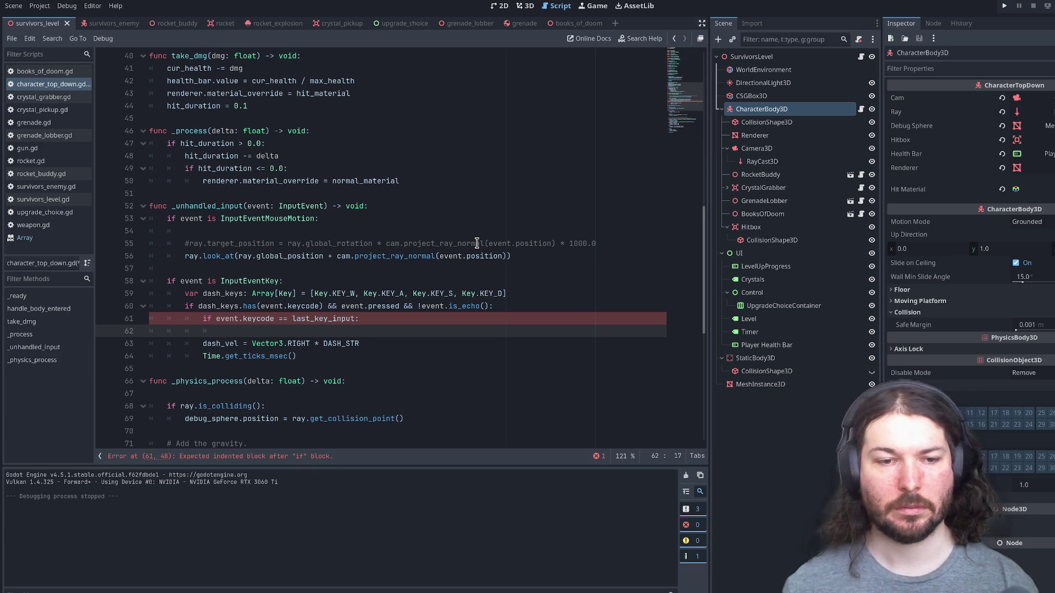
text(if)
scroll(477, 243, up, 5)
double_click(228, 131)
scroll(329, 247, down, 4)
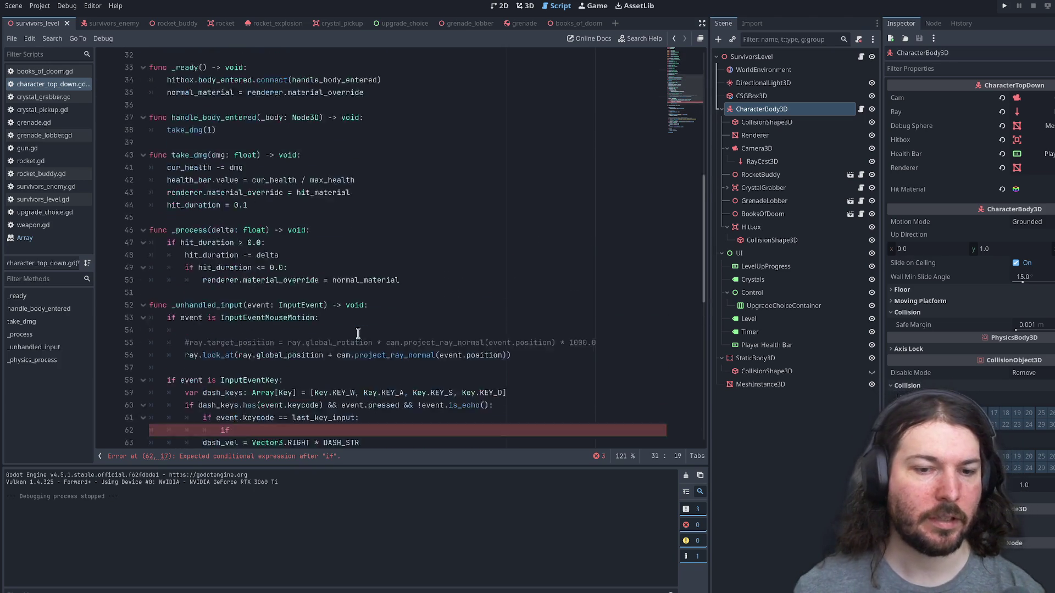
click(345, 368)
key(ctrl+v)
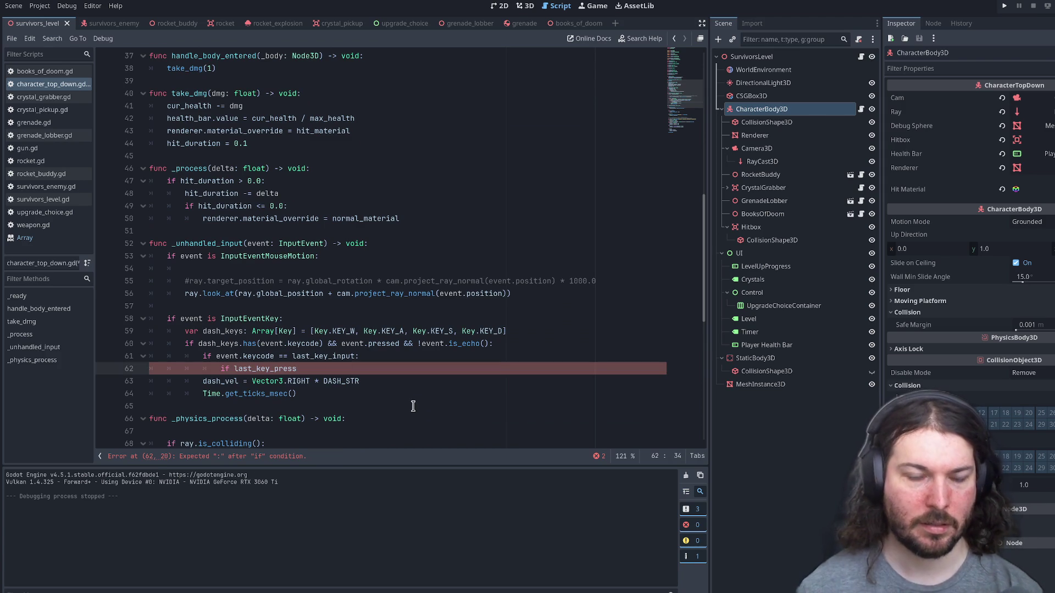
Step: Begin a 'var current_press_time :=' declaration at the top of the dash block
key(Up)
key(Up)
key(Up)
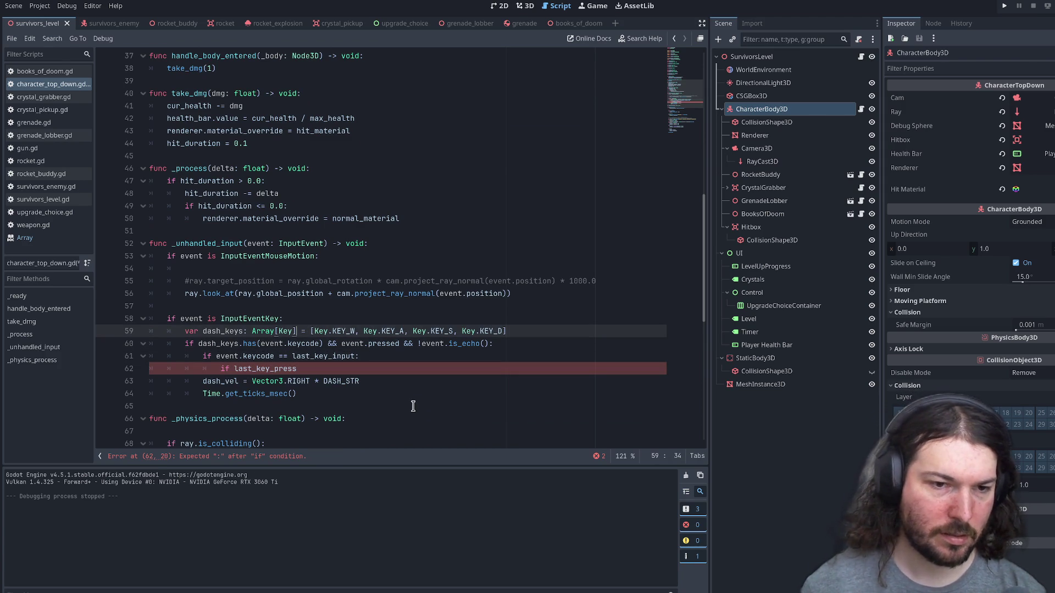
key(Down)
key(End)
key(Return)
text(var )
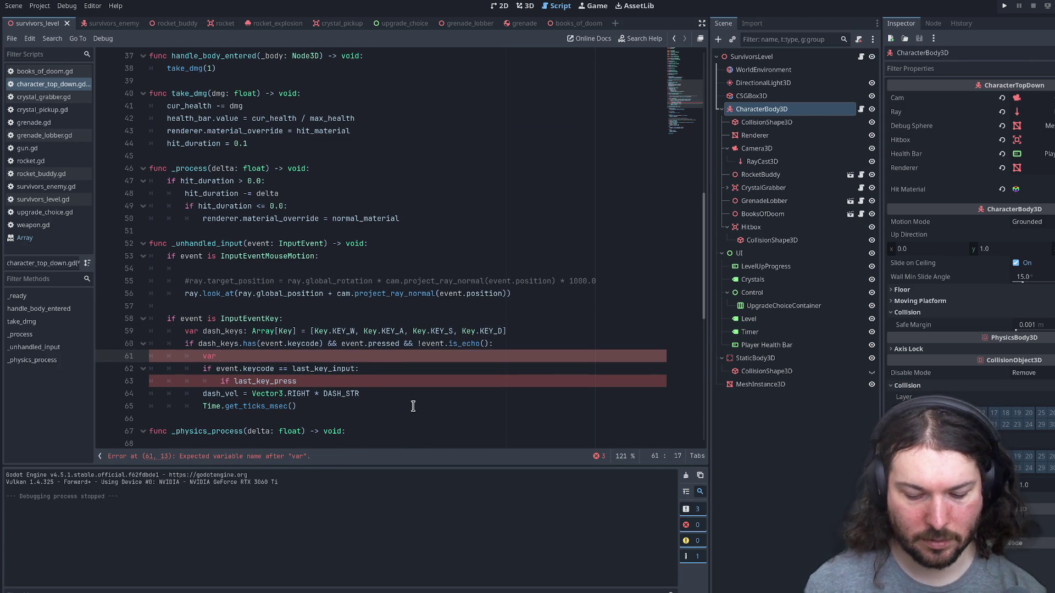
text(current_k)
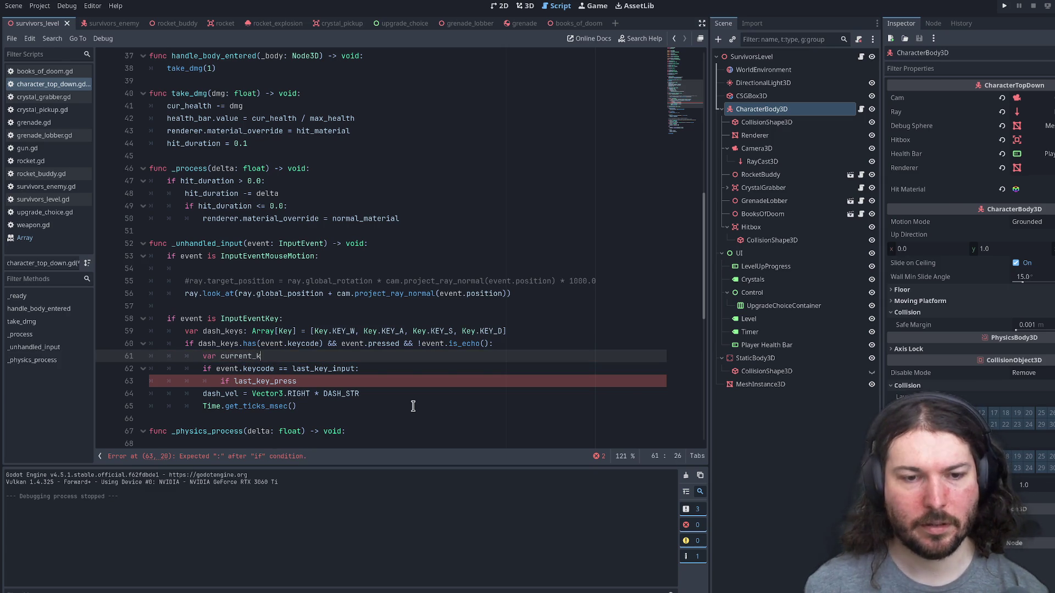
text(press_)
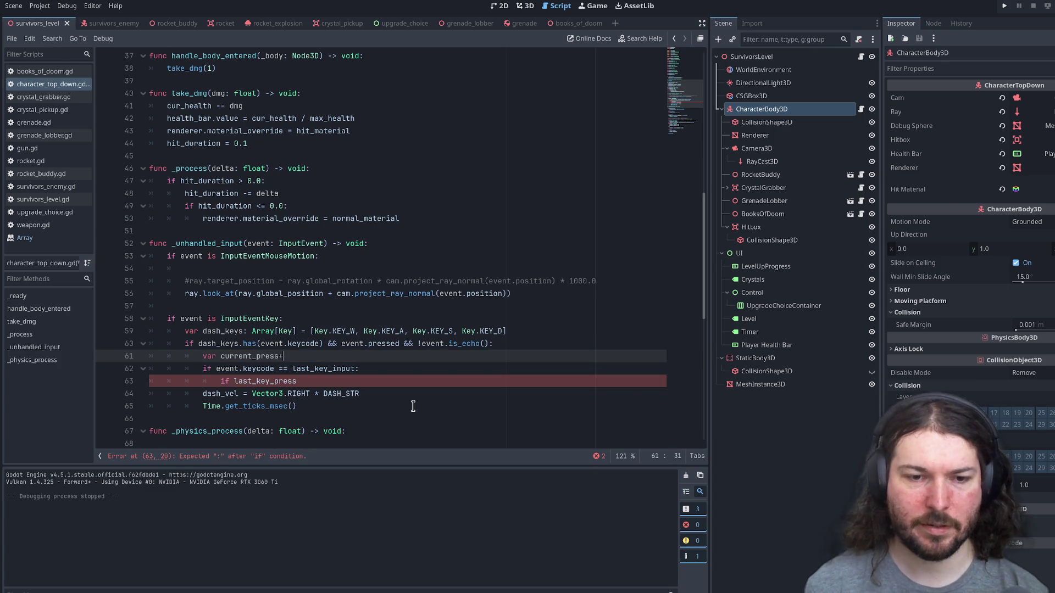
text(time :=)
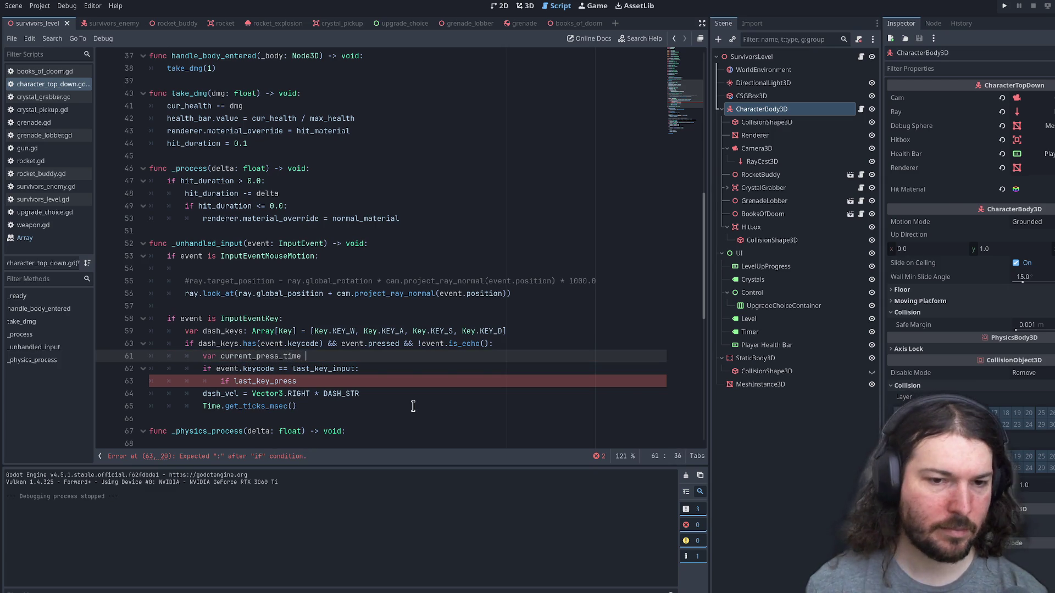
Step: Move the old Time.get_ticks_msec() call up to become current_press_time's value
key(Escape)
key(Down)
key(Down)
key(Down)
key(shift+Home)
key(ctrl+x)
key(Up)
key(Up)
key(Up)
key(Up)
key(End)
key(ctrl+v)
Step: Make the inner check 'if current_press_time - last_key_press < 100:'
key(Down)
key(Down)
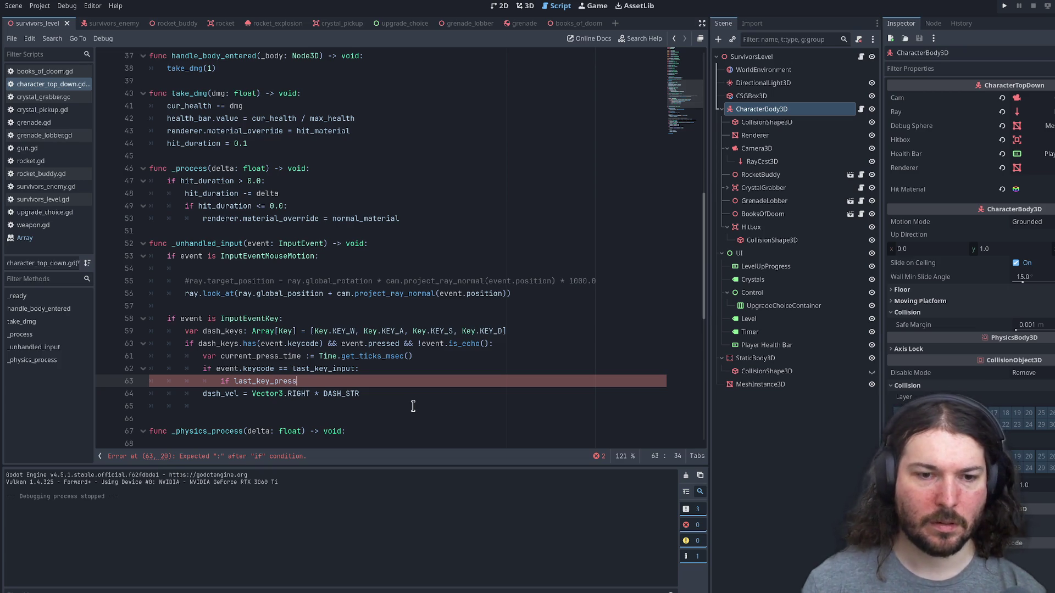
text(cur)
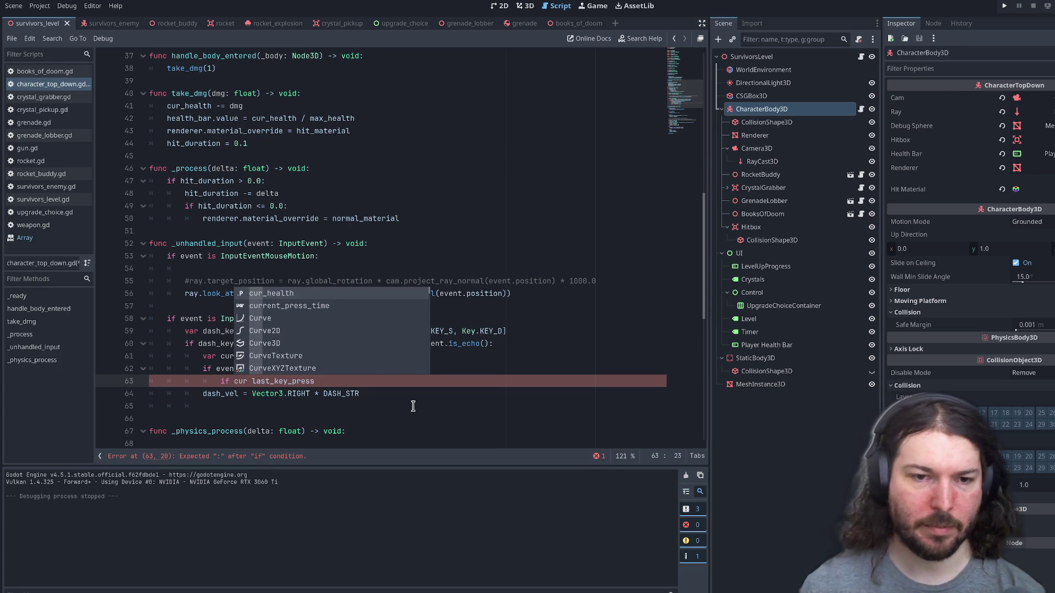
key(Down)
key(Return)
text(-)
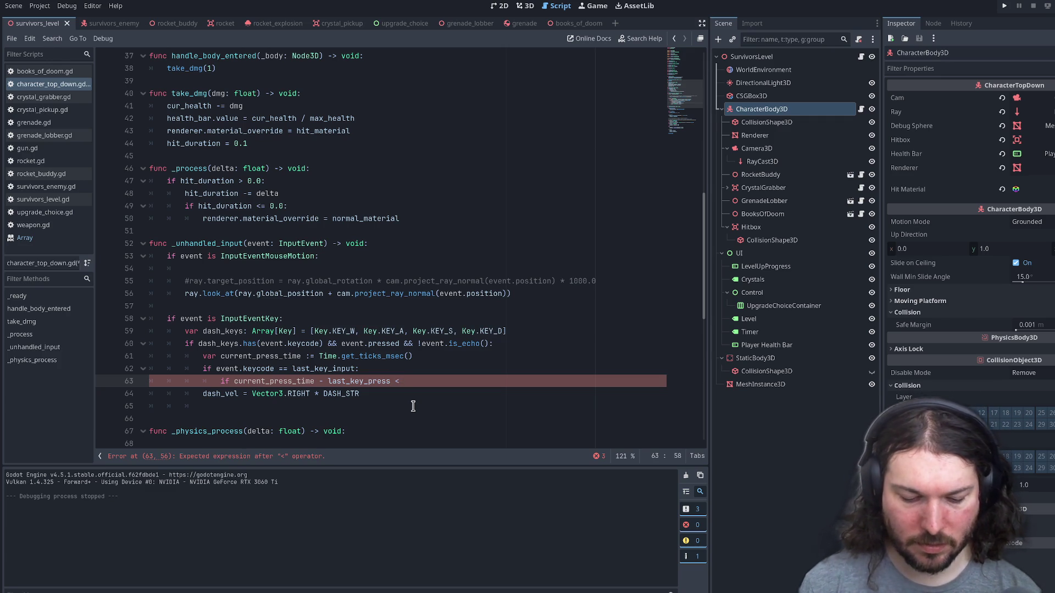
text(100)
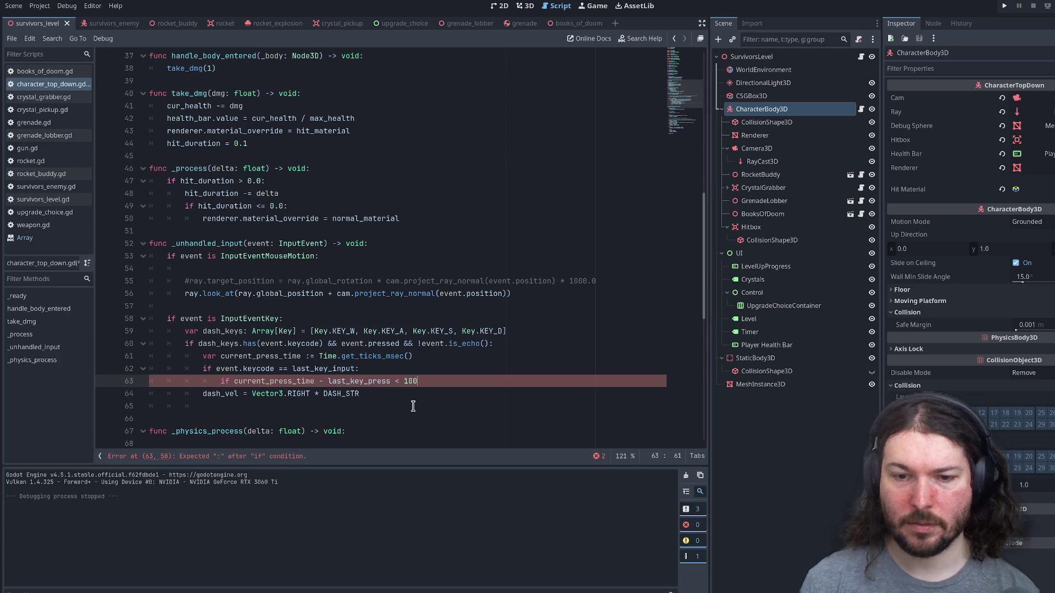
text(:)
key(Return)
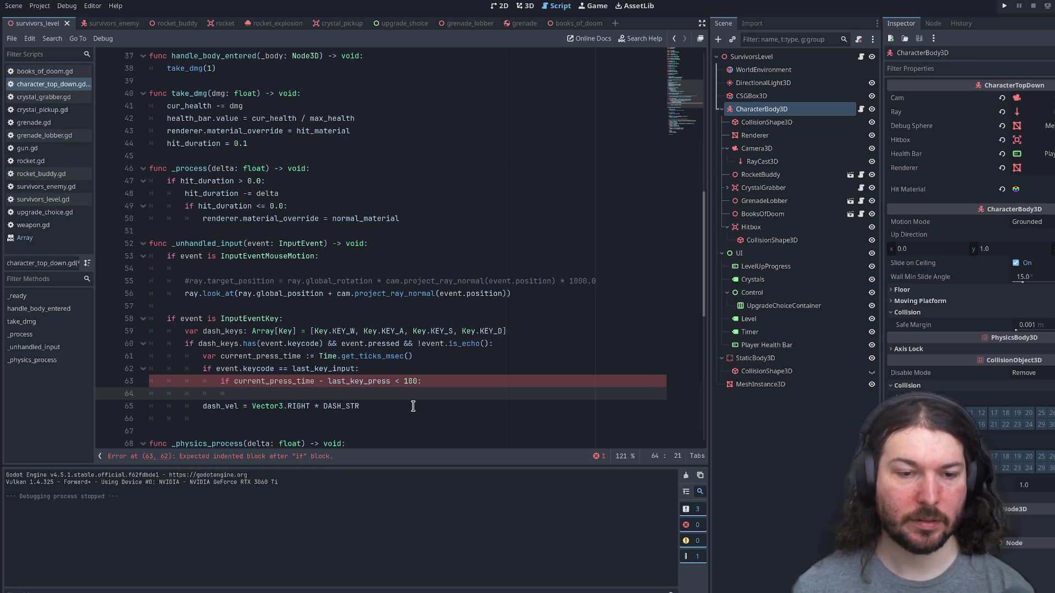
Step: Open a new line below the dash key list
key(Down)
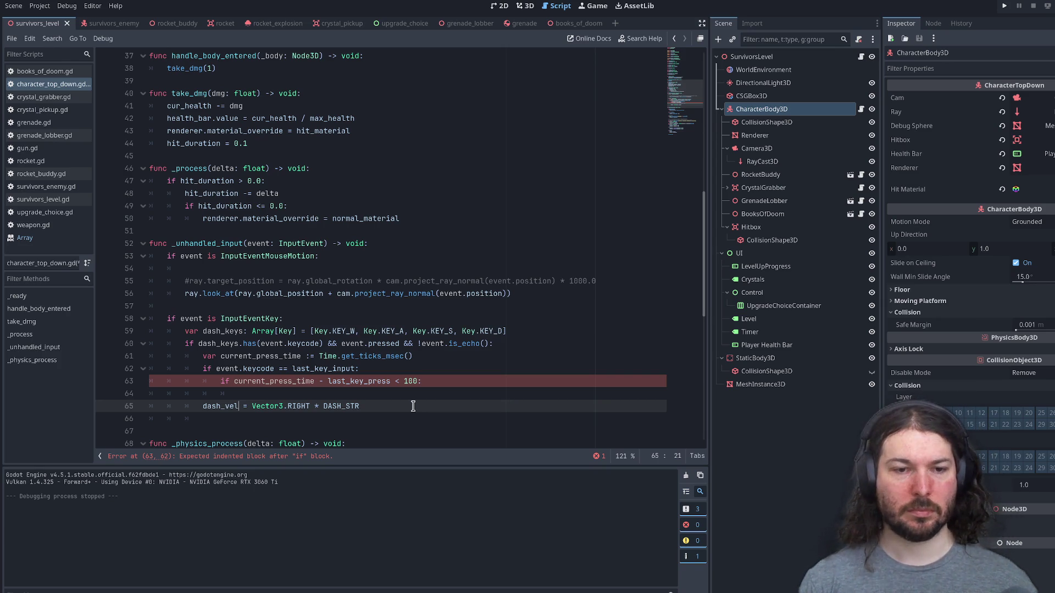
key(Up)
key(Up)
key(Up)
key(End)
key(Return)
Step: Declare dash_dirs as Array[Vector3] beginning with Vector3.FORWARD
text(var dash_dirs: A)
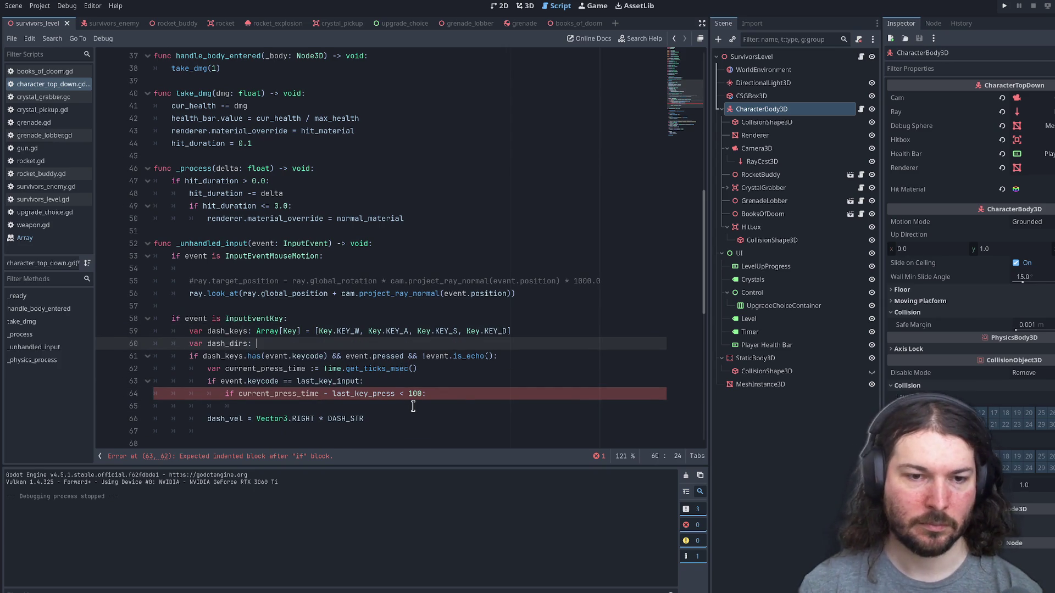
text(rray[Vec)
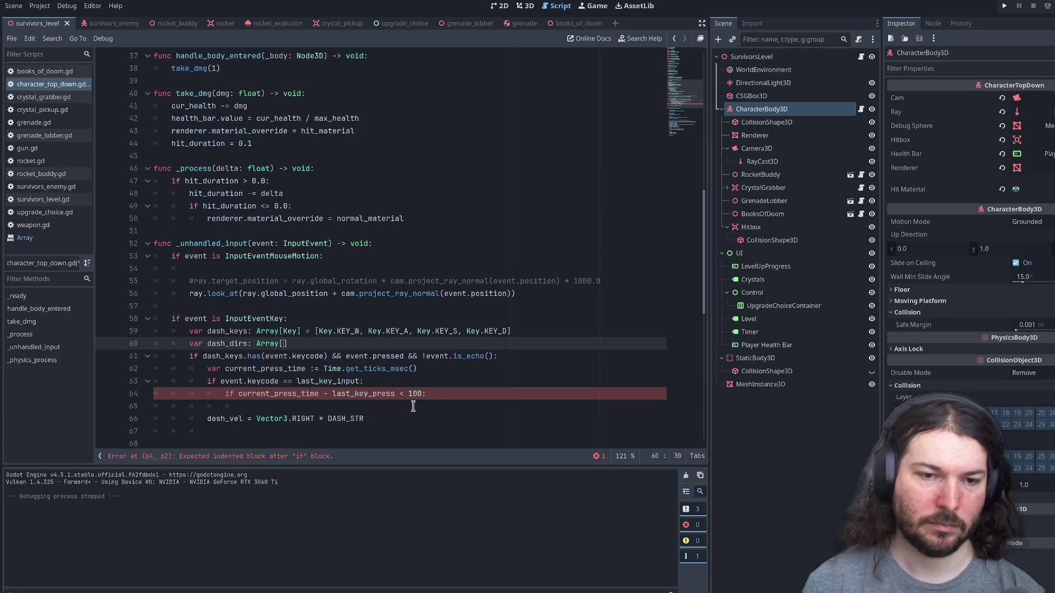
text(tor3)
key(Escape)
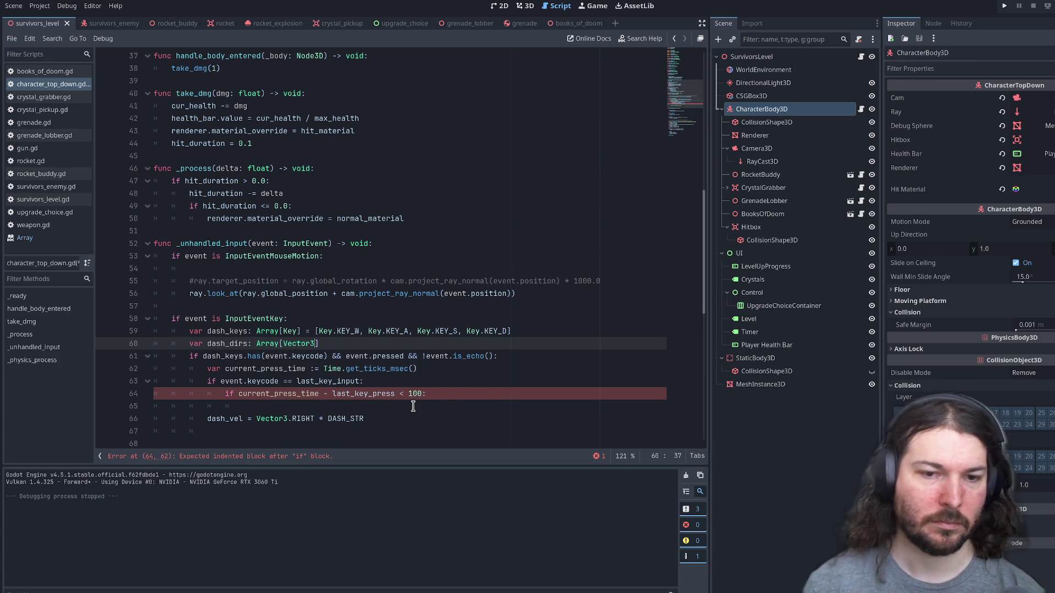
text(= [Vec)
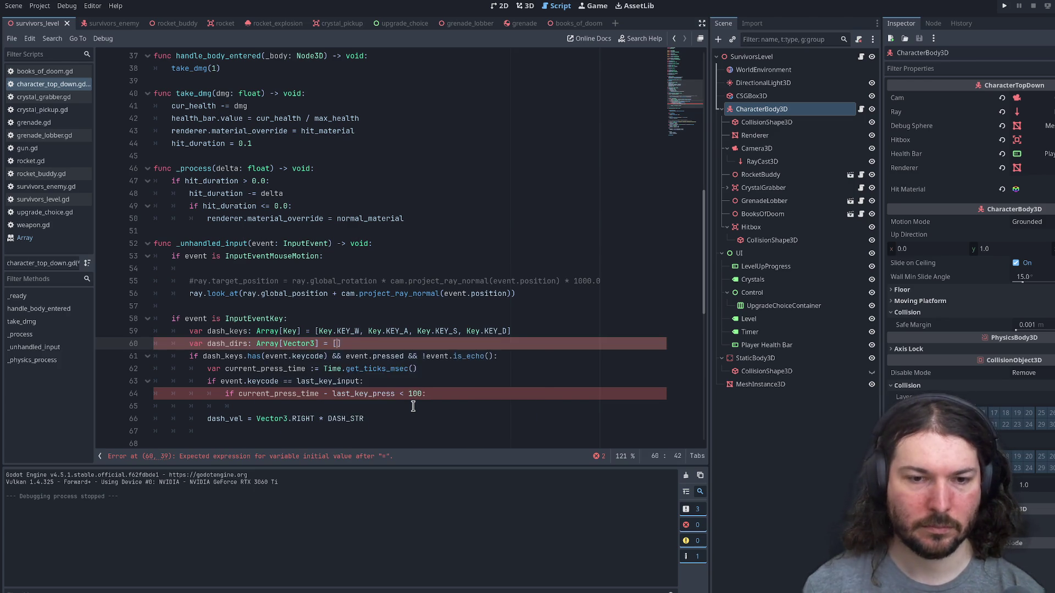
text(tor3.)
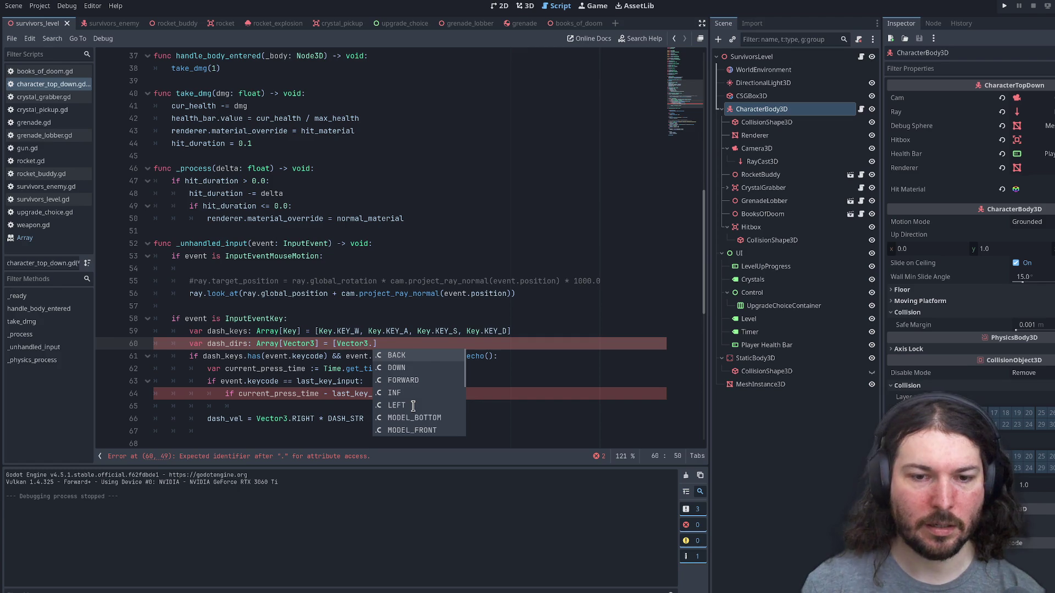
text(FO)
key(Return)
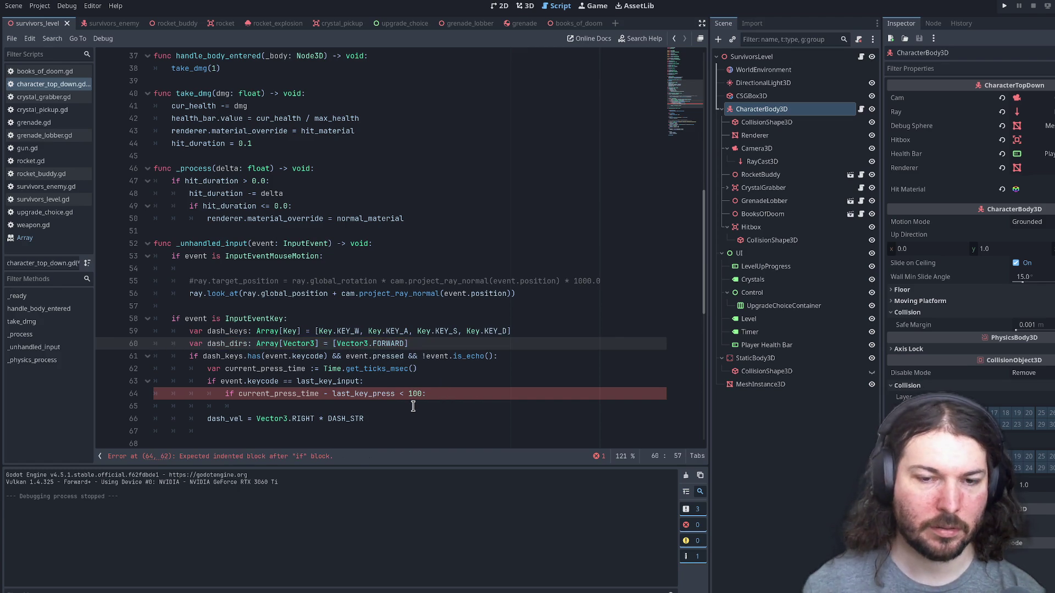
Step: Add Vector3.LEFT, Vector3.BACK and Vector3.RIGHT to the dash_dirs array
mouse_move(396, 339)
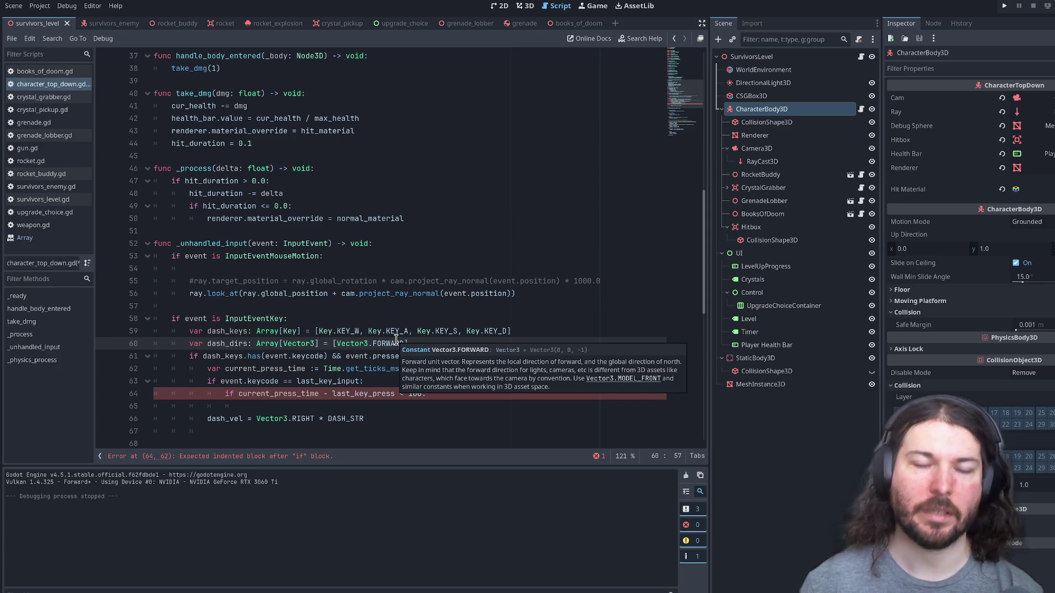
text(, )
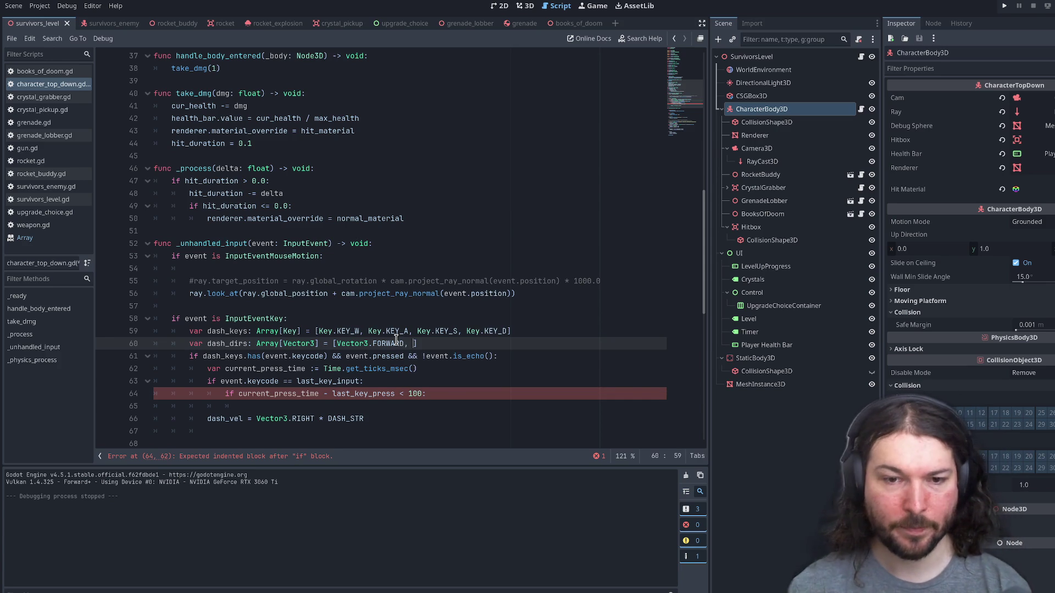
text(Vector3()
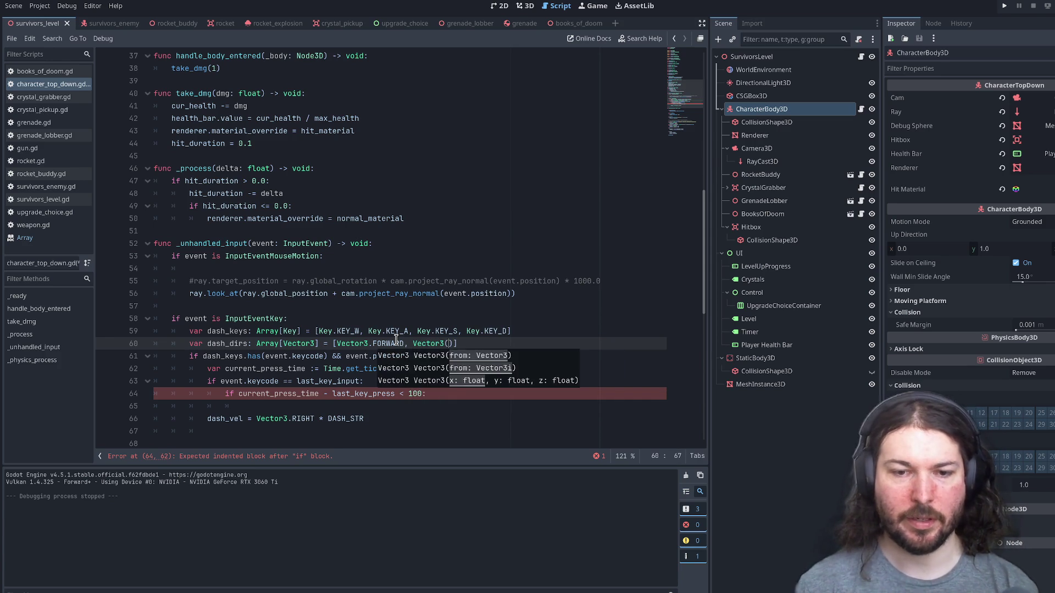
text(.)
text(.)
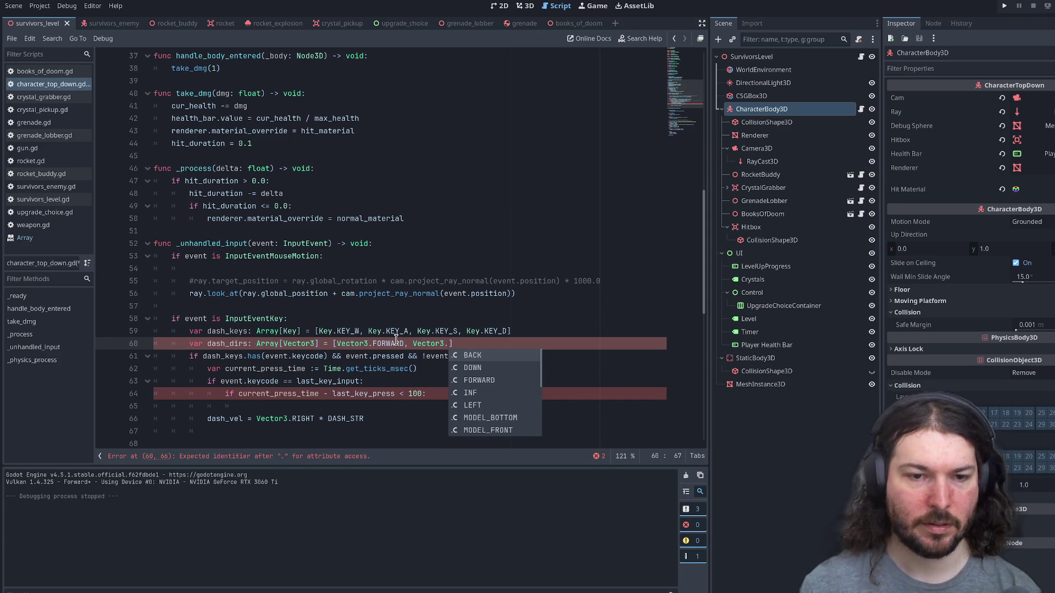
text(LEFT, VEc)
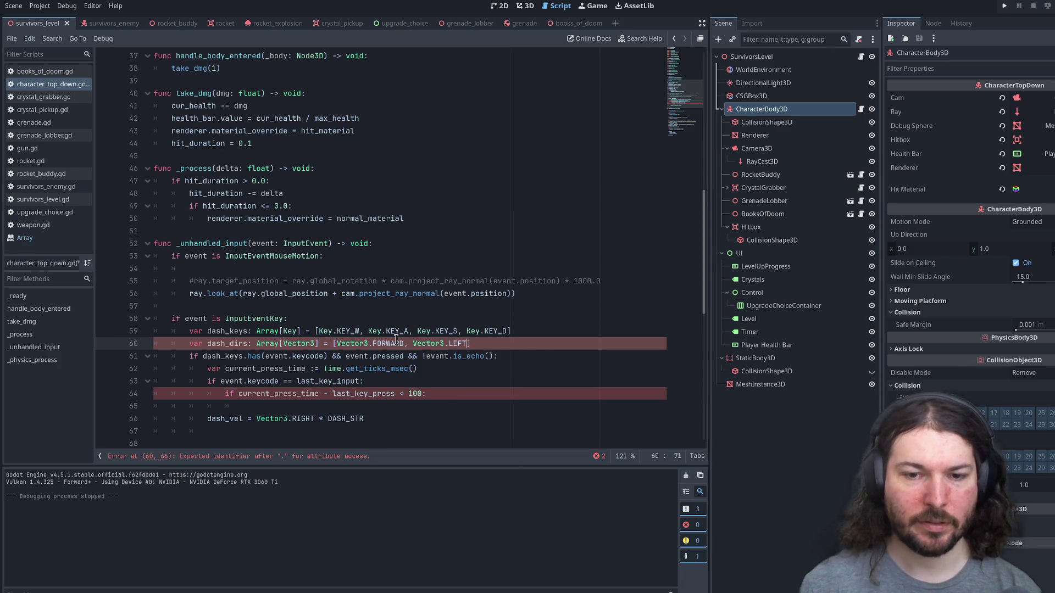
text(3.)
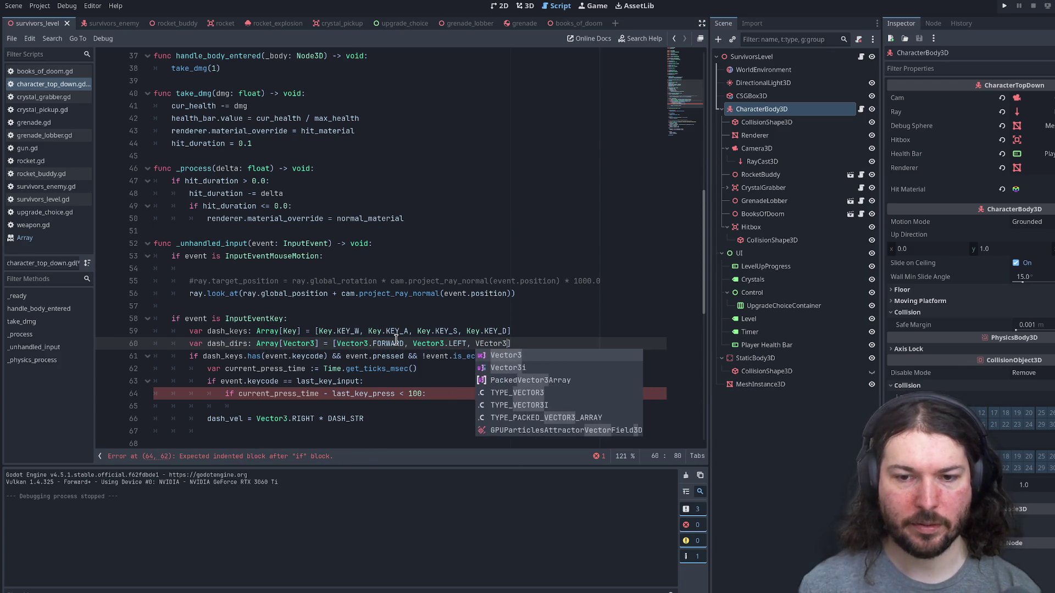
key(Return)
text(.BACK, Vetor3)
key(Return)
text(, Vector3)
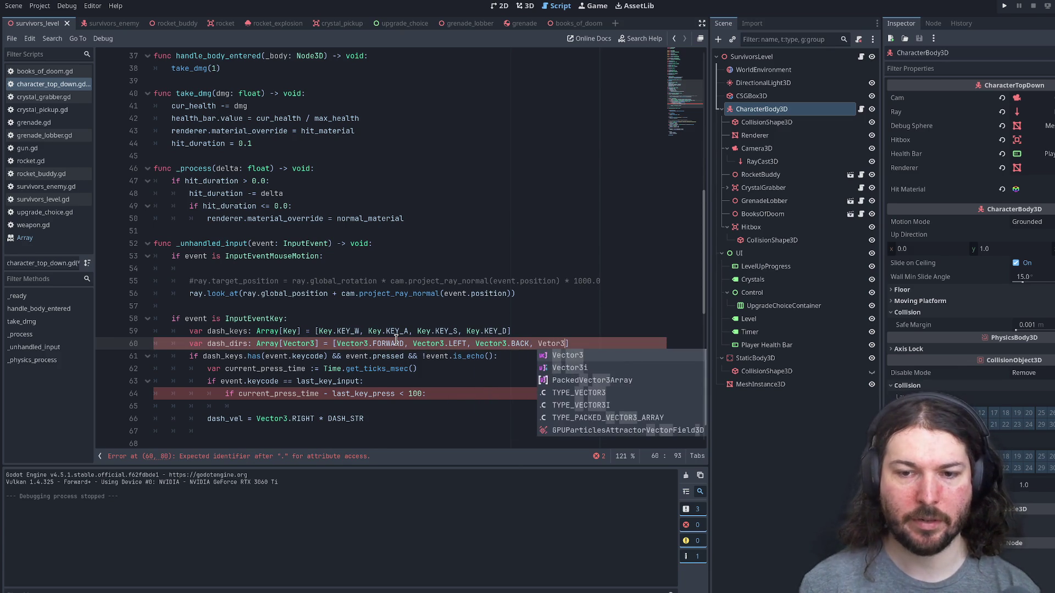
key(Return)
text(.RI)
key(Return)
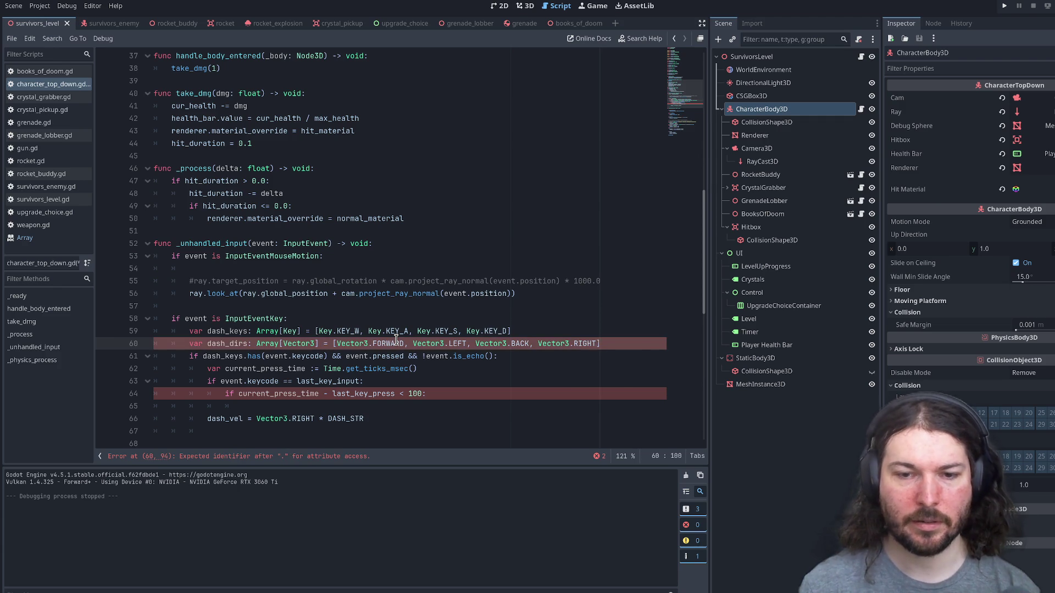
Step: Nest the dash_vel assignment under the under-100 ms timing check
key(Down)
key(Down)
key(Down)
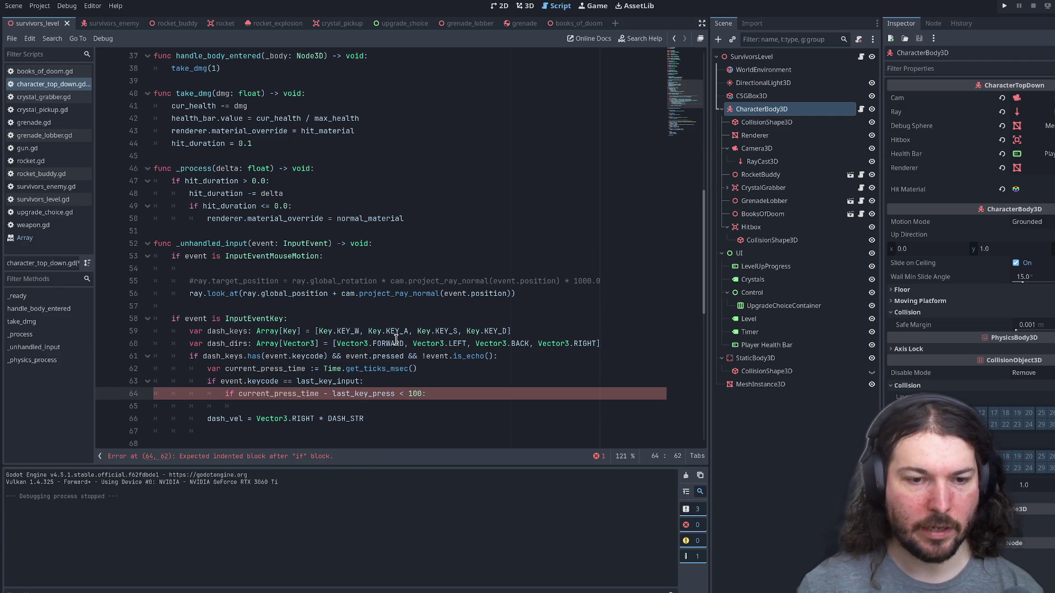
key(Down)
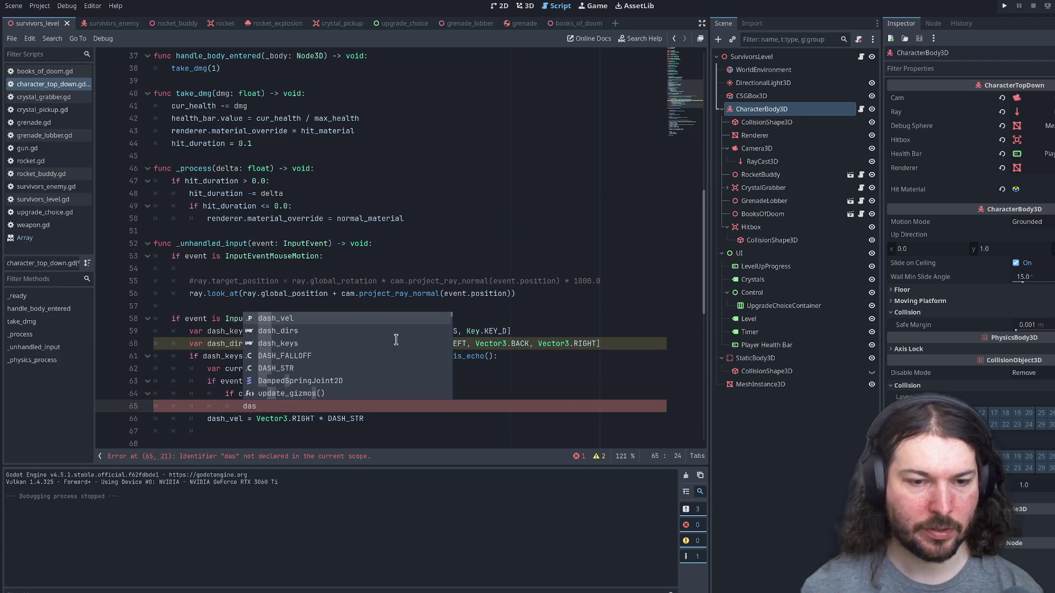
key(Down)
key(BackSpace)
key(BackSpace)
key(BackSpace)
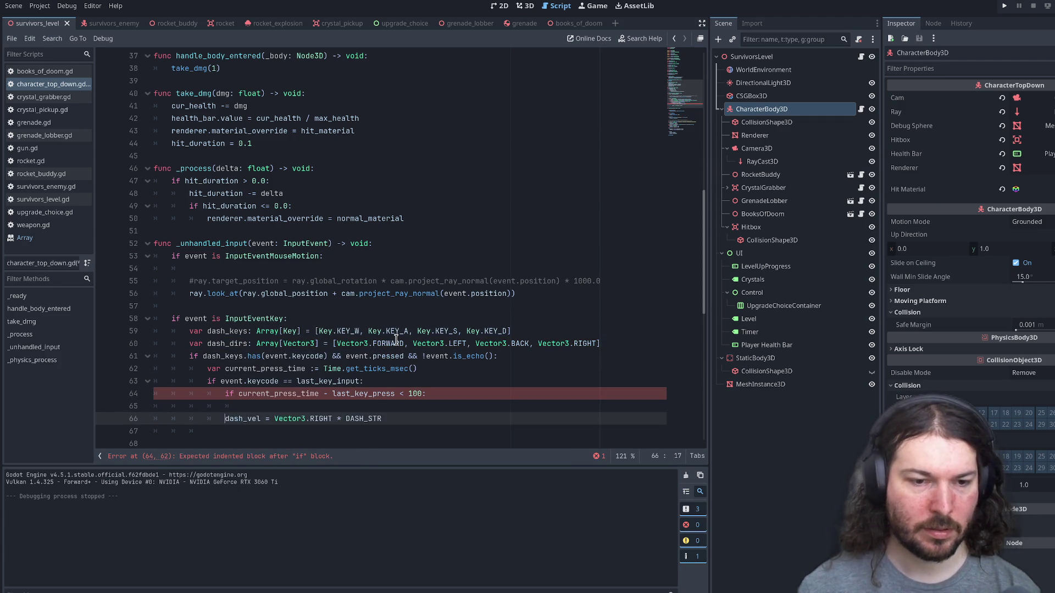
key(ctrl+Right)
key(ctrl+Right)
key(ctrl+Right)
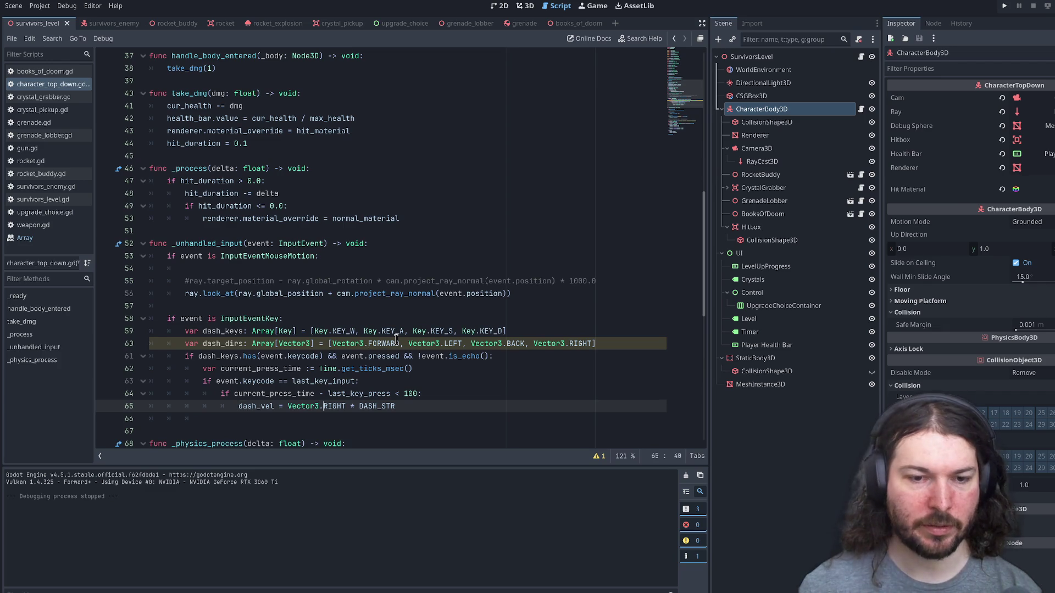
key(ctrl+Right)
key(ctrl+shift+Left)
key(ctrl+shift+Left)
key(ctrl+shift+Left)
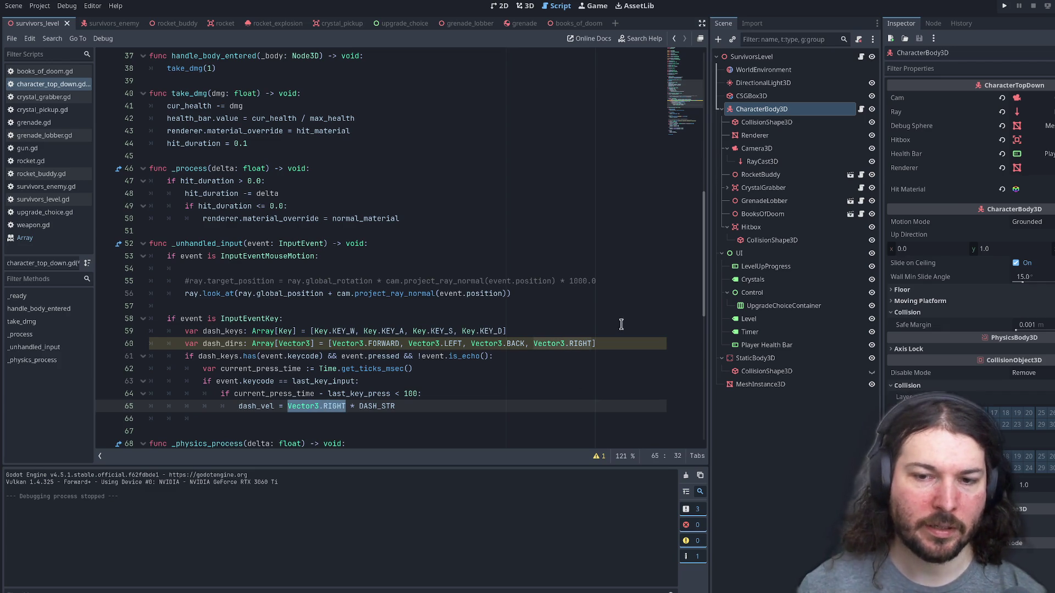
mouse_move(245, 357)
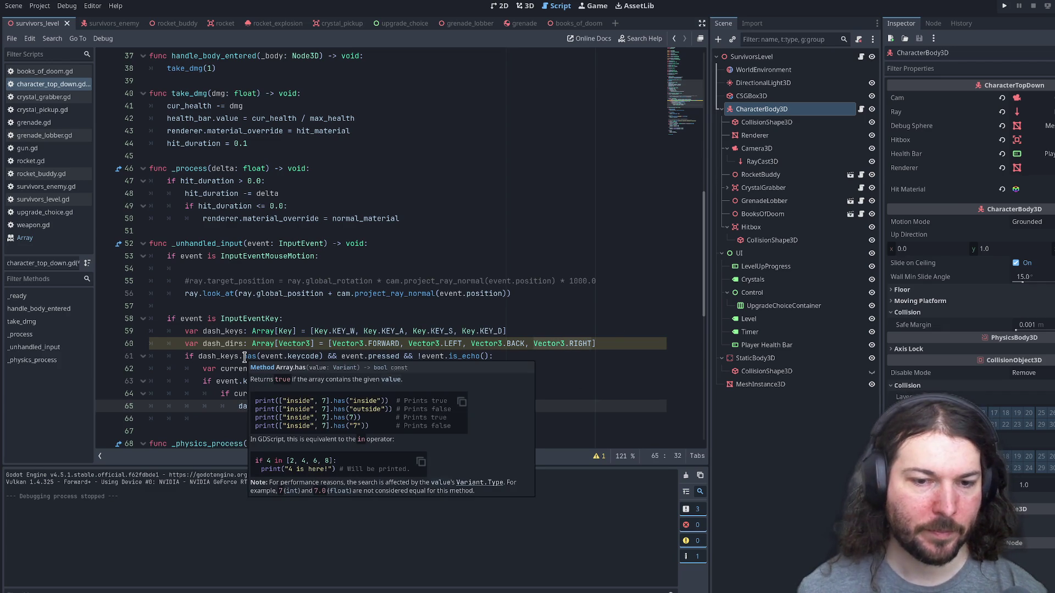
click(611, 345)
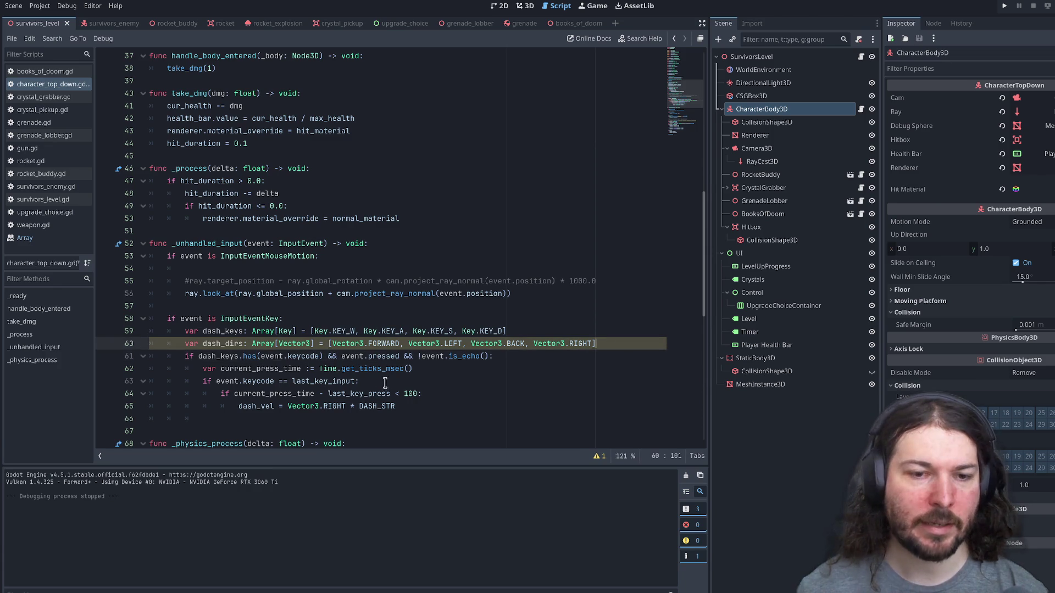
Step: Read the Array find() method documentation, then go back to character_top_down.gd
click(42, 237)
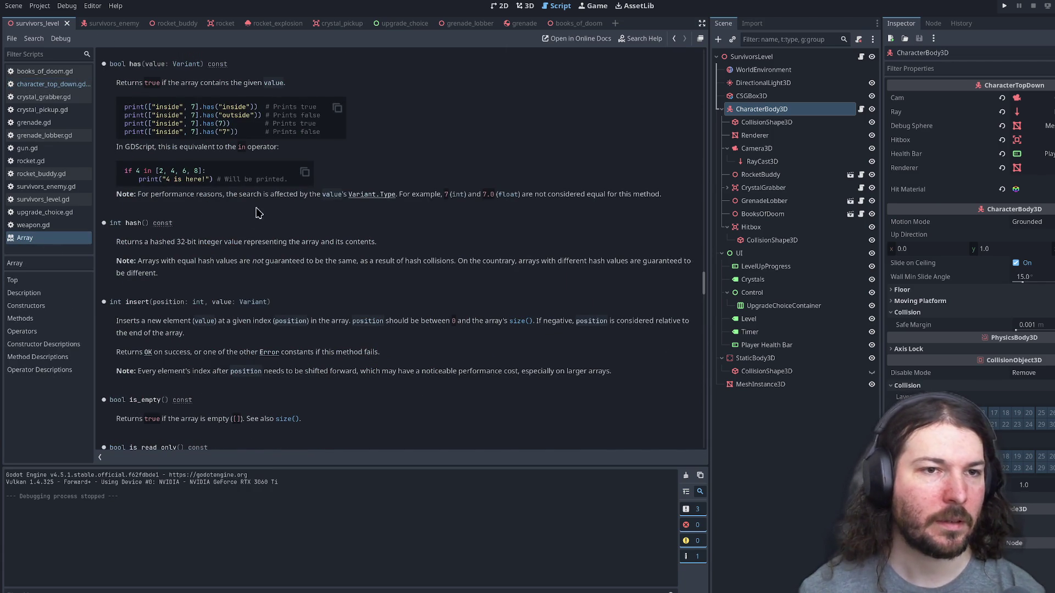
scroll(478, 390, up, 20)
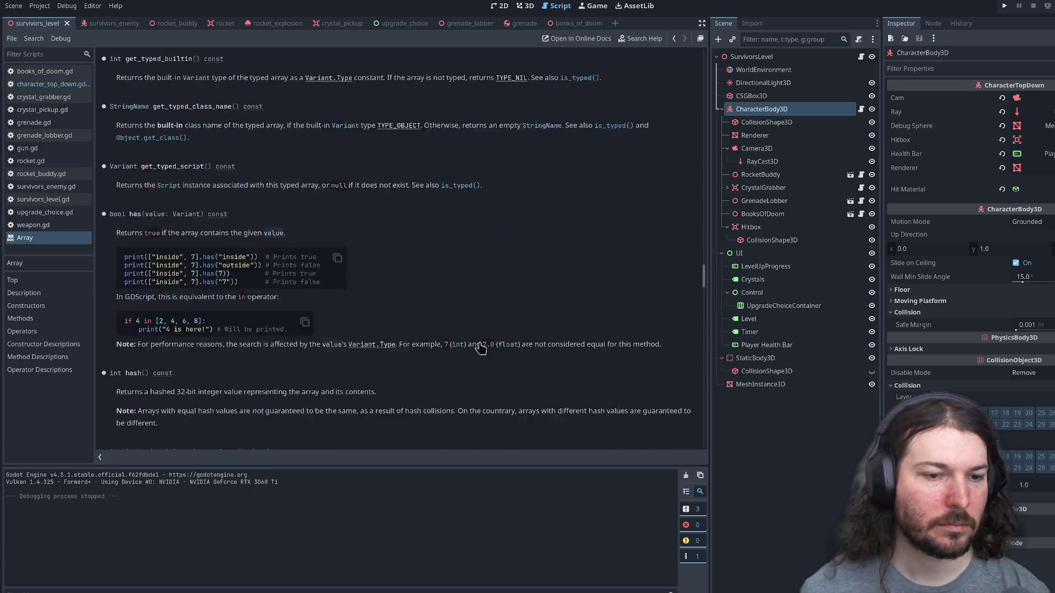
scroll(474, 345, down, 6)
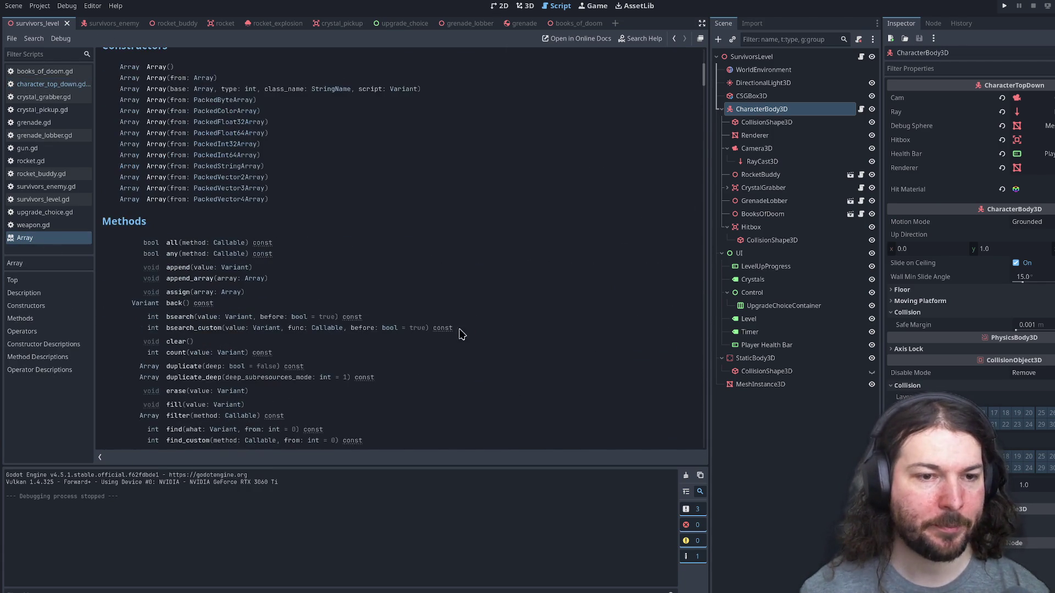
scroll(415, 313, down, 2)
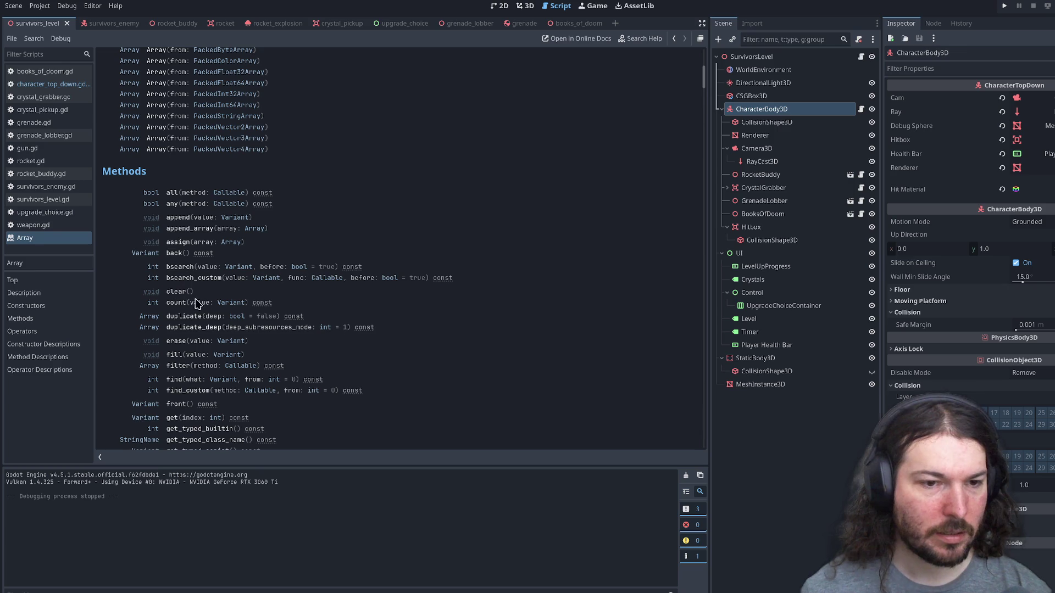
scroll(204, 359, down, 2)
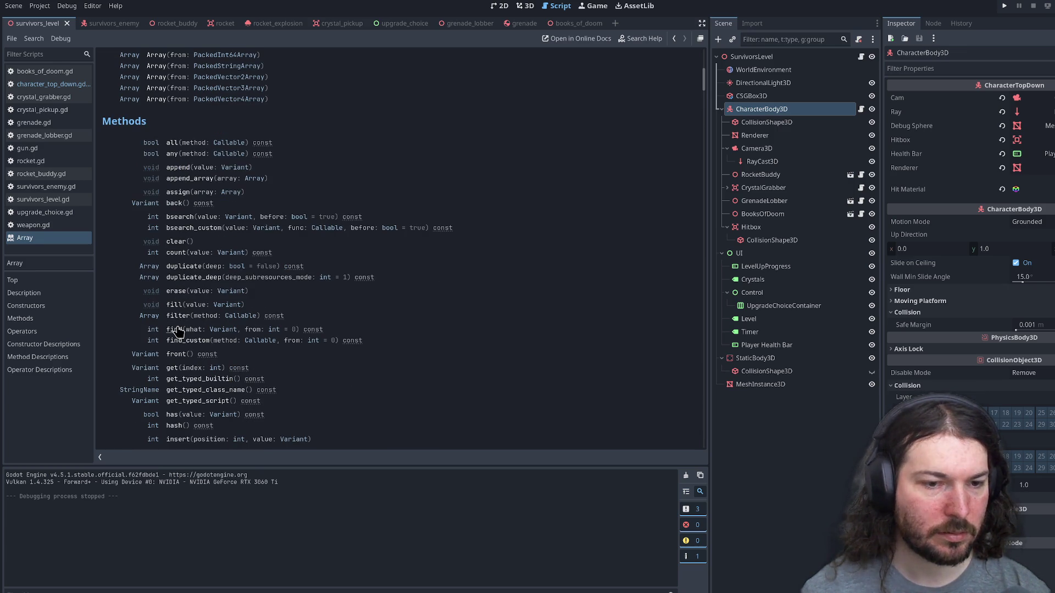
scroll(177, 332, down, 4)
scroll(177, 329, down, 10)
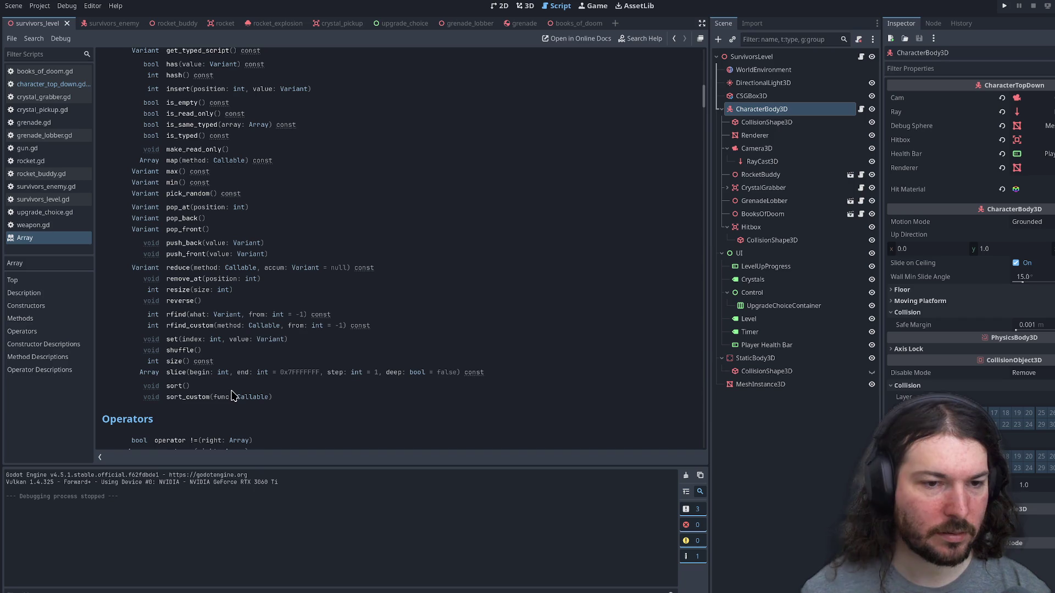
scroll(203, 298, up, 4)
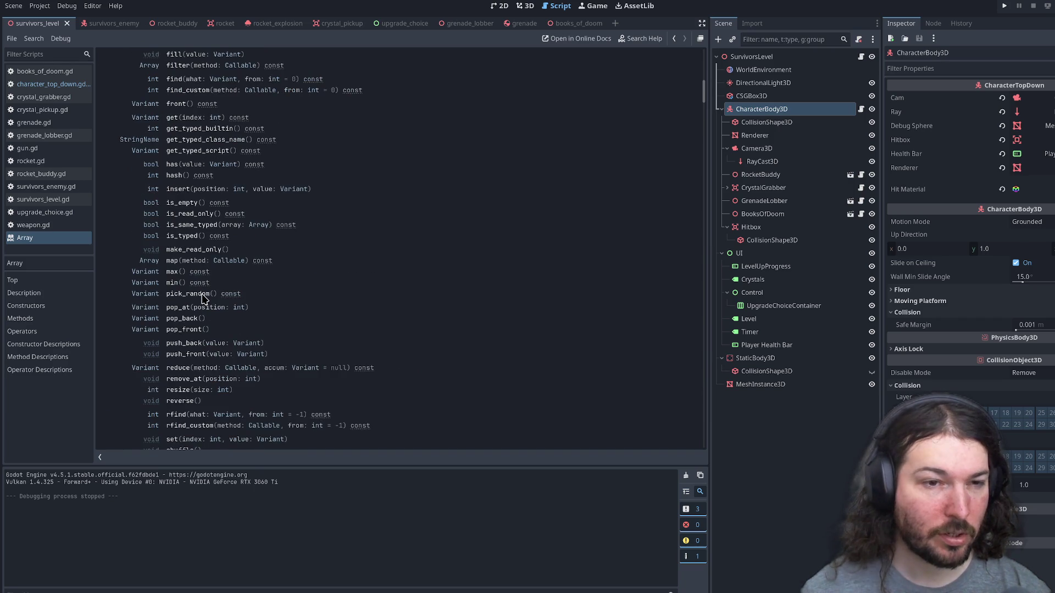
click(176, 81)
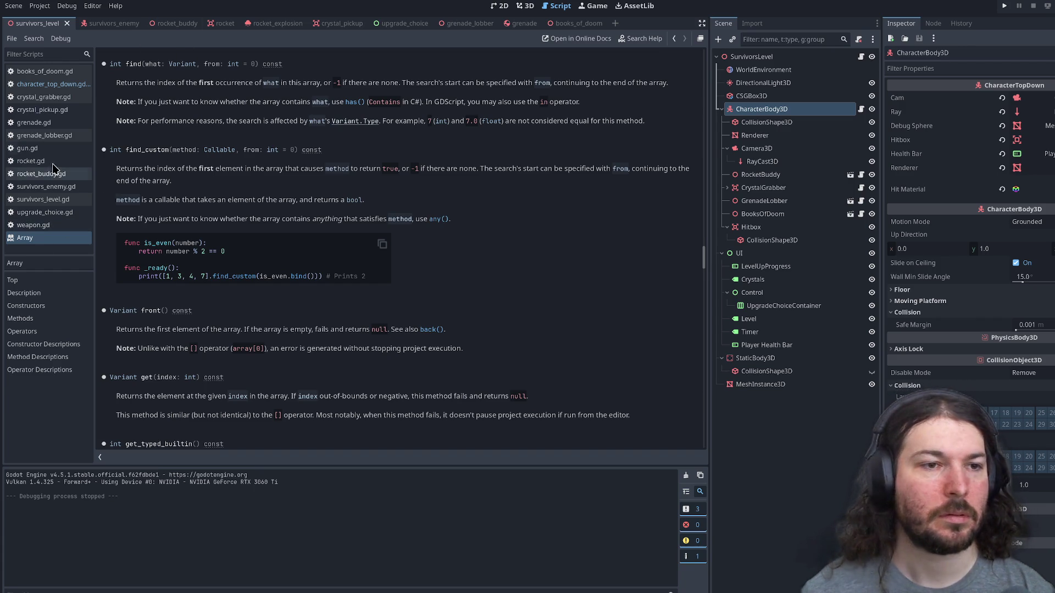
click(52, 87)
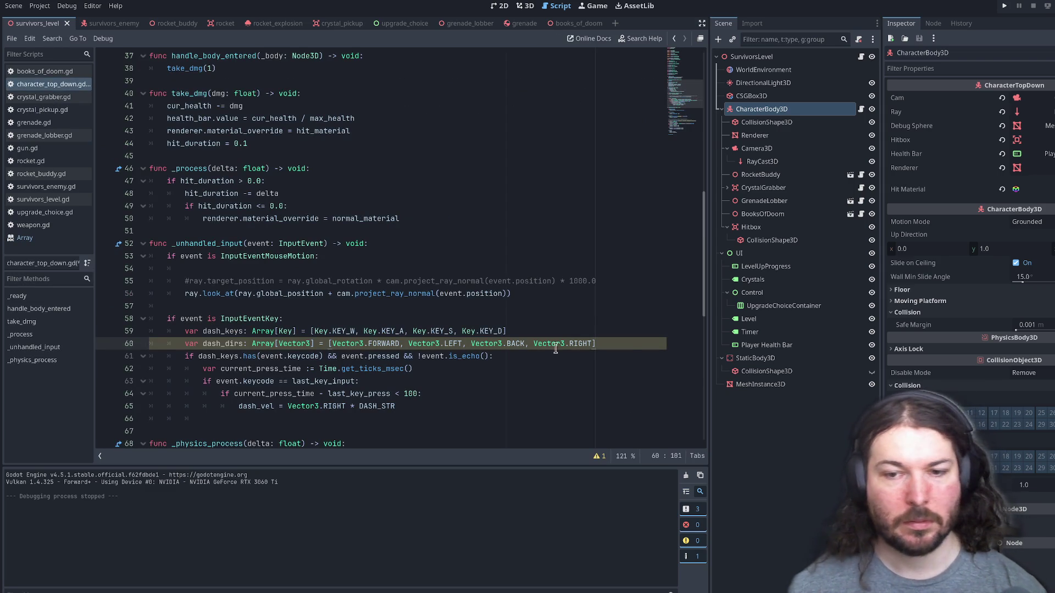
Step: Add 'var dash_key := dash_keys.find(event.keycode)' below the dash directions
key(Return)
text(var )
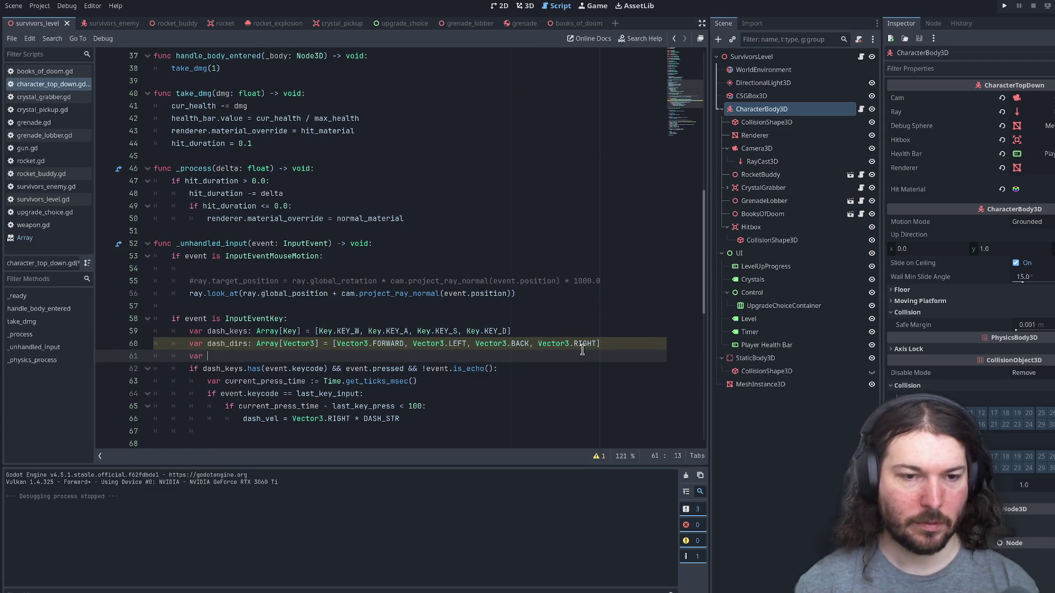
text(dash_key := dash_ke)
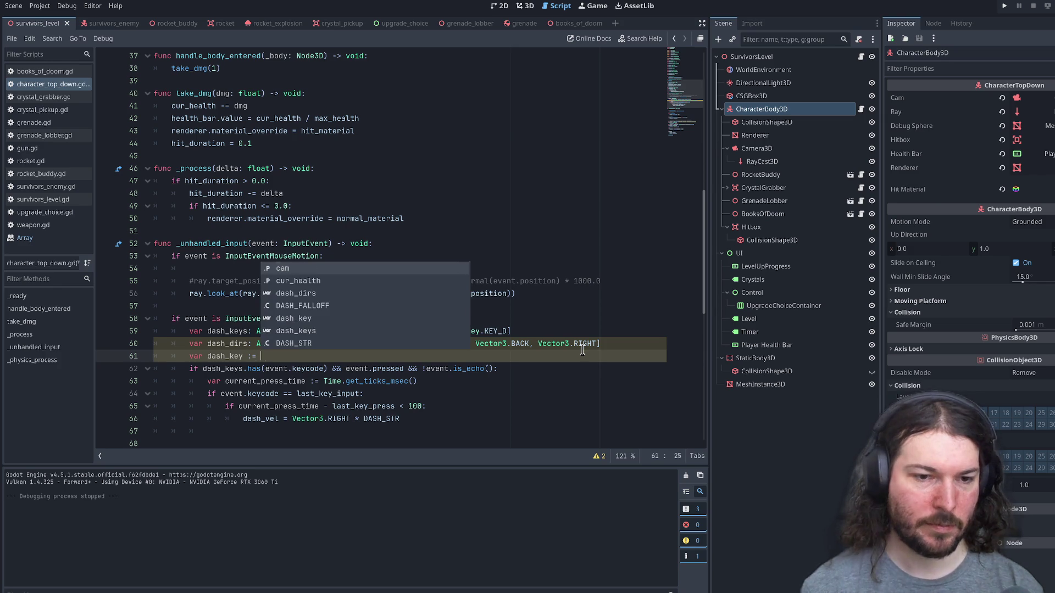
key(Return)
text(ys.find()
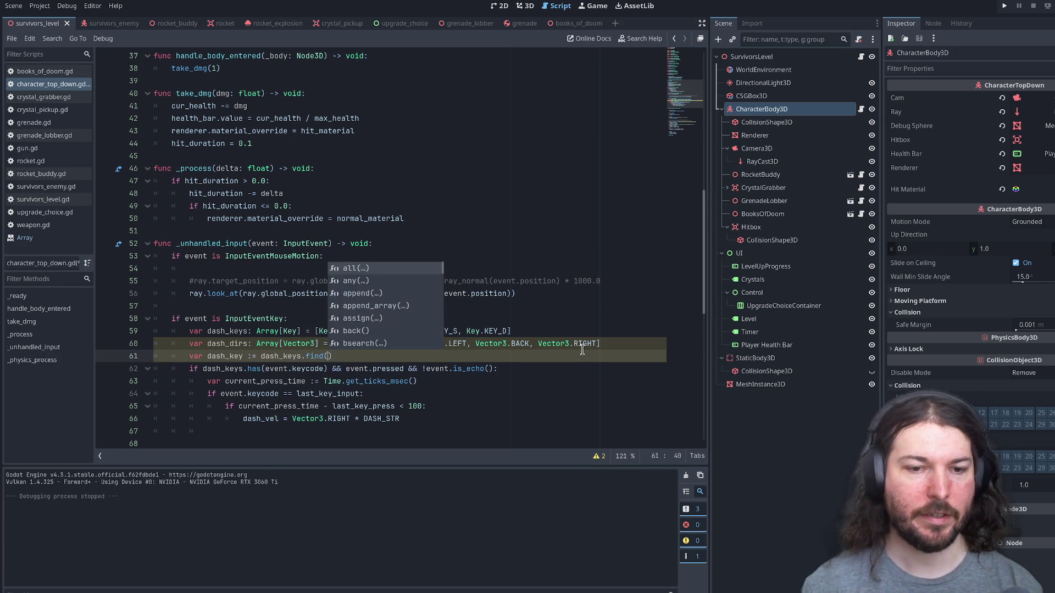
text(event.keyc)
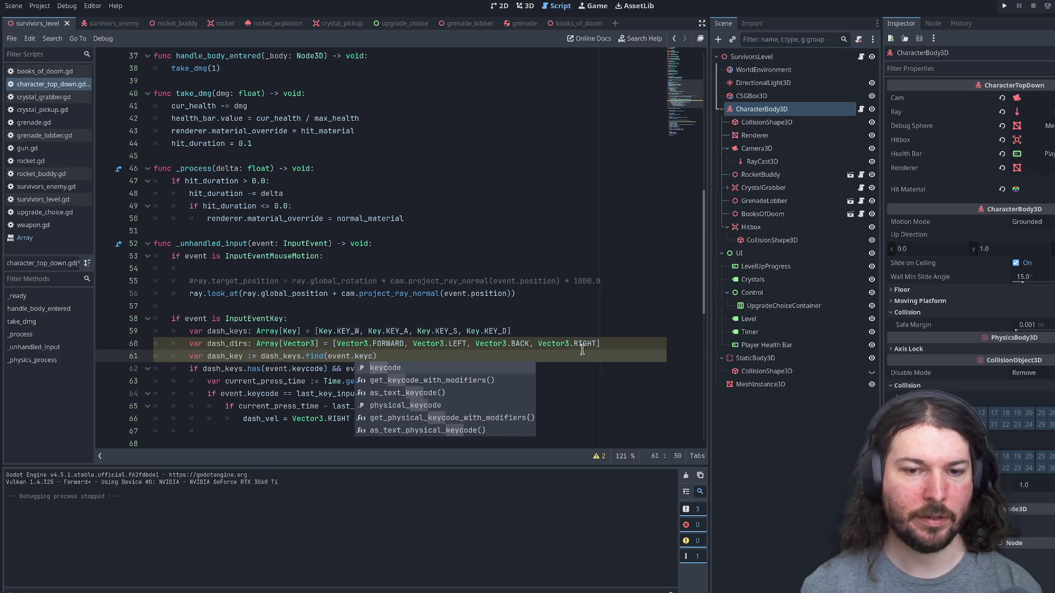
key(Return)
Step: Replace the dash_keys.has(event.keycode) condition with 'dash_key != -1'
key(Down)
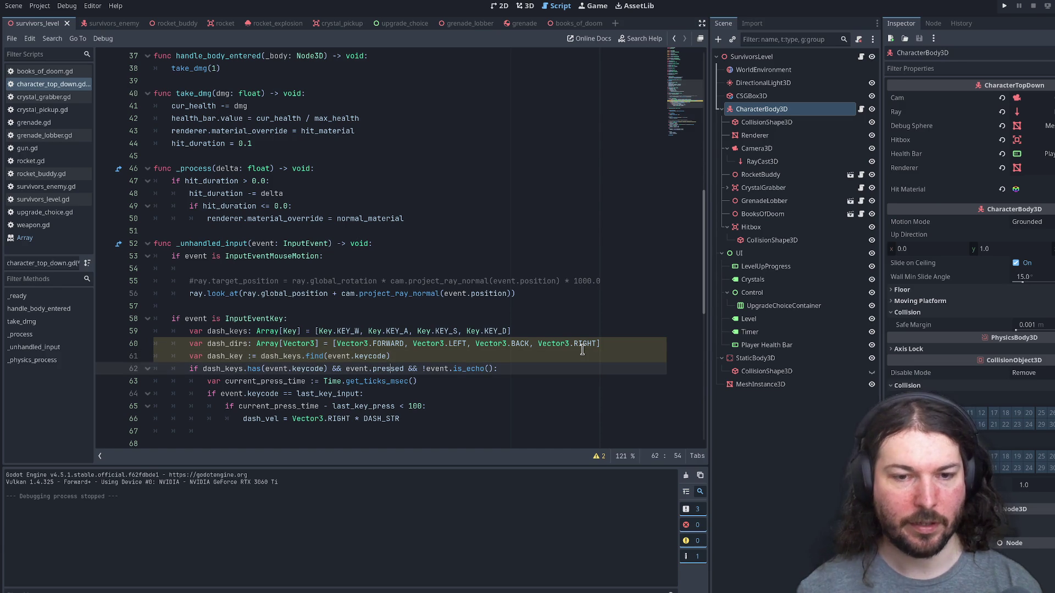
key(ctrl+Left)
key(ctrl+Left)
key(ctrl+Left)
key(ctrl+Right)
key(Right)
key(ctrl+shift+Left)
key(ctrl+shift+Left)
key(ctrl+shift+Left)
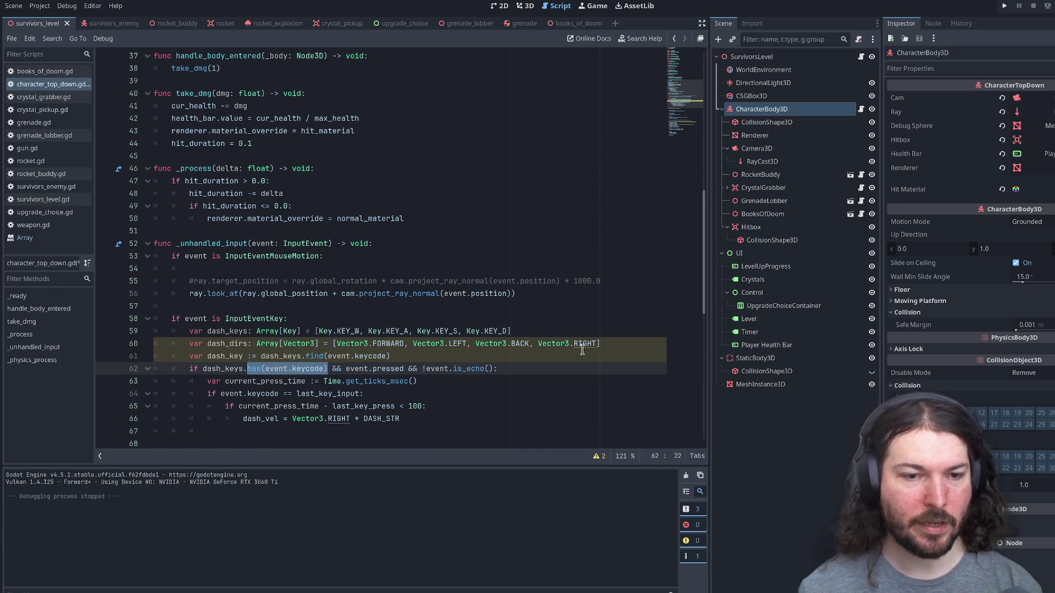
text(dash_key !=)
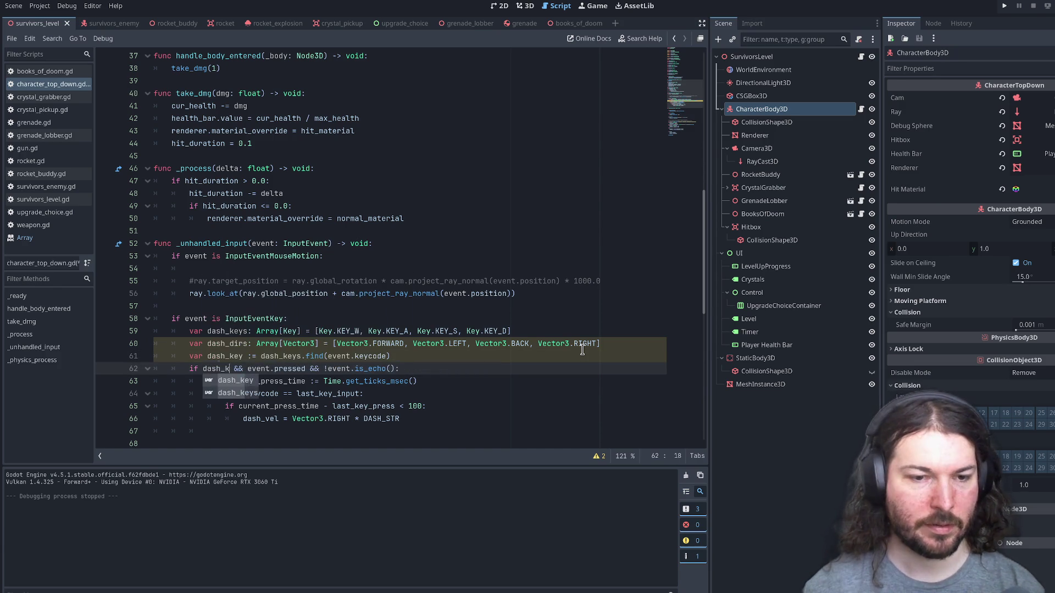
text( -1)
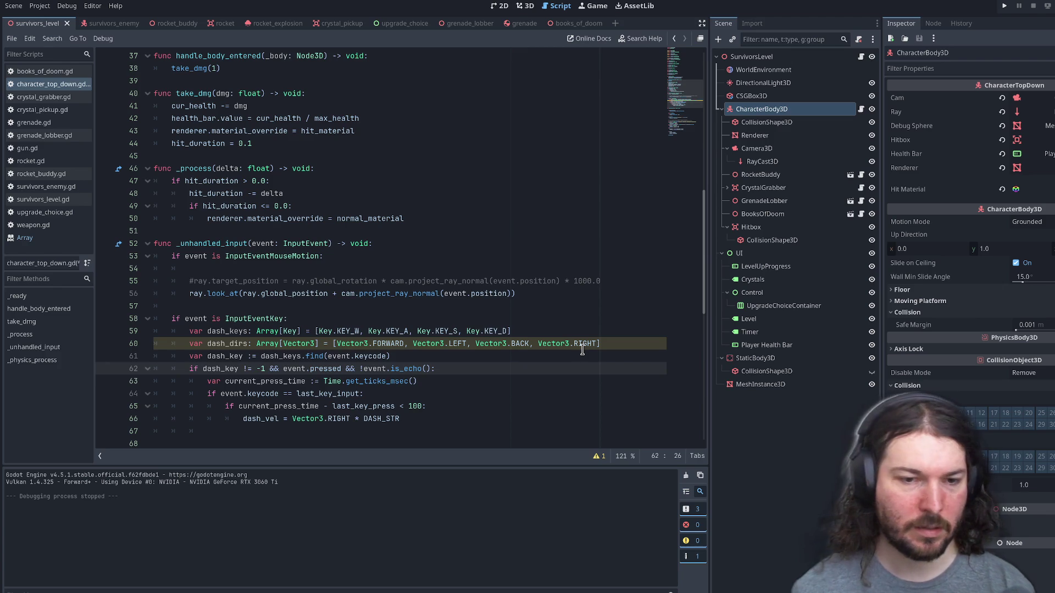
key(Down)
key(Down)
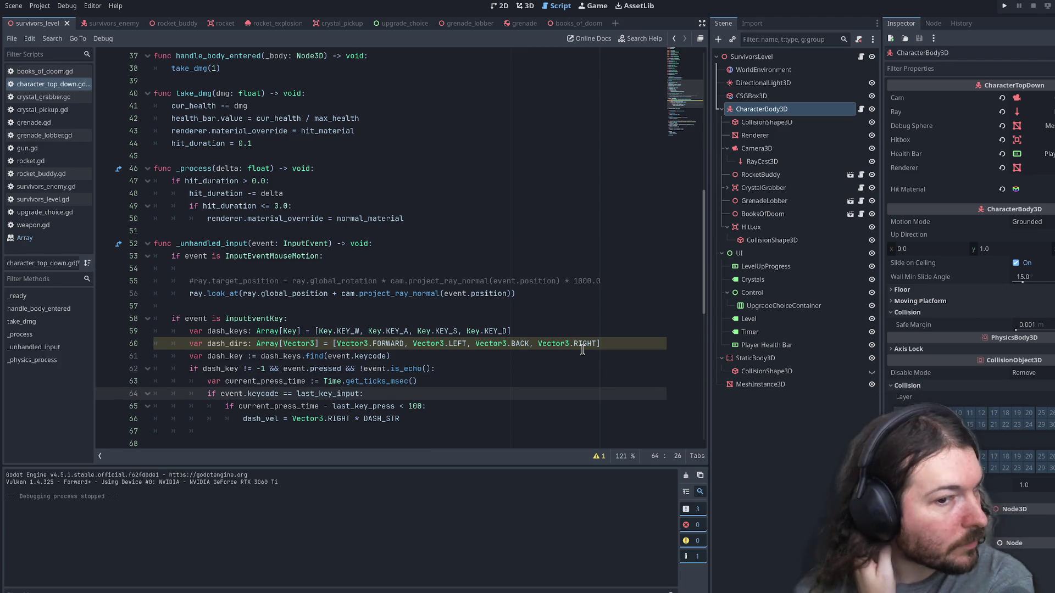
scroll(582, 350, down, 2)
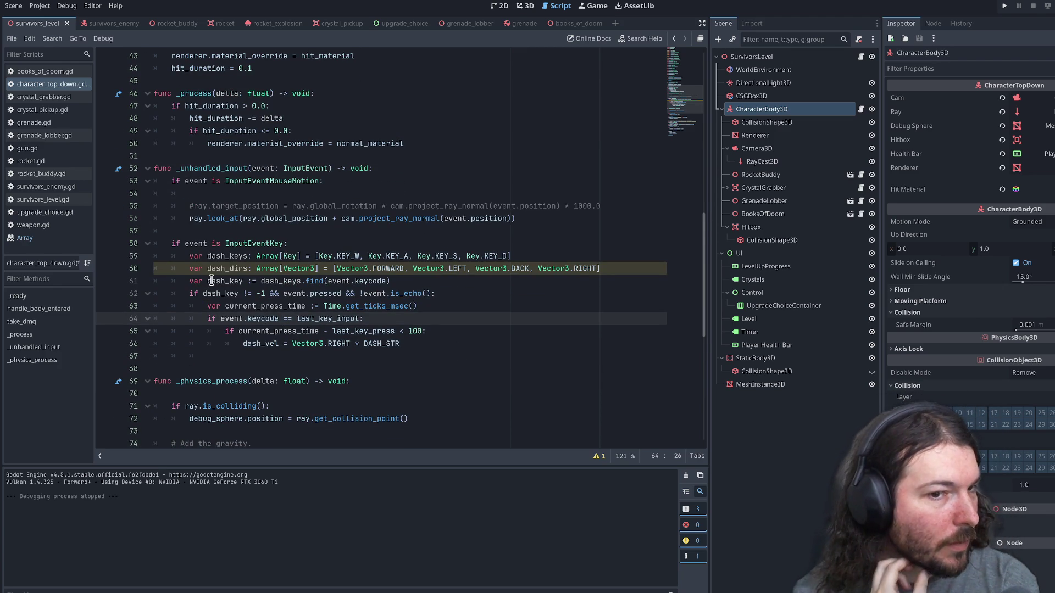
Step: Give the dash_key declaration an explicit int type
click(252, 280)
text(int)
key(Left)
key(Left)
key(Left)
key(BackSpace)
key(Down)
key(Down)
key(Down)
key(Down)
Step: Replace Vector3.RIGHT in dash_vel with dash_dirs[dash_key]
key(ctrl+Right)
key(ctrl+Right)
key(ctrl+Right)
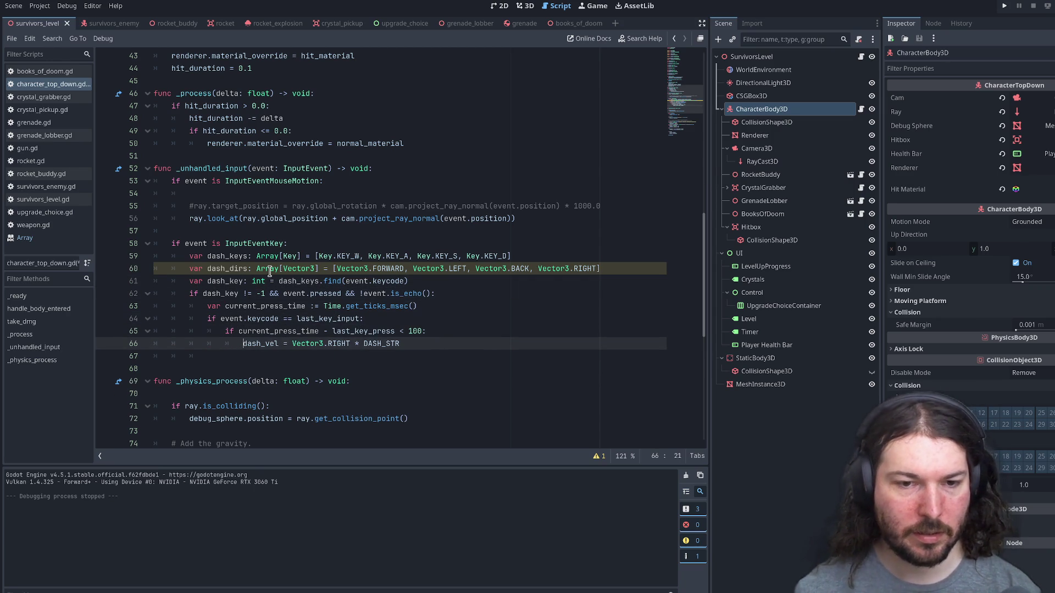
key(ctrl+shift+Left)
key(ctrl+shift+Left)
key(ctrl+shift+Left)
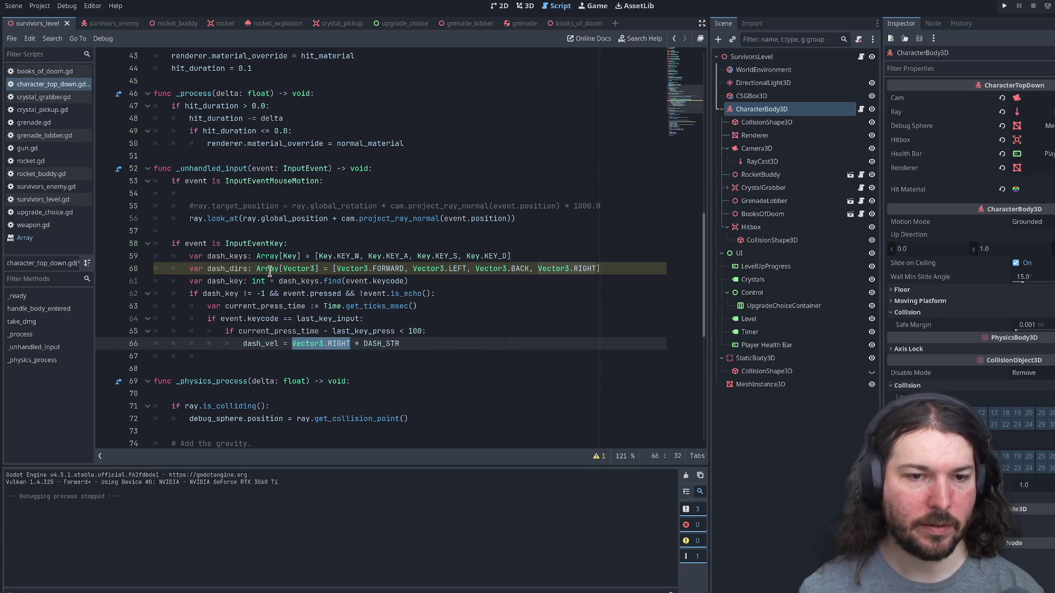
text(dash_dirs)
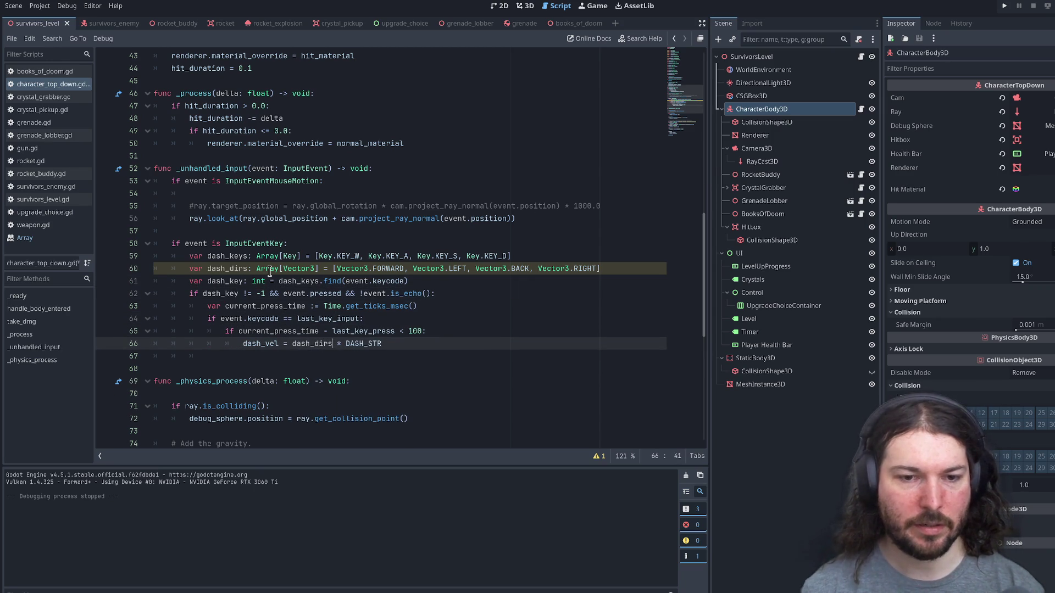
text([dash_key)
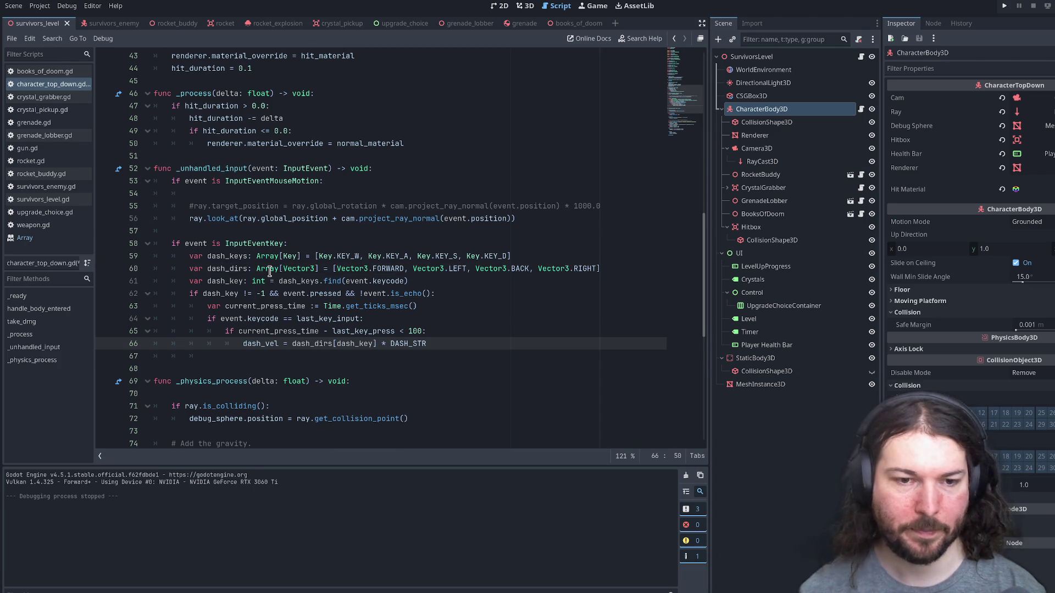
key(Return)
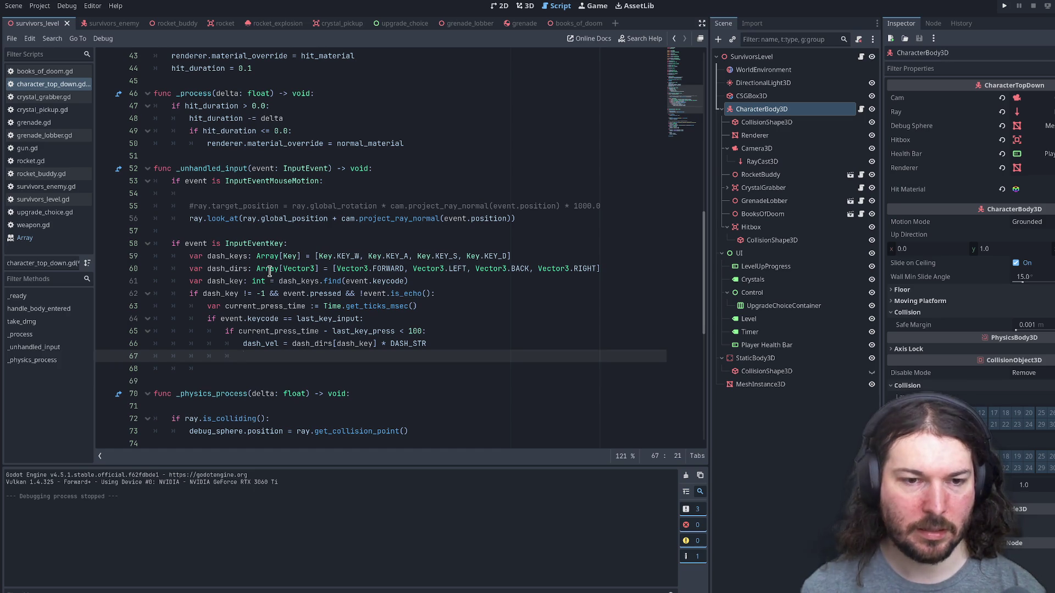
Step: Start a last_key_press line under the dash_vel assignment
text(las)
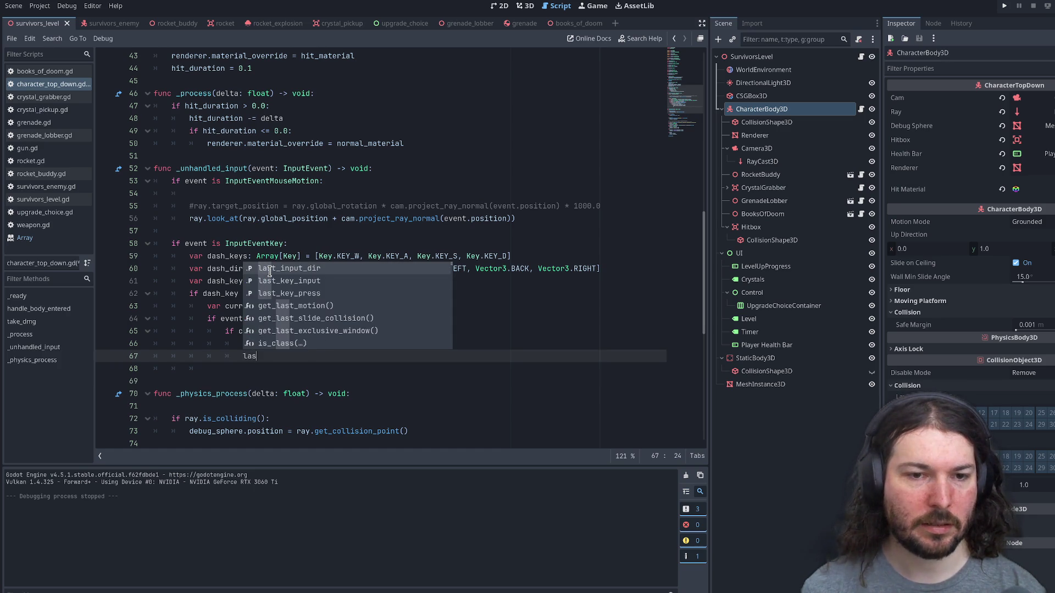
text(e)
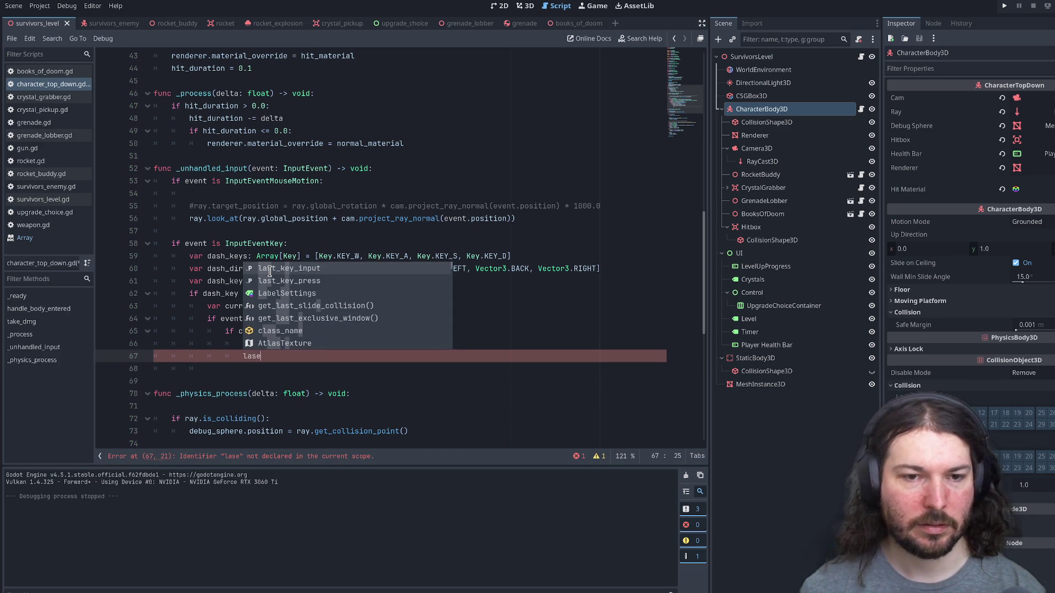
key(Down)
key(Return)
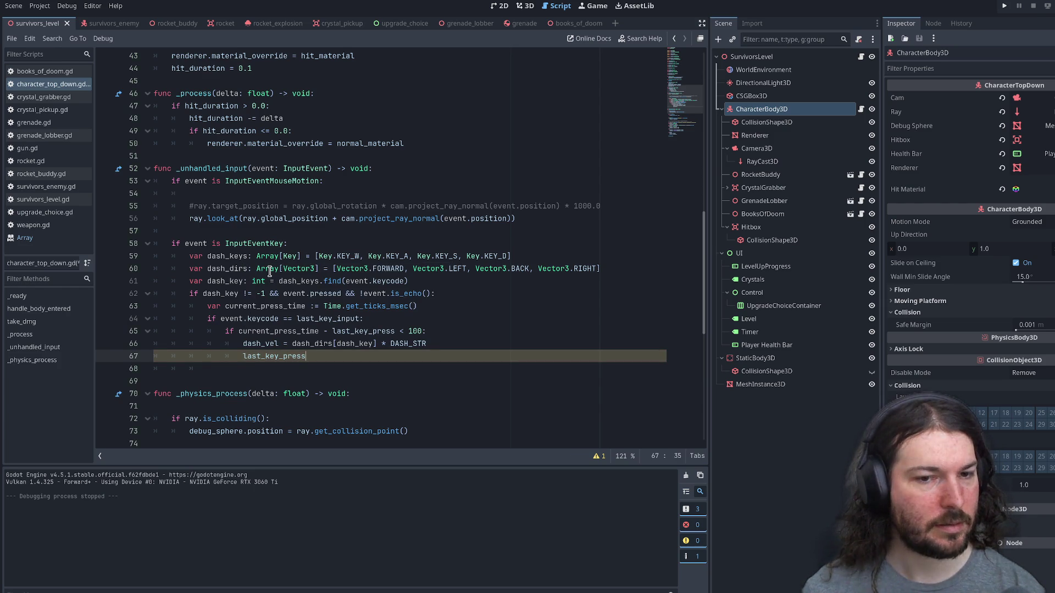
Step: Rename the last_key_press variable declaration to last_key_time
scroll(269, 272, up, 7)
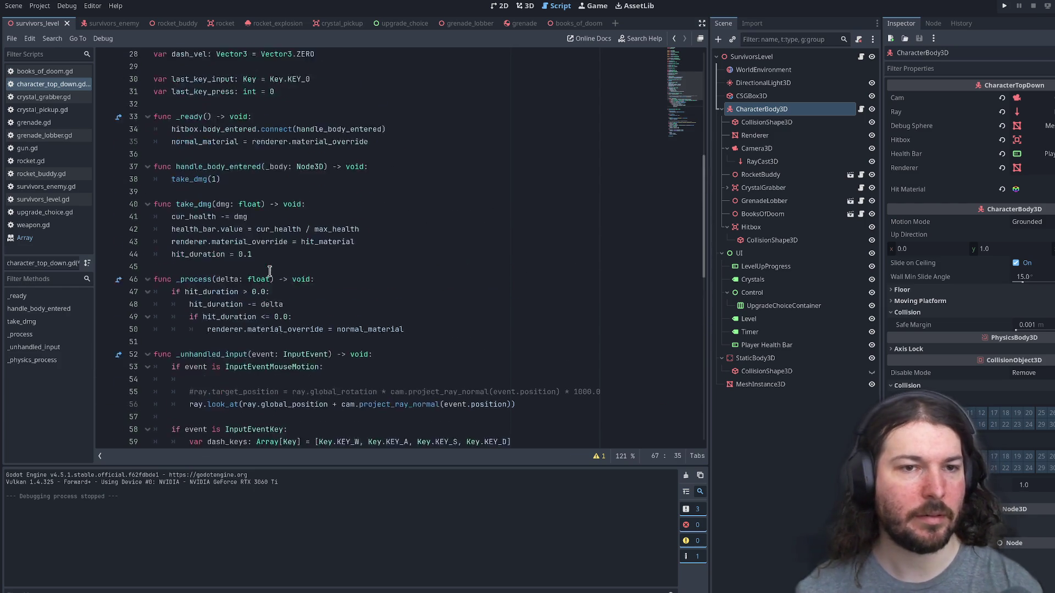
click(230, 155)
key(Right)
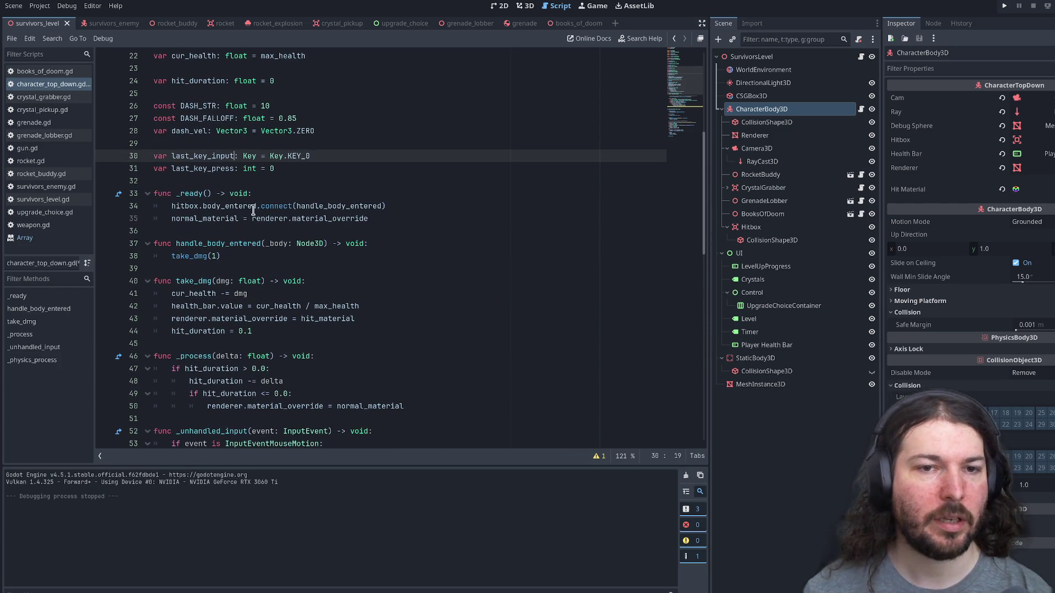
key(Down)
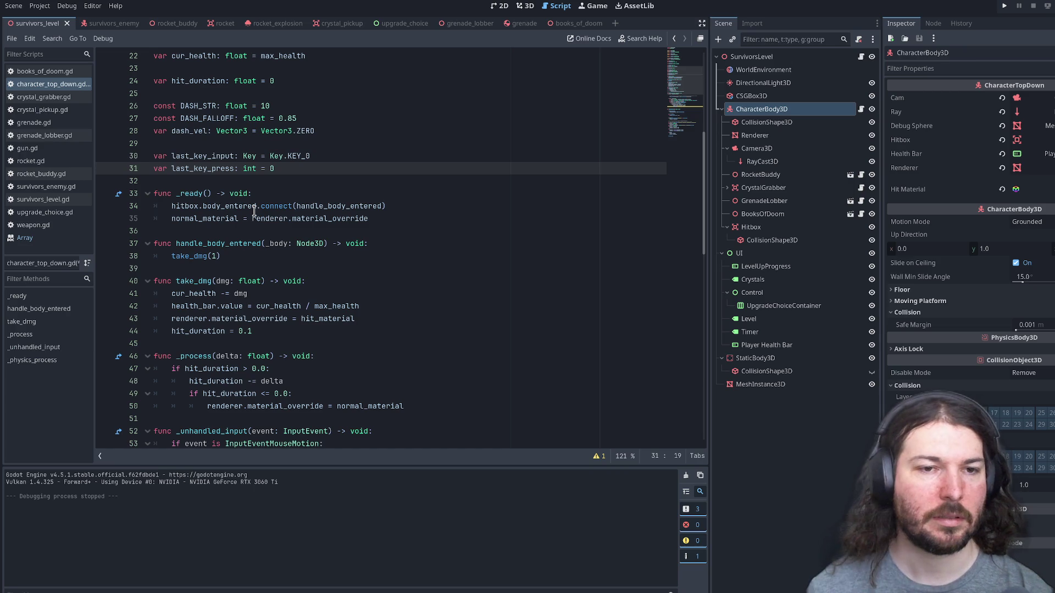
key(ctrl+shift+Left)
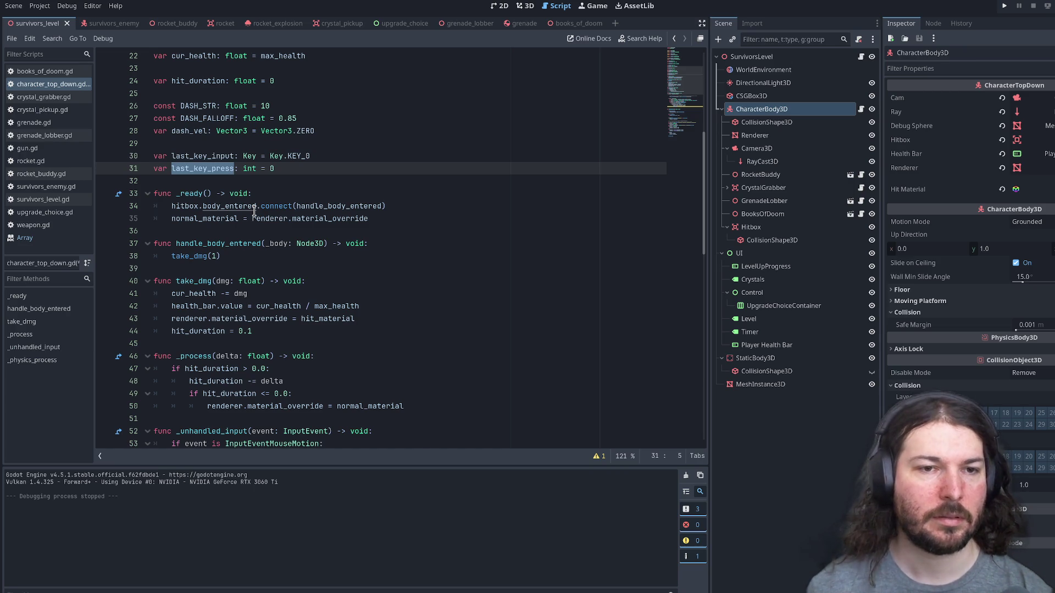
scroll(255, 212, down, 4)
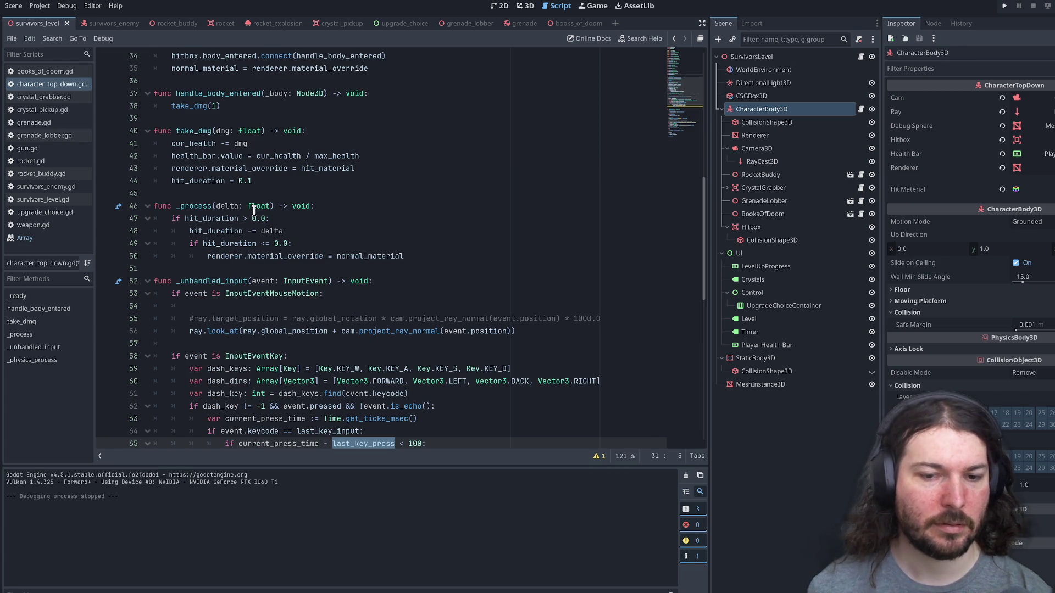
key(Right)
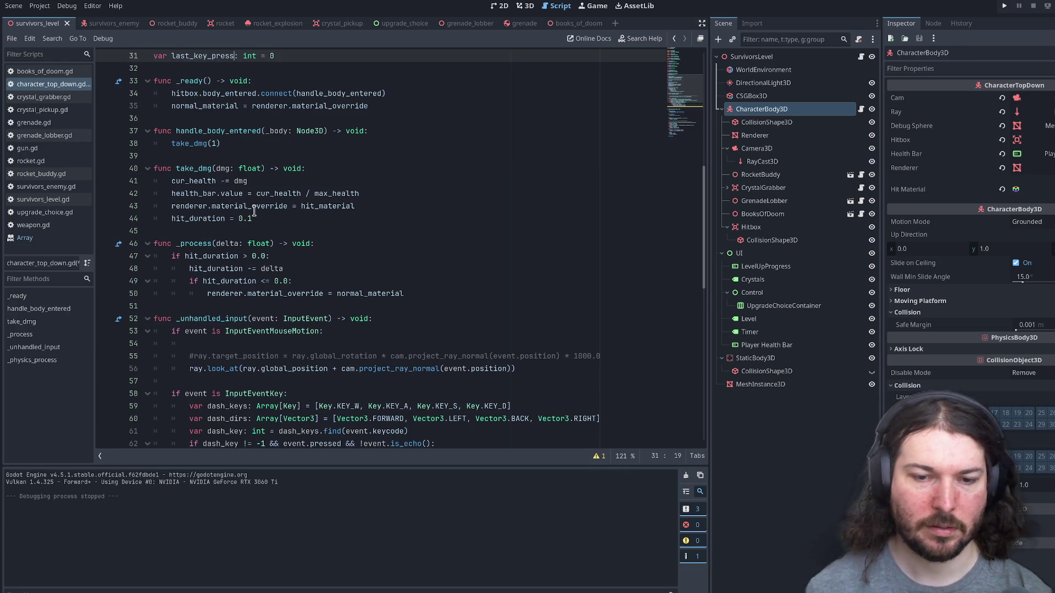
key(BackSpace)
key(BackSpace)
key(BackSpace)
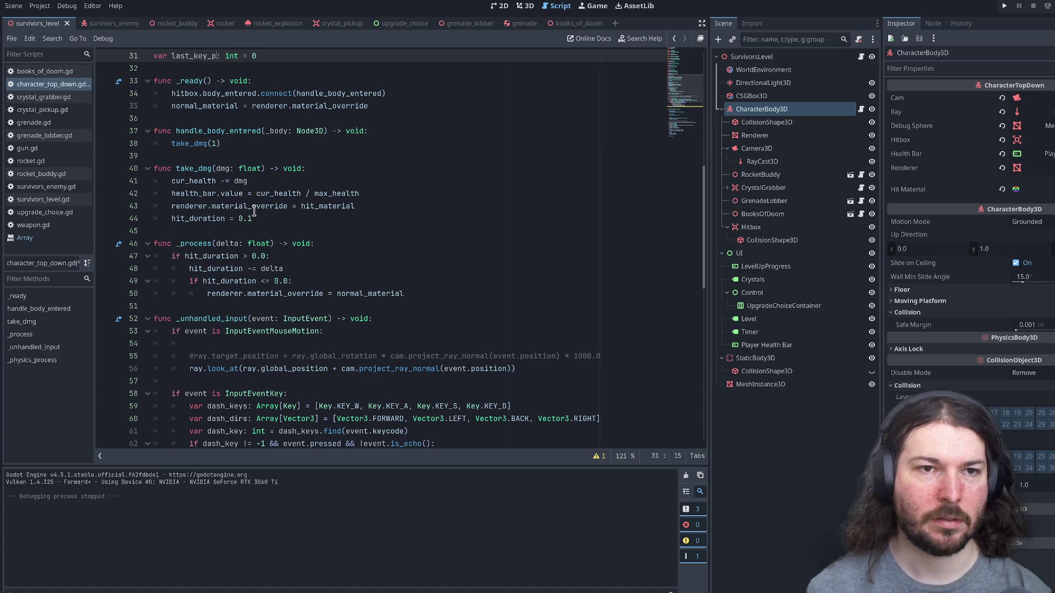
text(time)
Step: Finish the new line under dash_vel as 'last_key_time = 0'
scroll(275, 227, down, 4)
scroll(275, 227, down, 1)
click(340, 318)
key(BackSpace)
key(BackSpace)
key(BackSpace)
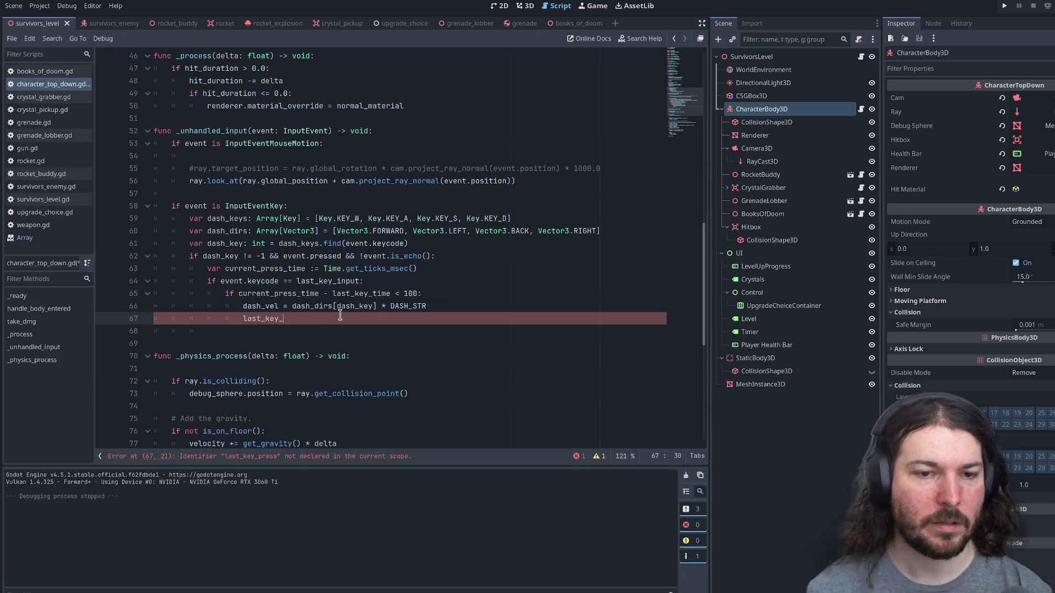
text(time = 0)
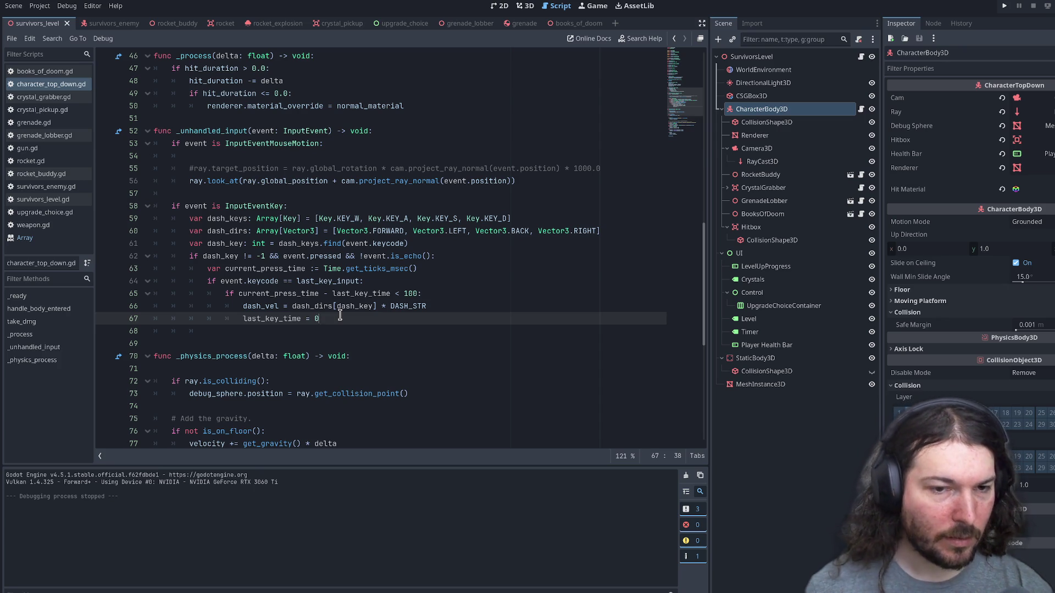
Step: Add an else branch setting last_key_time = current_press_time
key(Return)
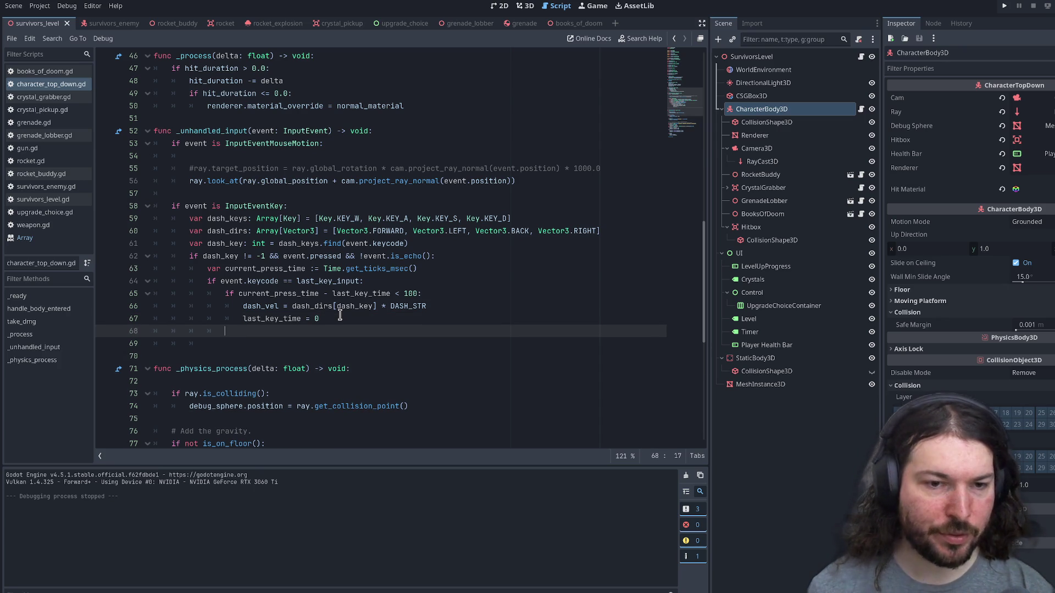
text(else:)
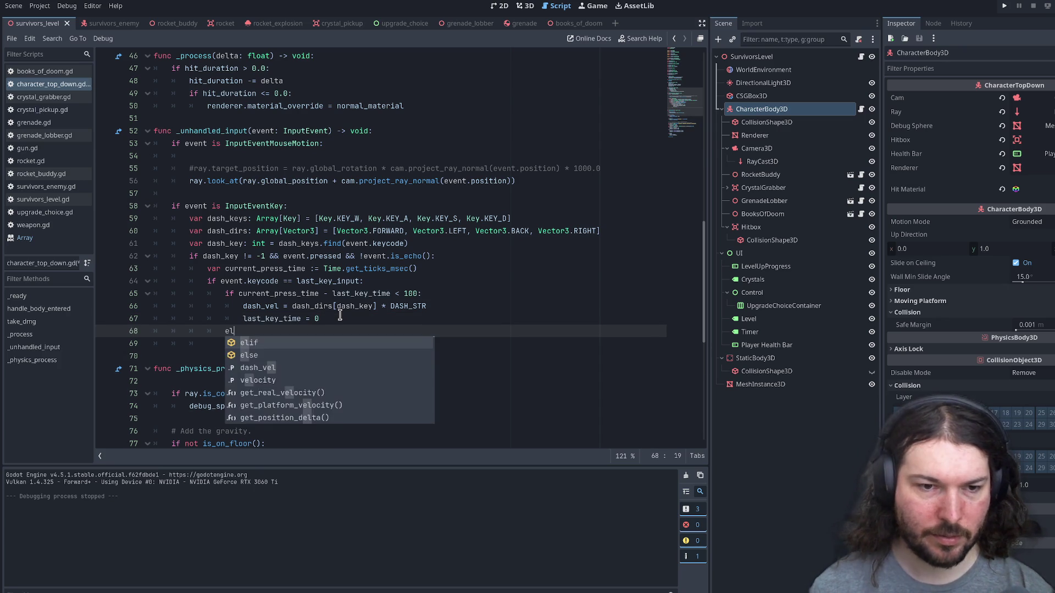
key(Return)
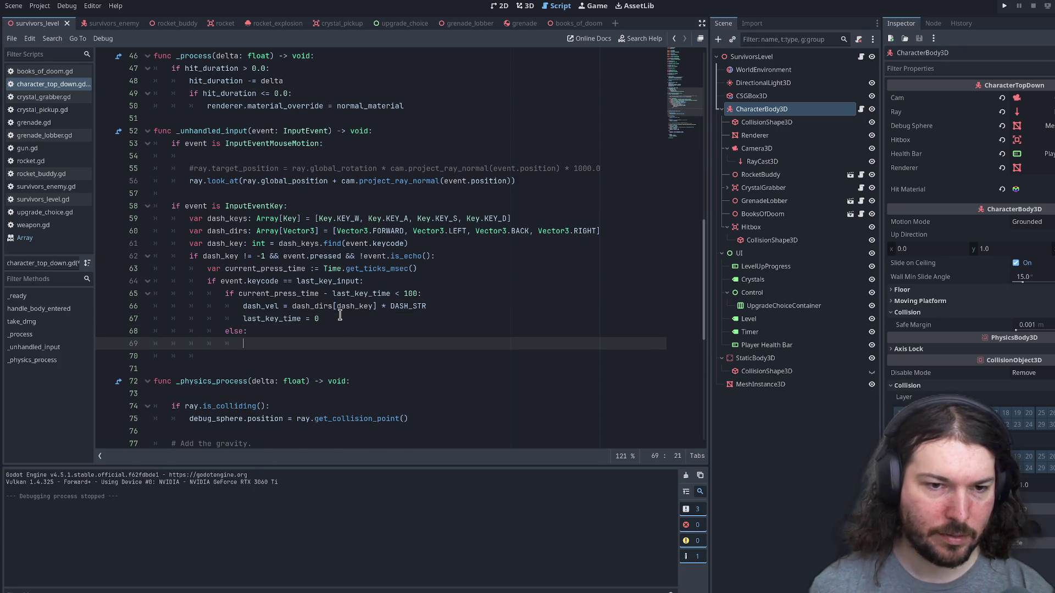
text(last_key_time)
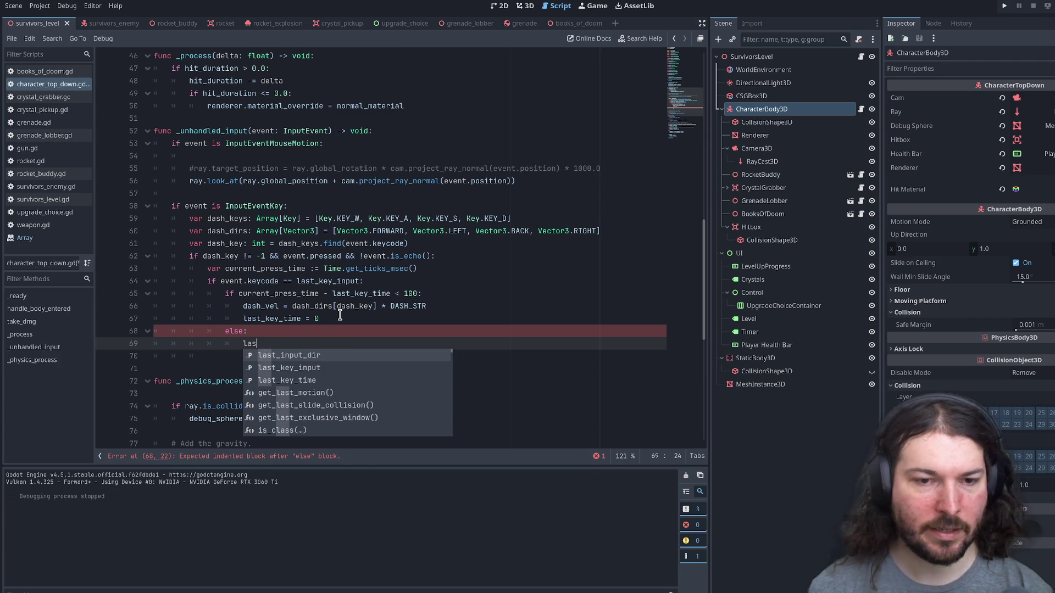
text( =)
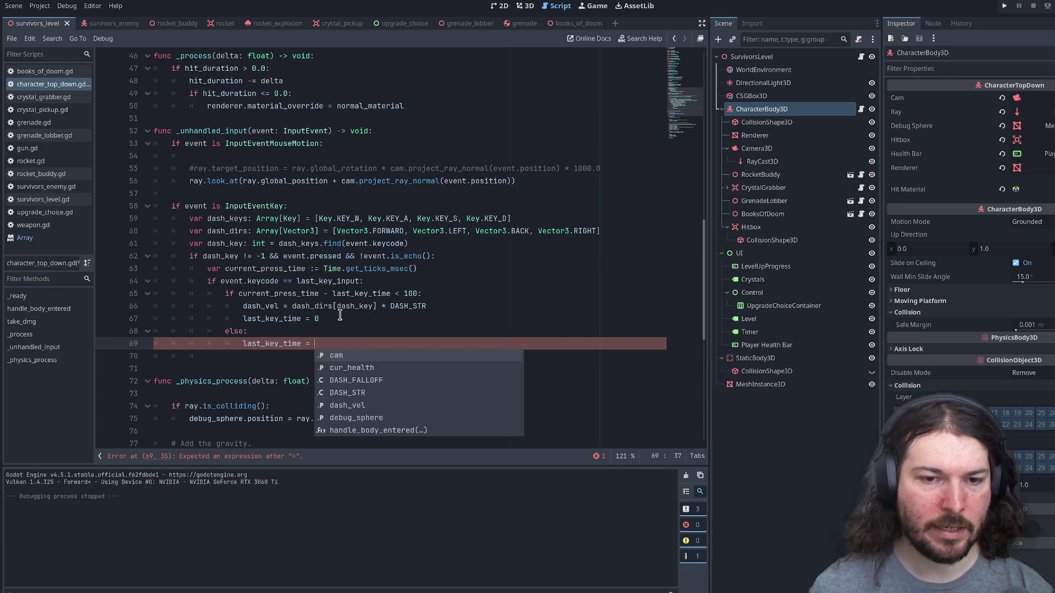
text(cur)
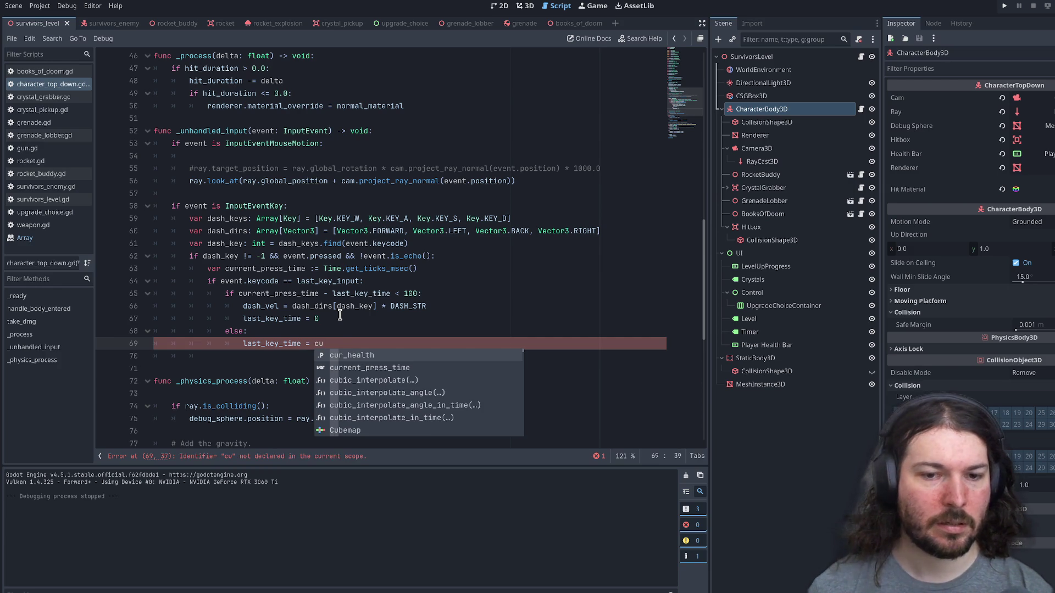
key(Return)
key(Return)
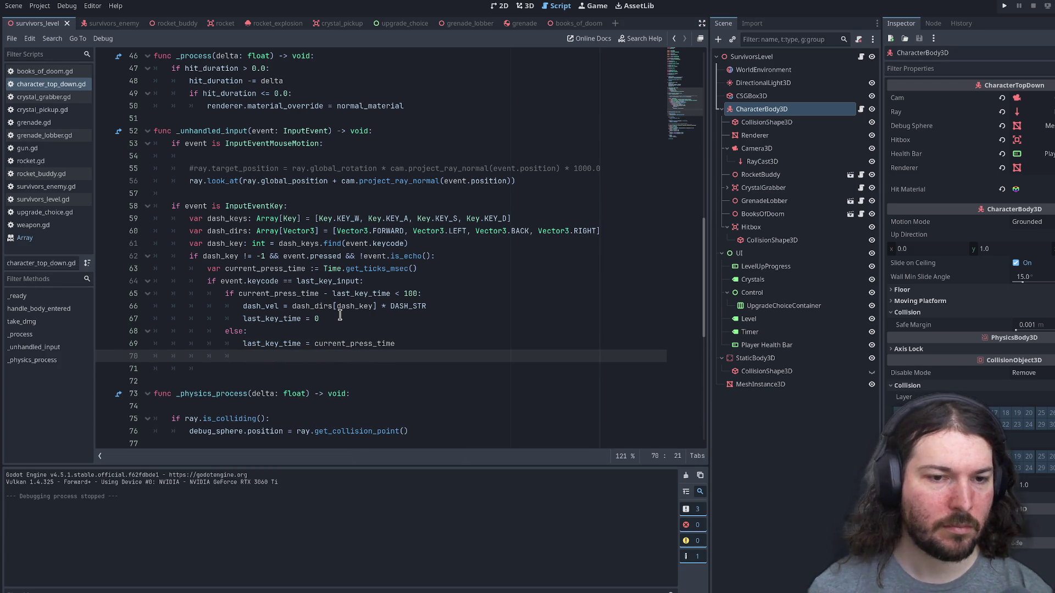
Step: Add an outer else branch storing last_key_input = event.keycode
text(else:)
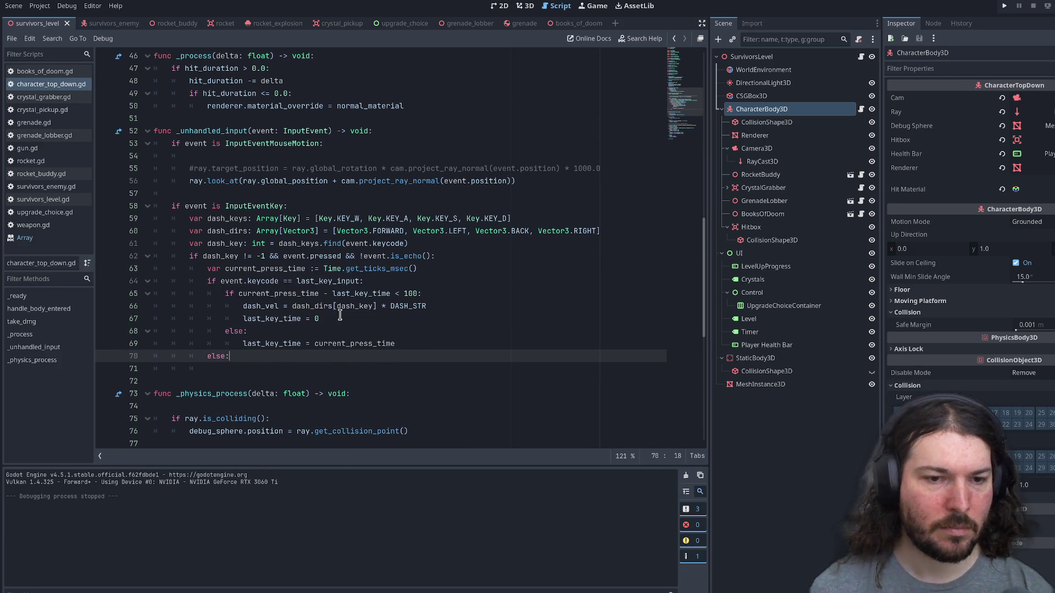
key(Return)
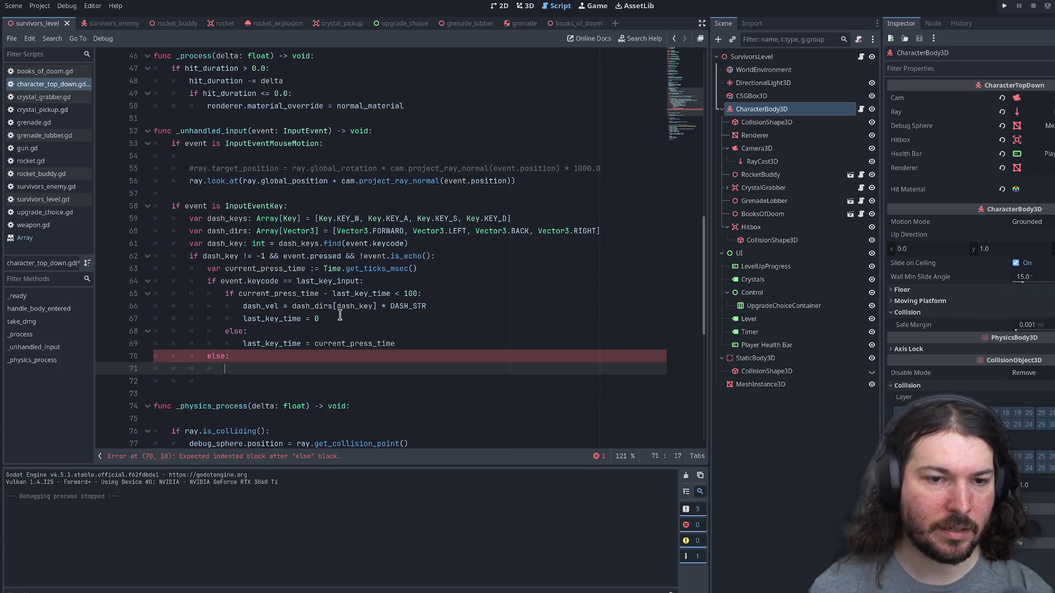
text(last_)
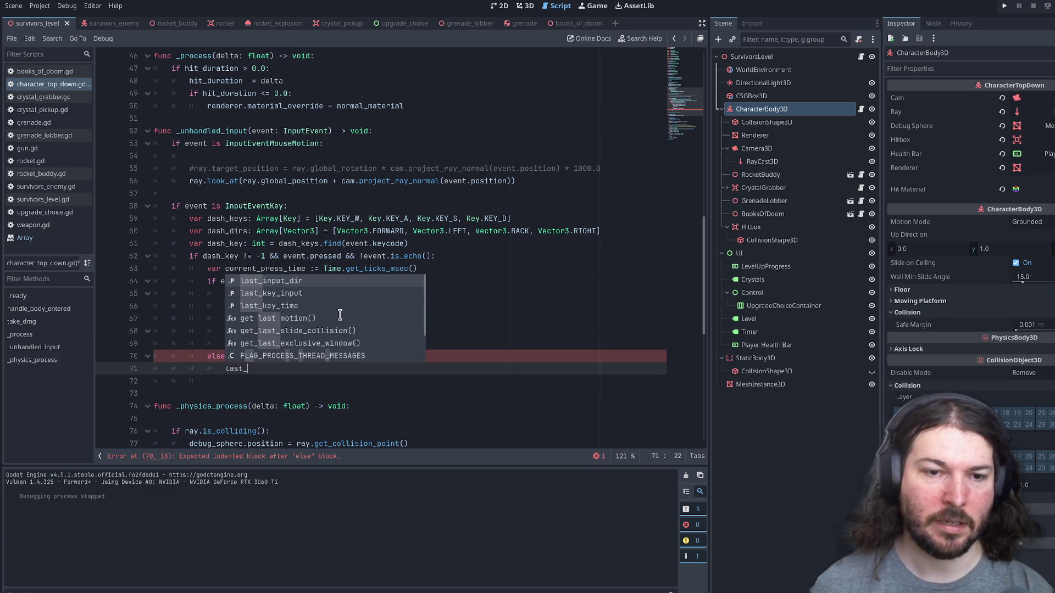
key(Down)
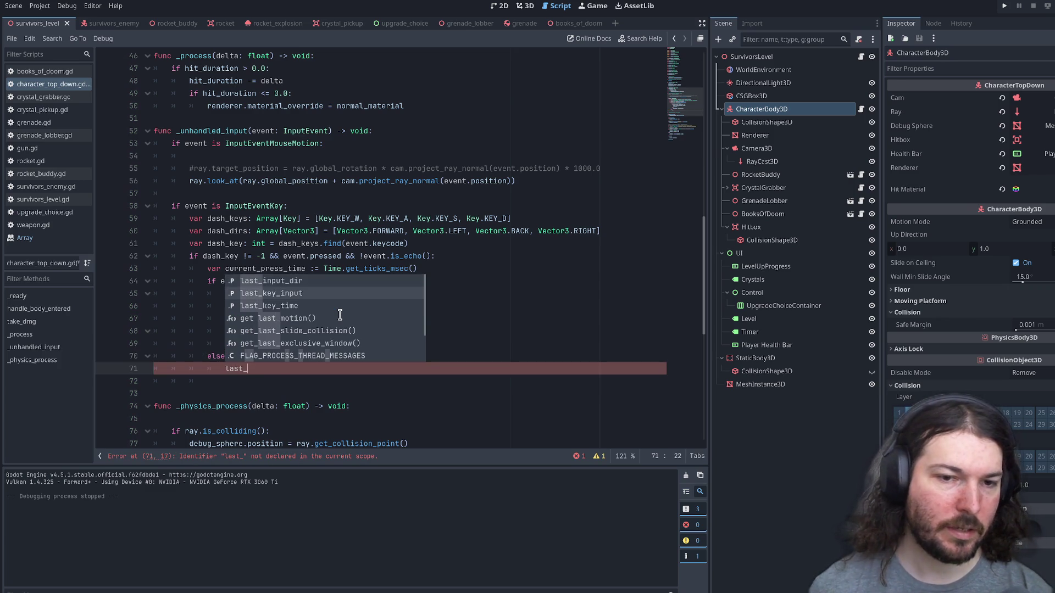
key(Return)
text(=)
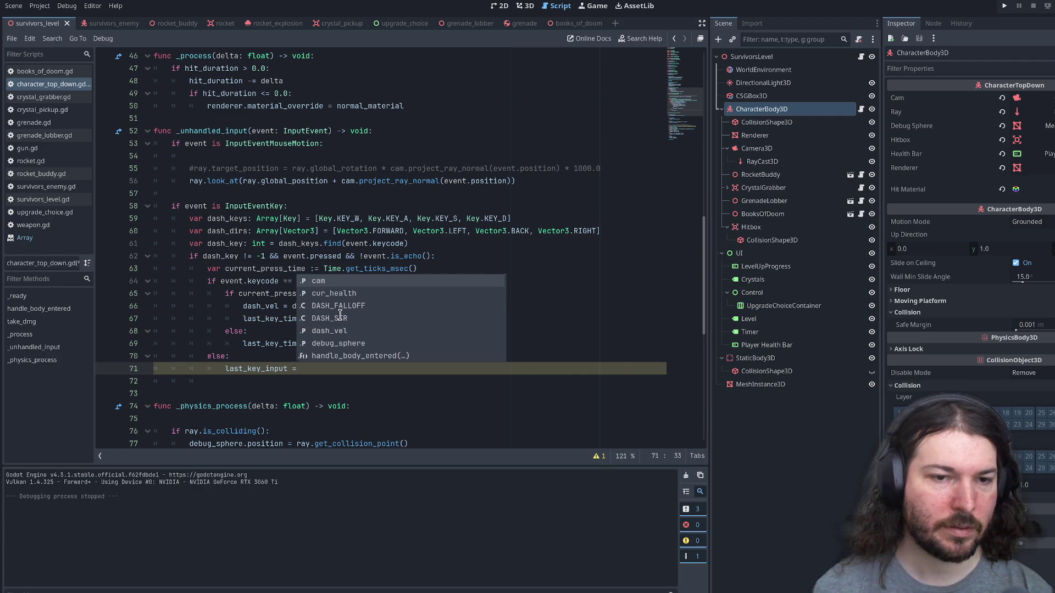
text( event.keyc)
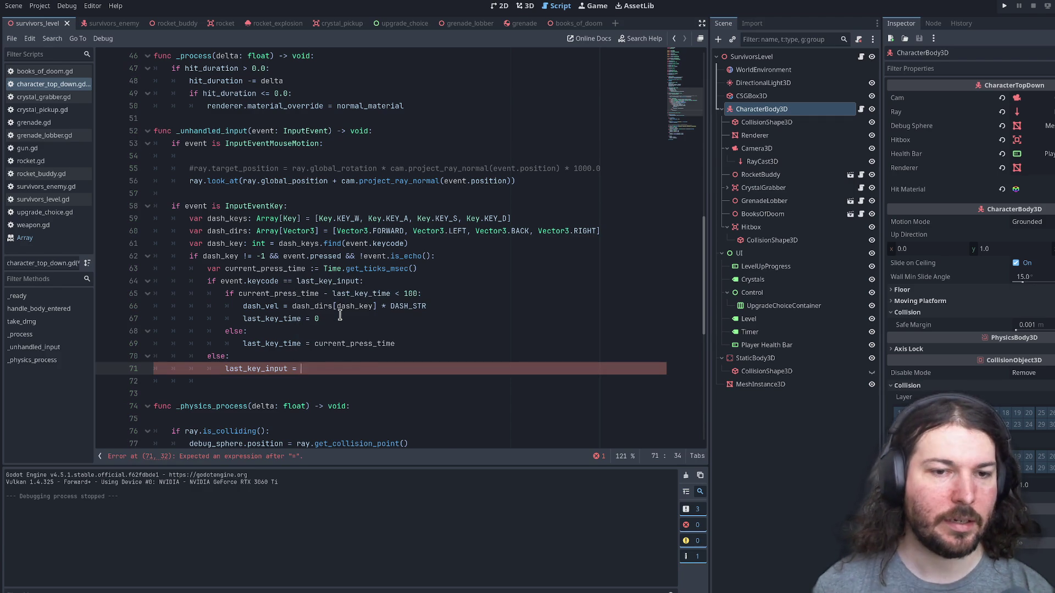
key(Return)
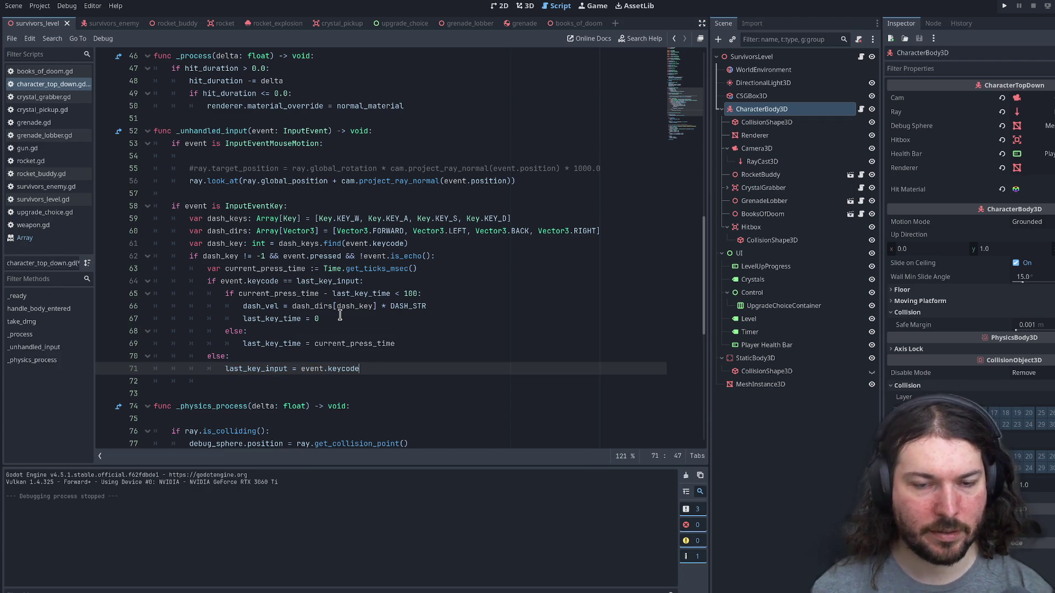
key(Return)
Step: Also set last_key_time = current_press_time there, then run the game with F5
text(las)
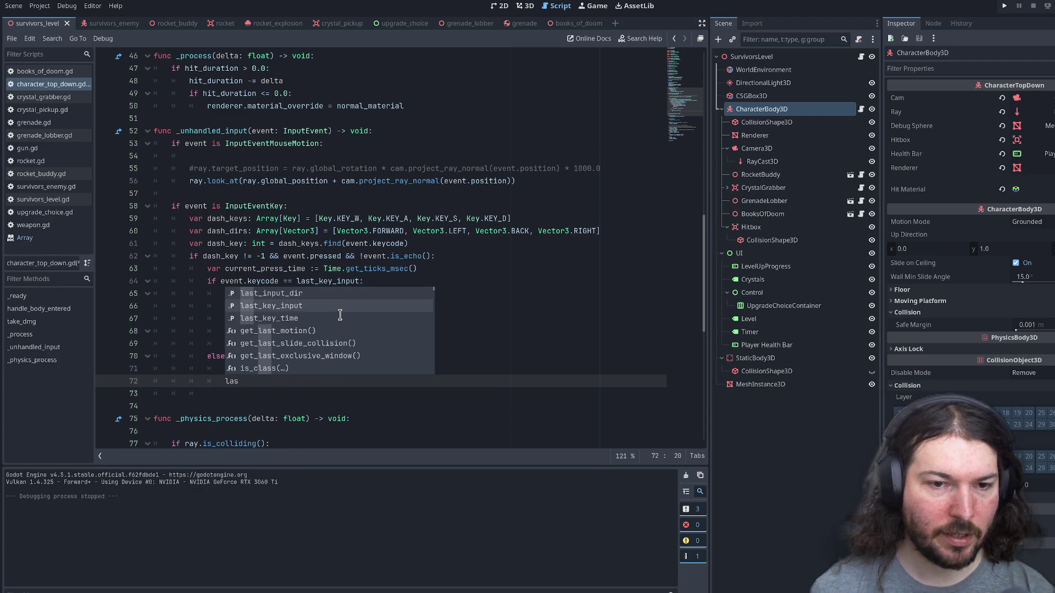
key(Down)
key(Down)
key(Return)
text(= curre)
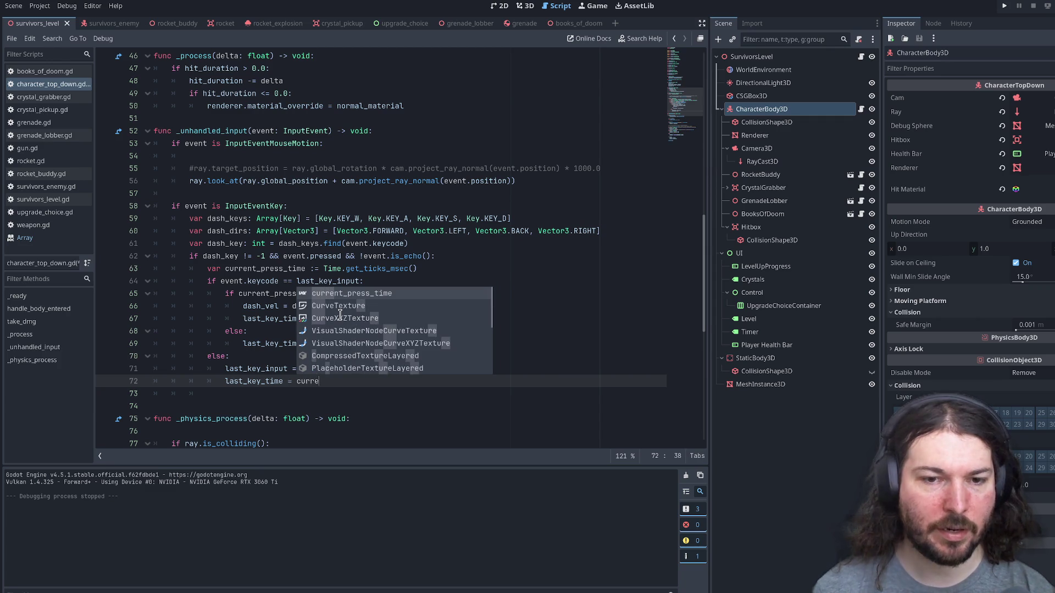
key(Return)
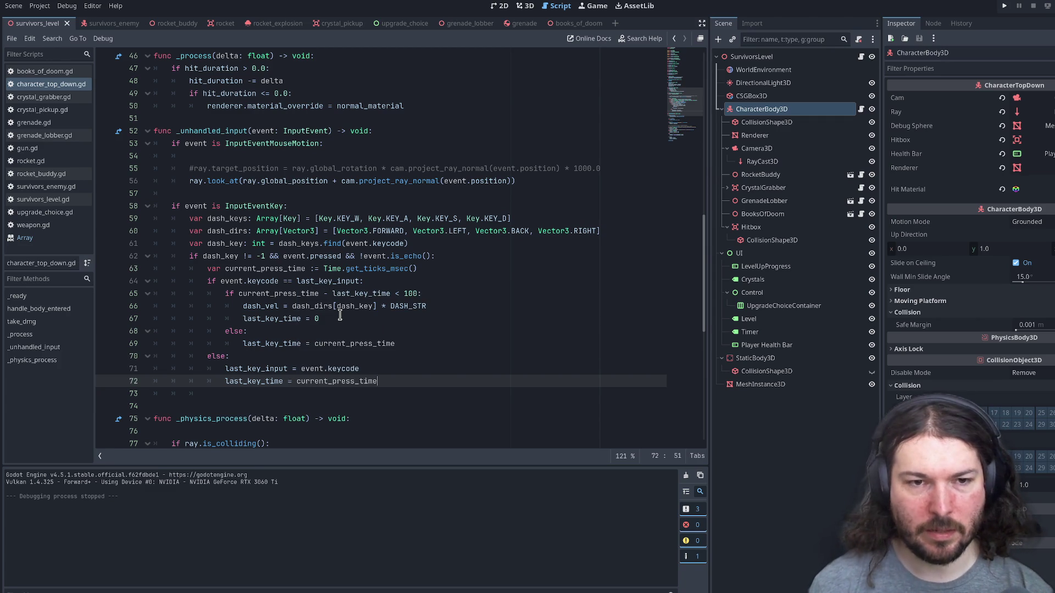
key(F5)
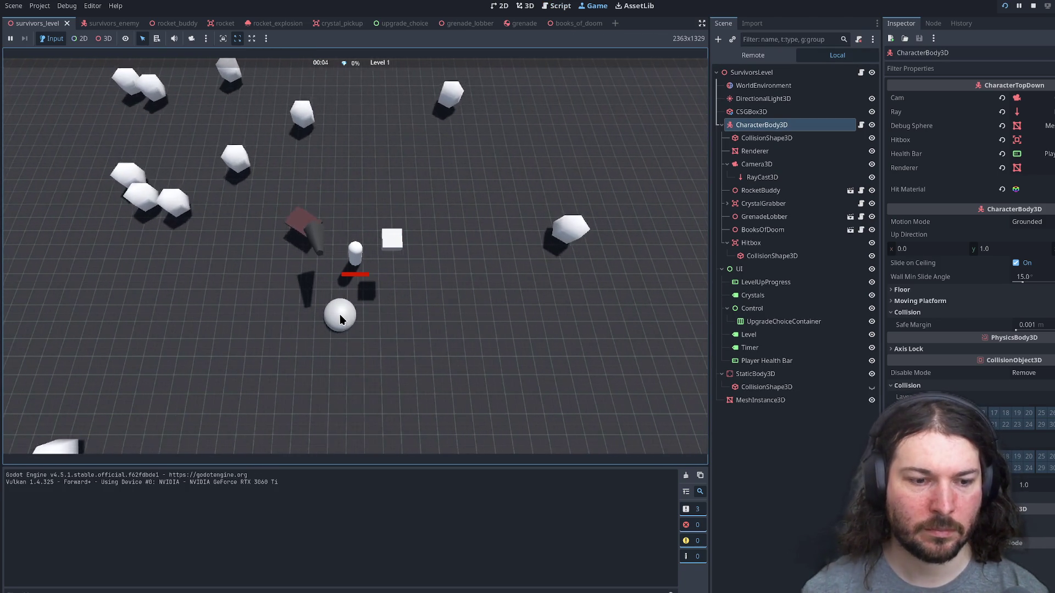
Step: Stop the game and add print("Dash!") under the timing check on line 66
click(1032, 5)
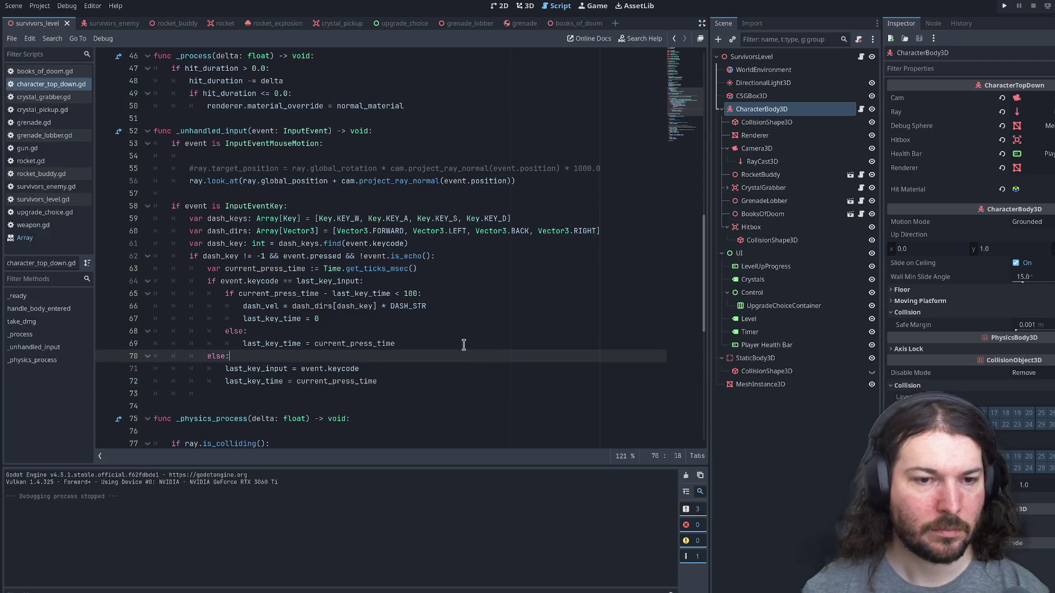
click(501, 293)
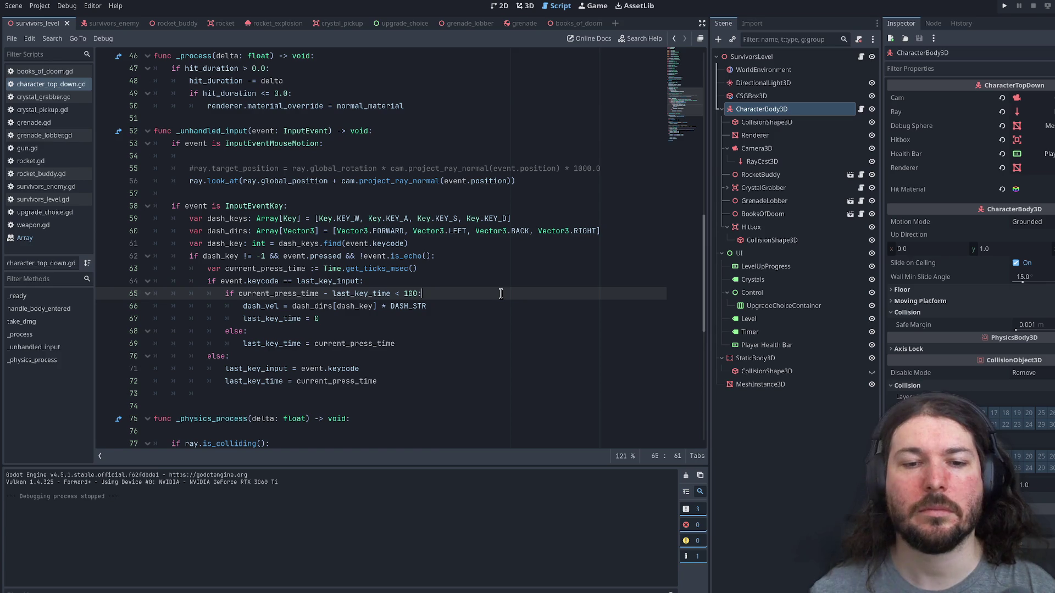
key(Return)
text(print()
text(h)
Step: Run the game, double-tap D to trigger a dash, and confirm "Dash!" appears in the output
key(F5)
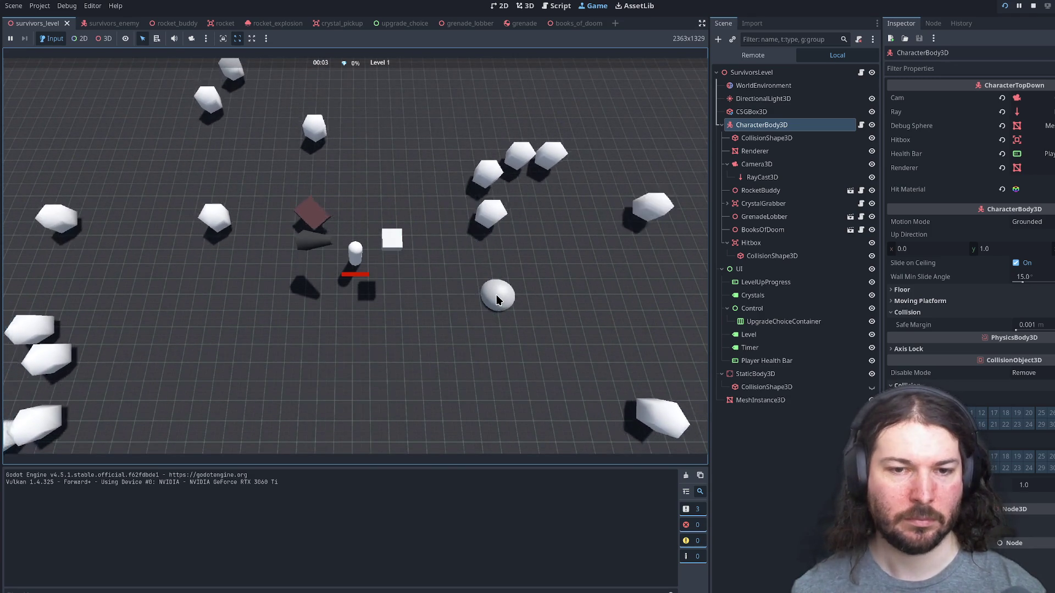
key(d)
key(d)
key(F8)
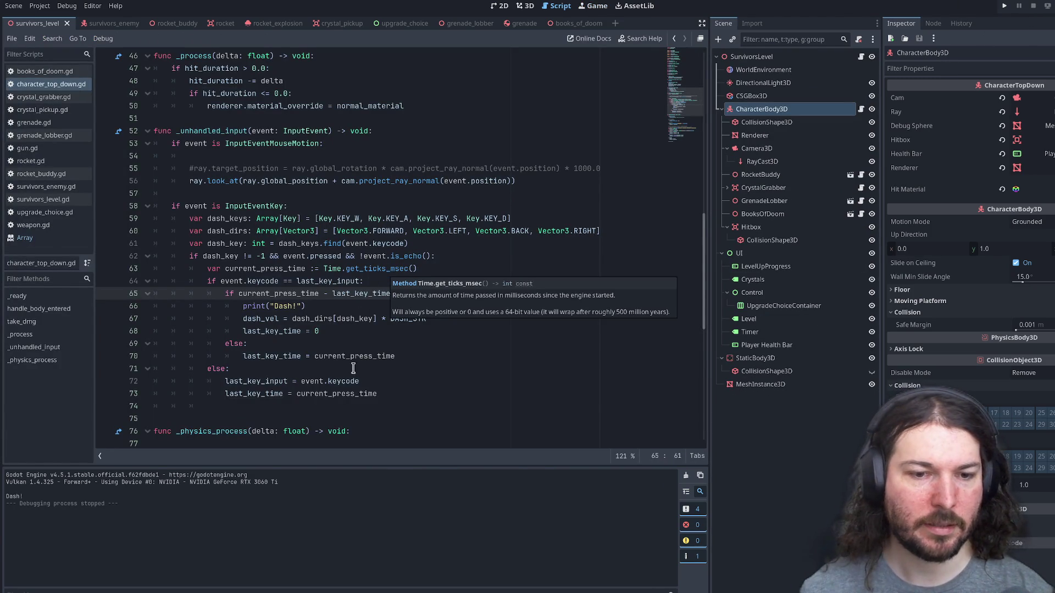
click(438, 362)
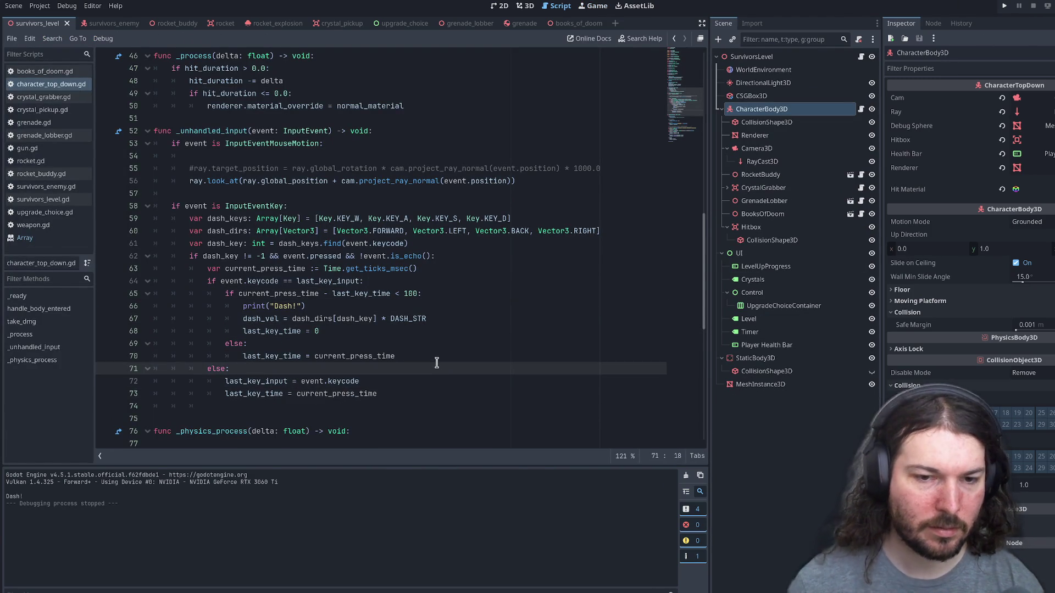
click(428, 354)
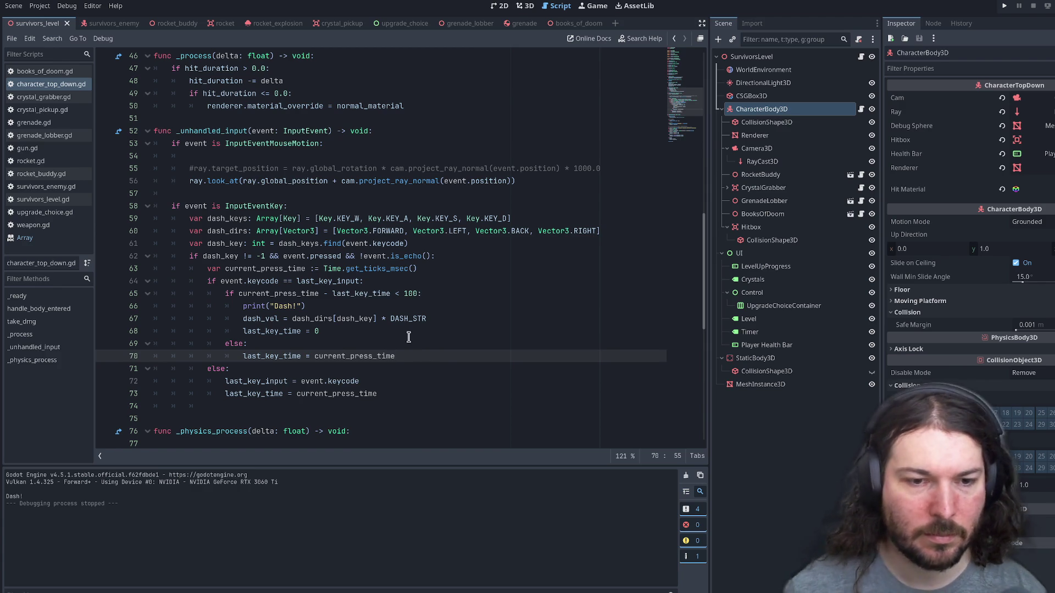
click(477, 259)
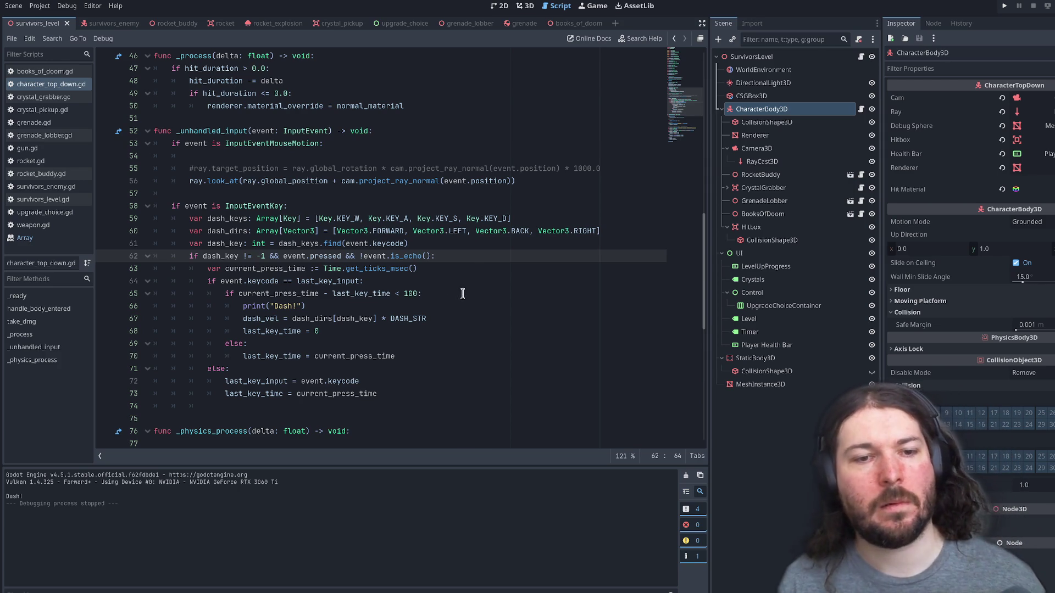
key(Return)
text(print("D)
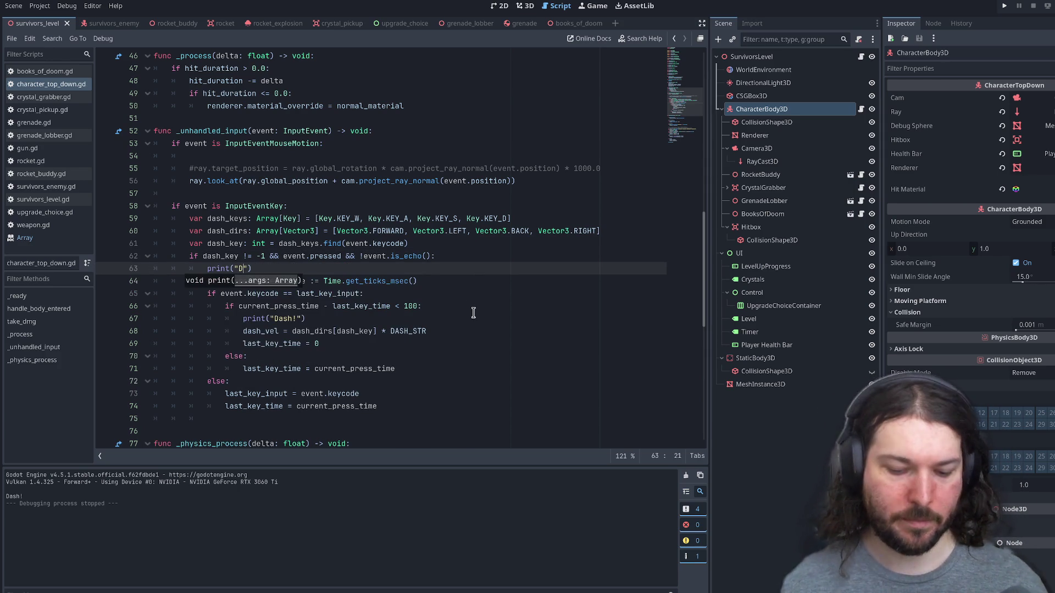
key(F5)
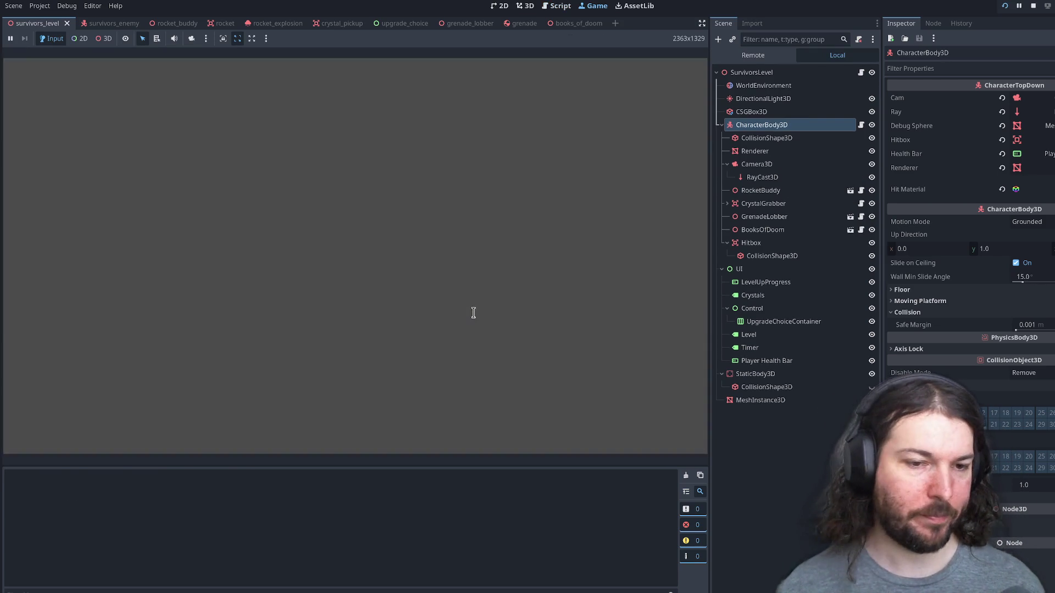
key(d)
key(d)
key(d)
key(d)
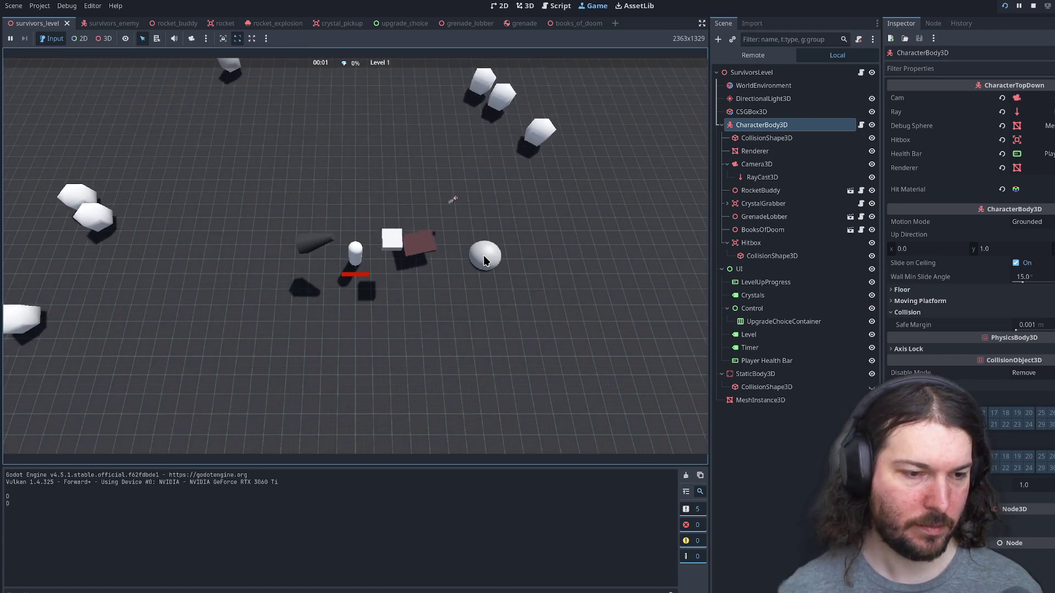
click(1033, 5)
key(ctrl+z)
key(ctrl+z)
key(ctrl+z)
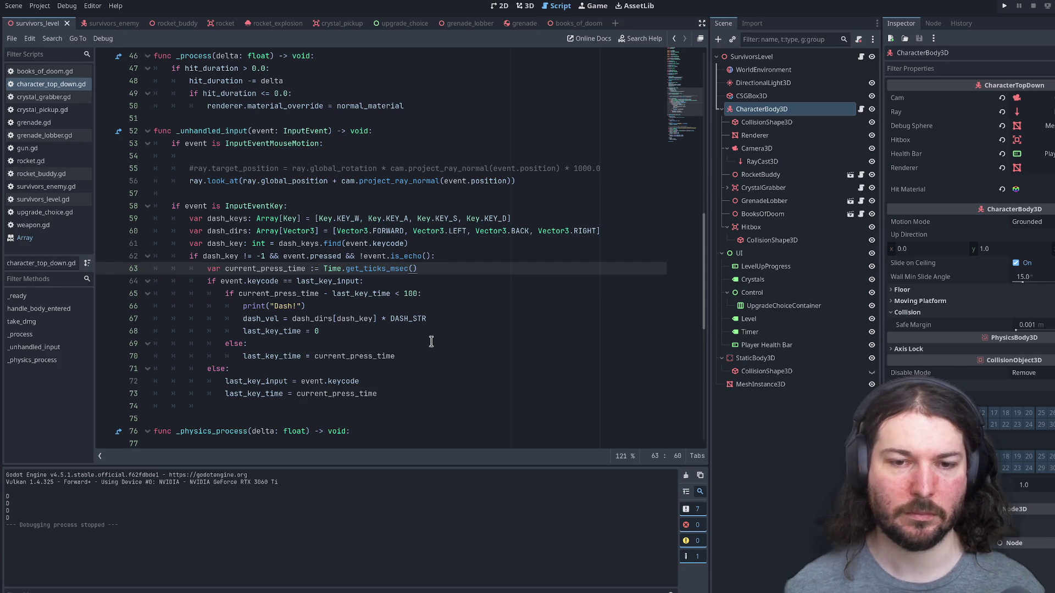
Step: Widen the line 65 double-tap threshold from 100 to 1000 ms and playtest dashing through enemies
click(412, 295)
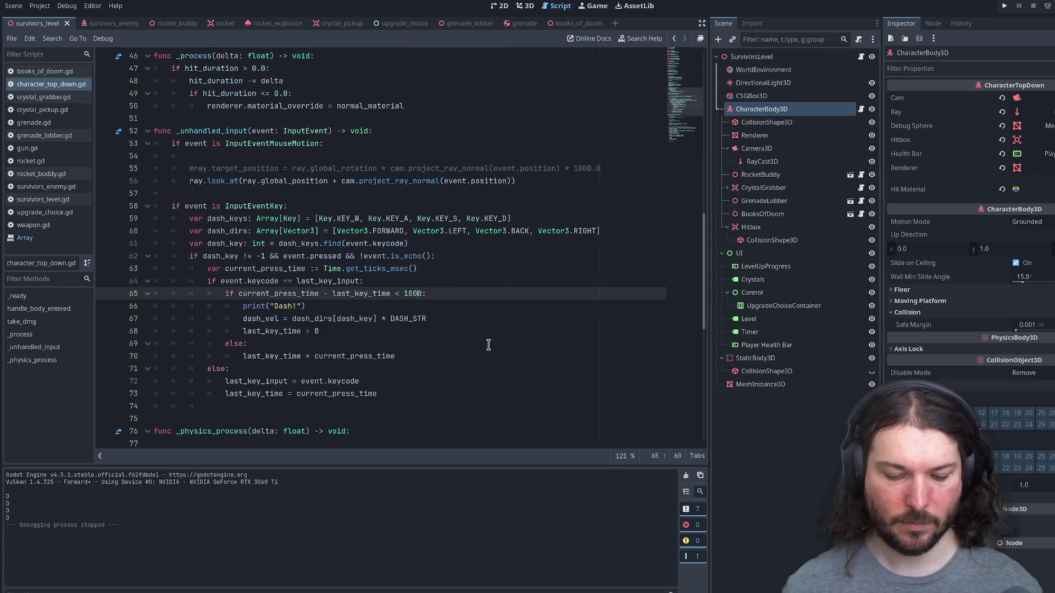
key(F5)
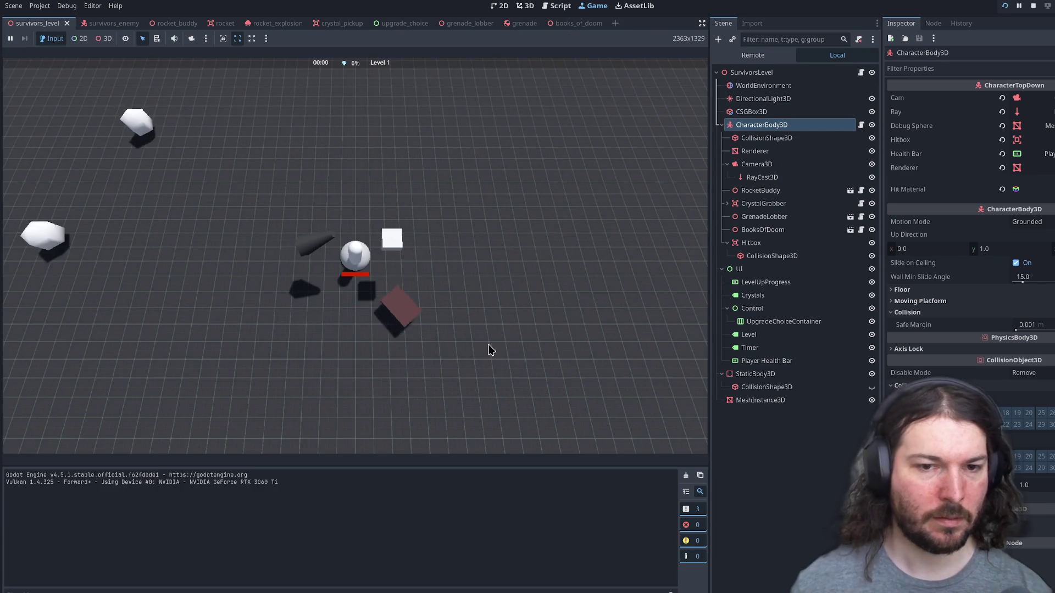
key(space)
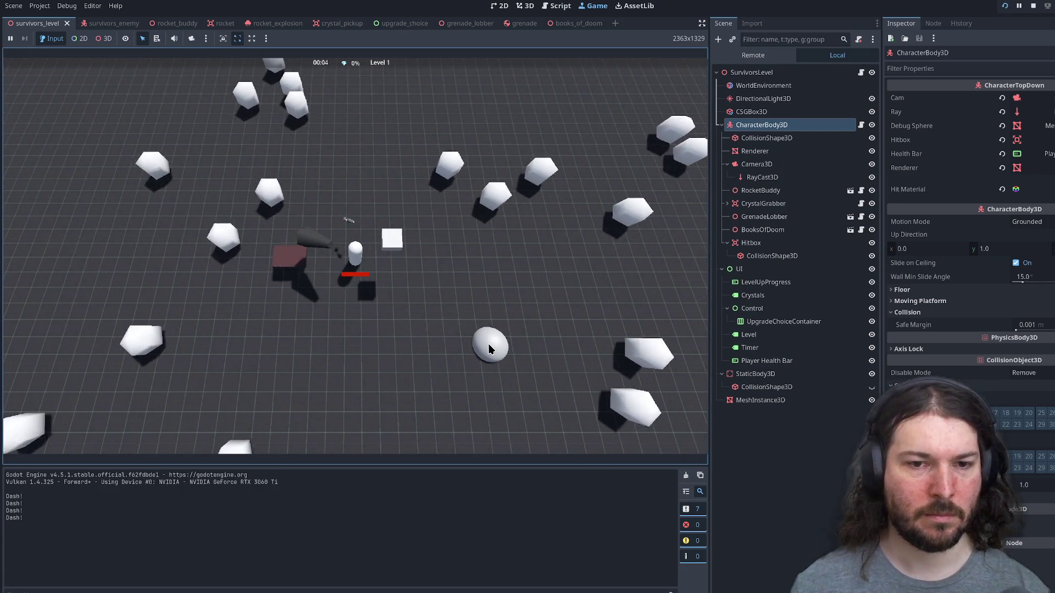
key(space)
key(space)
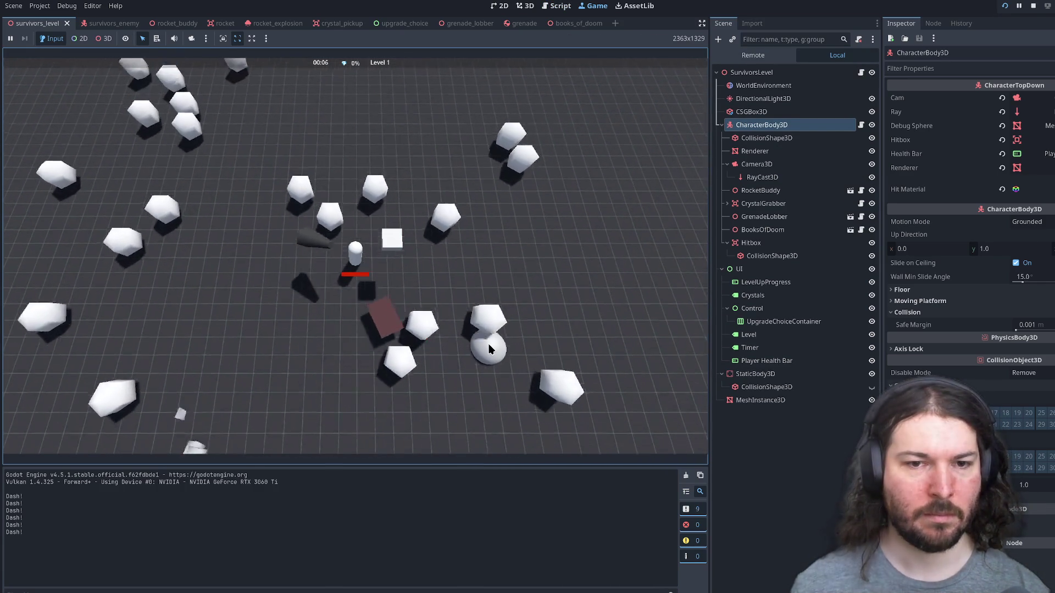
key(space)
key(space)
key(space)
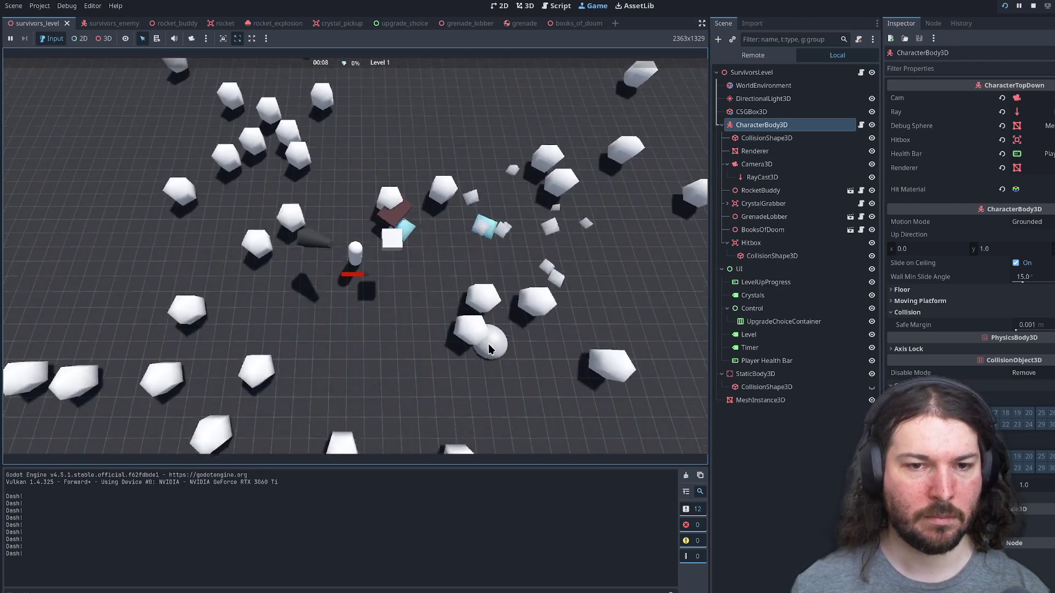
key(space)
key(space)
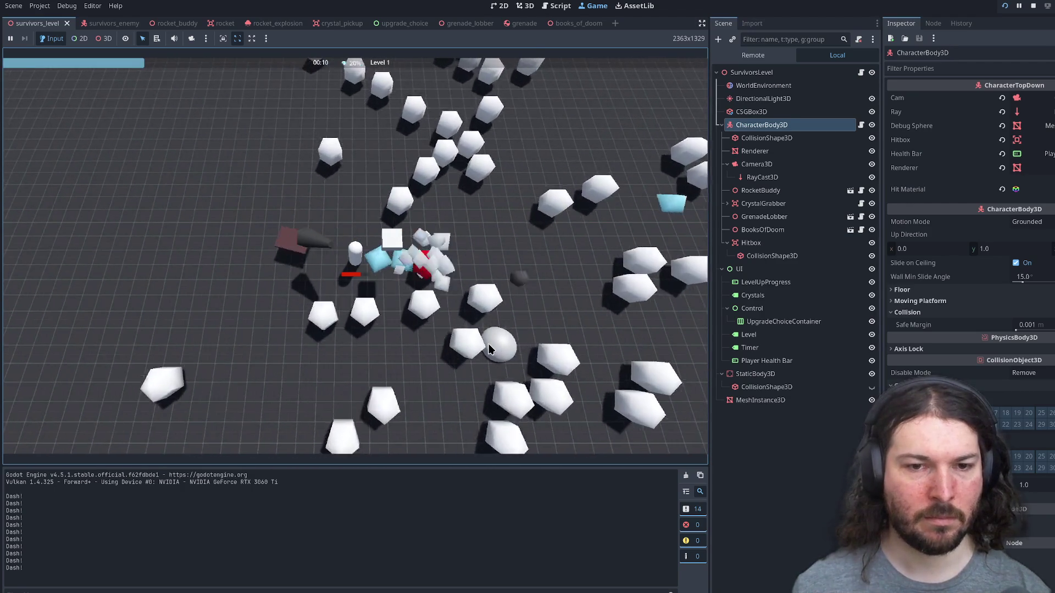
key(space)
key(space)
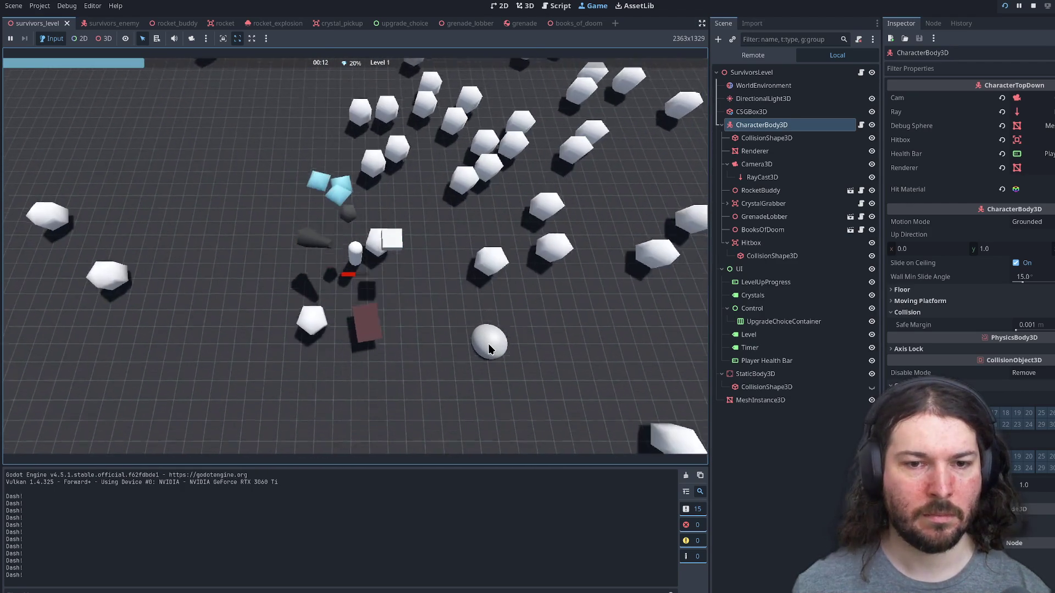
Step: Keep dashing around the arena, choosing two level-up upgrades, then stop the game
key(space)
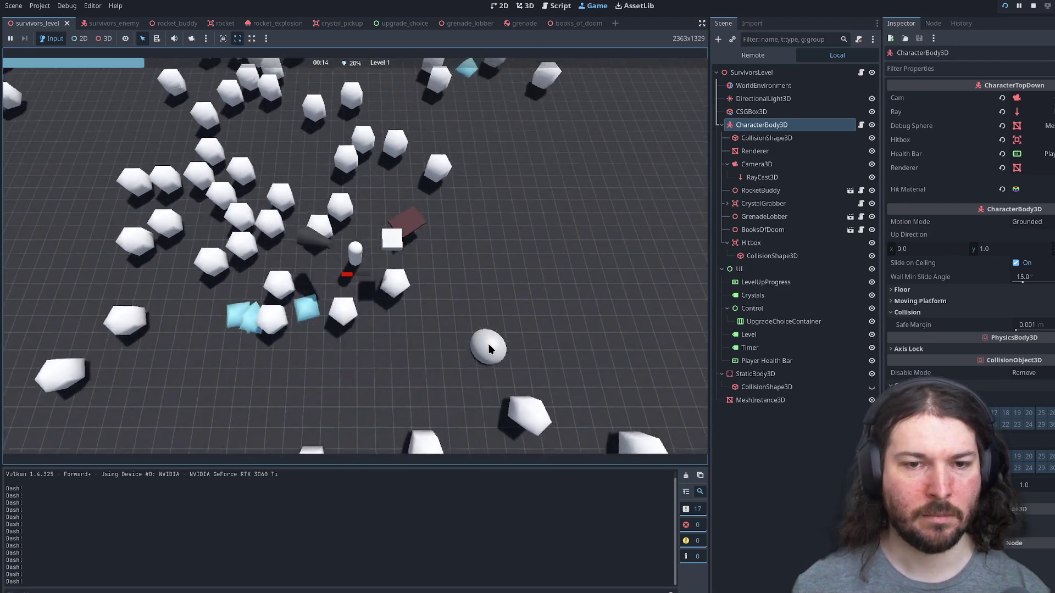
key(space)
key(space)
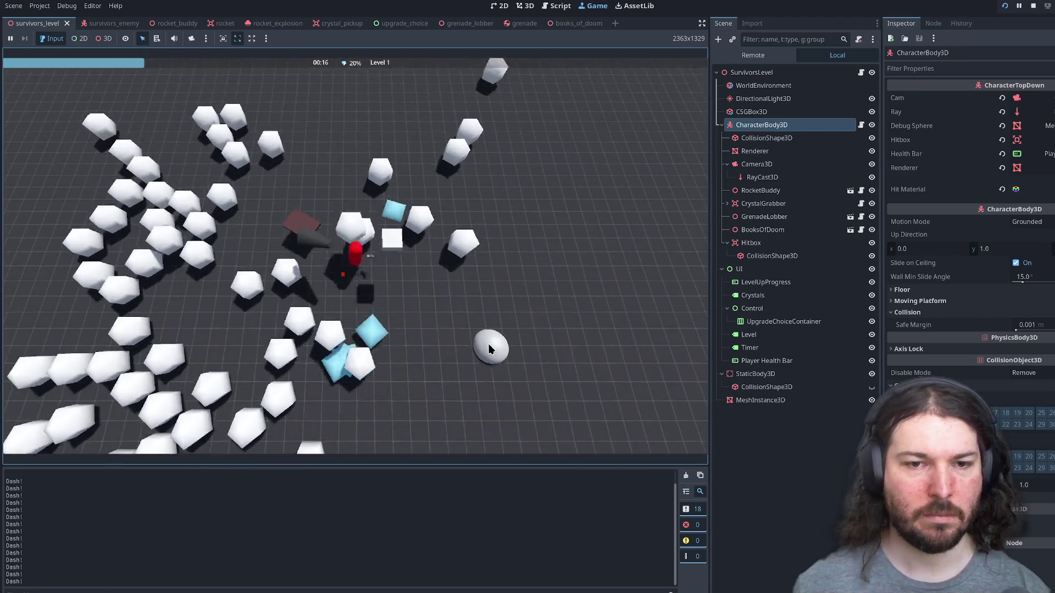
key(space)
key(space)
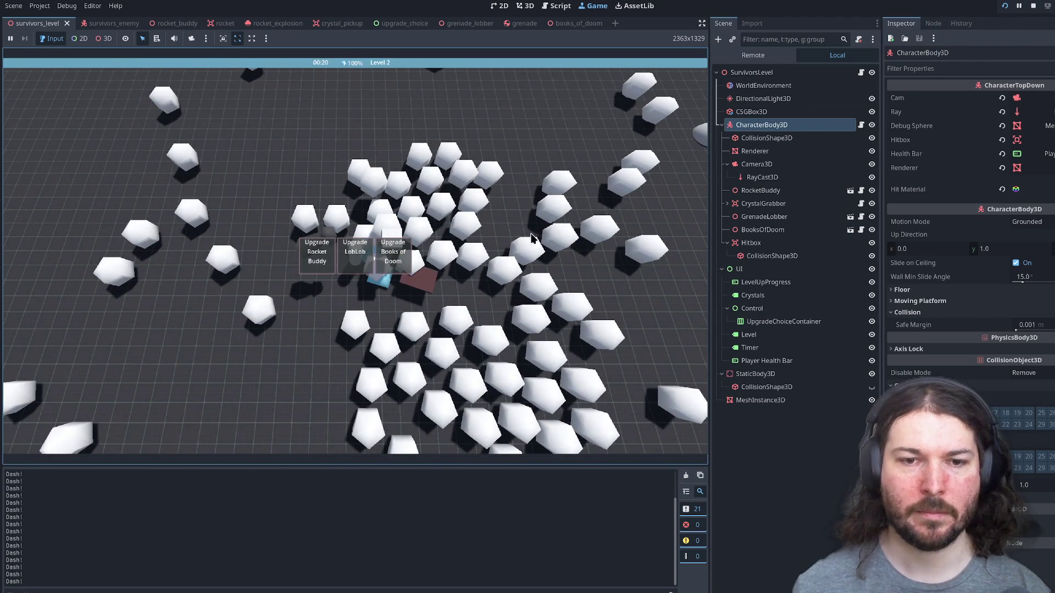
click(361, 268)
key(space)
key(space)
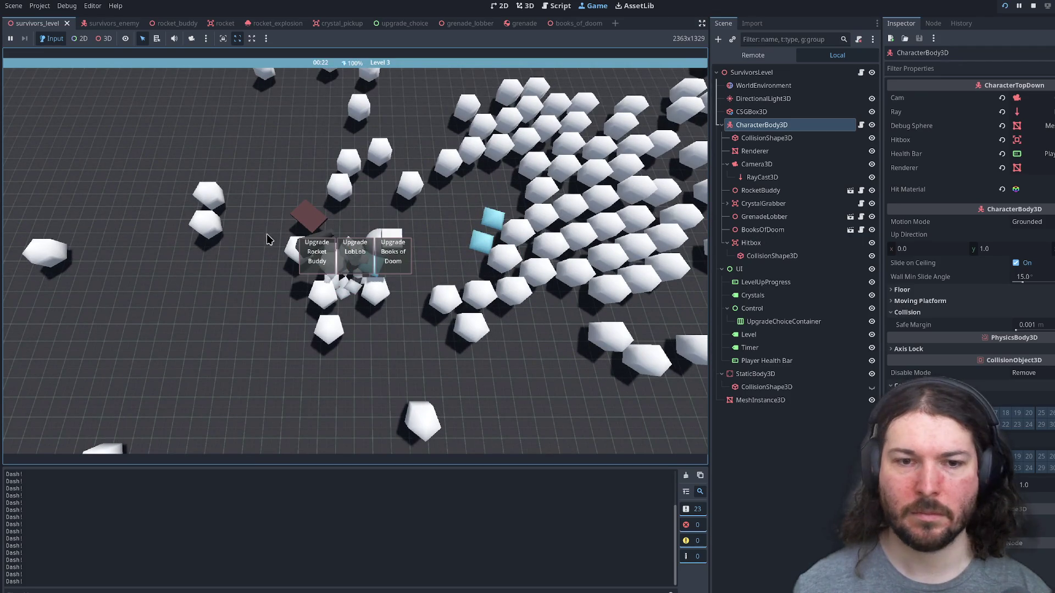
click(365, 264)
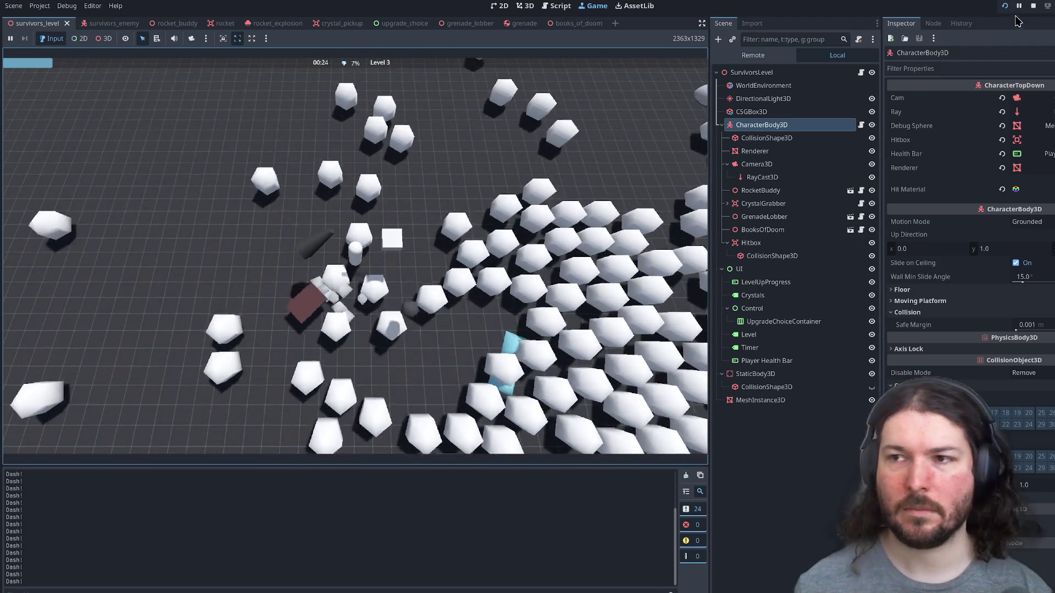
click(1033, 5)
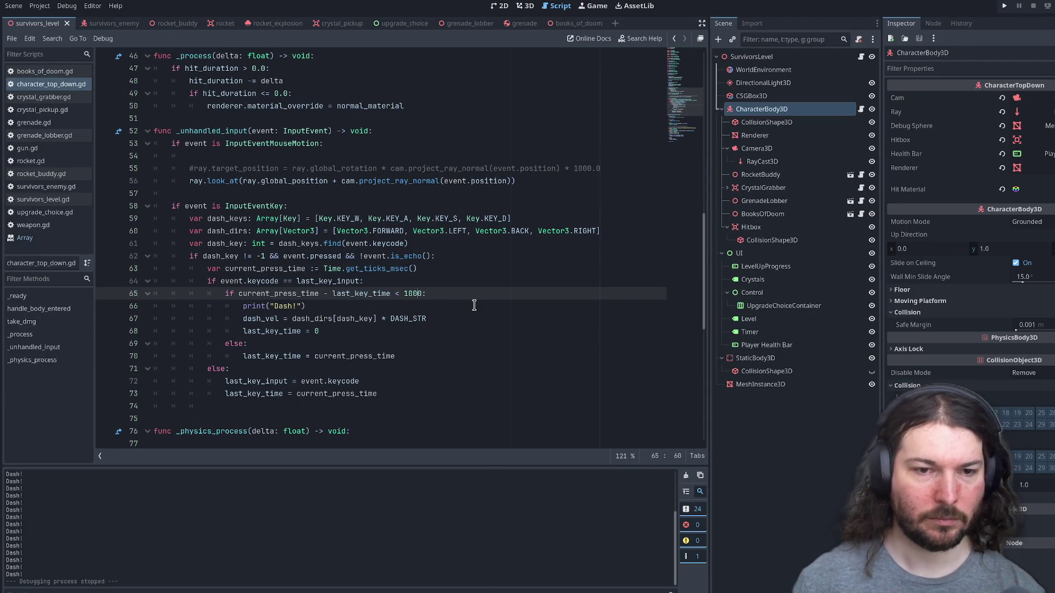
Step: Replace print("Dash!") with print(str(current_press_time - last_key_time)) under the timing check
key(Return)
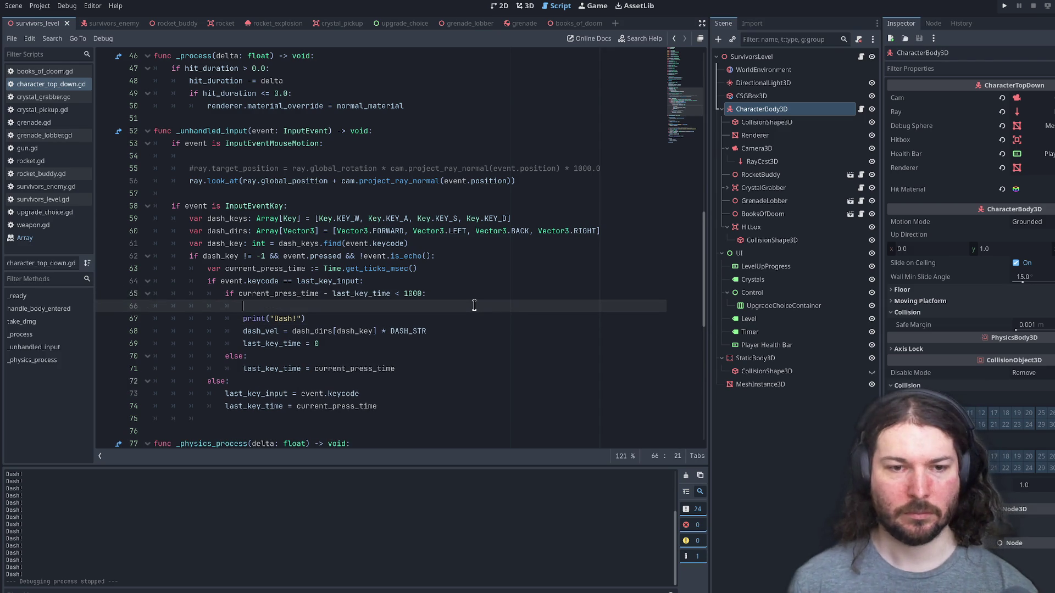
key(Up)
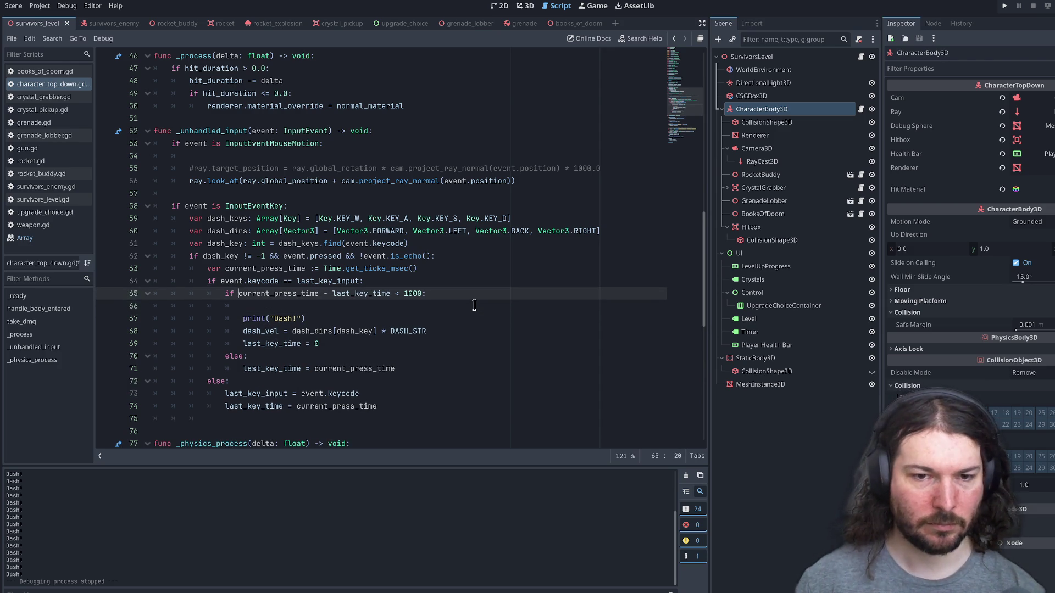
key(Down)
key(Down)
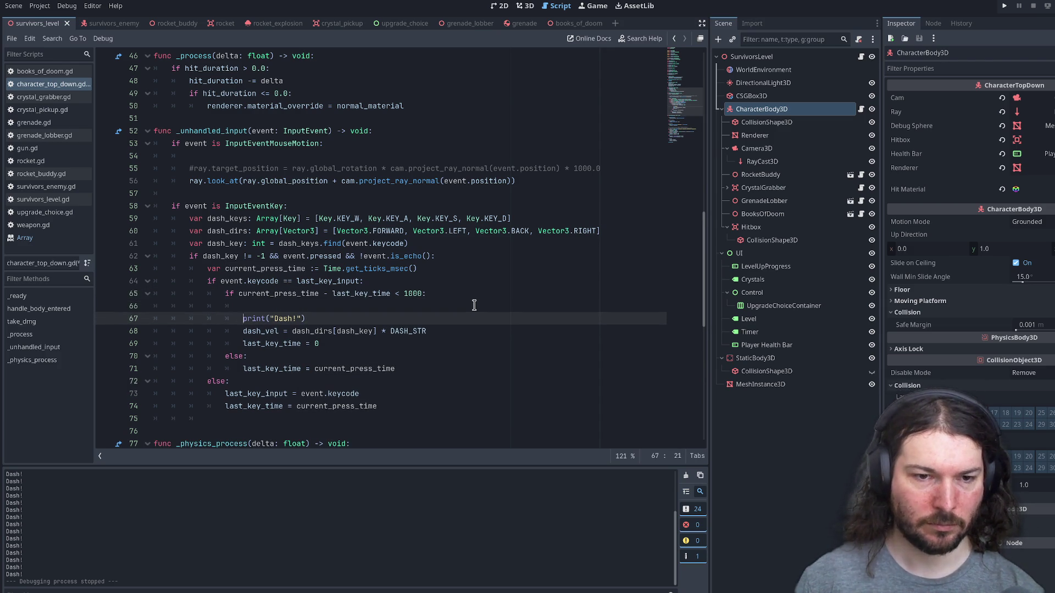
text(str(current_press_time - last_key_time)
Step: Playtest the game, picking one upgrade, then stop it with tap gaps of about 66–133 ms logged
key(F5)
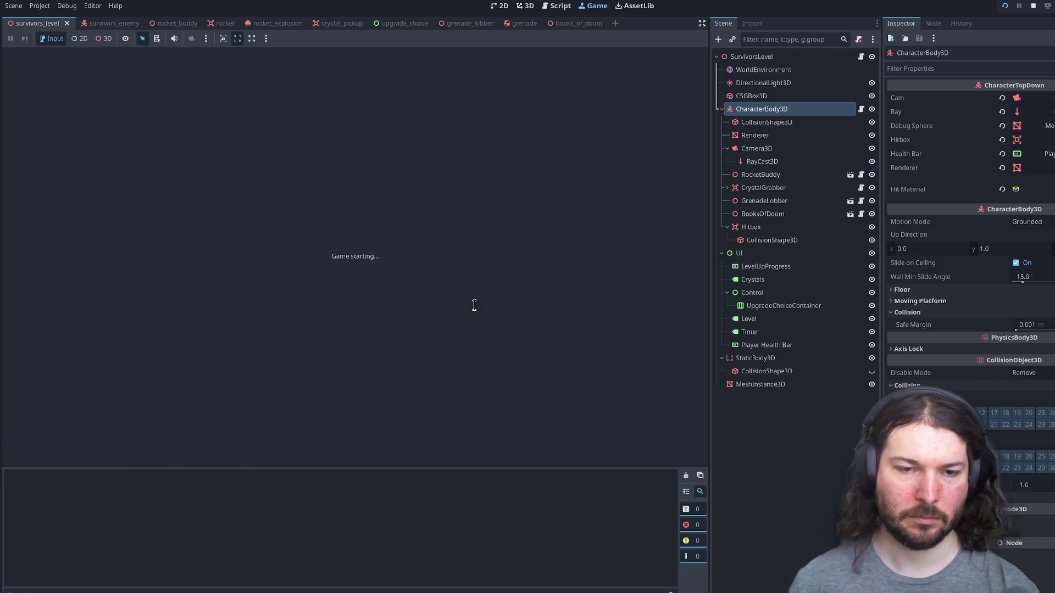
key(space)
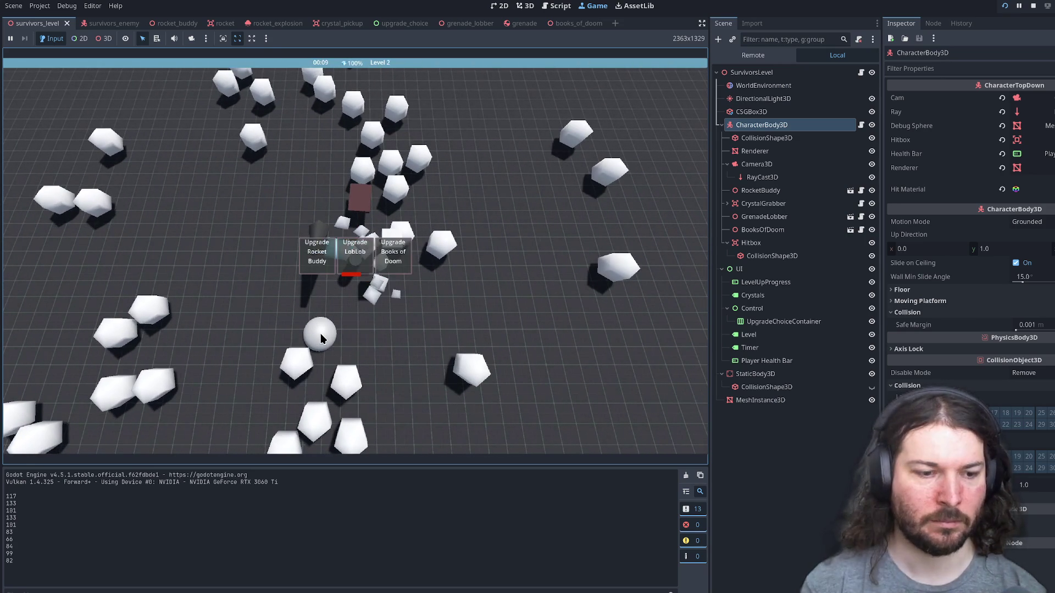
click(340, 269)
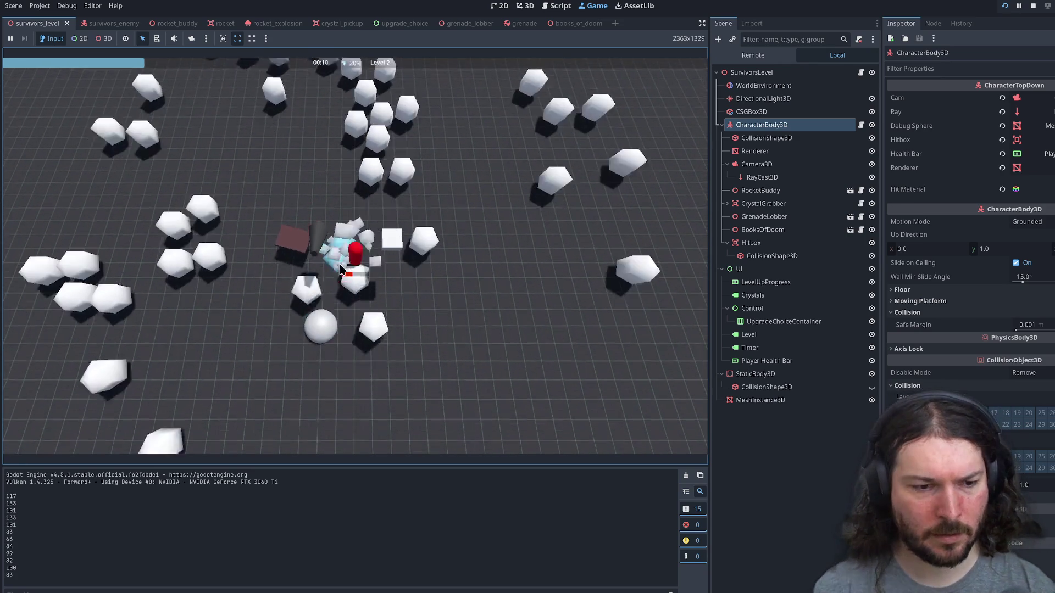
key(w)
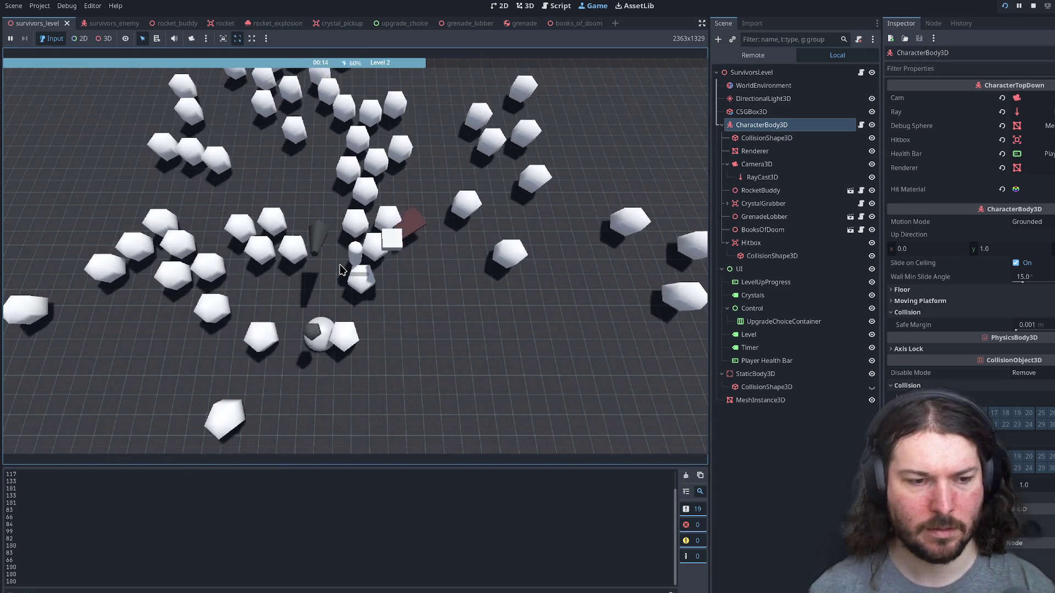
click(1033, 6)
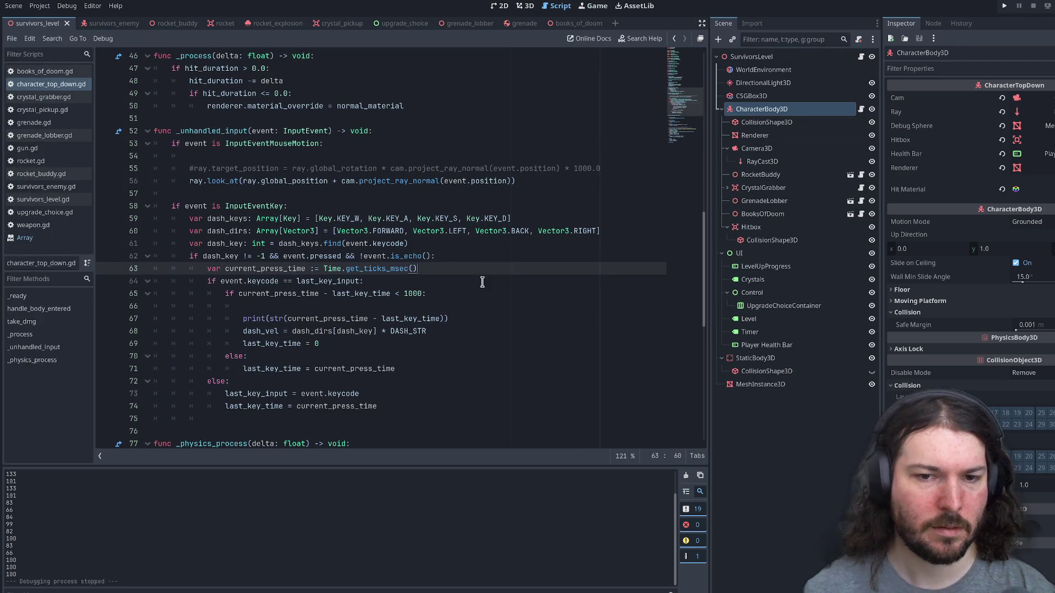
Step: Lower the 1000 ms double-tap threshold on line 65 and launch the game with F5
click(431, 293)
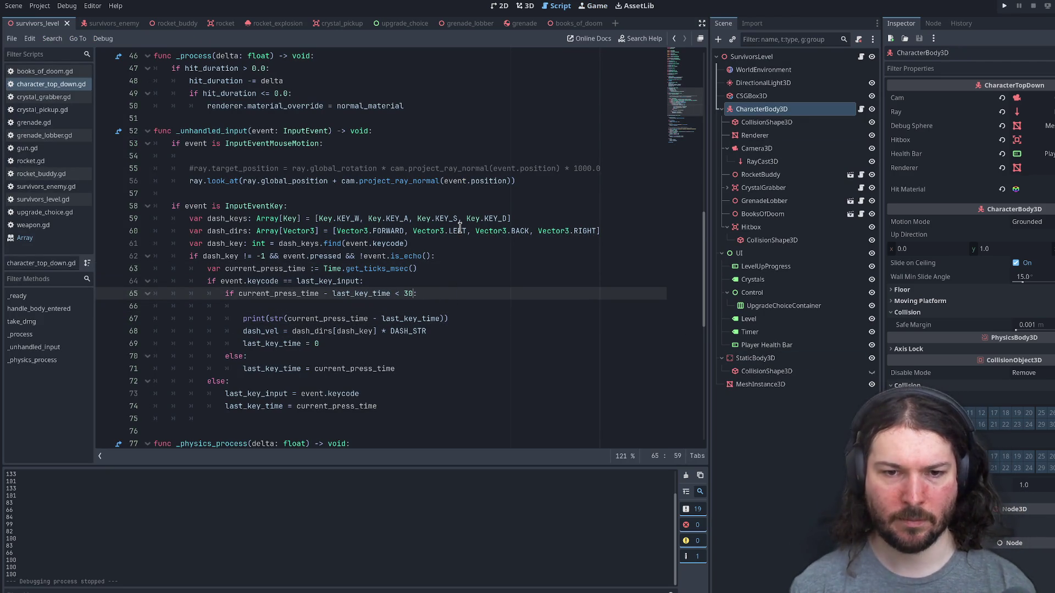
key(F5)
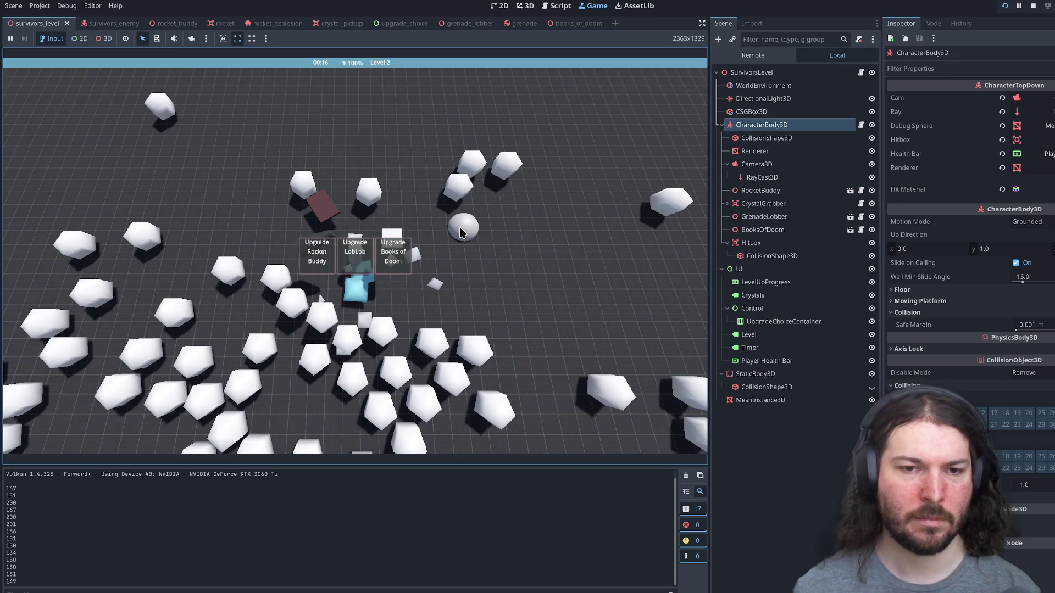
Step: Pick an upgrade such as LobLob at every level-up from Level 2 through Level 10
click(361, 264)
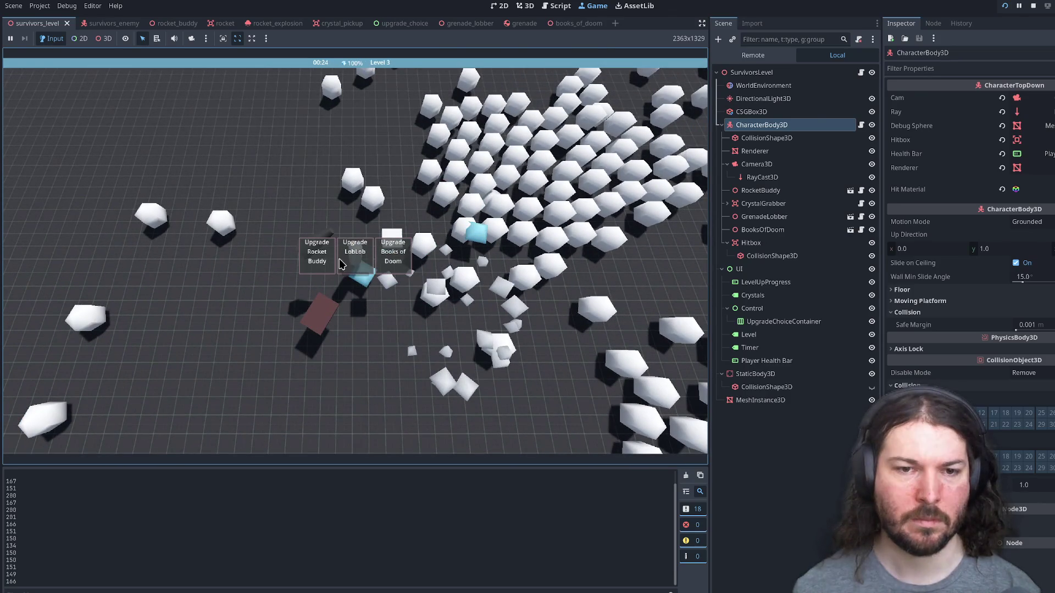
click(357, 246)
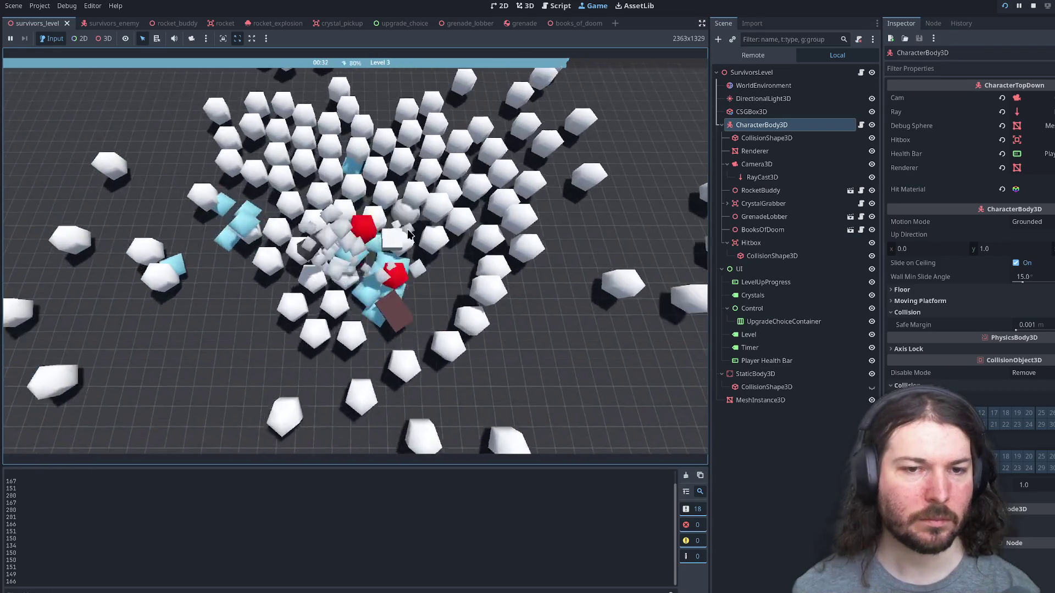
click(350, 258)
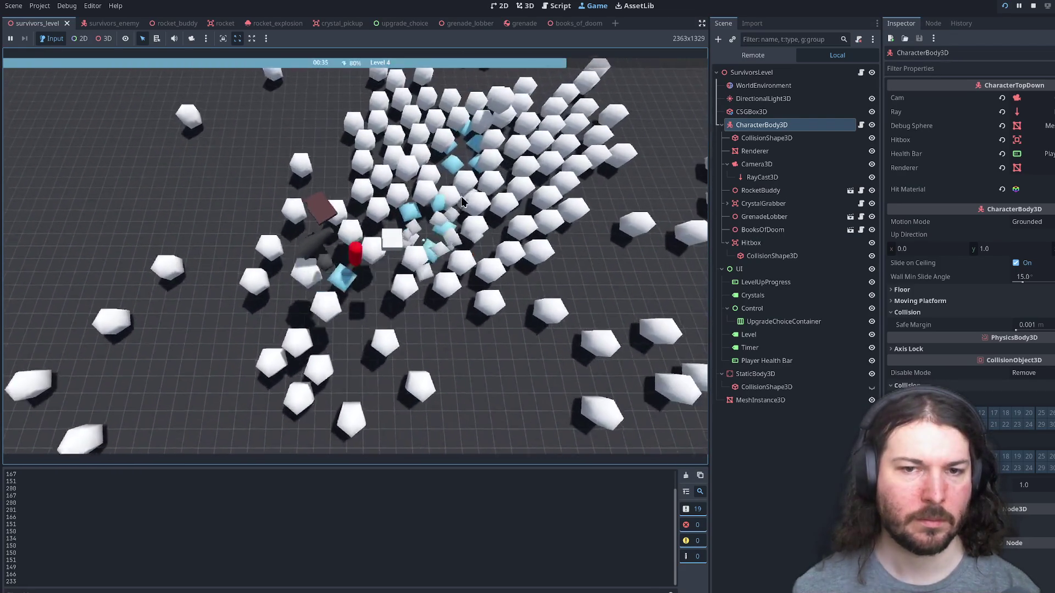
click(361, 253)
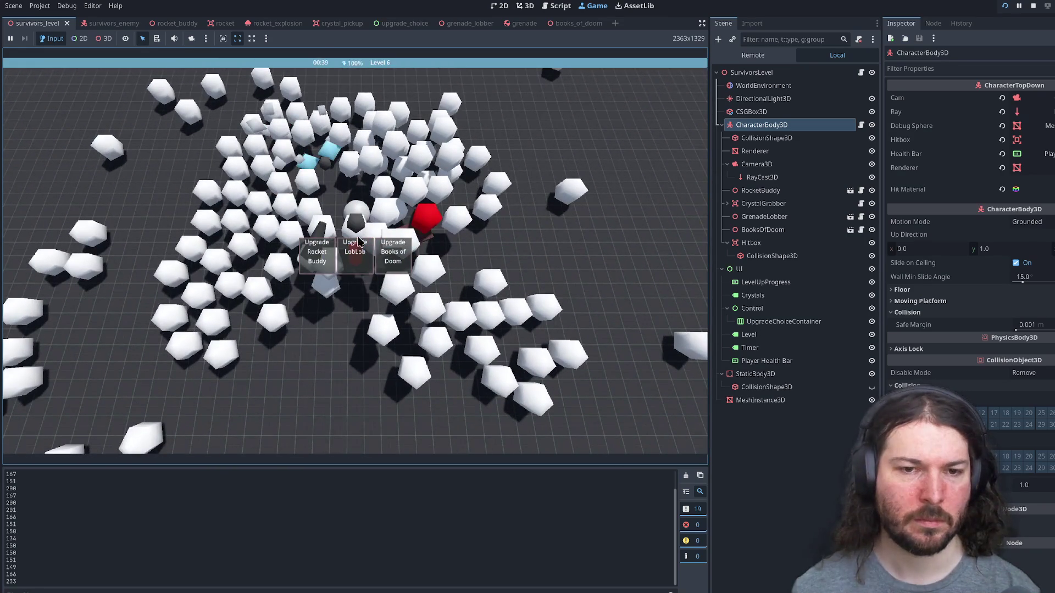
click(362, 250)
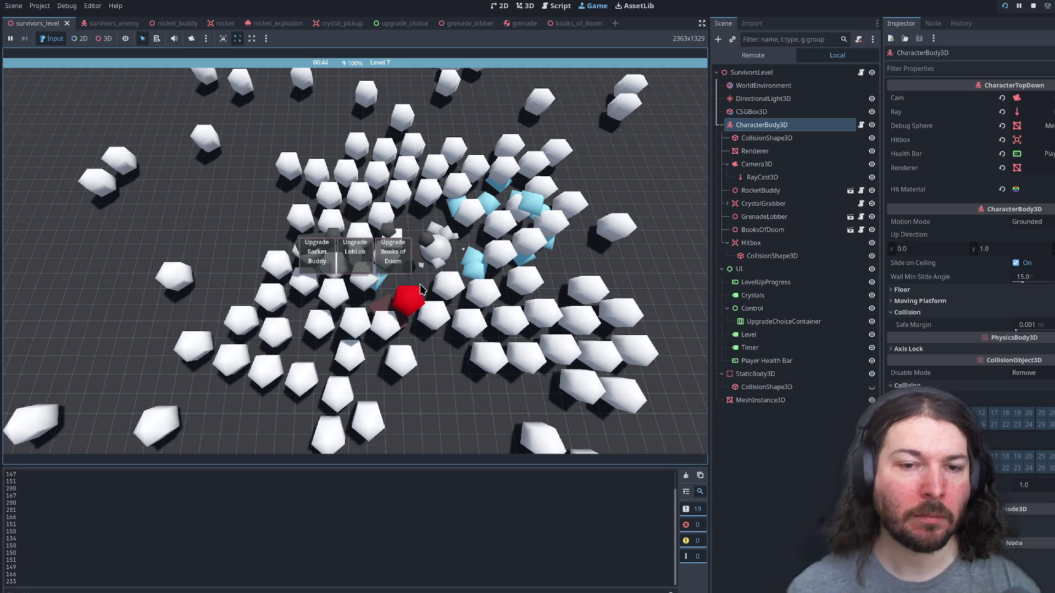
click(339, 250)
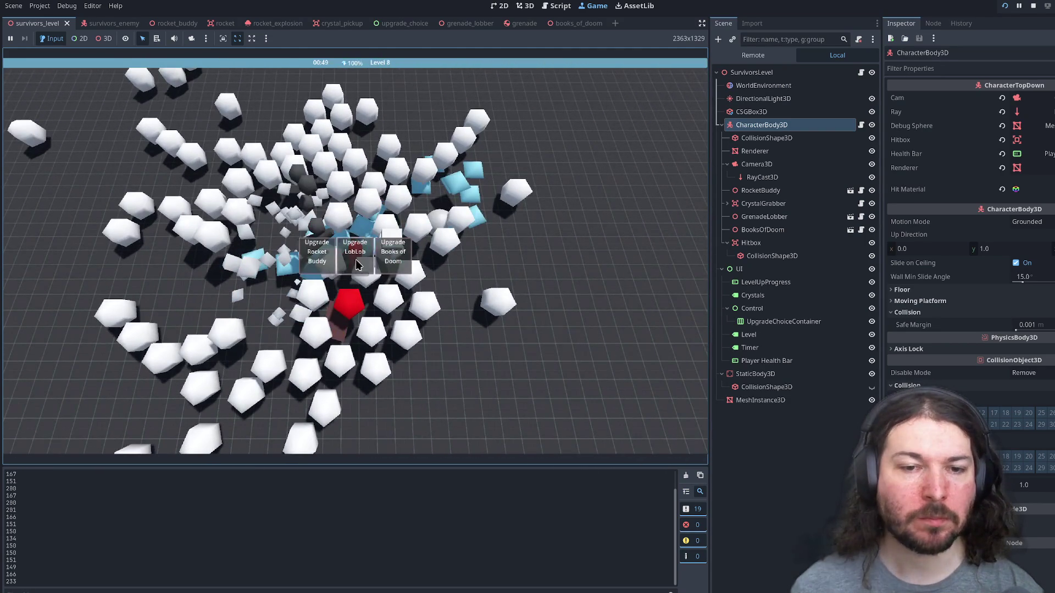
click(360, 252)
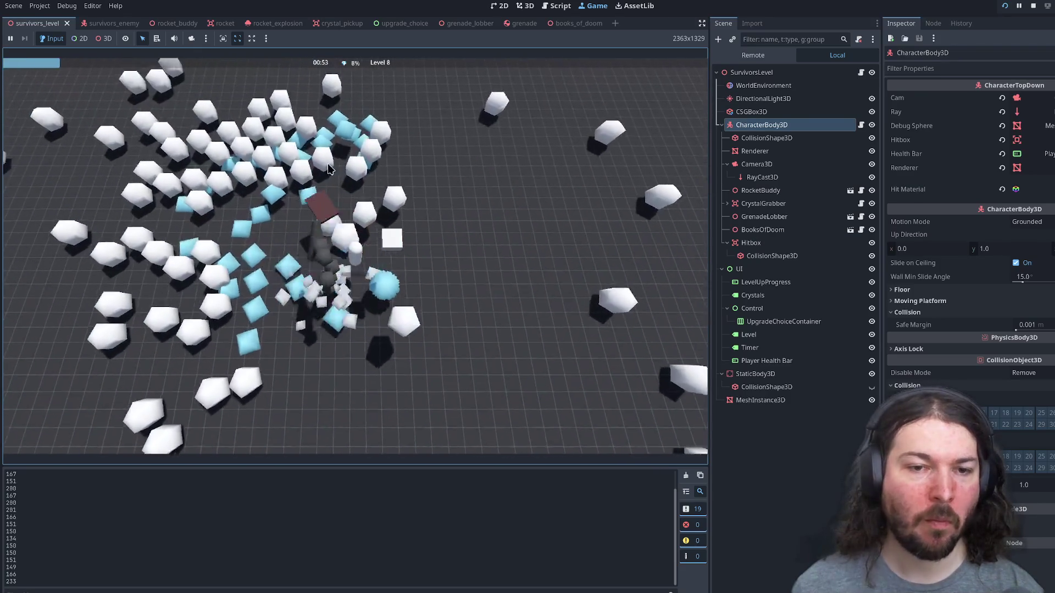
click(370, 242)
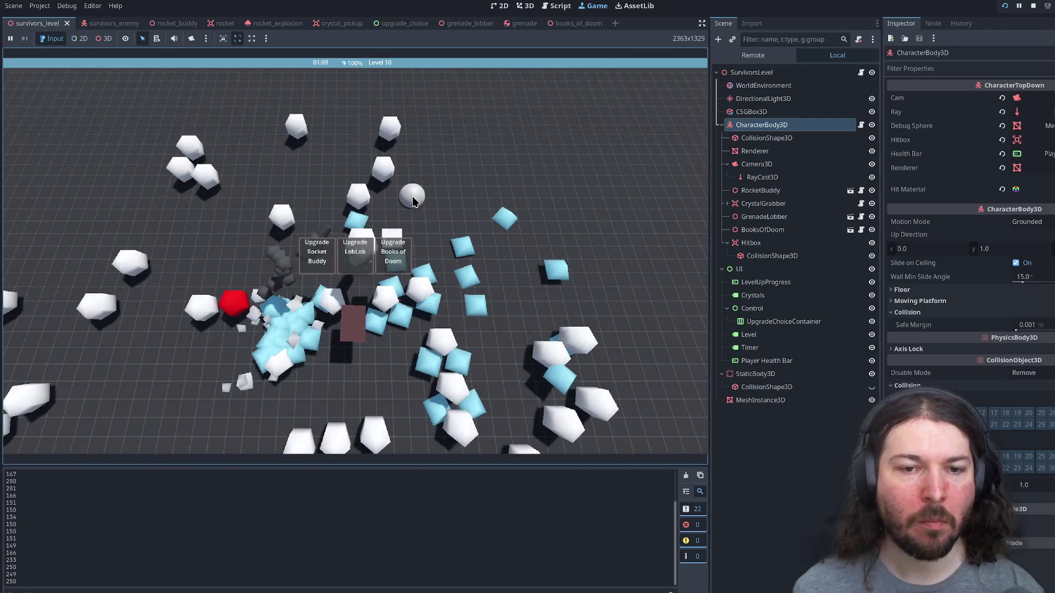
click(348, 267)
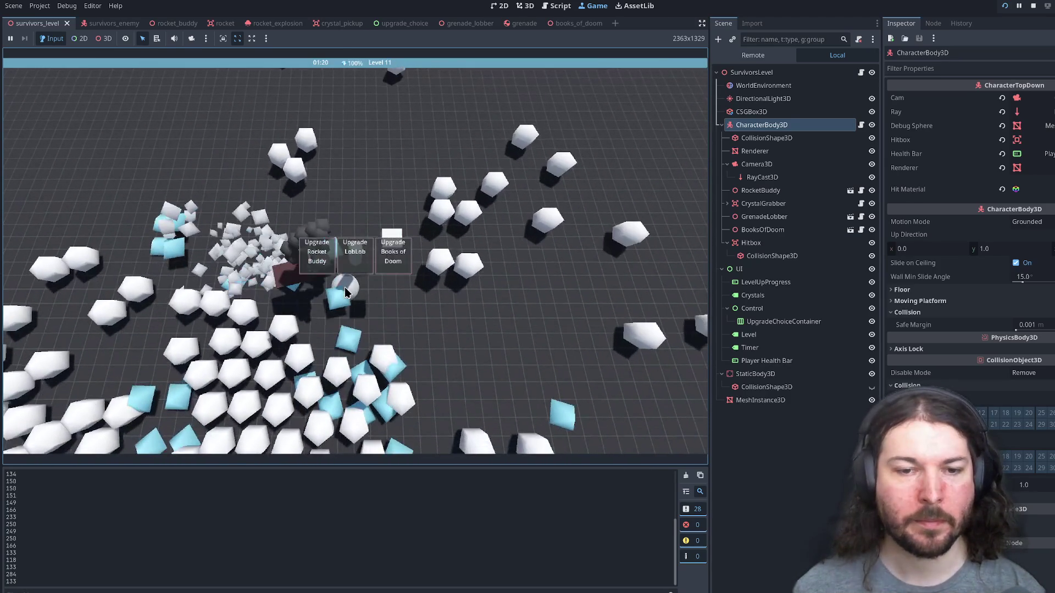
Step: Take three LobLob upgrades, a Rocket Buddy upgrade, and one more upgrade while playing on
click(355, 253)
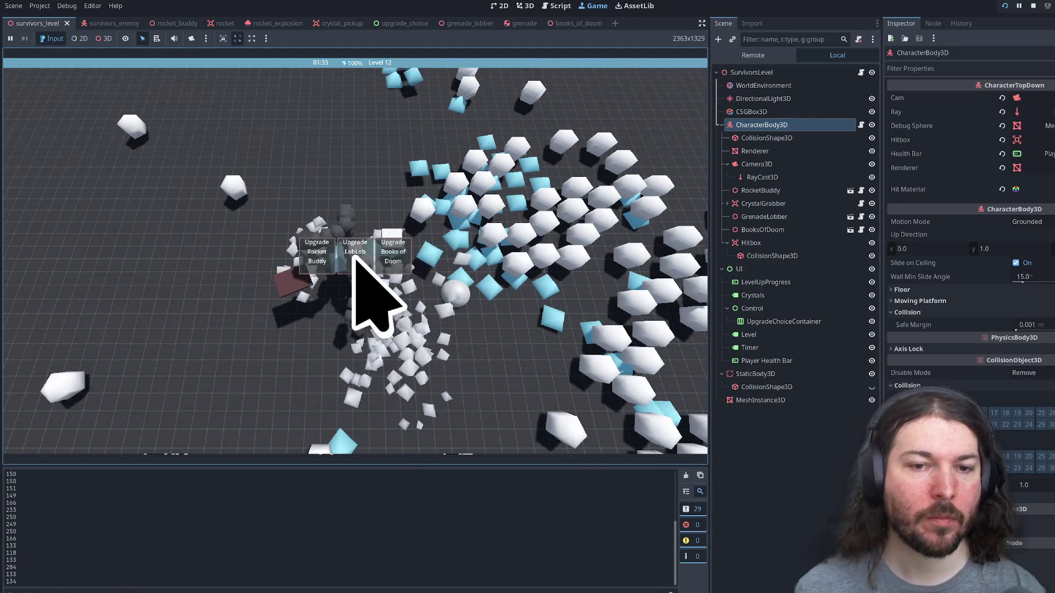
click(354, 256)
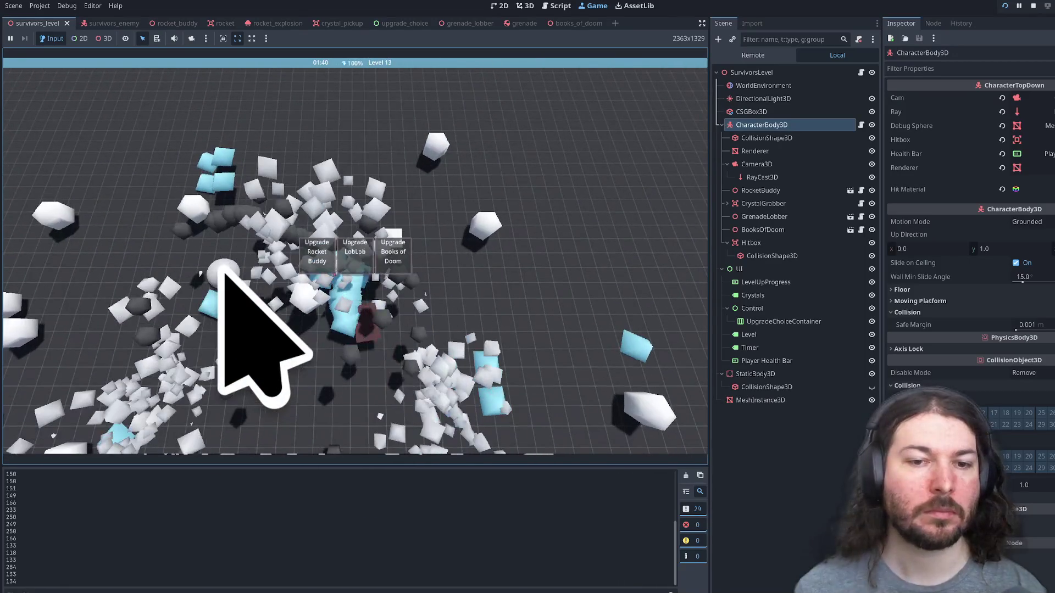
click(357, 256)
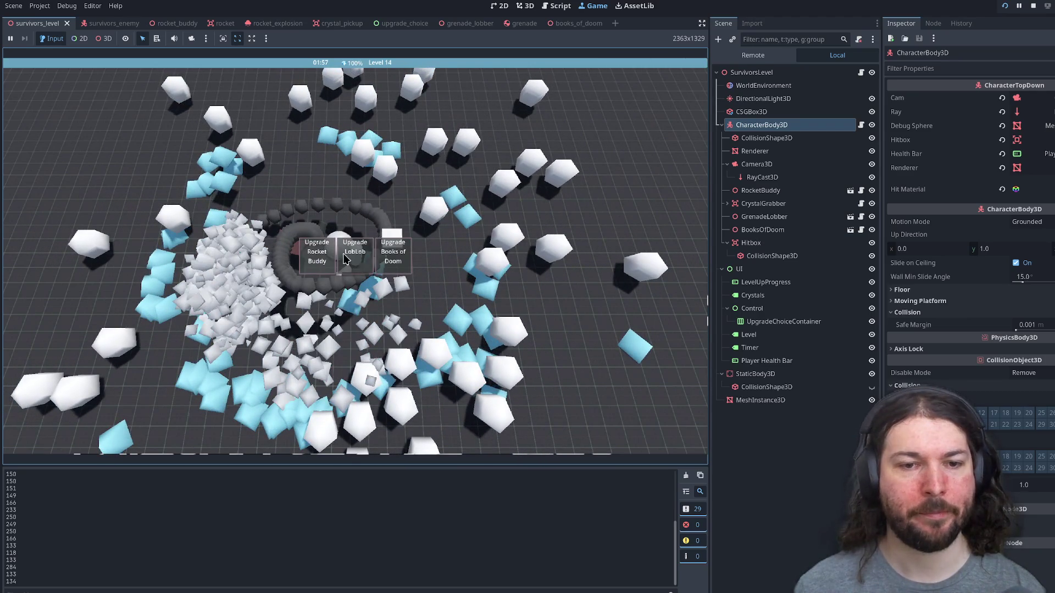
click(333, 252)
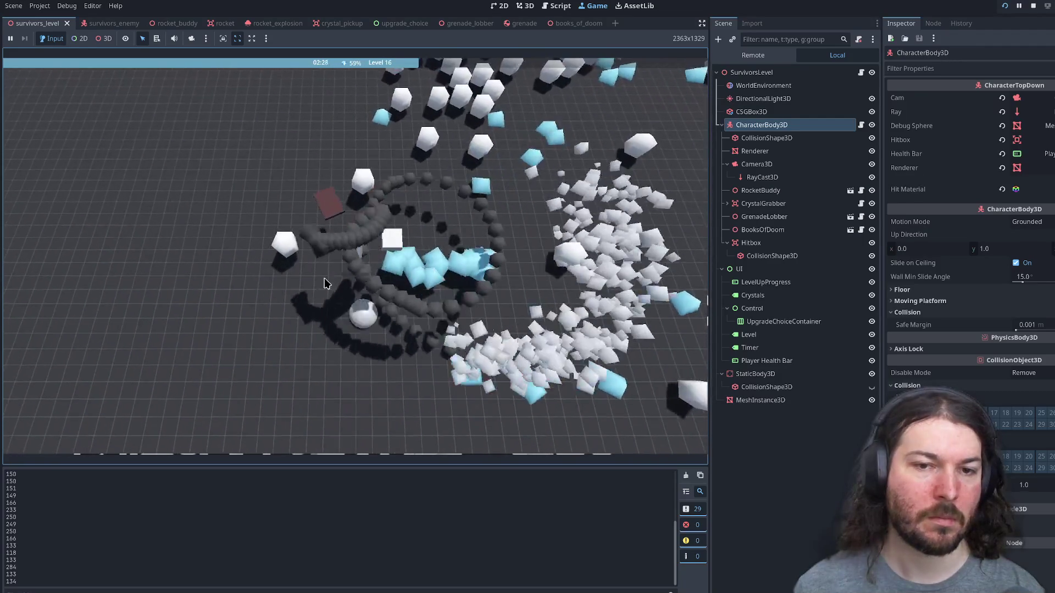
click(385, 231)
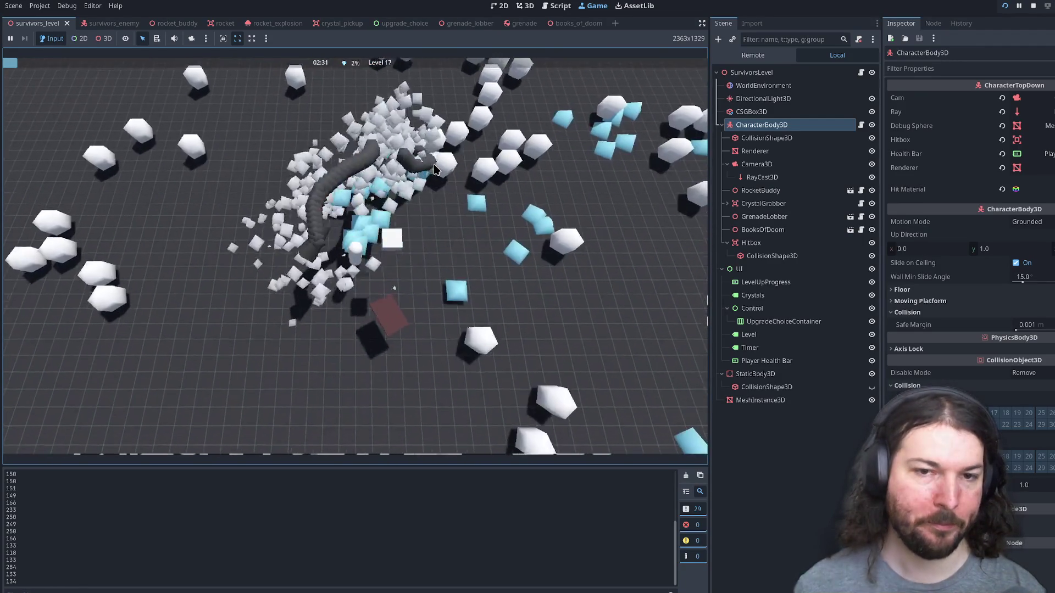
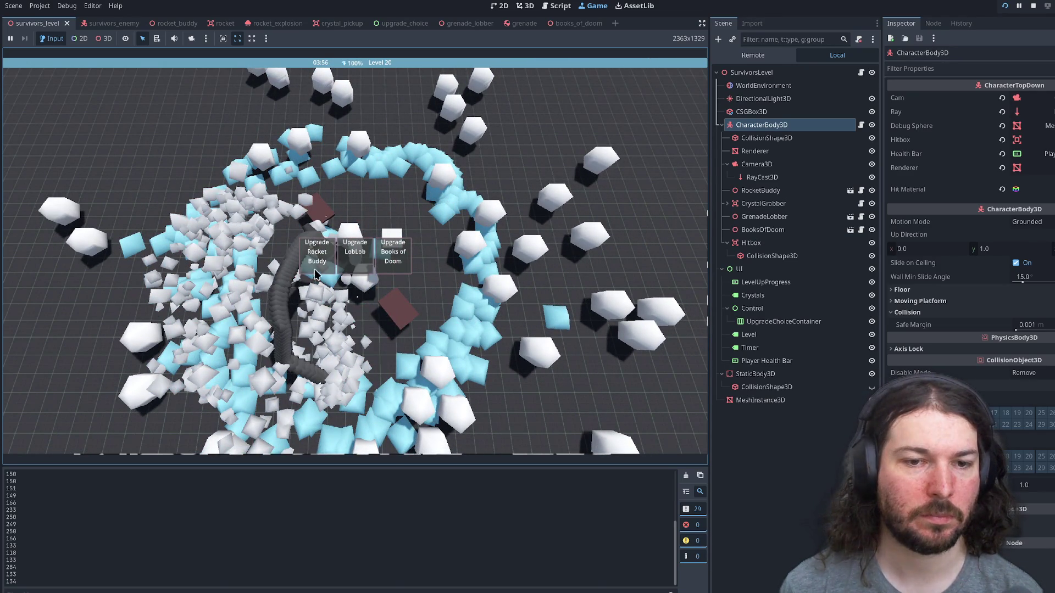
Step: Take the Books of Doom upgrade at each of the four level-ups while playtesting
click(387, 266)
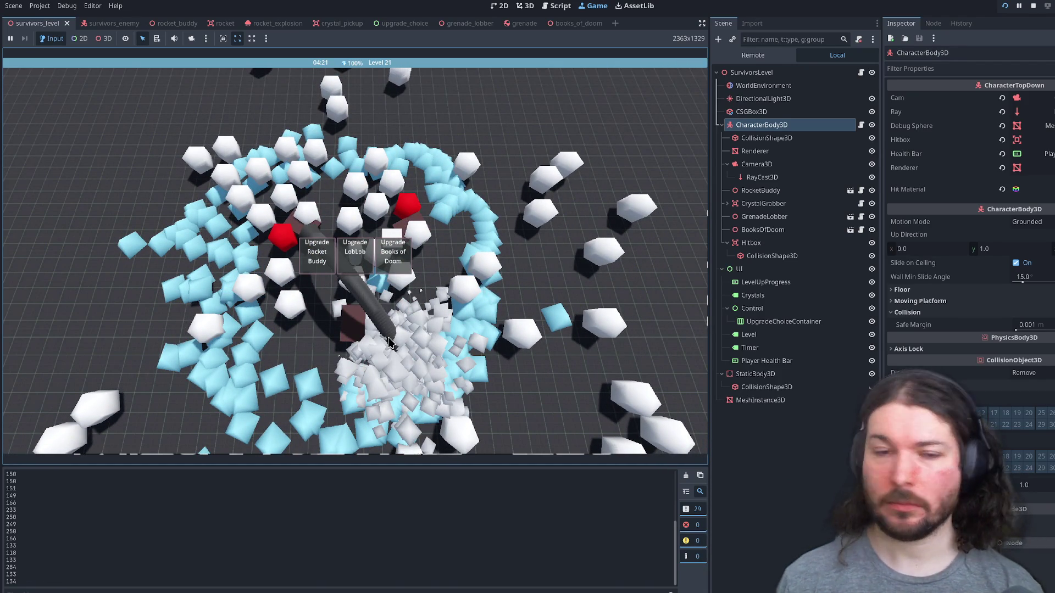
click(388, 259)
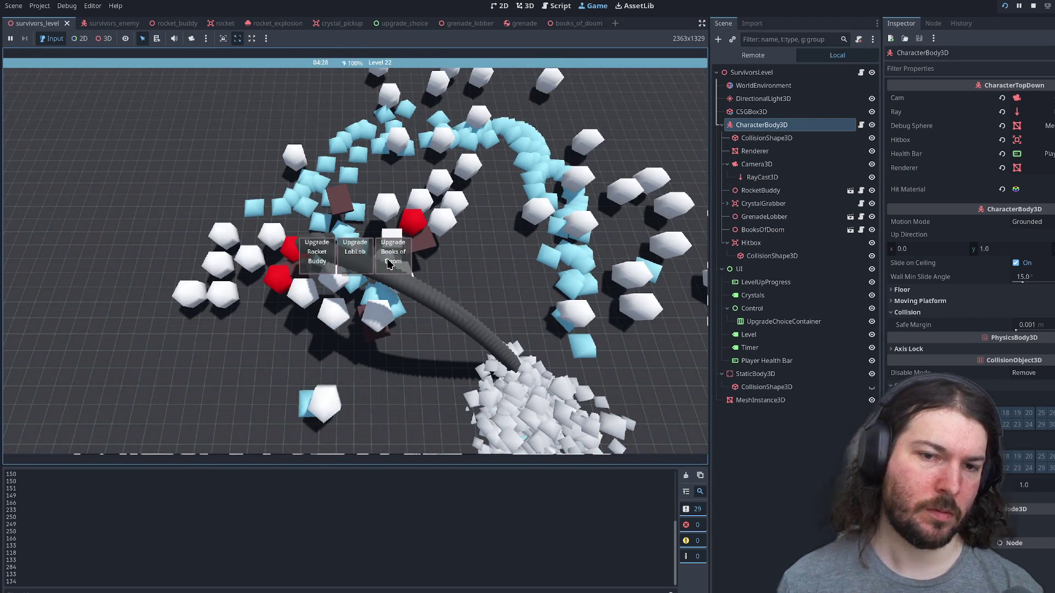
click(388, 264)
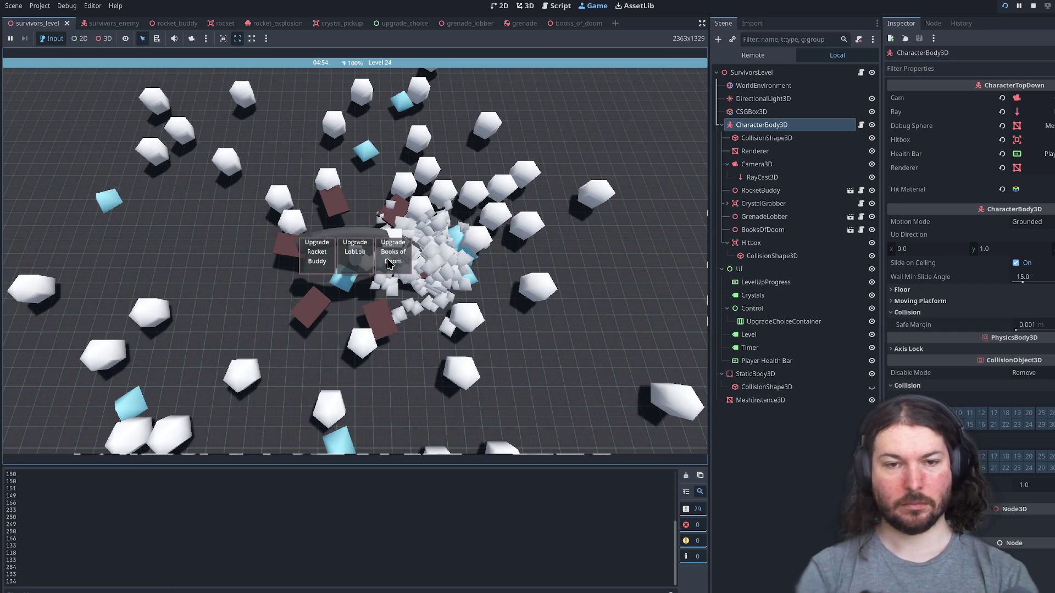
click(388, 263)
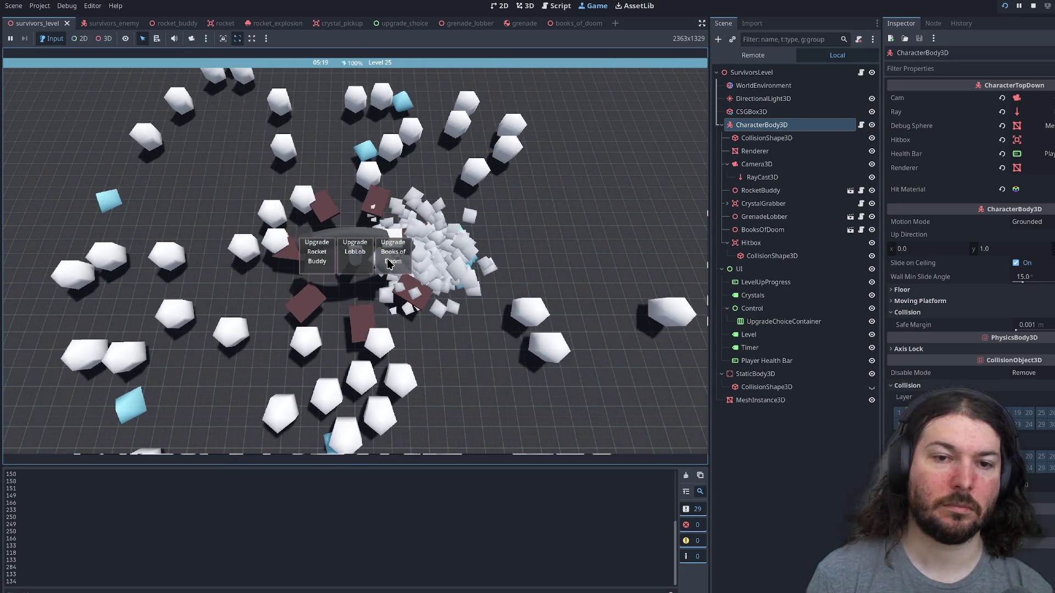
Step: Pick Books of Doom, then LobLob, then Books of Doom at the next three level-ups
click(388, 261)
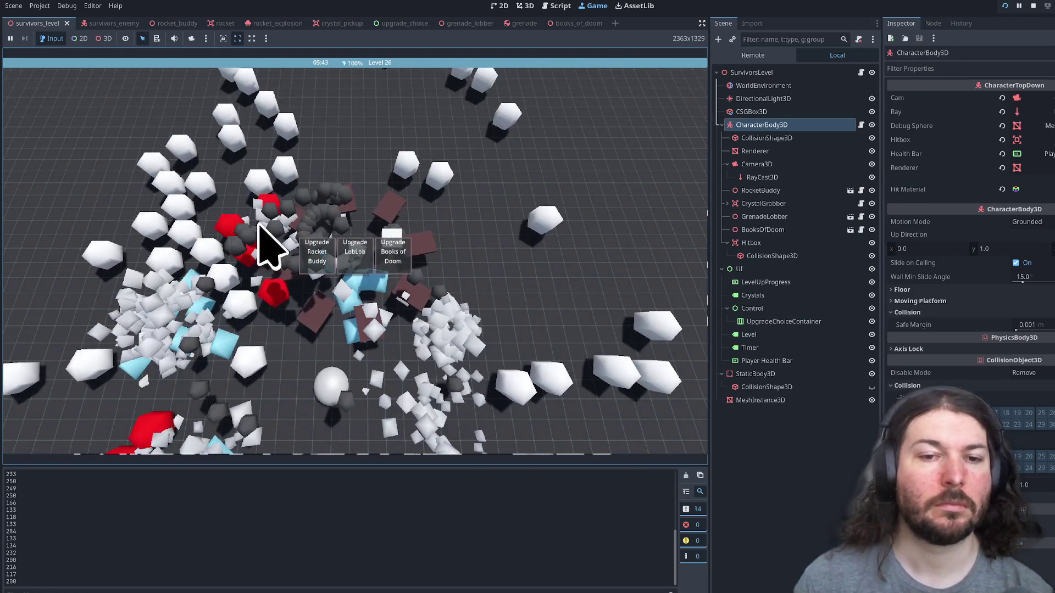
click(368, 266)
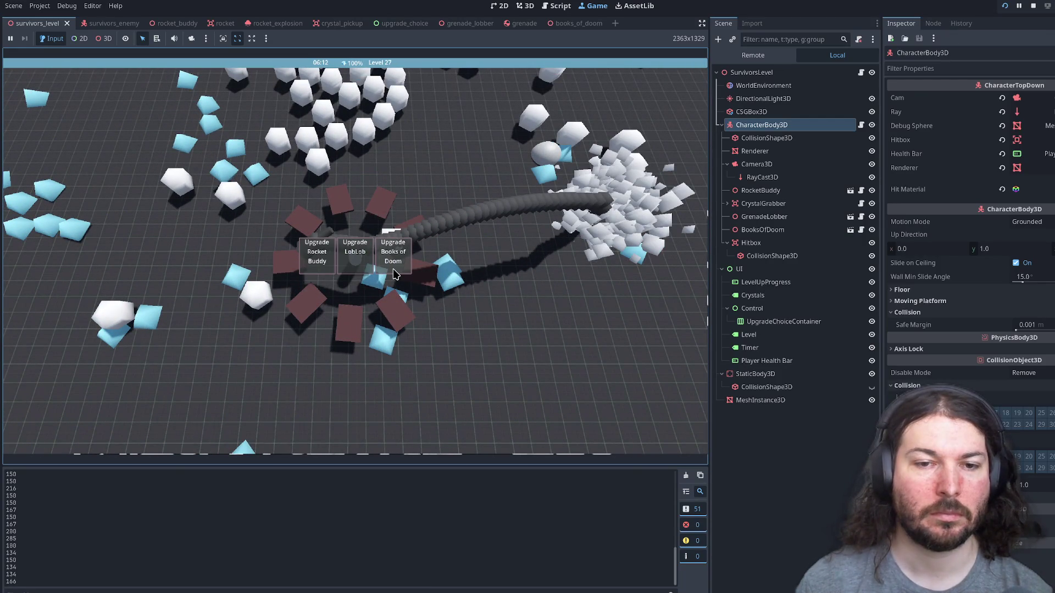
click(393, 268)
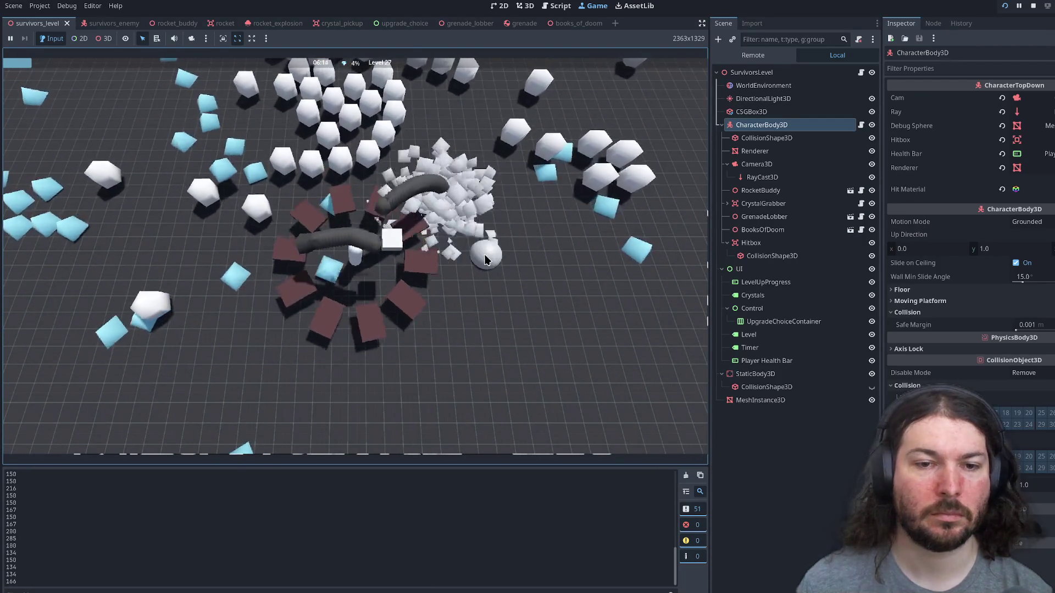
Step: Look over character_top_down.gd, return to the running game, and take the Books of Doom upgrade
click(557, 5)
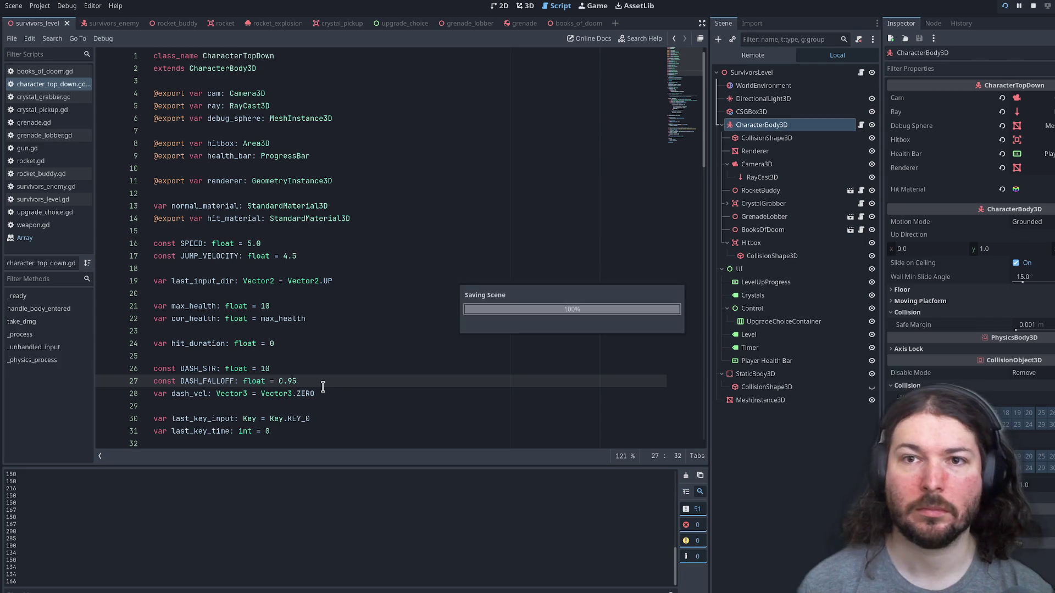
click(596, 5)
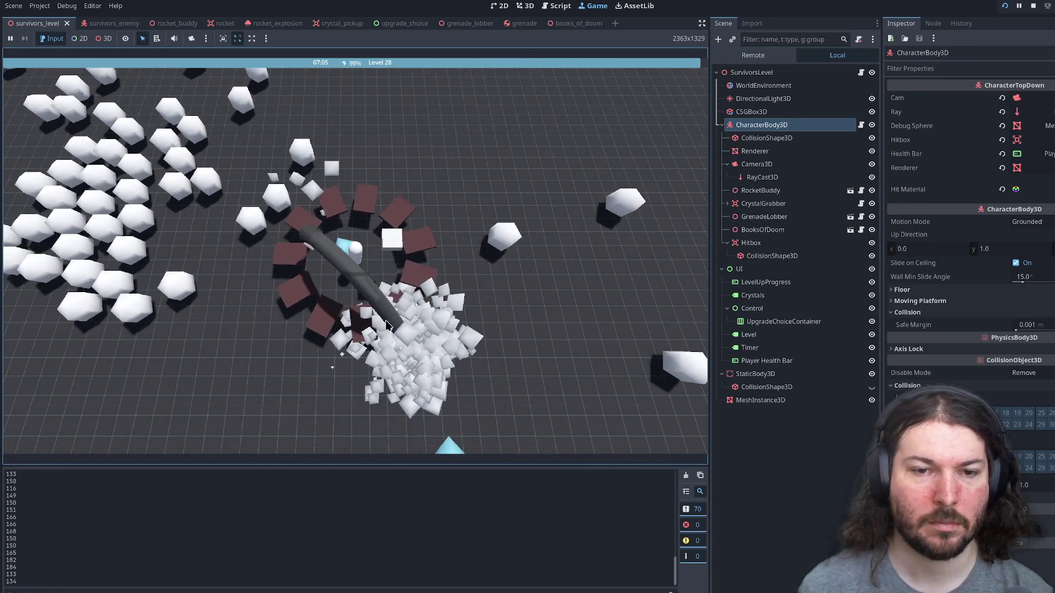
click(414, 267)
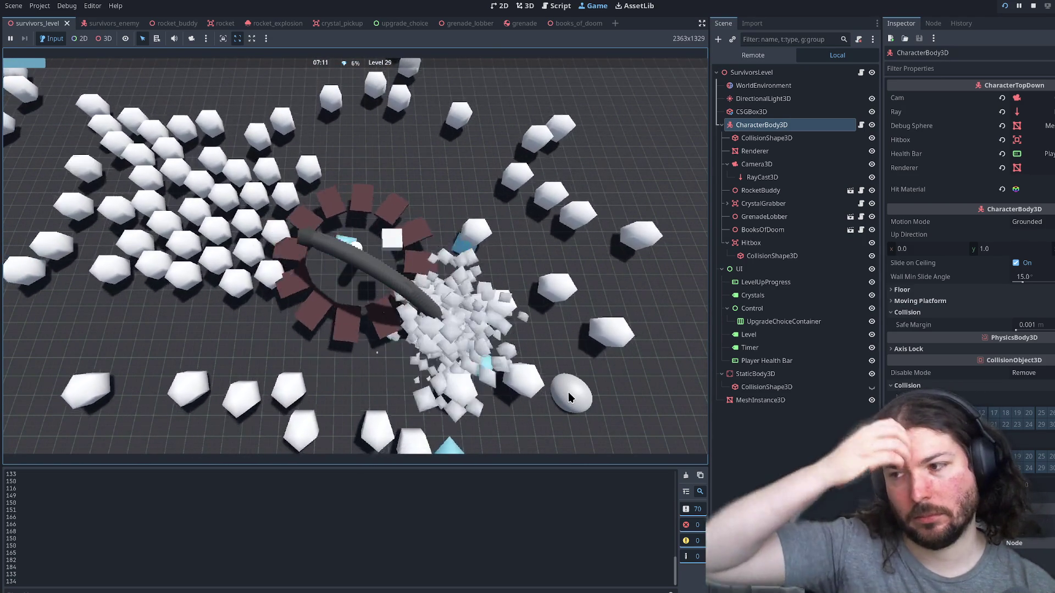
Step: Steer the player around the arena and back through the debris
mouse_move(568, 391)
mouse_down()
mouse_move(452, 404)
mouse_move(354, 228)
mouse_move(139, 209)
mouse_move(12, 228)
mouse_move(146, 229)
mouse_move(16, 77)
mouse_move(203, 122)
mouse_move(395, 200)
mouse_move(299, 160)
mouse_move(267, 330)
mouse_move(330, 348)
mouse_move(467, 236)
mouse_move(147, 189)
mouse_move(411, 159)
mouse_move(650, 353)
mouse_move(447, 365)
mouse_move(264, 353)
mouse_move(117, 229)
mouse_move(193, 165)
mouse_move(457, 130)
mouse_move(502, 306)
mouse_move(374, 349)
mouse_move(249, 346)
mouse_move(172, 311)
mouse_move(245, 160)
mouse_move(264, 157)
mouse_move(222, 220)
mouse_move(546, 251)
mouse_up()
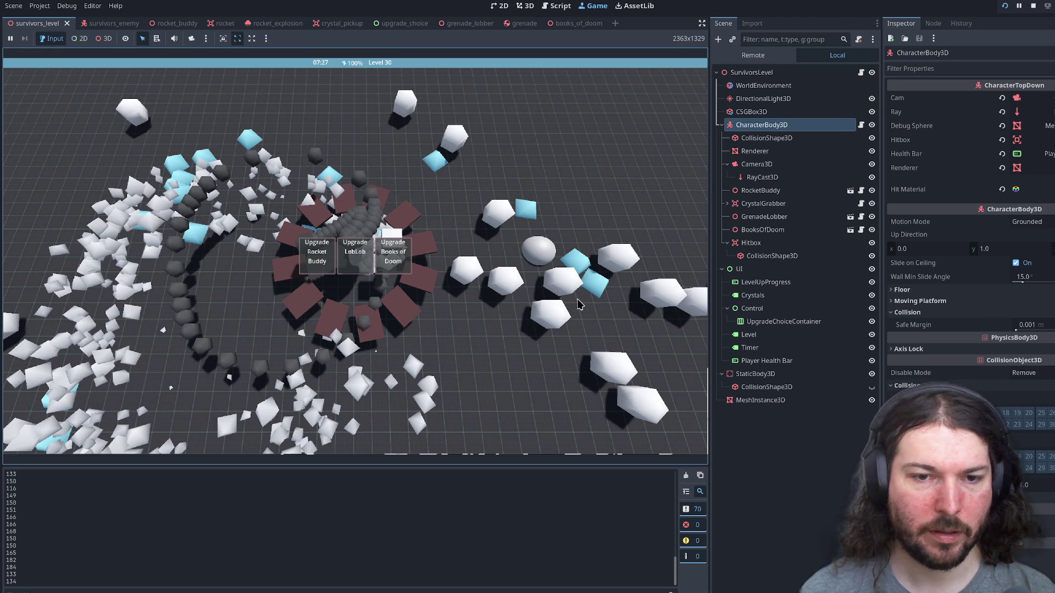
drag(405, 273, 445, 297)
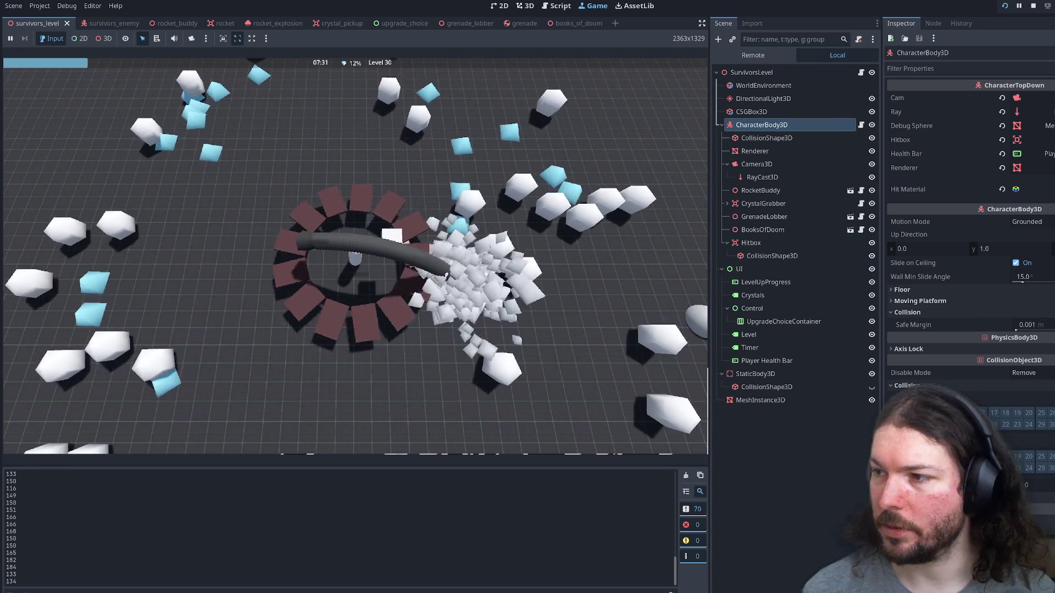
mouse_move(658, 246)
mouse_down()
mouse_move(412, 286)
mouse_move(260, 296)
mouse_up()
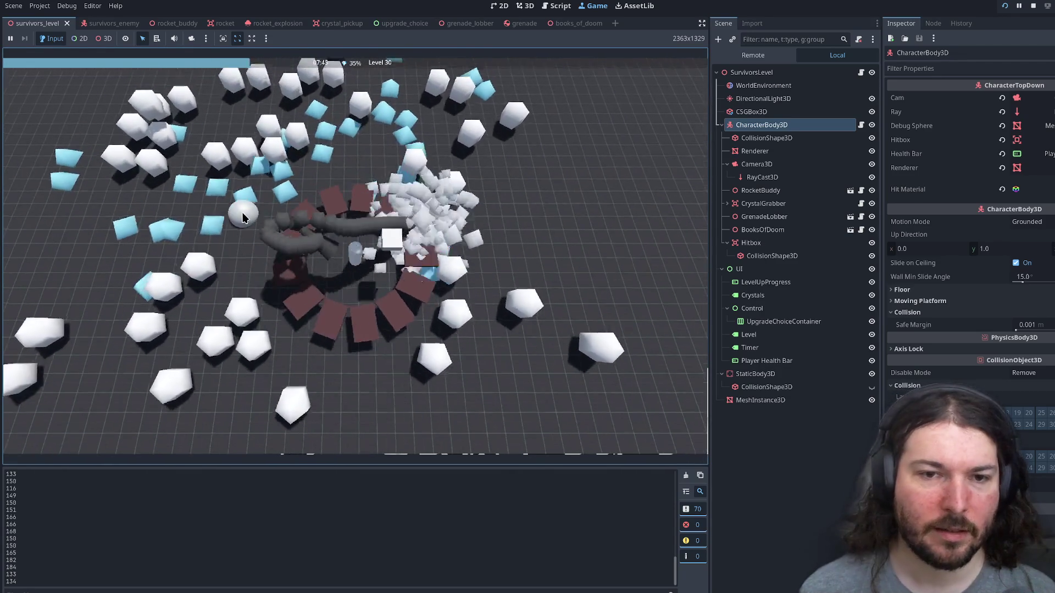
key(a)
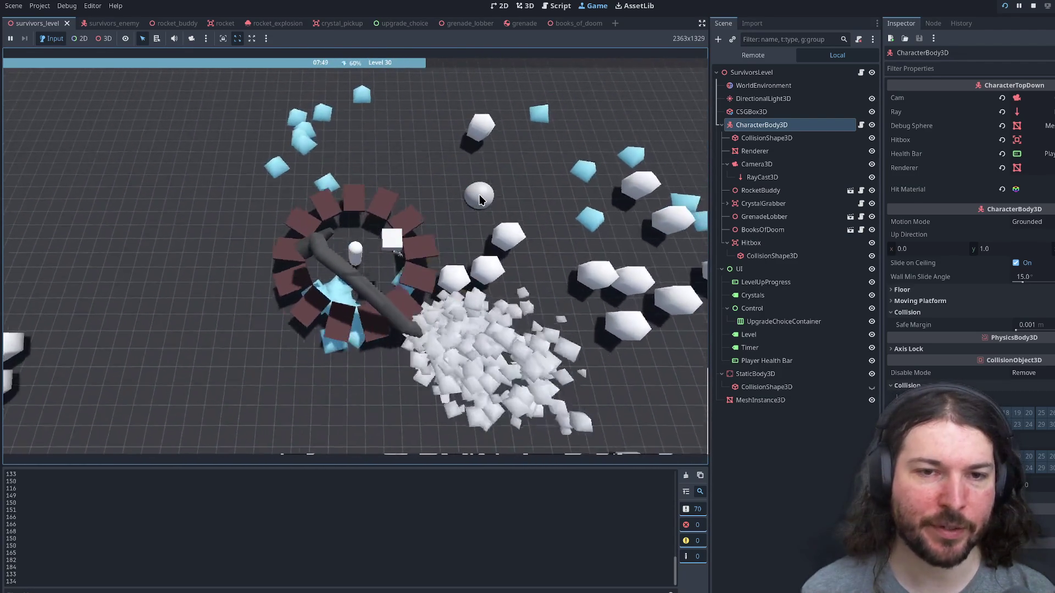
key(s)
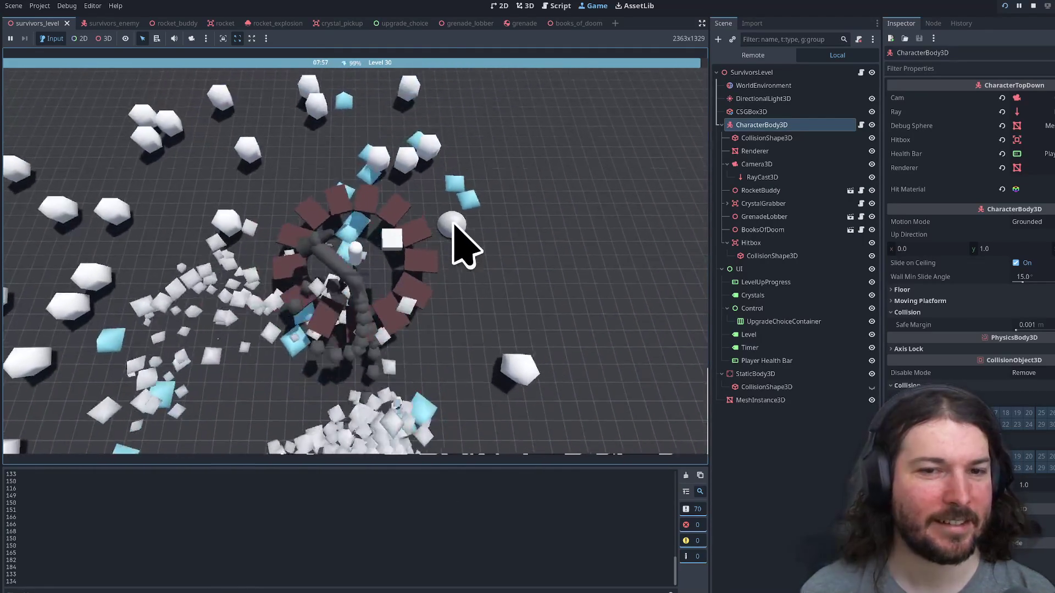
Step: Take the LobLob upgrade and one more upgrade, then stop the game with F8
click(367, 267)
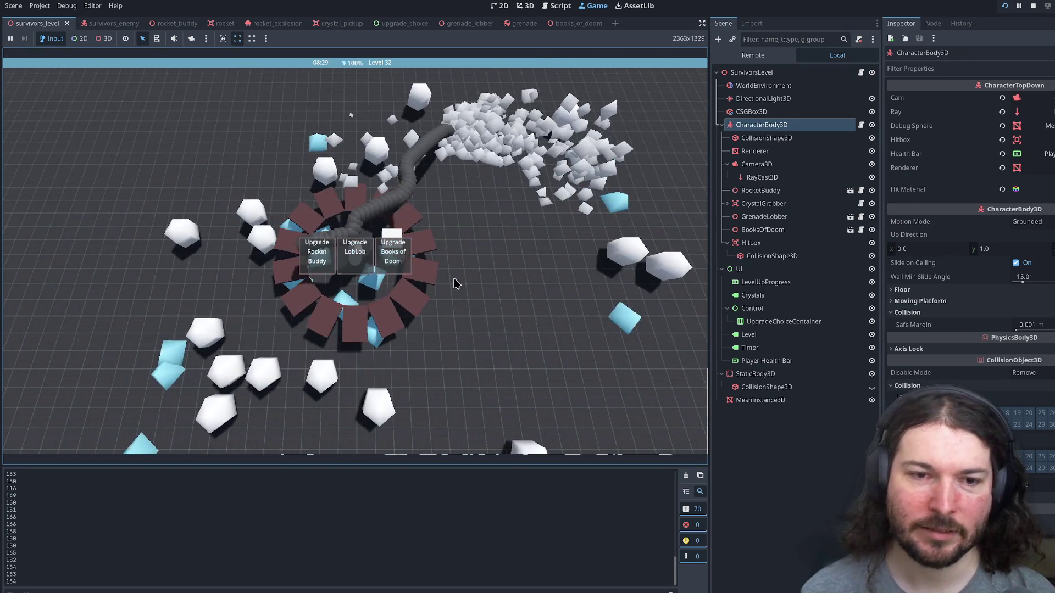
click(398, 267)
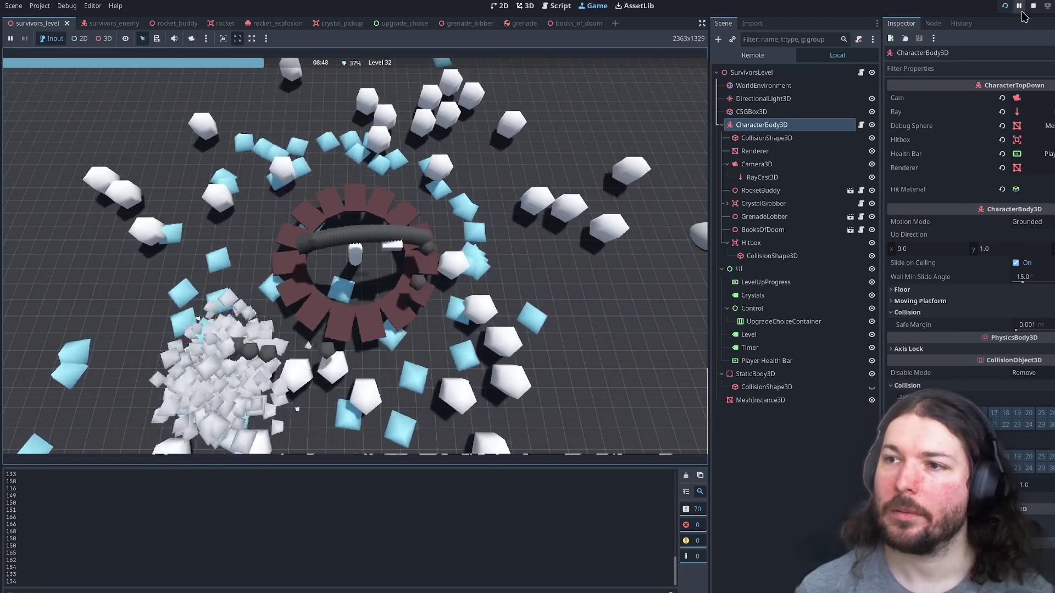
key(F8)
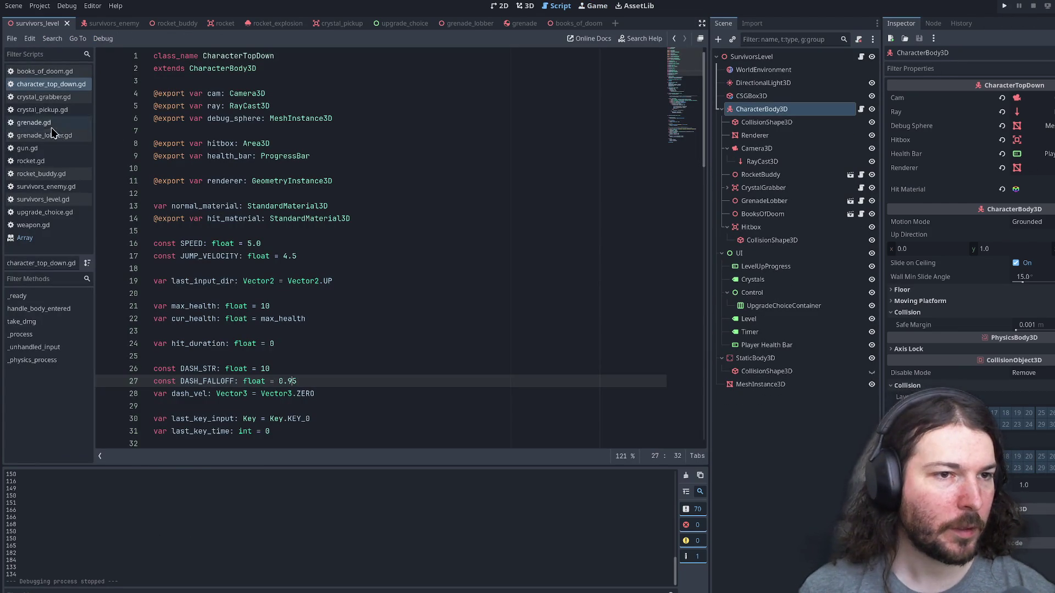
Step: Open weapon.gd, then switch back to the survivors_level scene in the 3D view
click(61, 227)
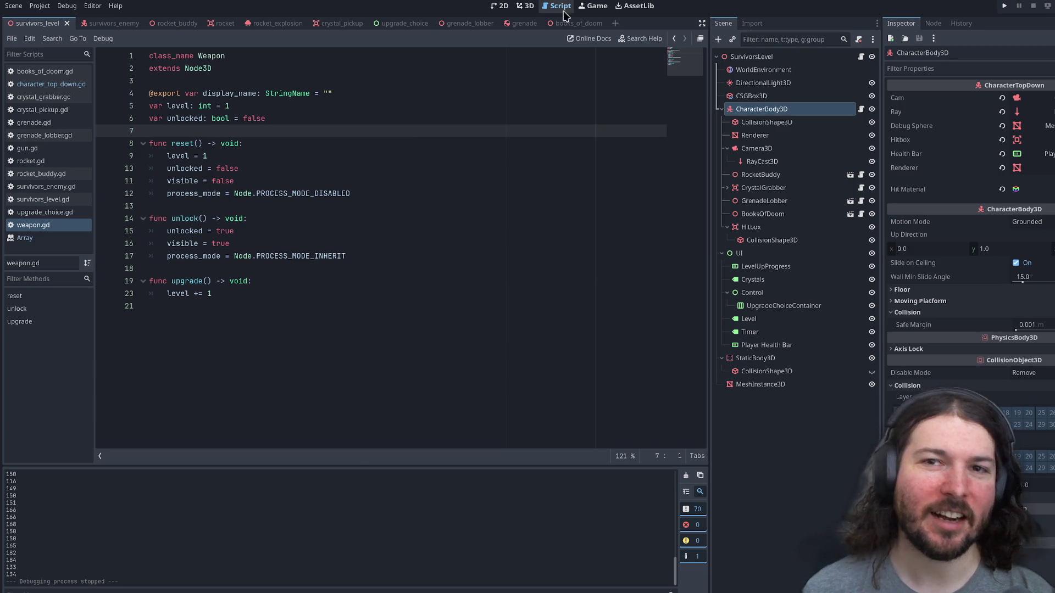
click(525, 6)
click(596, 6)
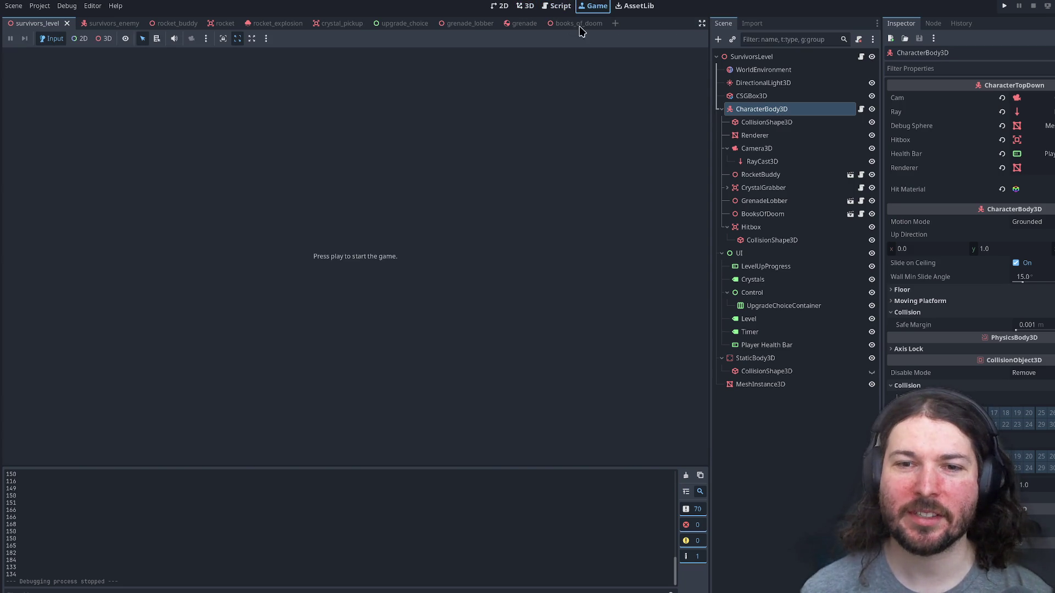
click(556, 6)
click(525, 5)
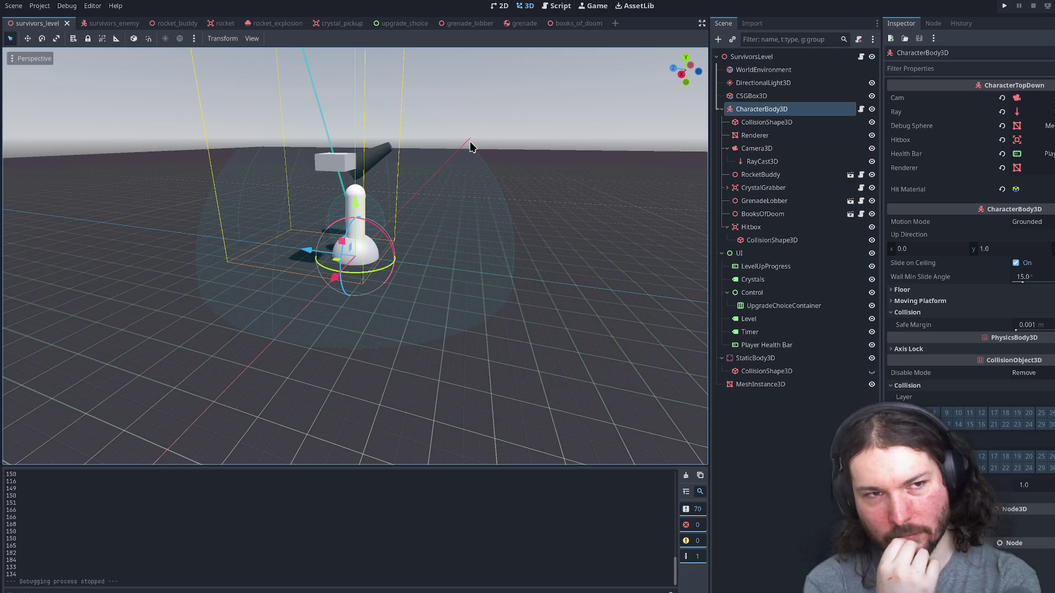
Step: Start a new scene with a 3D root node and add a MeshInstance3D child
key(ctrl+a)
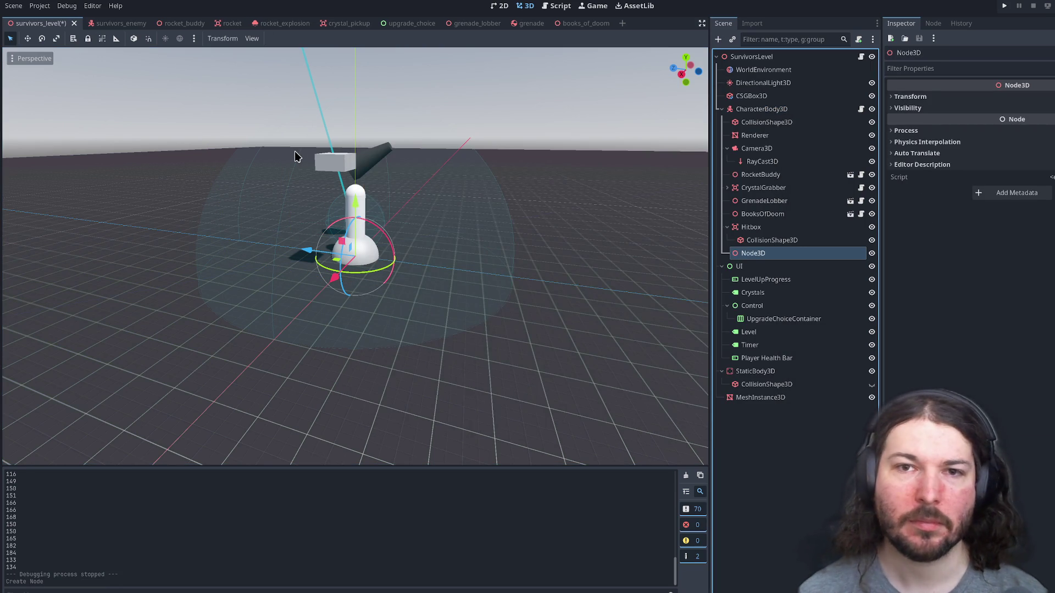
key(ctrl+z)
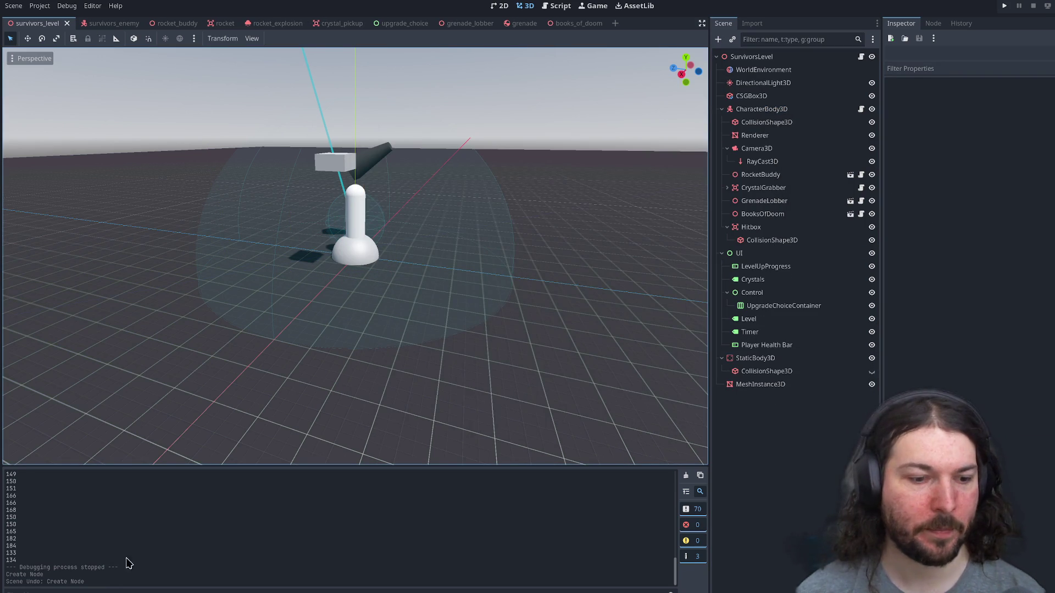
click(615, 24)
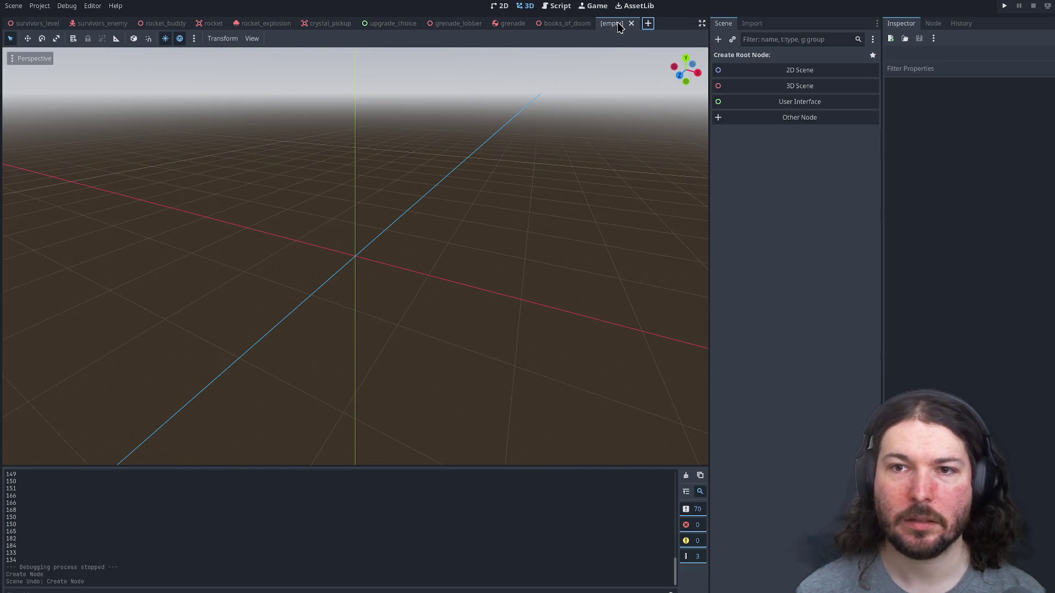
click(774, 86)
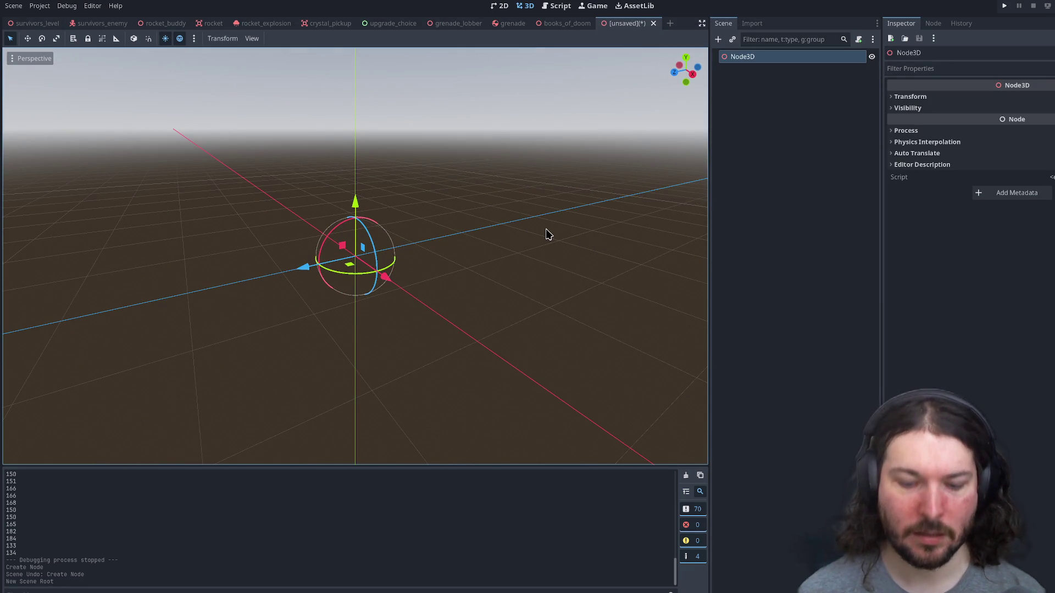
key(ctrl+a)
text(meshin)
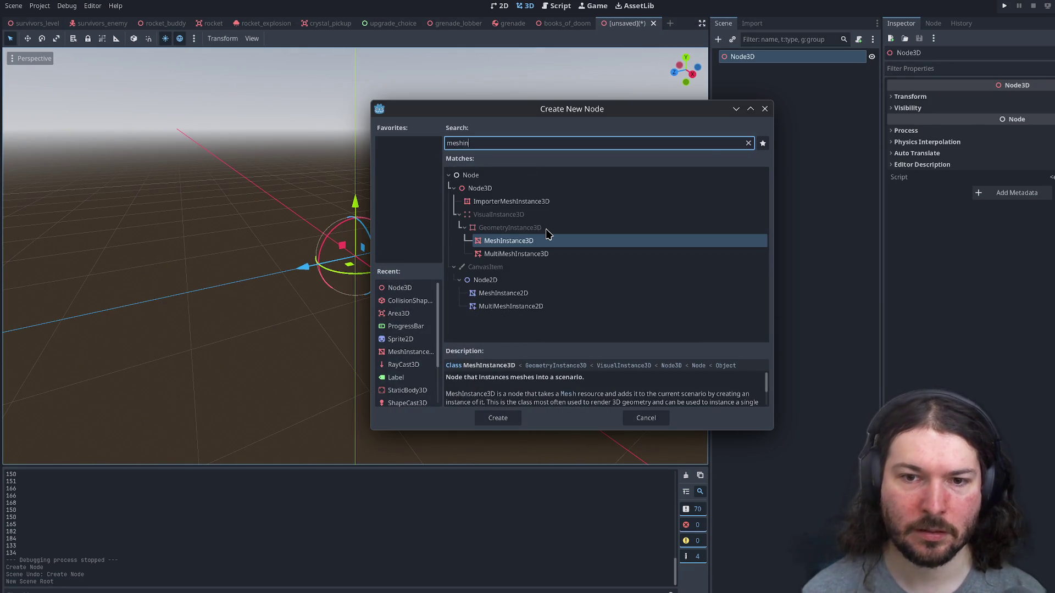
key(Return)
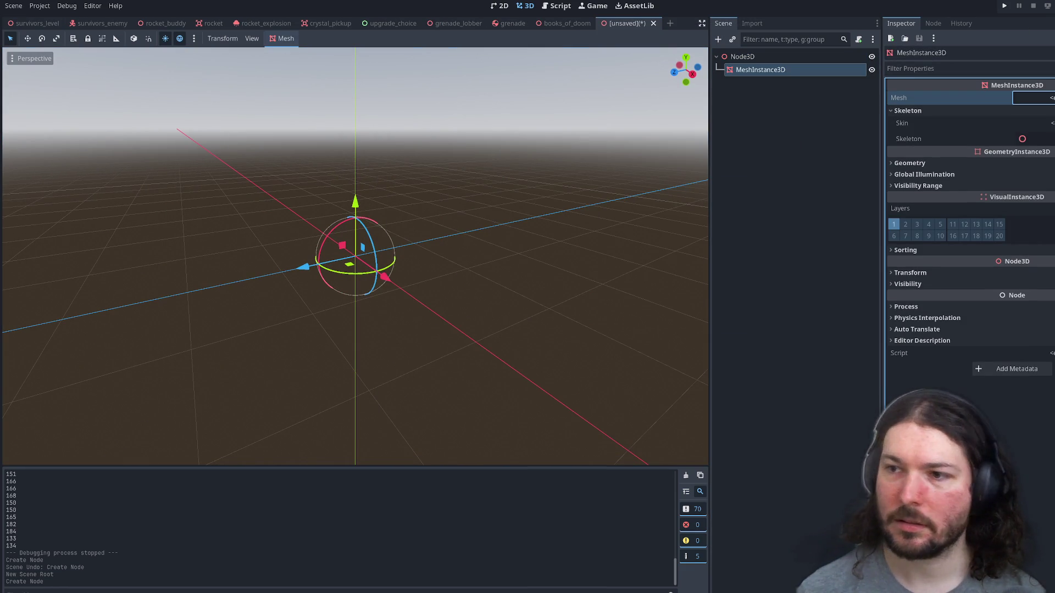
Step: Give the mesh a new CapsuleMesh, rotate it to lie horizontally, and expand its mesh settings
click(1053, 137)
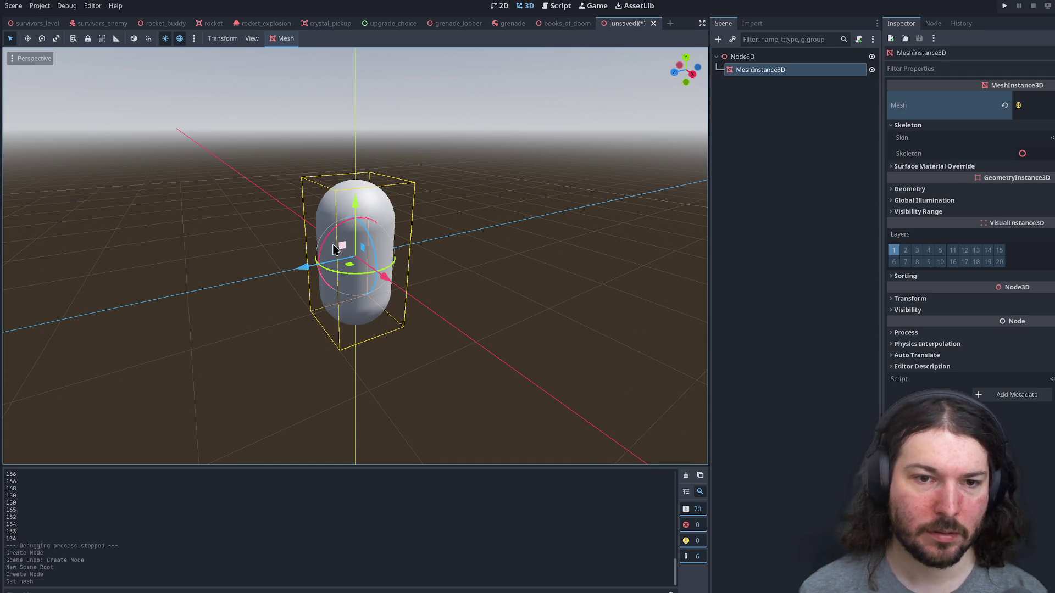
drag(323, 248, 372, 209)
click(544, 245)
click(390, 263)
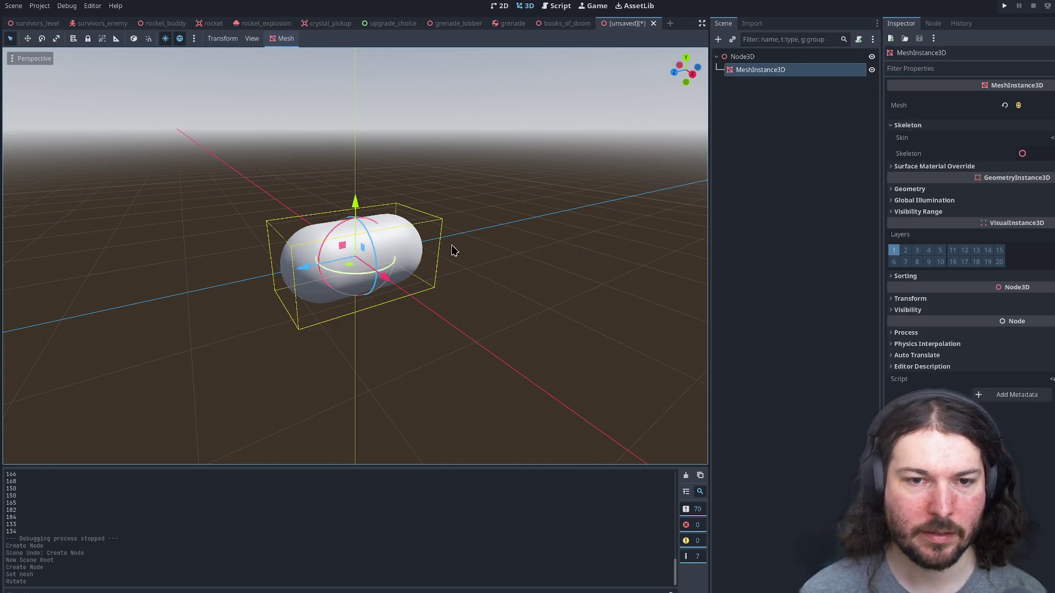
drag(390, 263, 584, 226)
click(1017, 107)
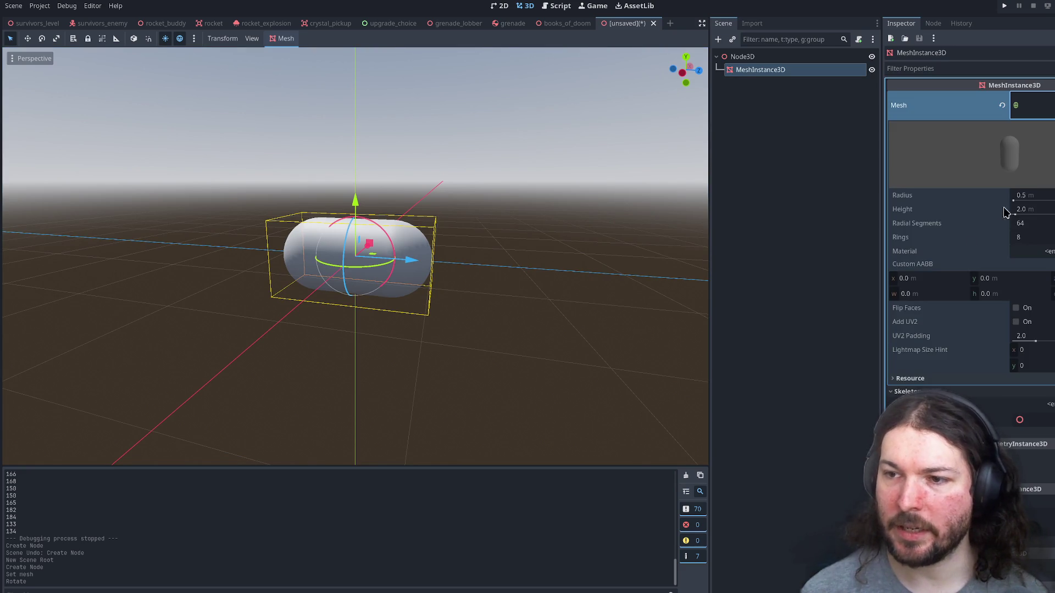
Step: Reduce the capsule to 5 radial segments for a low-poly shape
drag(1033, 228, 1016, 237)
drag(560, 243, 445, 261)
click(428, 250)
drag(1022, 223, 1028, 223)
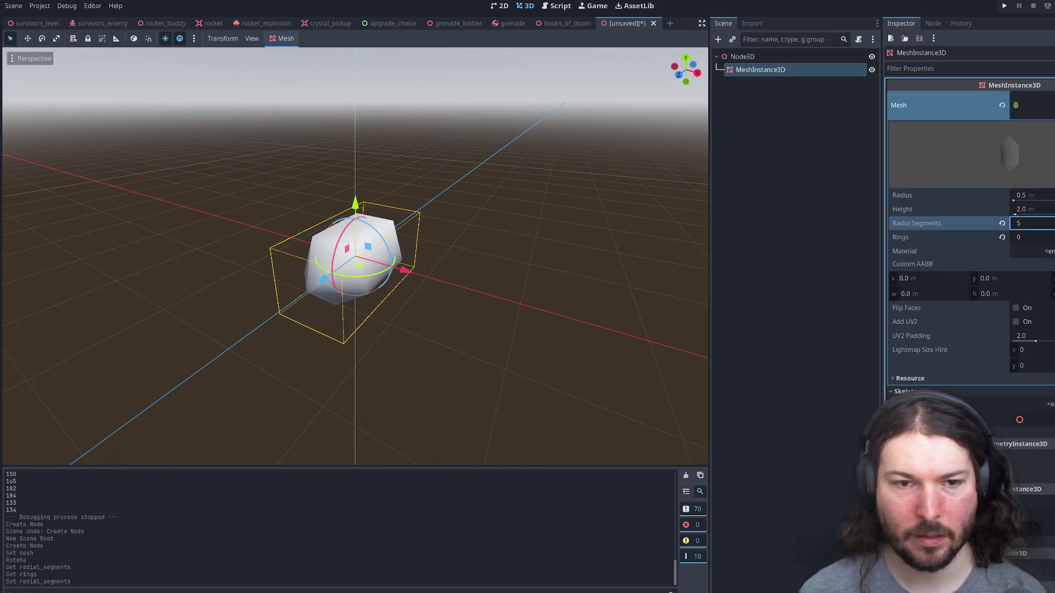
click(504, 271)
drag(504, 271, 584, 274)
click(384, 258)
mouse_move(385, 258)
mouse_down()
mouse_move(552, 245)
mouse_move(756, 282)
mouse_up()
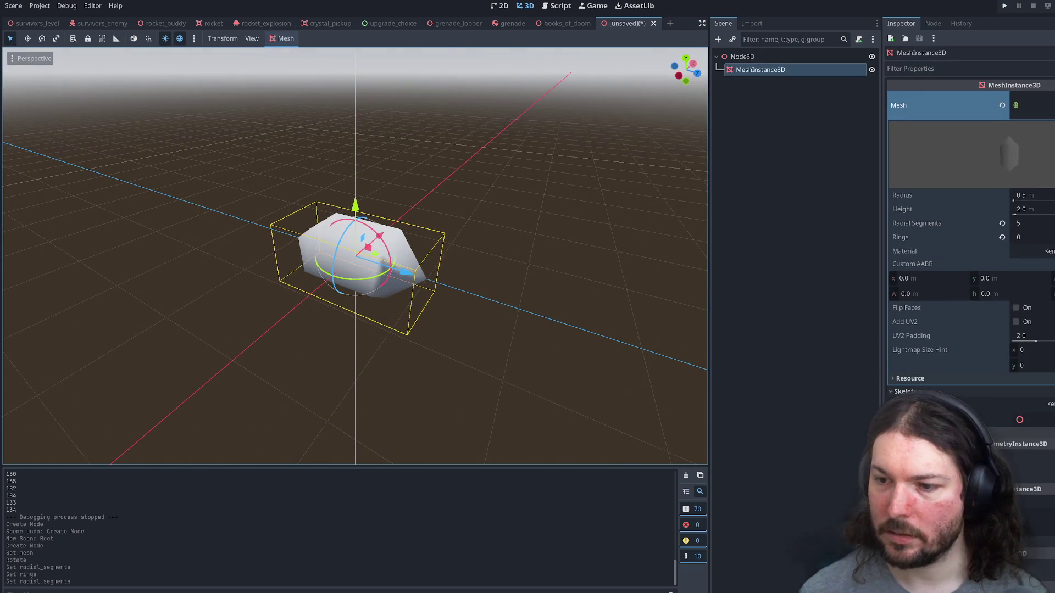
Step: Add a StandardMaterial3D override using vertex colour as albedo, and try per-vertex shading before reverting to per-pixel
scroll(1032, 335, down, 5)
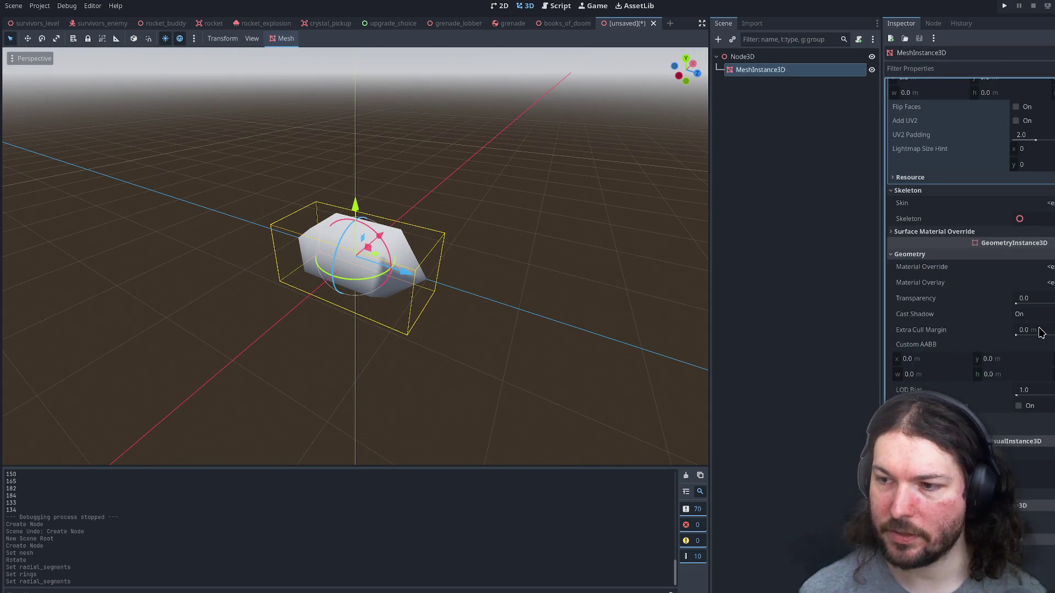
click(1033, 266)
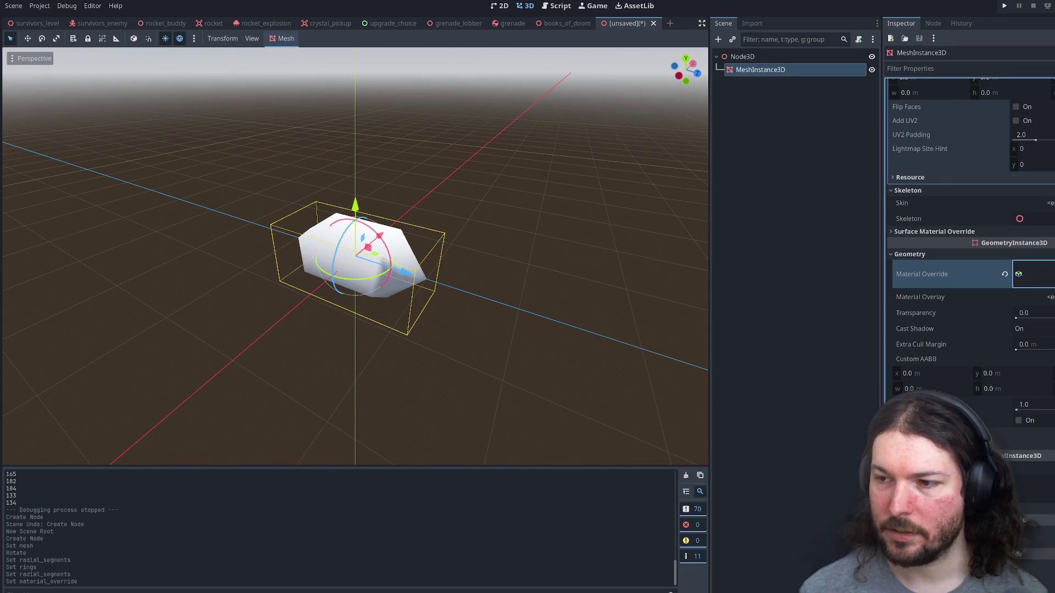
click(1000, 319)
click(959, 214)
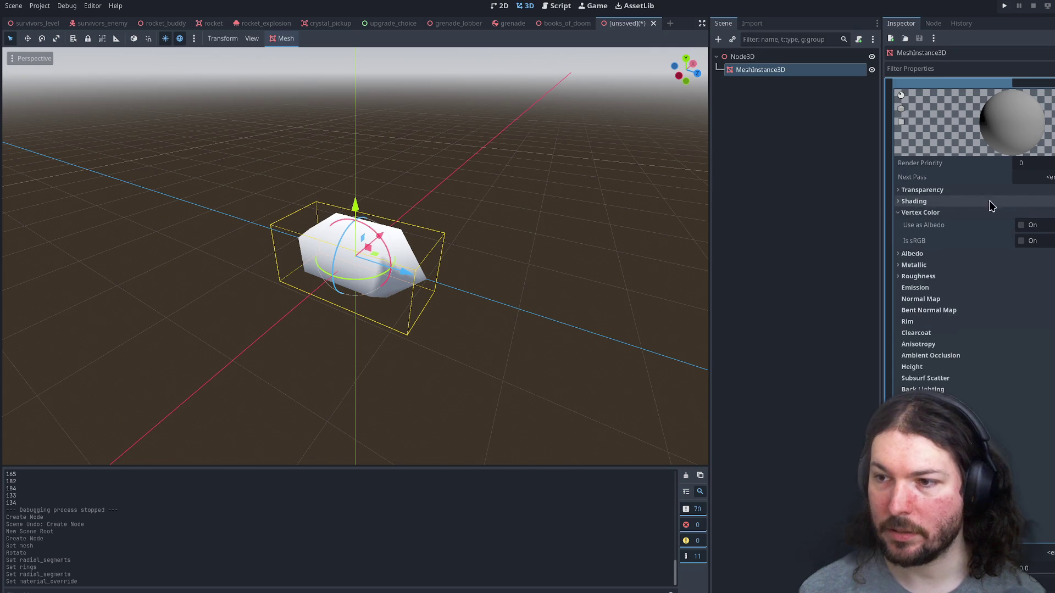
click(1020, 225)
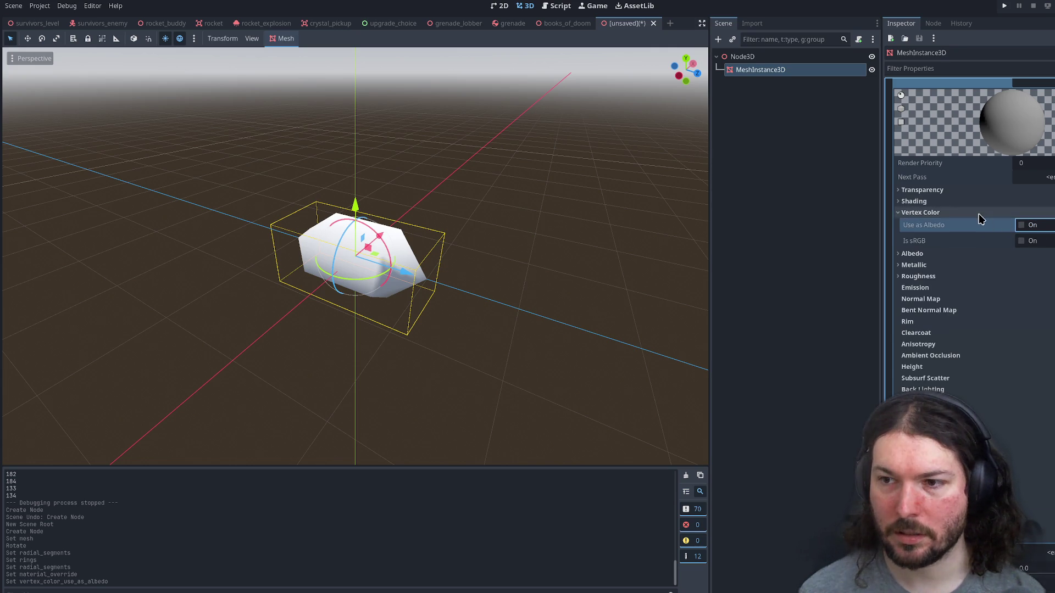
click(977, 213)
click(980, 201)
click(1035, 214)
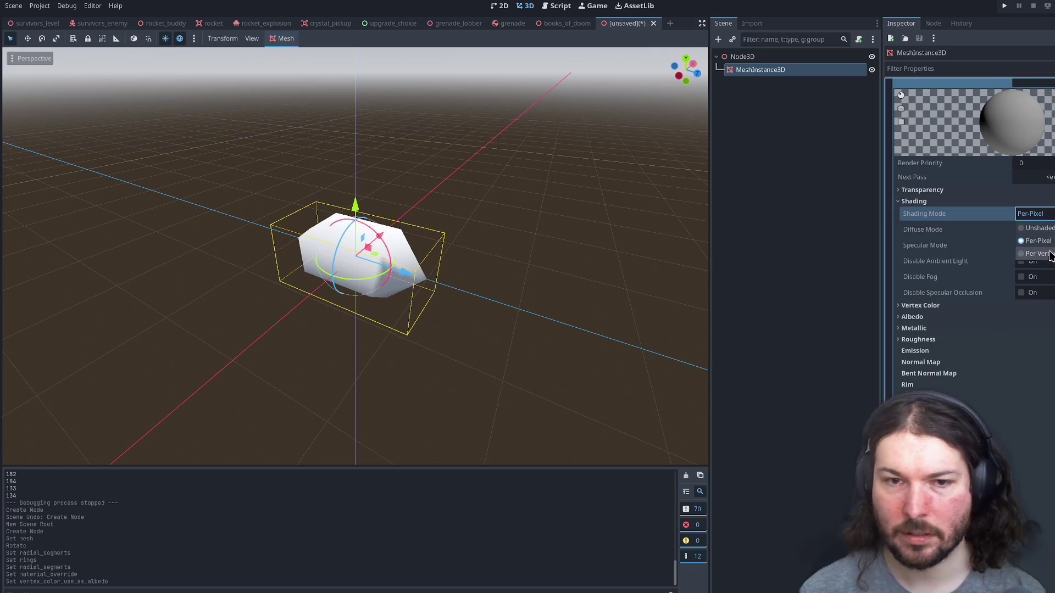
click(1038, 254)
click(1008, 215)
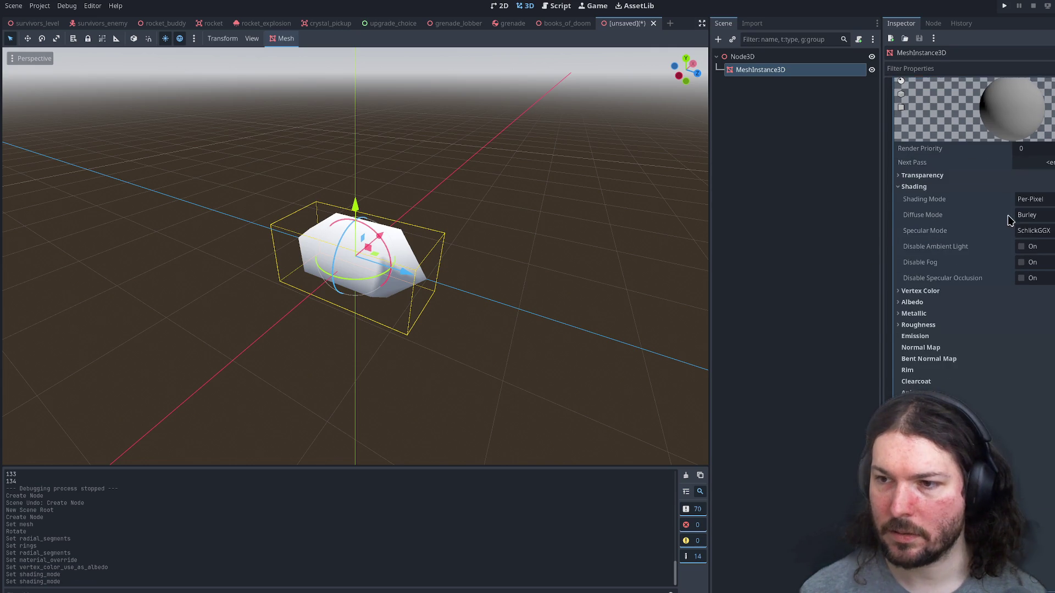
Step: Try Toon and Lambert diffuse modes before returning to Burley, and keep the blend mode at Mix
click(1035, 230)
click(1048, 282)
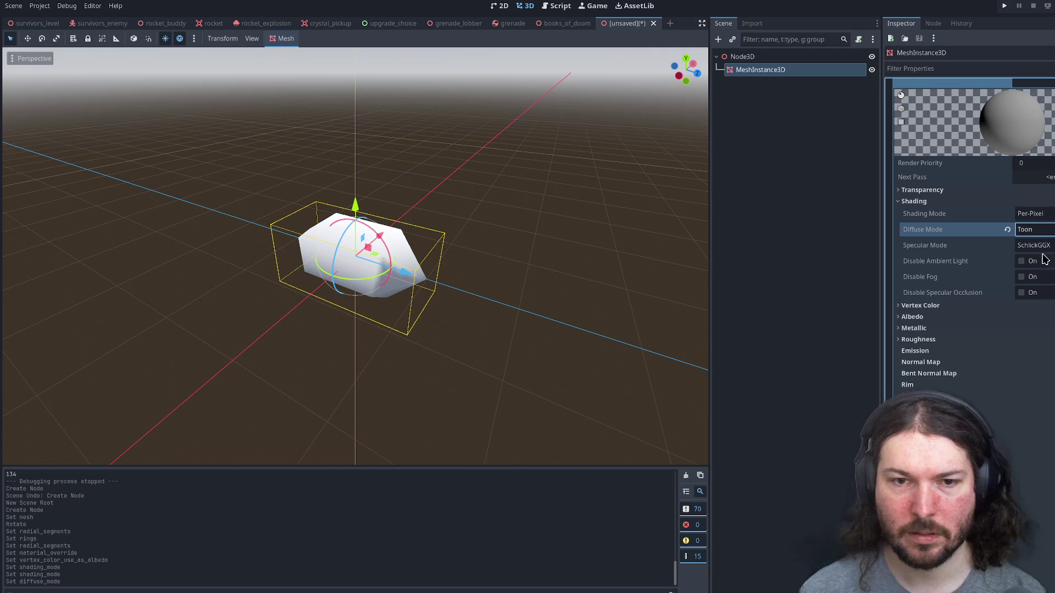
click(1026, 229)
click(1025, 256)
click(1026, 229)
click(1027, 244)
click(989, 201)
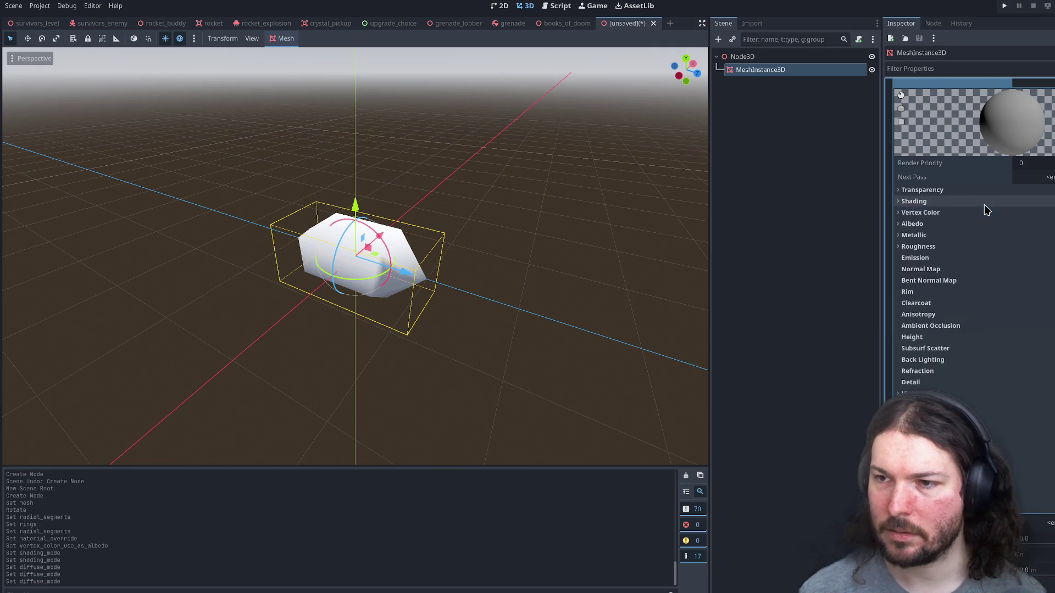
click(983, 190)
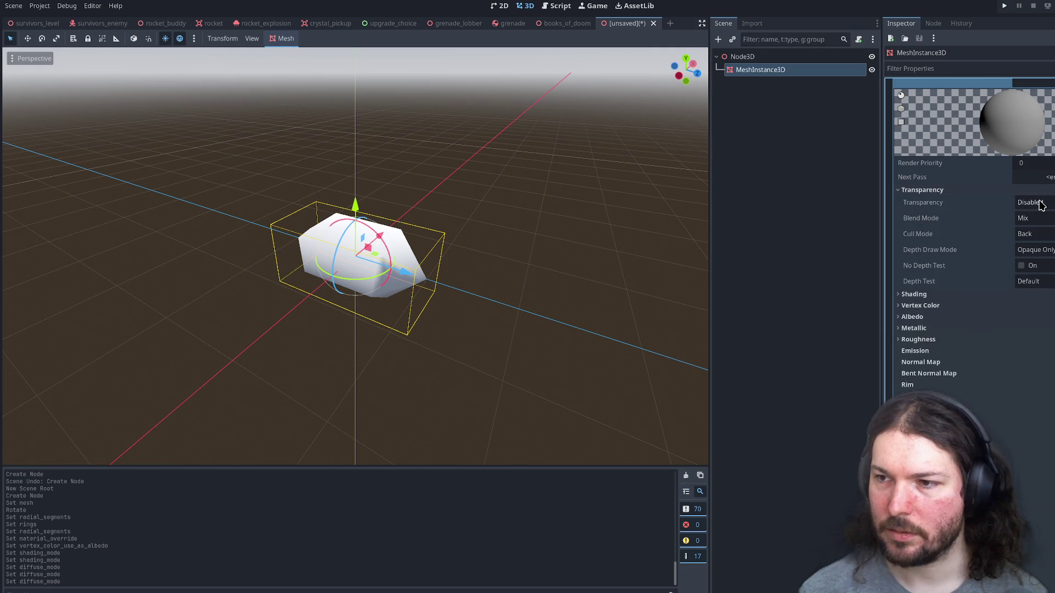
click(1045, 220)
click(1049, 226)
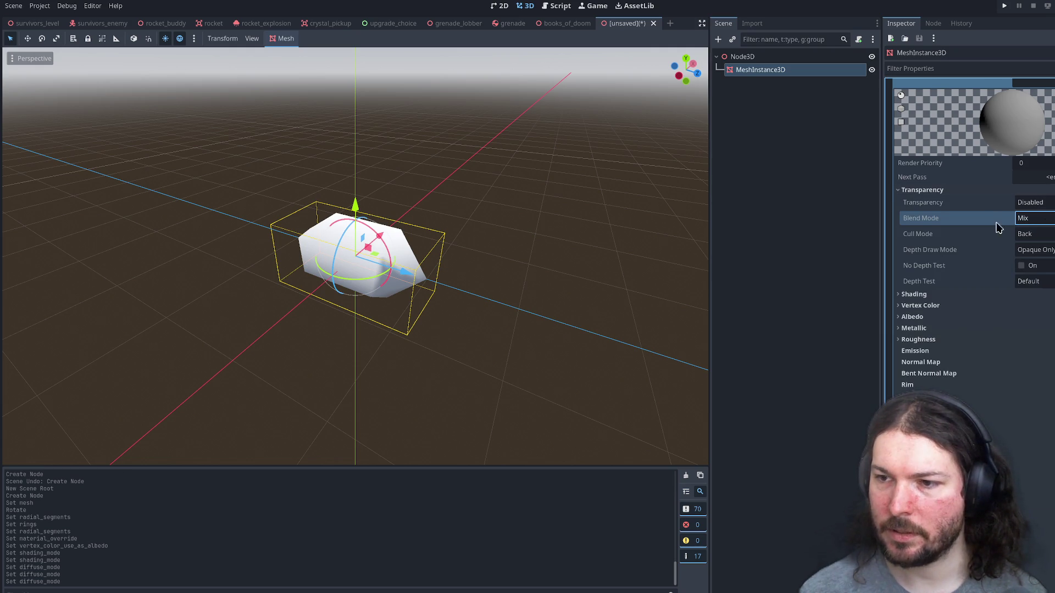
click(958, 191)
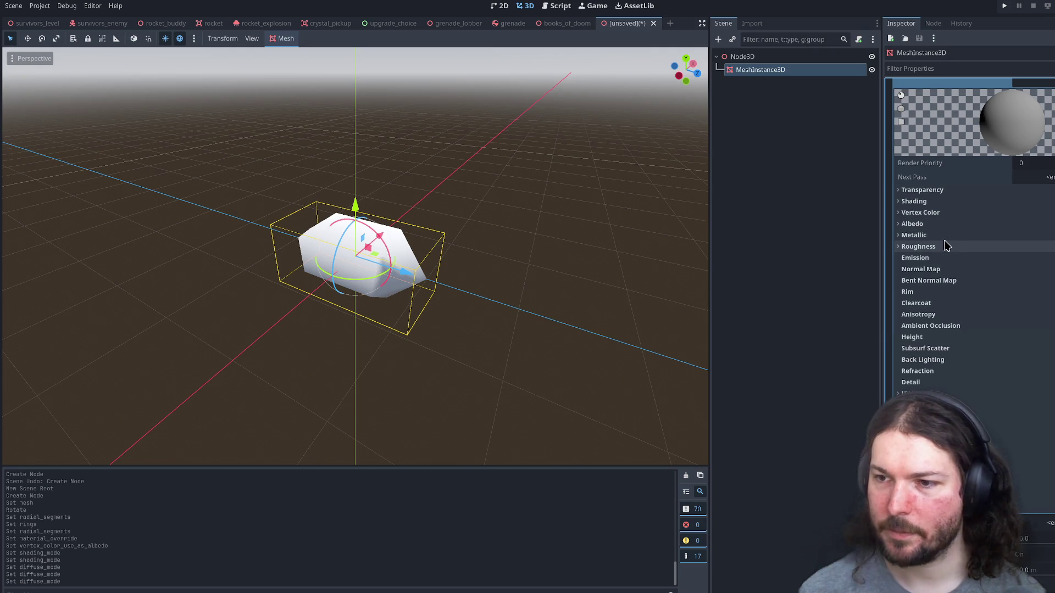
click(945, 246)
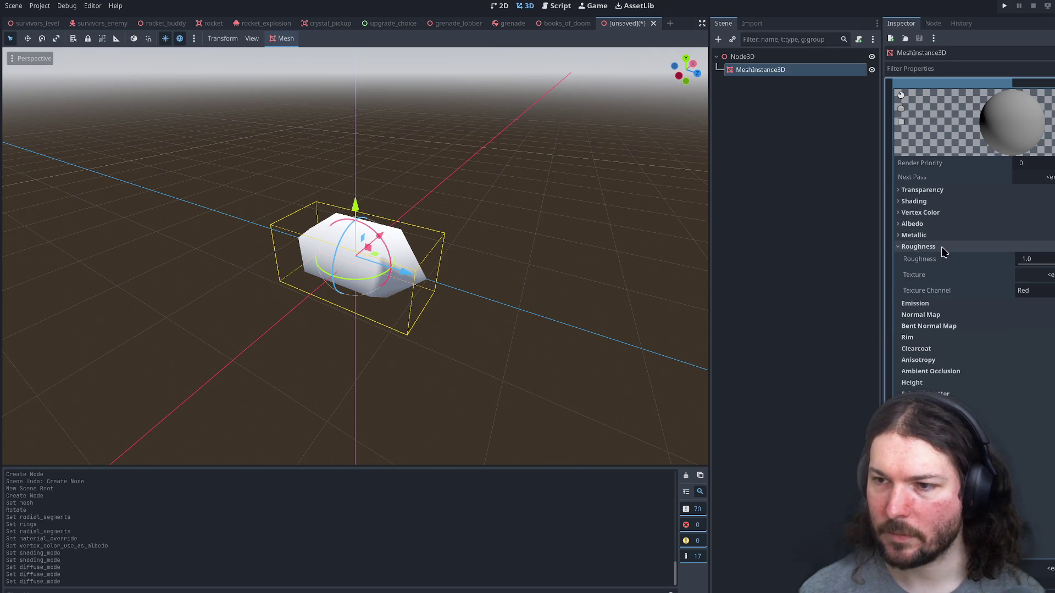
click(941, 246)
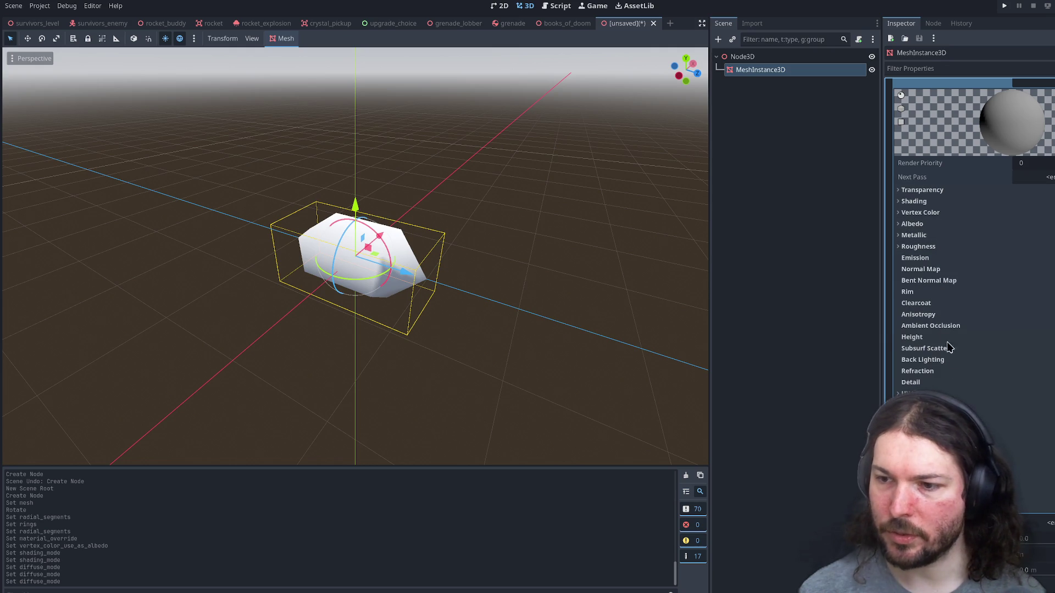
Step: Set the material's texture filter to nearest with mipmaps
click(923, 416)
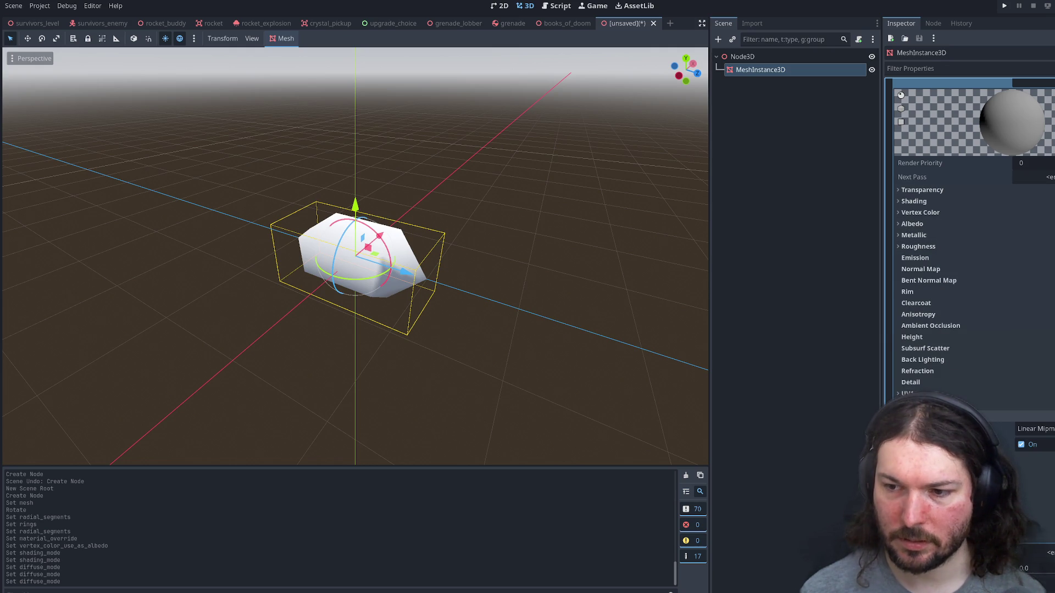
click(1013, 430)
click(1011, 430)
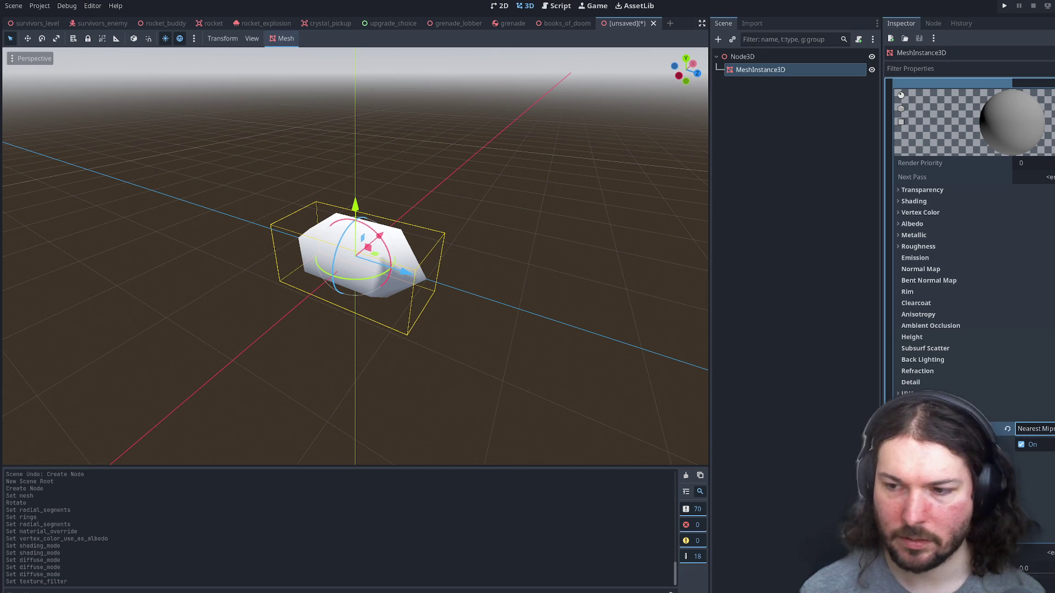
click(923, 416)
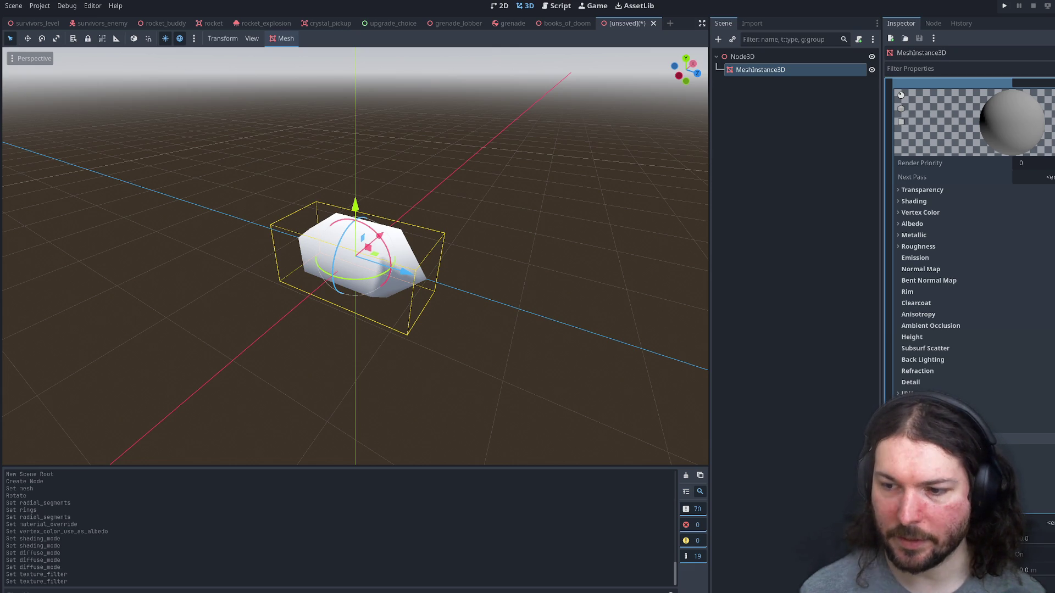
scroll(980, 399, up, 5)
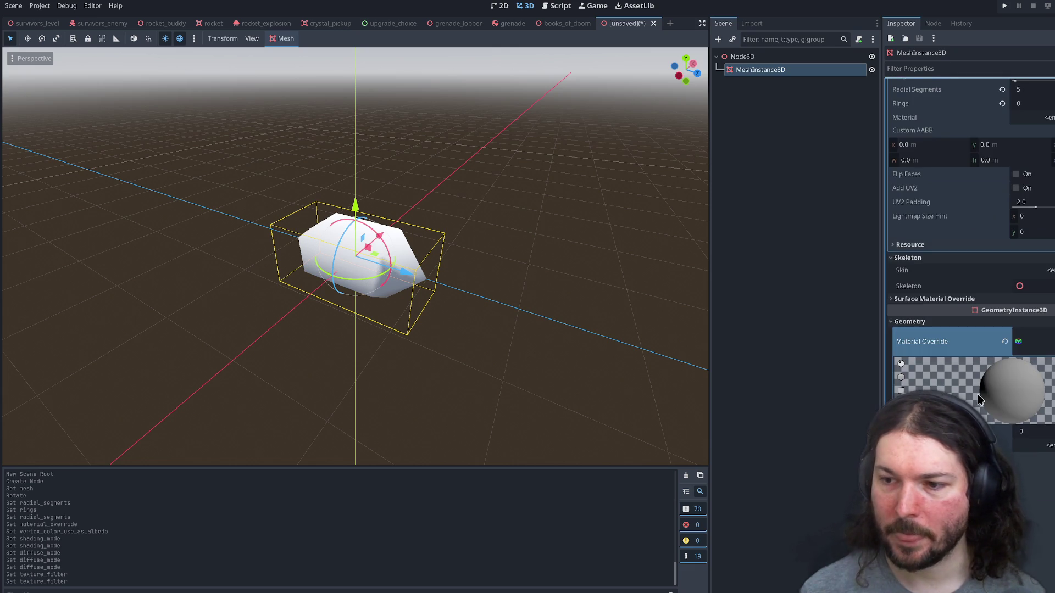
Step: Remove the material override and lengthen the capsule to a 4.362 m height
click(1004, 341)
drag(604, 274, 447, 301)
mouse_move(461, 222)
mouse_down()
mouse_move(492, 186)
mouse_move(494, 154)
mouse_up()
scroll(1019, 177, up, 3)
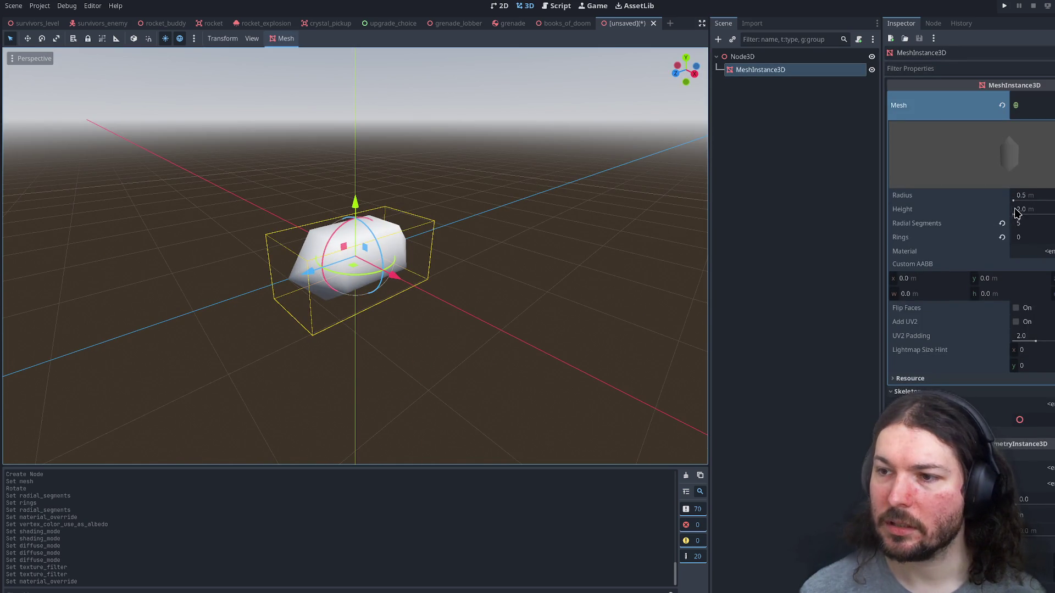
mouse_move(1015, 217)
mouse_down()
mouse_move(1027, 202)
mouse_move(1017, 202)
mouse_up()
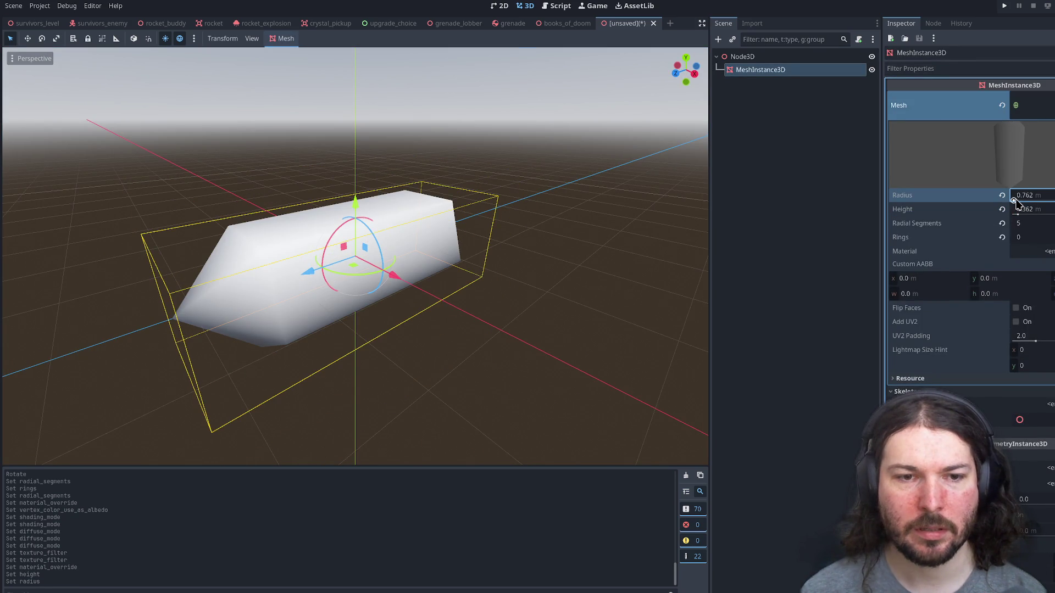
Step: Reselect the prism body mesh node and bring up the add-node list with Ctrl+A
click(572, 309)
mouse_move(572, 308)
mouse_down()
mouse_move(626, 287)
mouse_move(666, 308)
mouse_move(428, 281)
mouse_up()
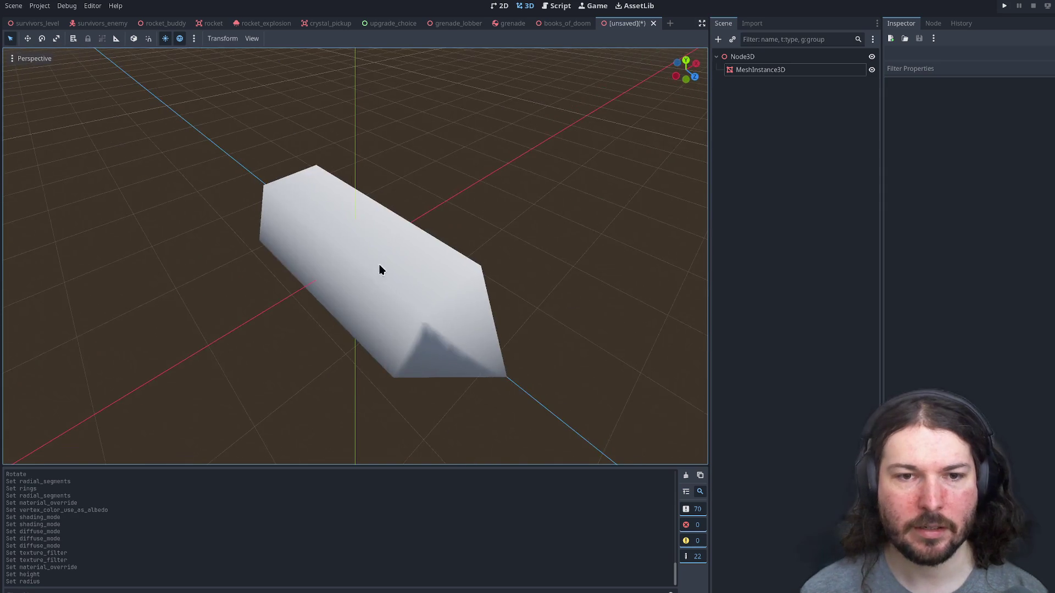
click(428, 280)
drag(576, 165, 597, 148)
click(760, 70)
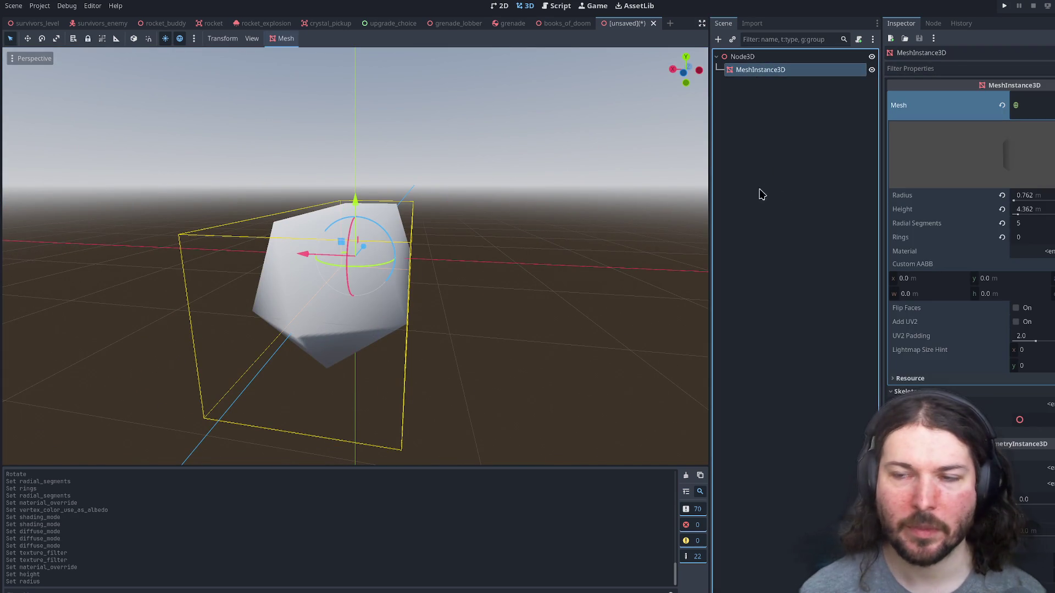
key(ctrl+a)
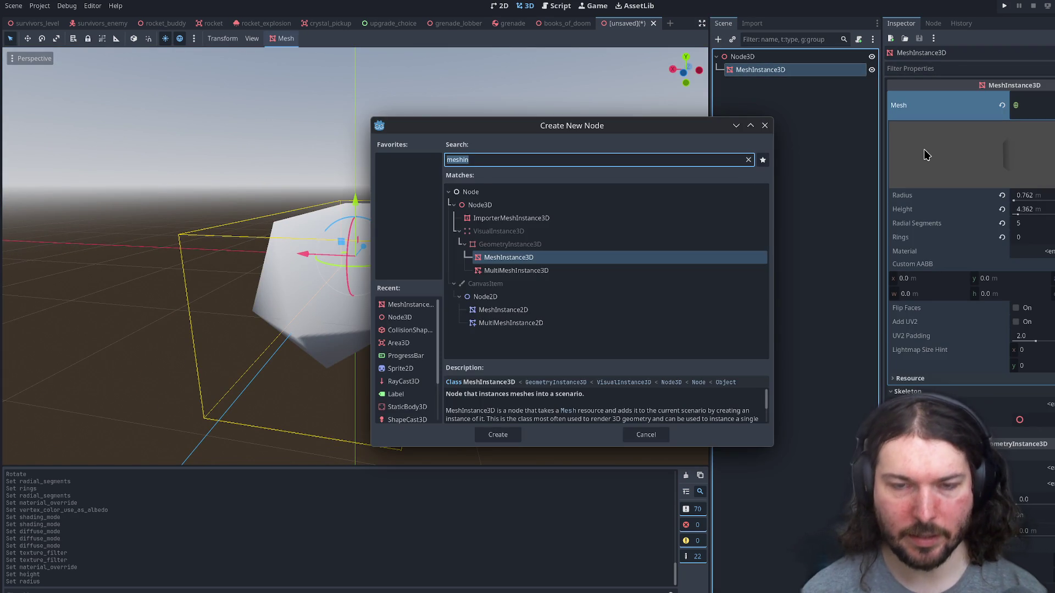
Step: Add a MeshInstance3D child with a CapsuleMesh reduced to 4 radial segments and 0 rings
key(Return)
mouse_move(442, 229)
mouse_down()
mouse_move(391, 219)
mouse_move(365, 149)
mouse_move(519, 168)
mouse_move(483, 231)
mouse_up()
click(1033, 98)
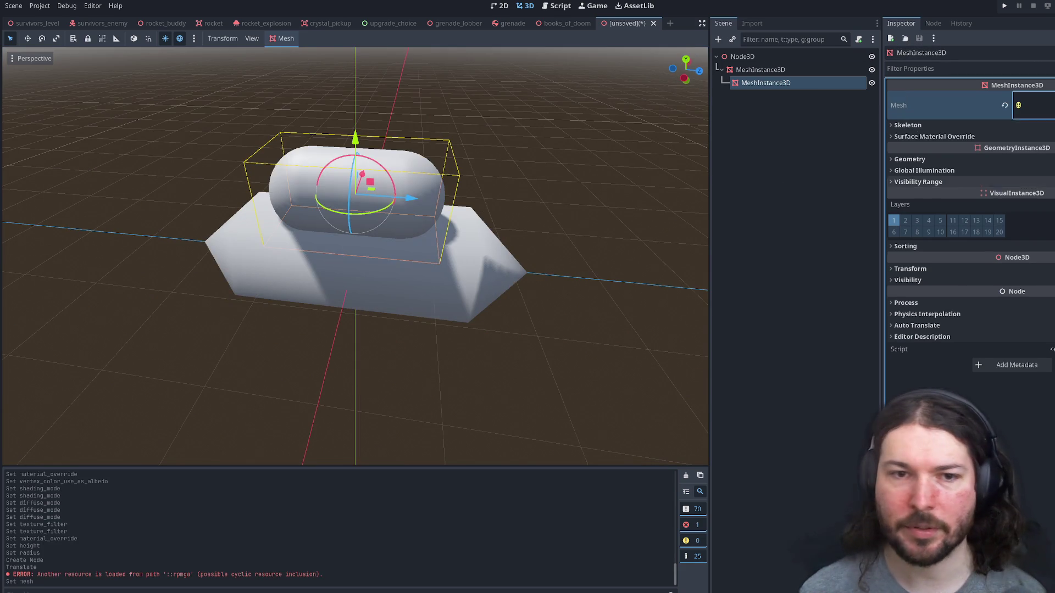
mouse_move(416, 182)
mouse_down()
mouse_move(605, 188)
mouse_move(666, 165)
mouse_move(649, 171)
mouse_up()
click(1033, 105)
mouse_move(1024, 221)
mouse_down()
mouse_move(989, 222)
mouse_move(988, 237)
mouse_up()
Step: Move the small capsule along Z beside the body and duplicate it
click(608, 212)
click(412, 180)
mouse_move(539, 136)
mouse_down()
mouse_move(596, 134)
mouse_move(520, 127)
mouse_move(635, 116)
mouse_move(528, 130)
mouse_move(473, 182)
mouse_move(405, 135)
mouse_move(427, 162)
mouse_move(367, 176)
mouse_move(423, 298)
mouse_move(405, 295)
mouse_move(393, 305)
mouse_move(416, 295)
mouse_move(398, 308)
mouse_up()
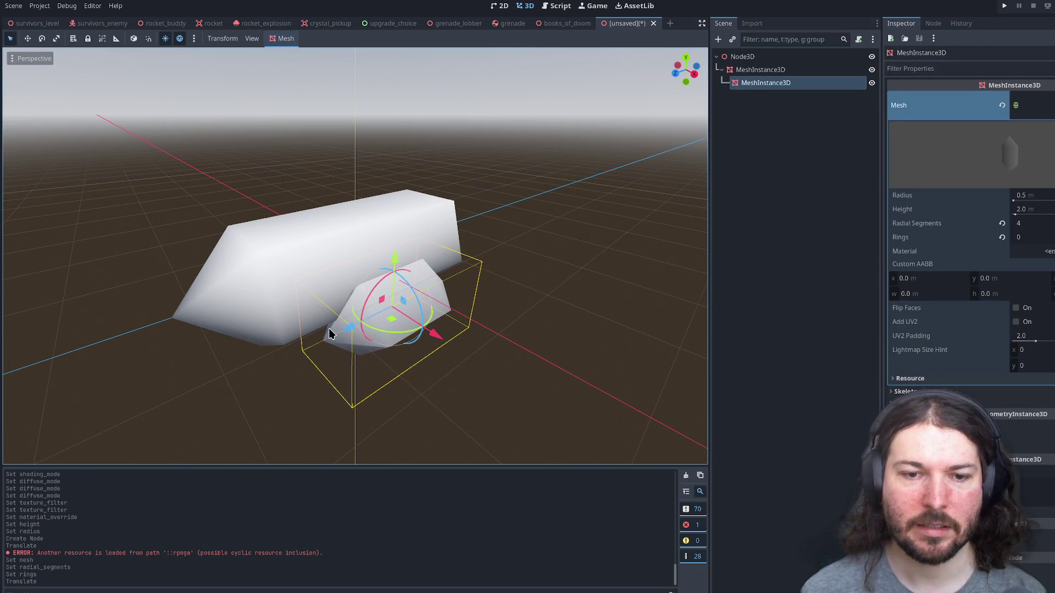
drag(347, 330, 307, 360)
mouse_move(202, 216)
mouse_down()
mouse_move(271, 238)
mouse_move(348, 225)
mouse_up()
key(ctrl+d)
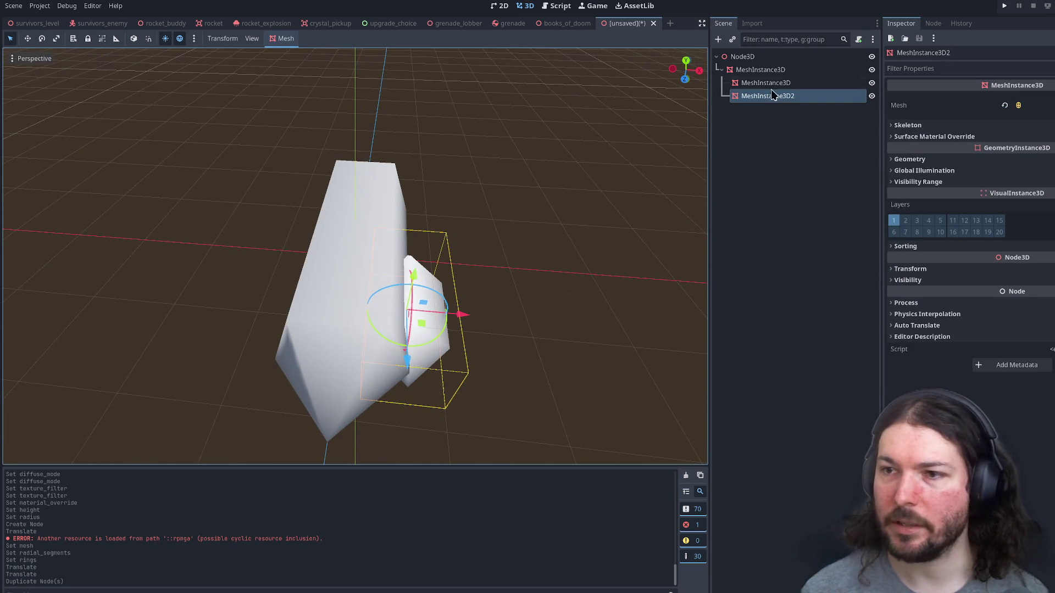
Step: Set the duplicate pod's X position to -0.726 m in its Transform
click(1032, 270)
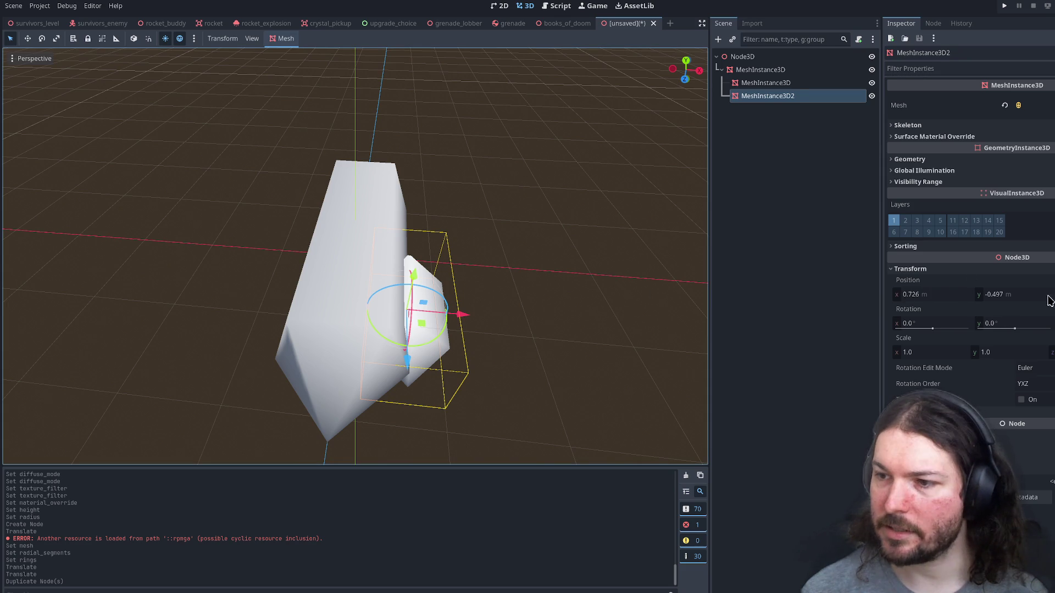
click(916, 298)
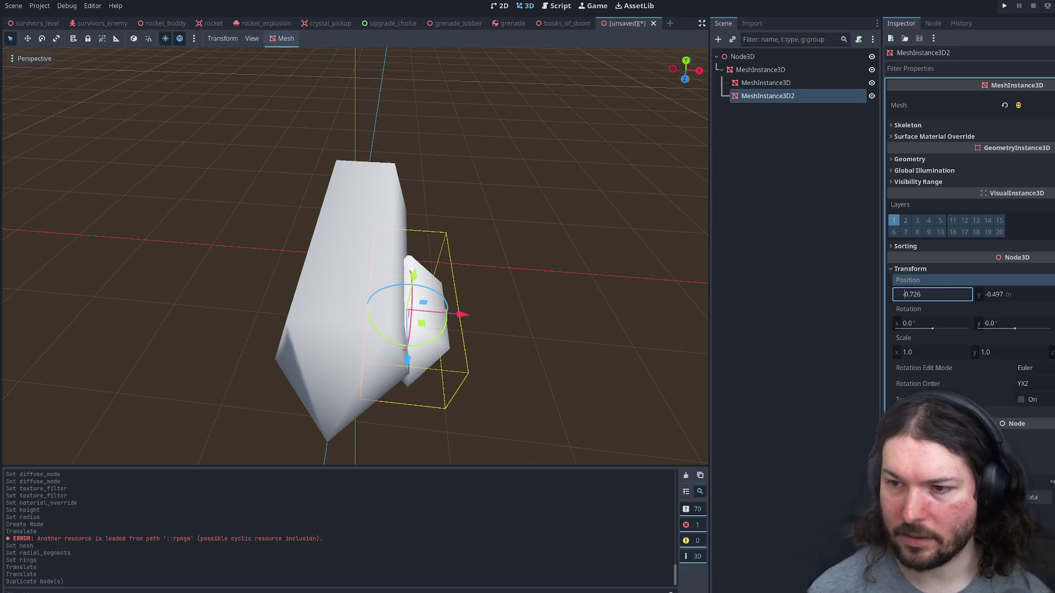
key(Return)
click(564, 292)
mouse_move(565, 292)
mouse_down()
mouse_move(734, 266)
mouse_move(598, 306)
mouse_move(436, 257)
mouse_move(526, 271)
mouse_move(521, 228)
mouse_up()
Step: Select both side pods together and view the ship from above
click(435, 257)
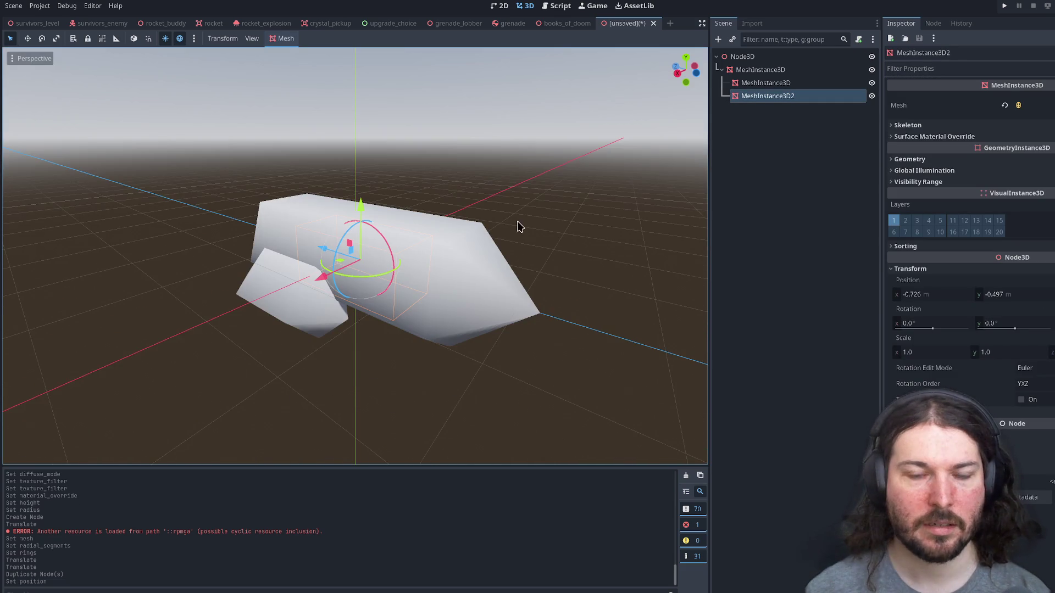
click(476, 250)
click(478, 158)
mouse_move(478, 158)
mouse_down()
mouse_move(619, 172)
mouse_move(492, 258)
mouse_move(559, 266)
mouse_up()
click(459, 330)
mouse_move(460, 330)
mouse_down()
mouse_move(408, 302)
mouse_move(478, 275)
mouse_move(407, 321)
mouse_move(419, 413)
mouse_up()
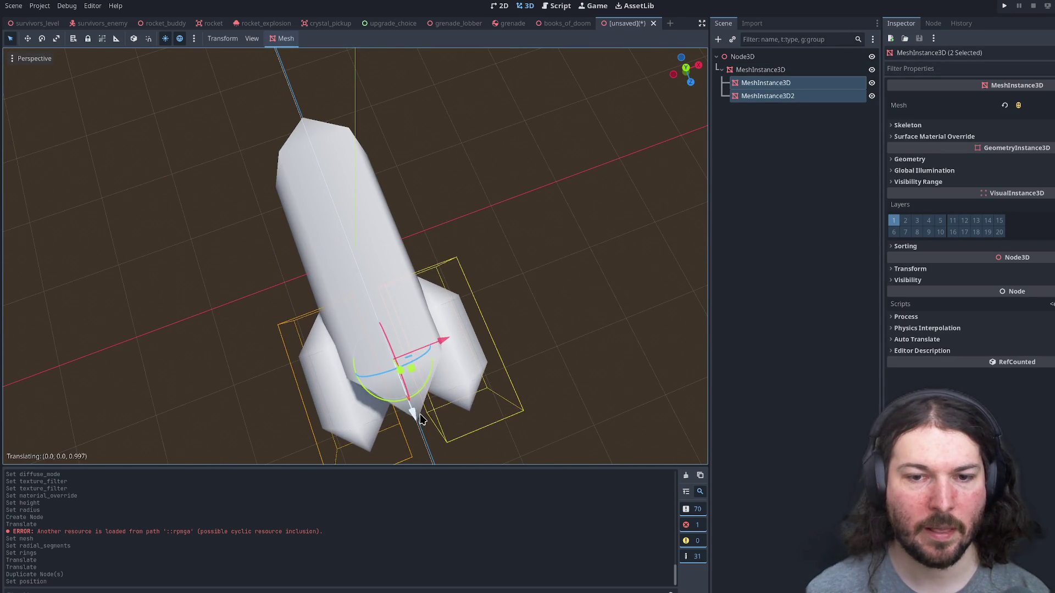
Step: Slide both side pods together toward the rear of the ship
click(424, 231)
mouse_move(423, 230)
mouse_down()
mouse_move(517, 193)
mouse_move(624, 214)
mouse_move(426, 205)
mouse_move(472, 206)
mouse_move(435, 198)
mouse_move(490, 245)
mouse_up()
click(489, 245)
mouse_move(490, 165)
mouse_down()
mouse_move(452, 174)
mouse_move(539, 127)
mouse_move(478, 123)
mouse_move(624, 150)
mouse_up()
mouse_move(500, 160)
mouse_down()
mouse_move(544, 214)
mouse_move(492, 167)
mouse_move(561, 152)
mouse_up()
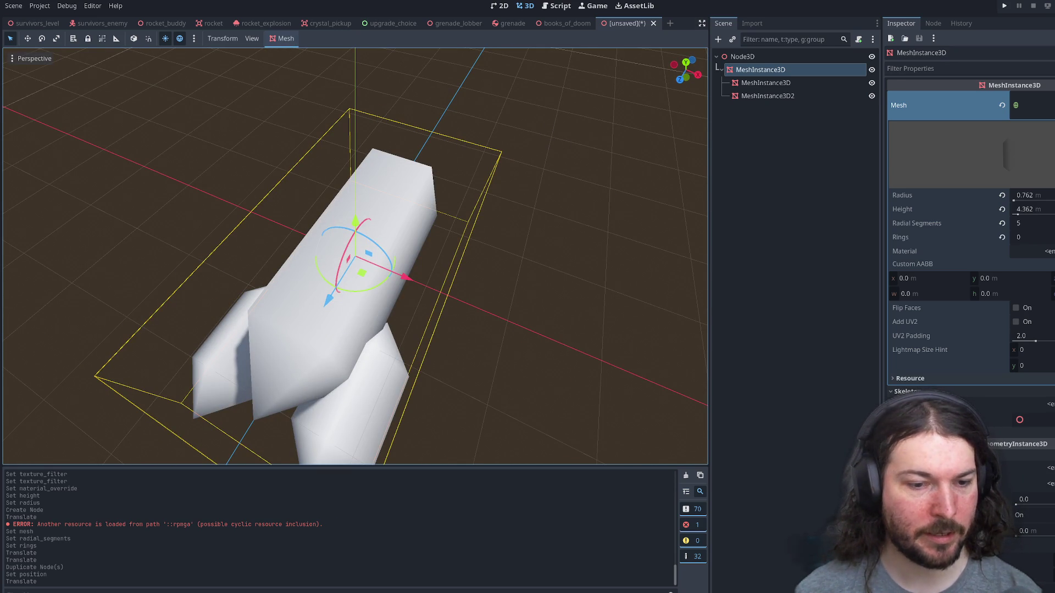
Step: Select and inspect the cyclic resource error text in the Output panel
drag(31, 525, 330, 523)
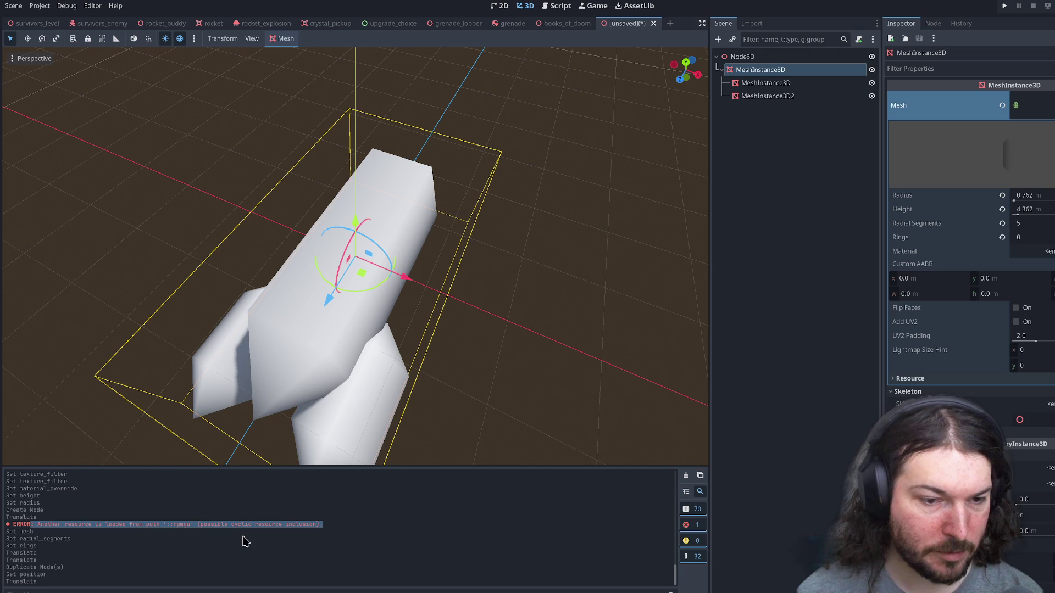
click(172, 539)
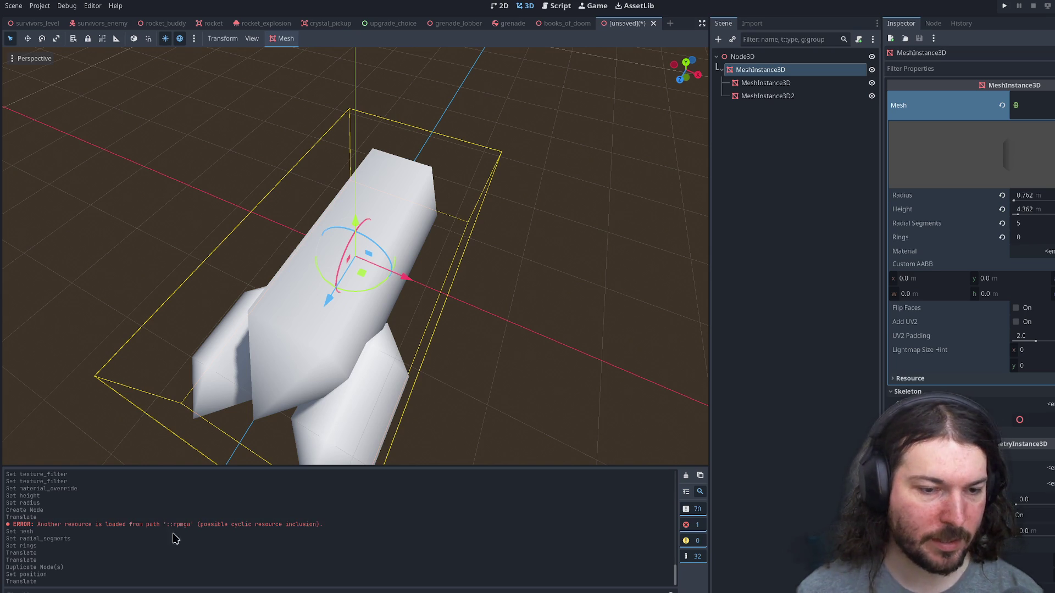
triple_click(163, 524)
click(233, 530)
drag(218, 526, 145, 526)
right_click(153, 527)
click(138, 520)
click(179, 527)
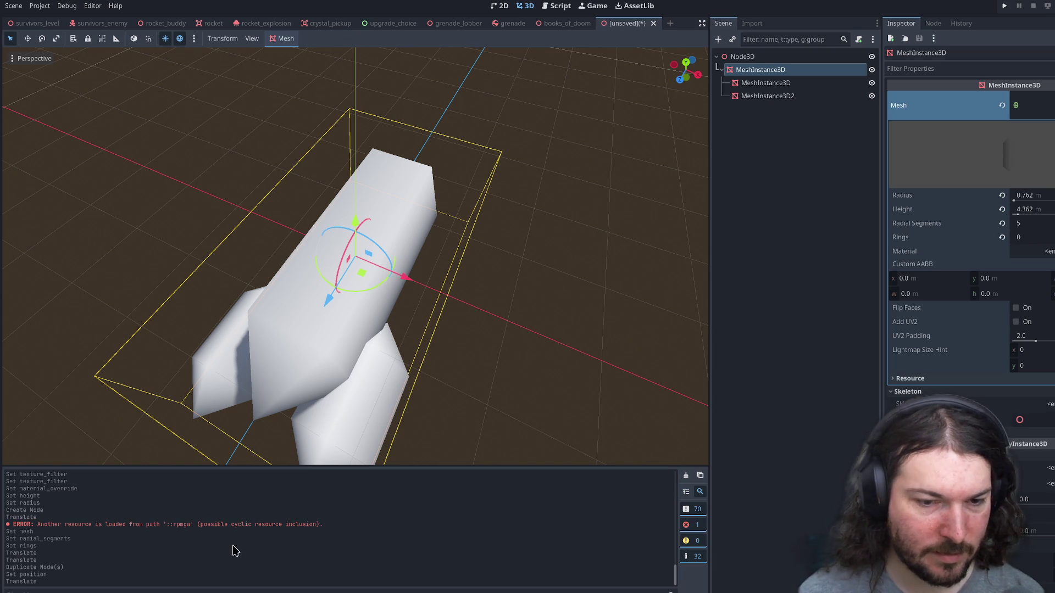
Step: Inspect side pod MeshInstance3D2's capsule settings, undoing a trial radius increase
mouse_move(534, 313)
mouse_down()
mouse_move(654, 276)
mouse_move(494, 332)
mouse_move(529, 247)
mouse_move(518, 278)
mouse_move(462, 266)
mouse_up()
mouse_move(481, 301)
mouse_down()
mouse_move(586, 313)
mouse_move(414, 334)
mouse_move(539, 301)
mouse_move(518, 298)
mouse_move(643, 336)
mouse_move(377, 299)
mouse_move(344, 315)
mouse_move(401, 329)
mouse_move(422, 359)
mouse_move(383, 296)
mouse_up()
click(325, 290)
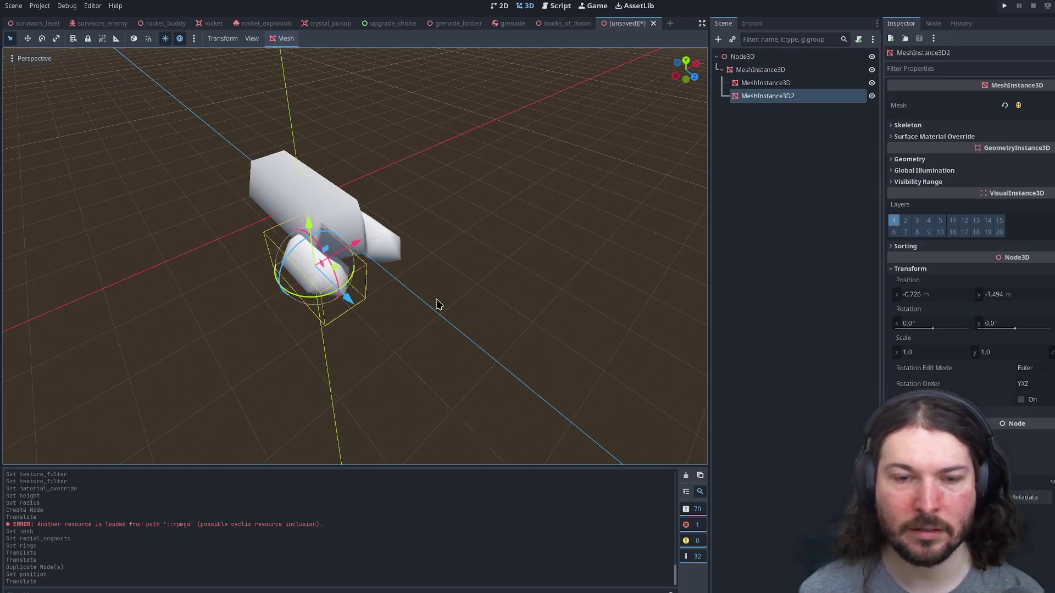
click(791, 70)
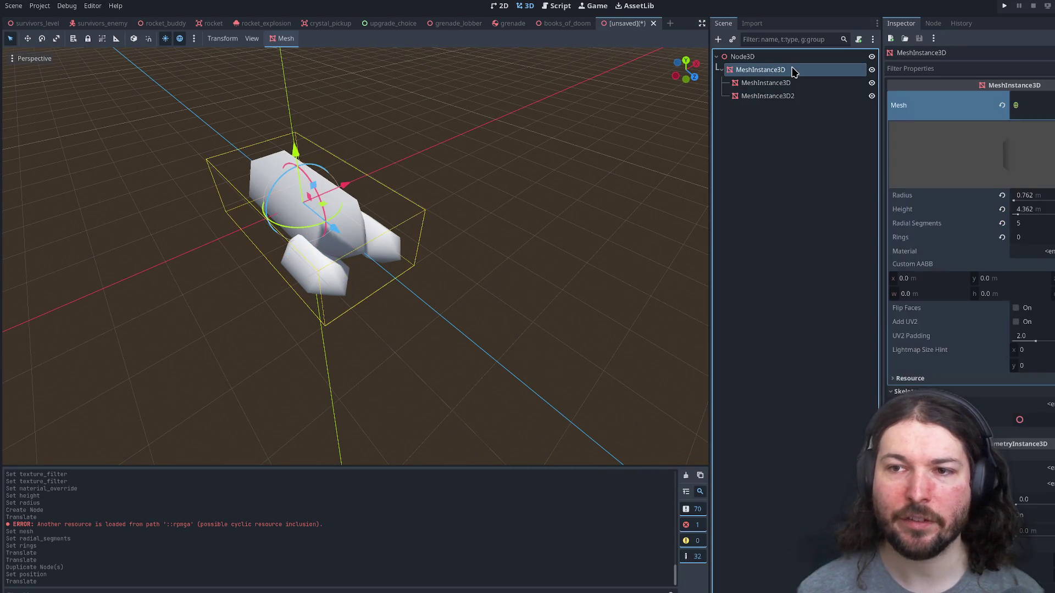
click(794, 97)
click(1033, 105)
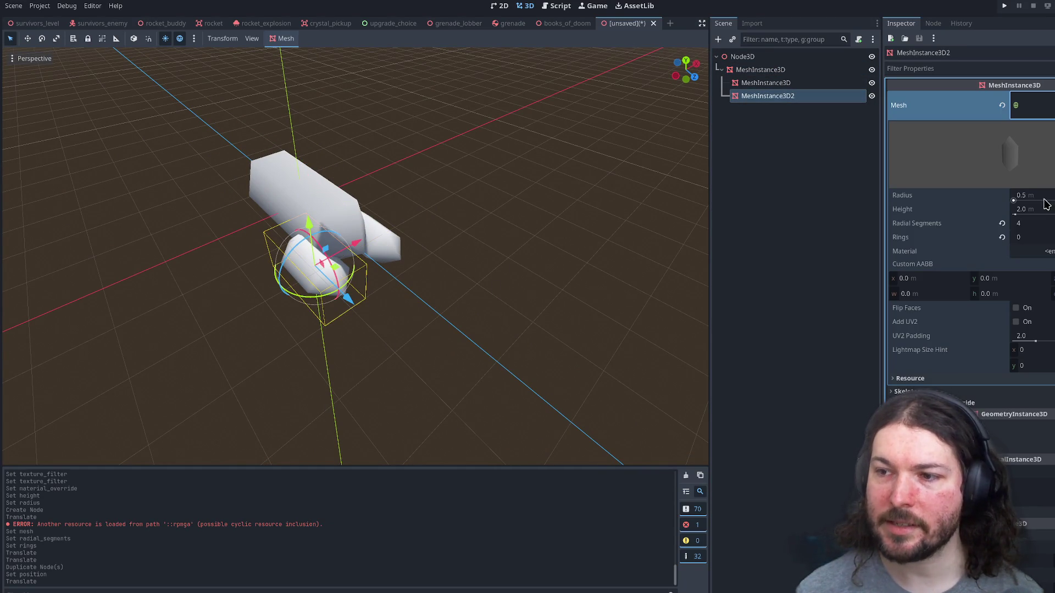
drag(1031, 203, 1049, 203)
key(ctrl+z)
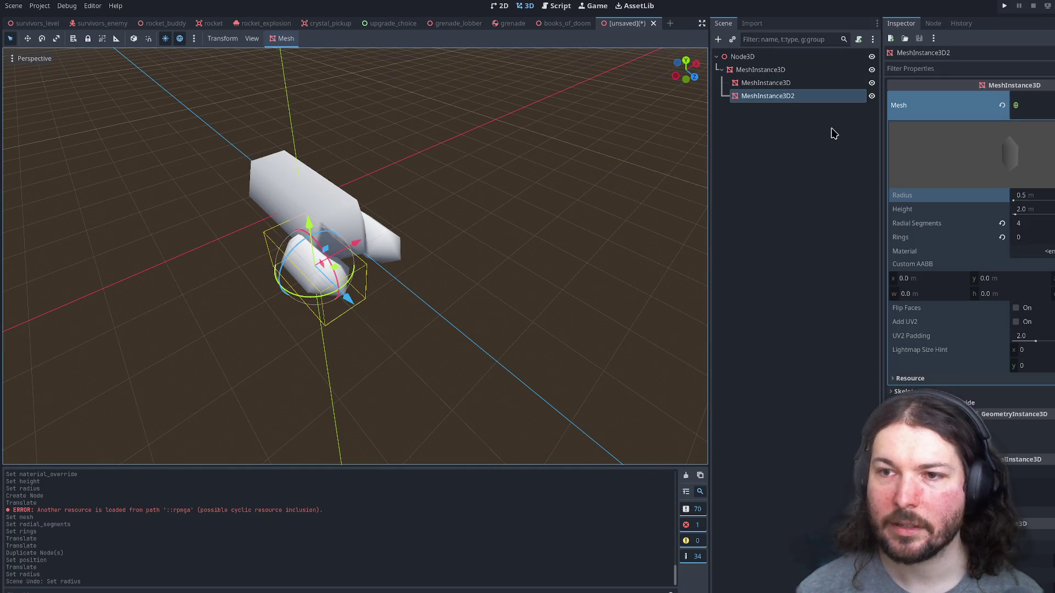
click(747, 96)
Step: Add a new MeshInstance3D under the prism body node
click(758, 70)
key(ctrl+a)
key(Return)
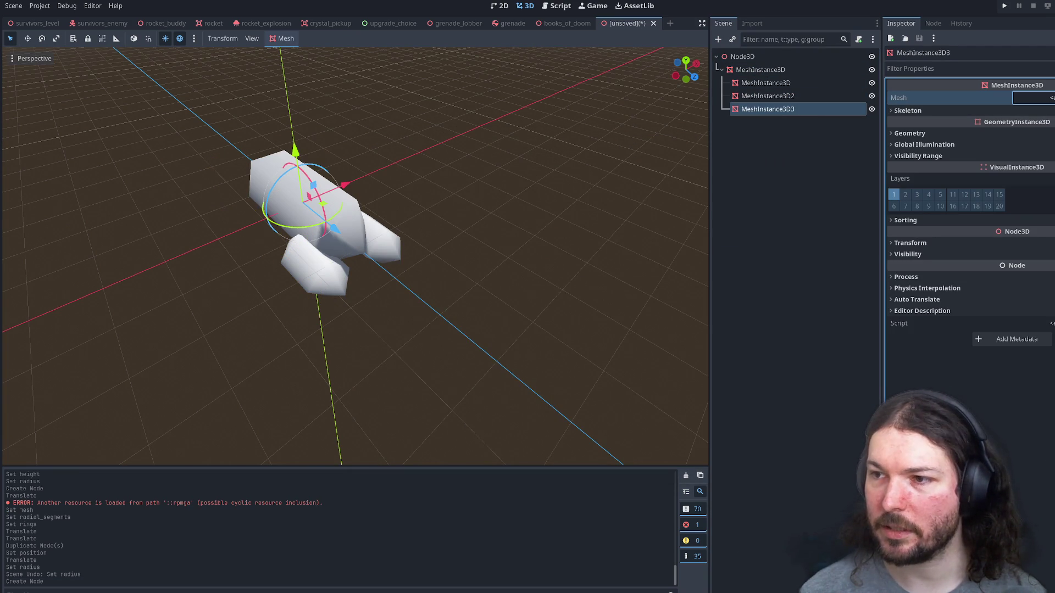
Step: Give the new node a low-poly capsule mesh and move it along Z
click(1044, 177)
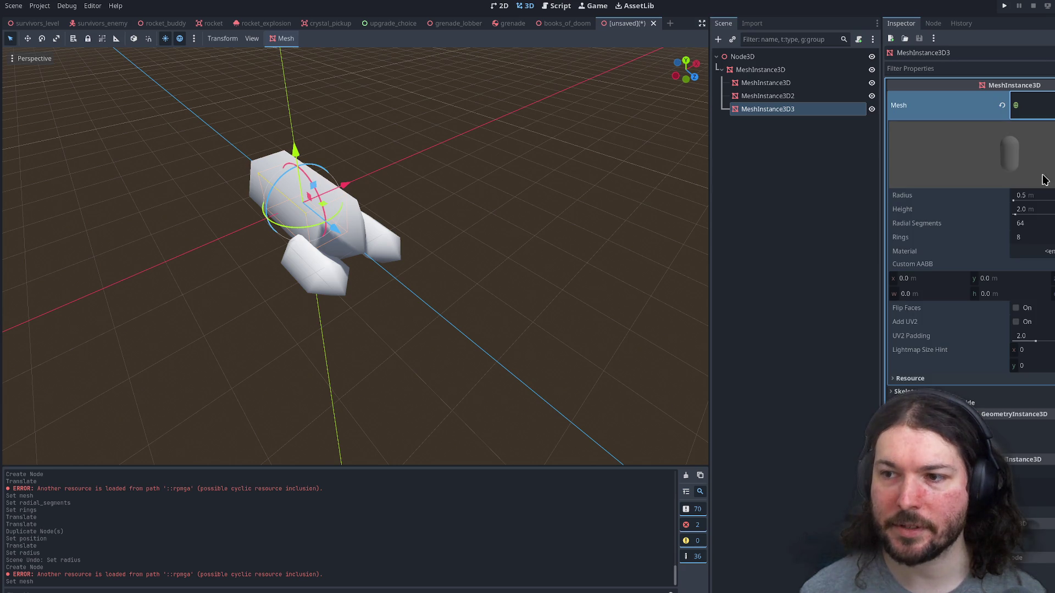
drag(334, 230, 471, 337)
drag(1030, 201, 967, 201)
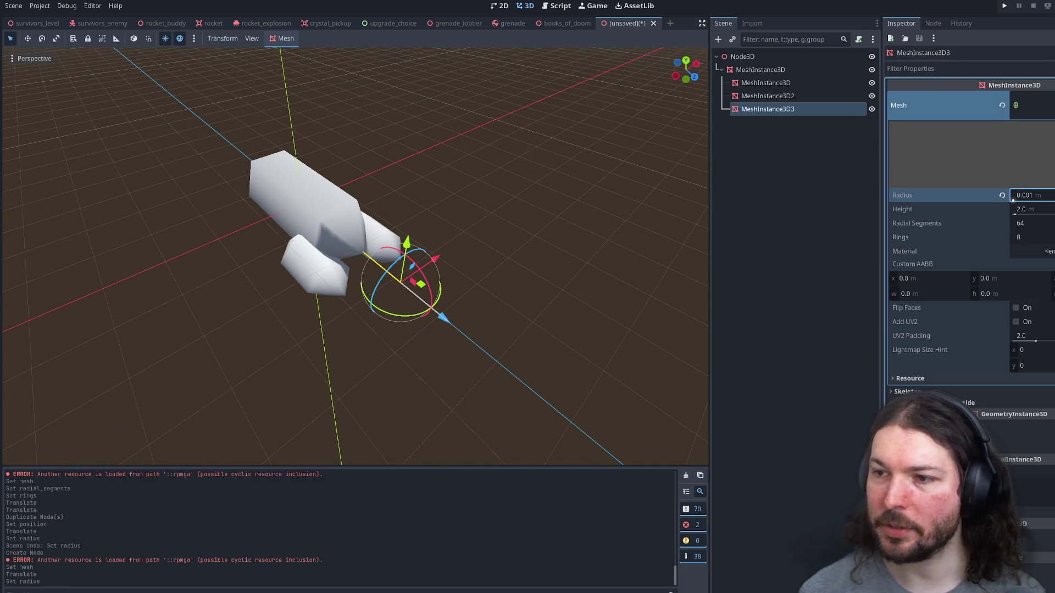
key(ctrl+z)
mouse_move(1024, 223)
mouse_down()
mouse_move(967, 223)
mouse_move(967, 237)
mouse_up()
mouse_move(707, 246)
mouse_down()
mouse_move(461, 207)
mouse_move(478, 193)
mouse_move(442, 196)
mouse_move(435, 223)
mouse_up()
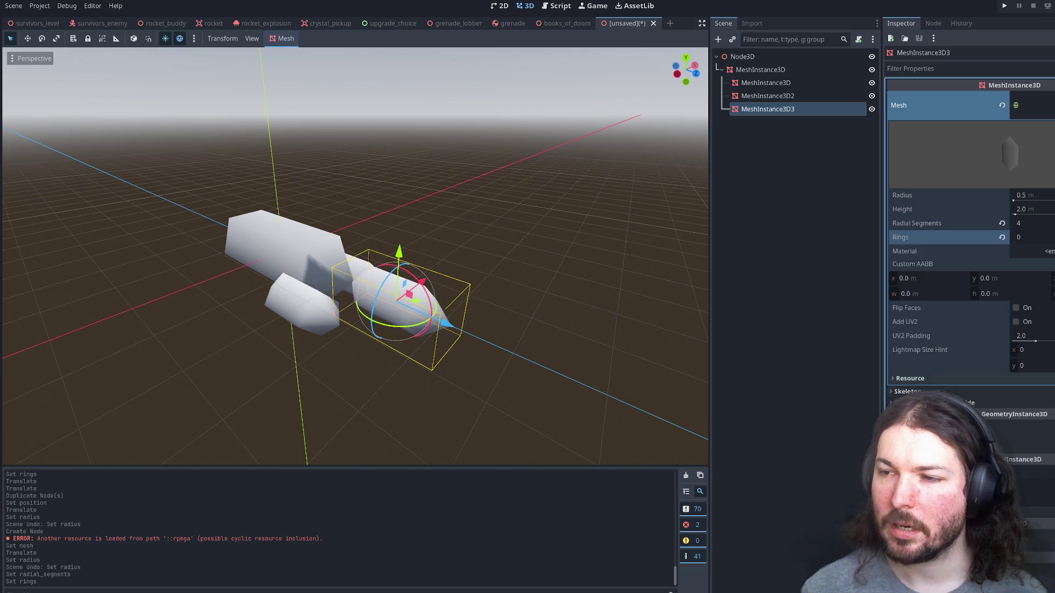
Step: Switch the mesh to a cylinder with 5 radial segments and 0 rings
click(756, 282)
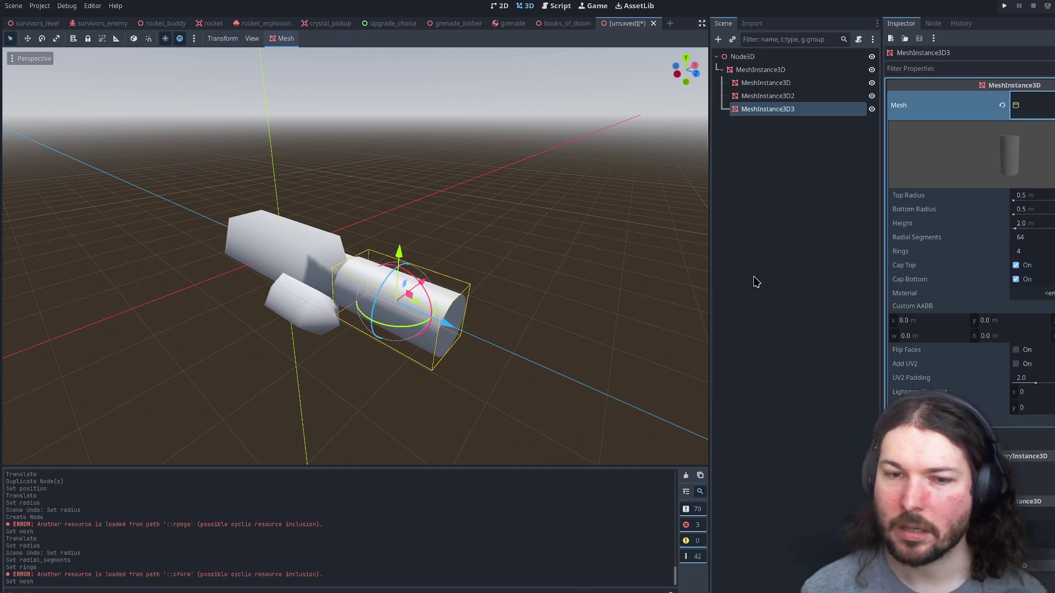
click(1045, 236)
text(4)
key(Return)
key(Tab)
text(0)
key(Return)
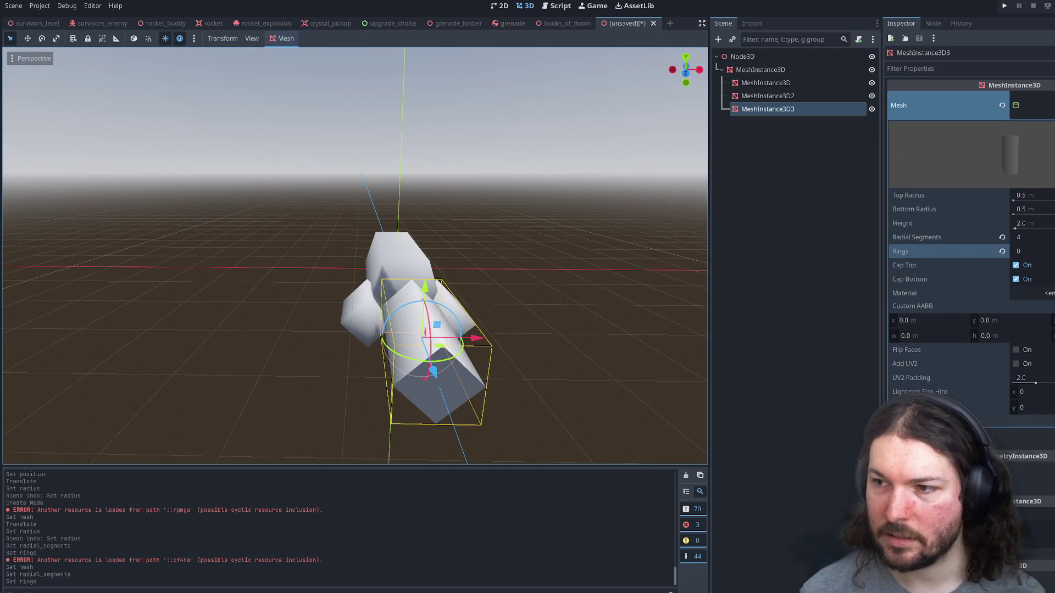
drag(1021, 236, 1033, 237)
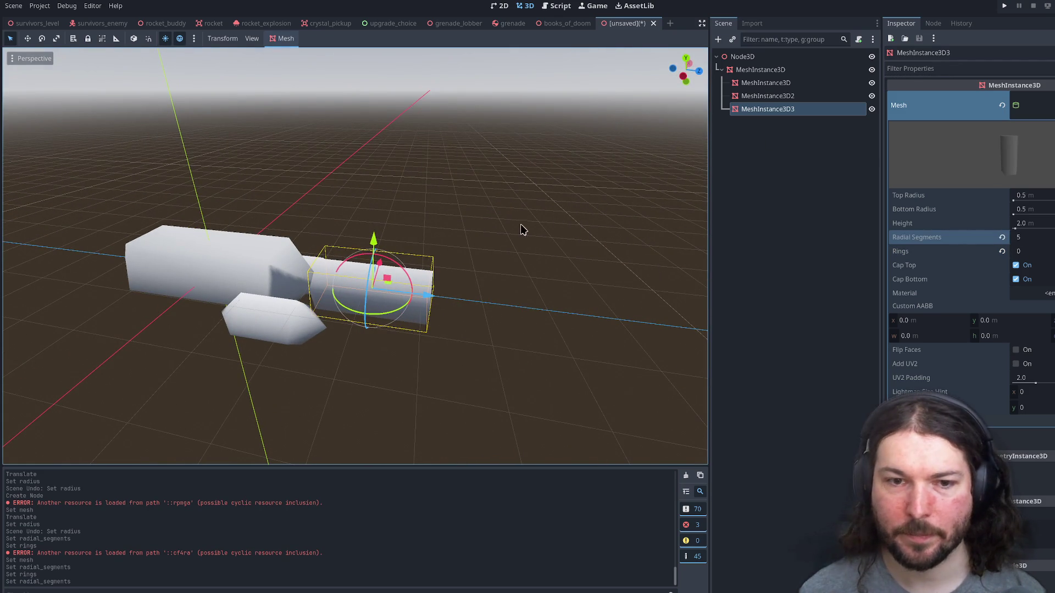
Step: Slide the small cylinder up against the end of the side pod
click(766, 83)
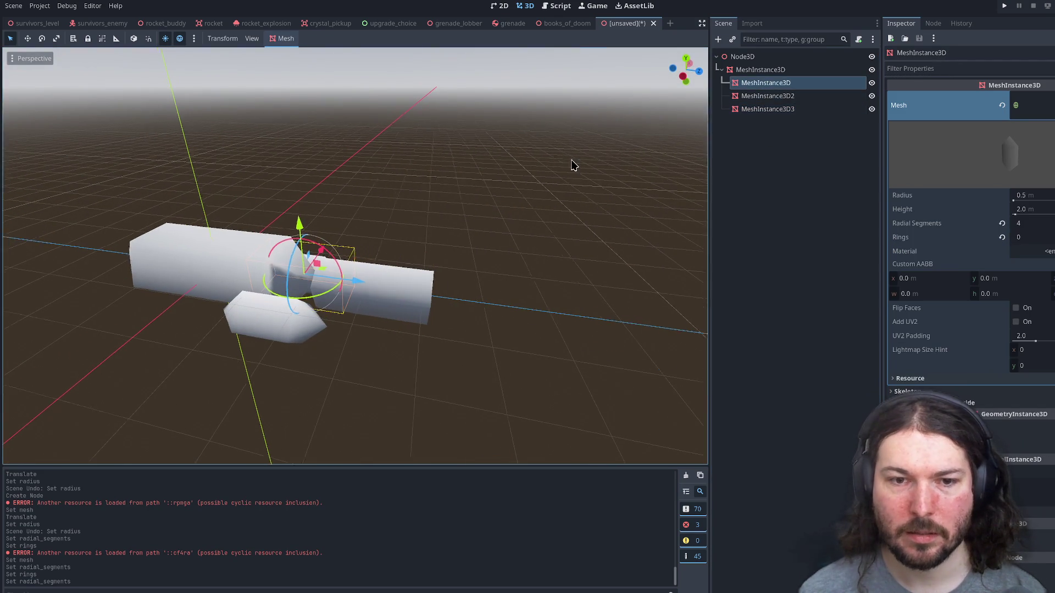
drag(776, 102, 776, 81)
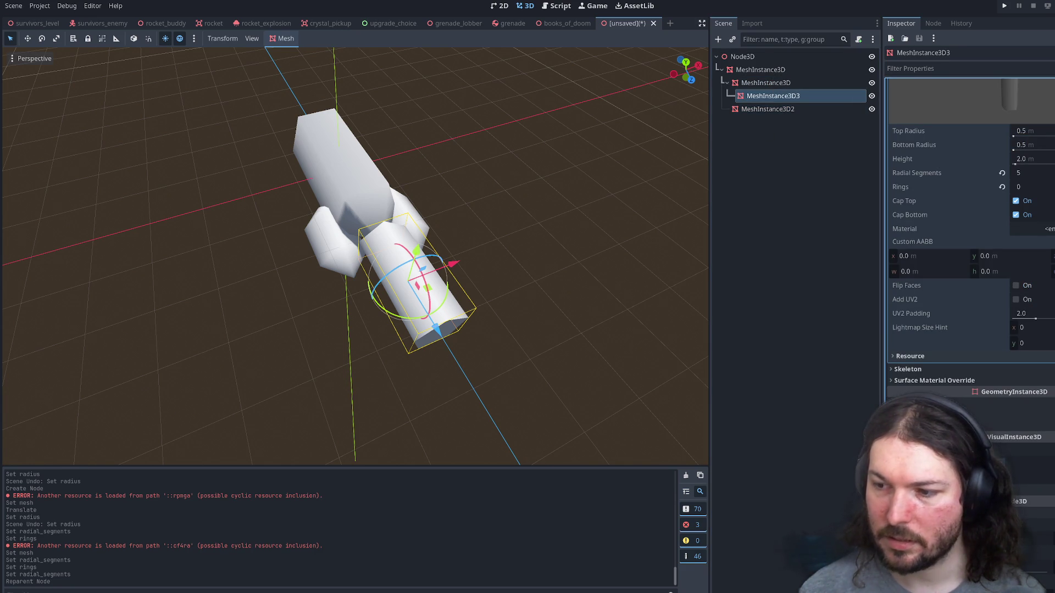
mouse_move(577, 285)
mouse_down()
mouse_move(419, 278)
mouse_move(467, 264)
mouse_move(473, 286)
mouse_up()
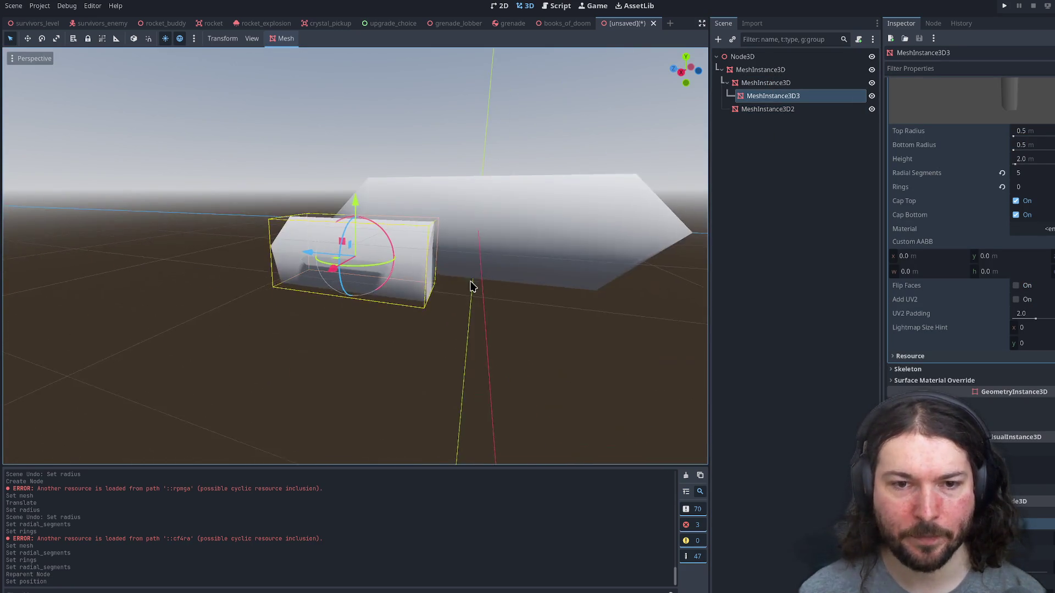
scroll(473, 286, up, 3)
mouse_move(285, 255)
mouse_down()
mouse_move(158, 245)
mouse_move(395, 338)
mouse_move(304, 313)
mouse_move(353, 318)
mouse_move(318, 316)
mouse_move(443, 277)
mouse_move(405, 288)
mouse_up()
scroll(405, 287, up, 3)
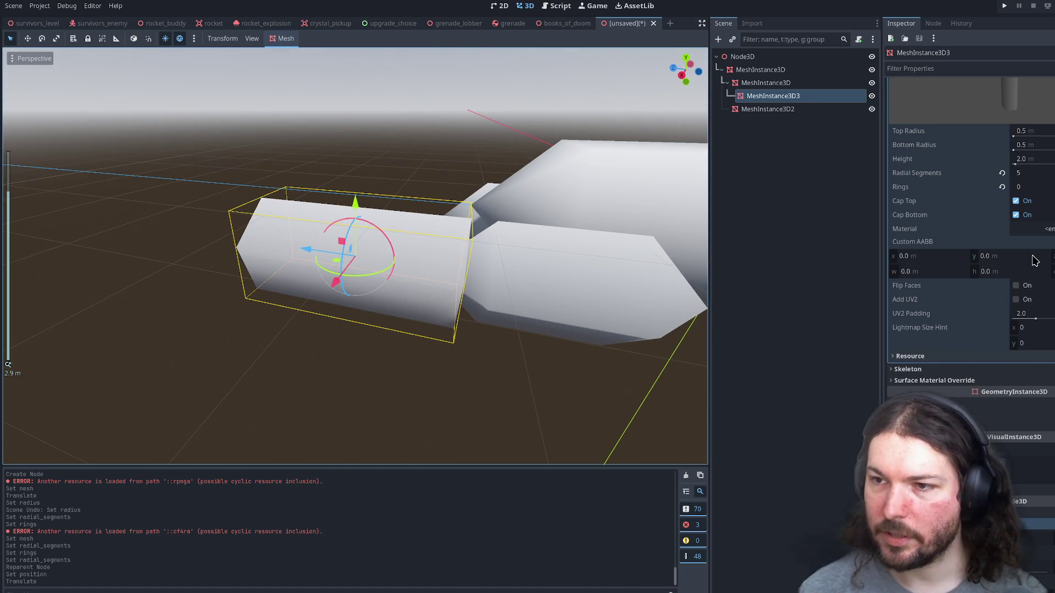
Step: Taper the cylinder into a cone with a 0.1 m top radius
drag(1014, 138, 1014, 138)
text(0.1)
key(Return)
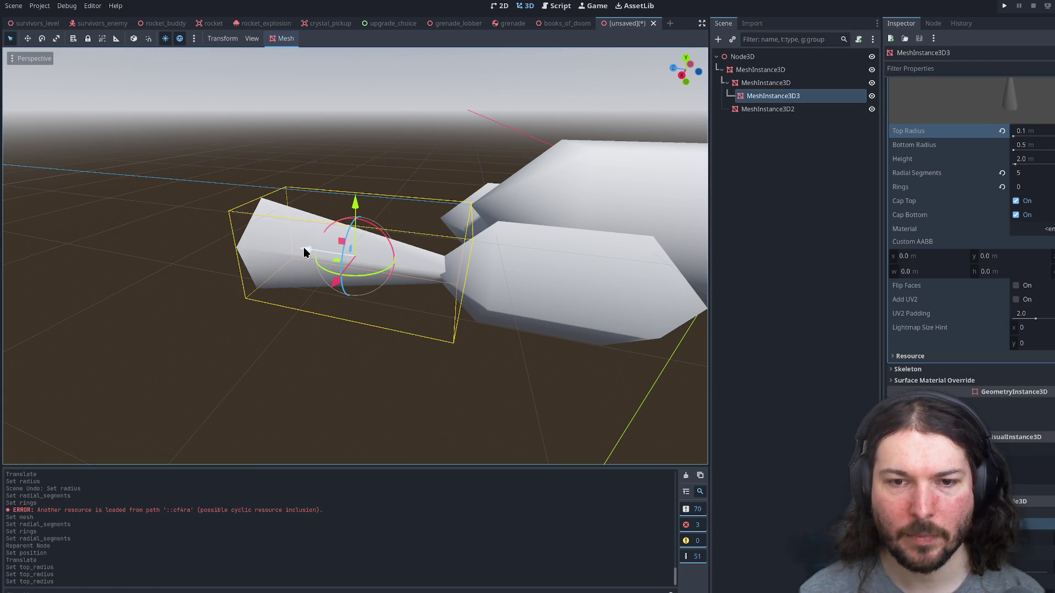
Step: Set the cone height to 1.0 m and slide it back against the pod
drag(323, 258, 363, 265)
click(1043, 160)
text(1)
key(Return)
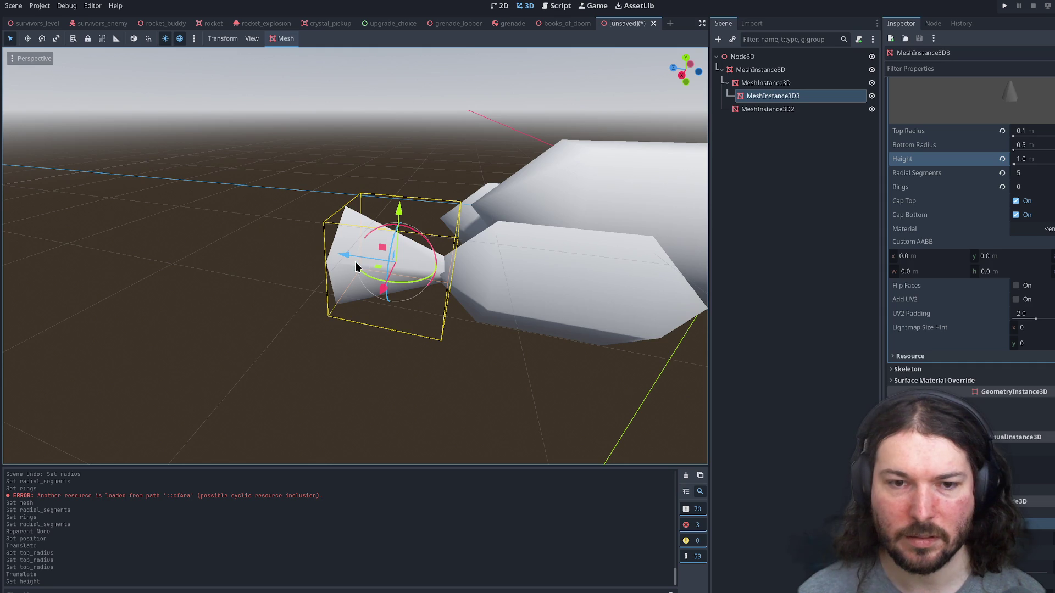
mouse_move(348, 258)
mouse_down()
mouse_move(389, 267)
mouse_move(373, 275)
mouse_move(359, 366)
mouse_move(346, 372)
mouse_move(383, 354)
mouse_up()
Step: Add a StandardMaterial3D override to the cone with albedo colour ff0000
scroll(1000, 445, down, 5)
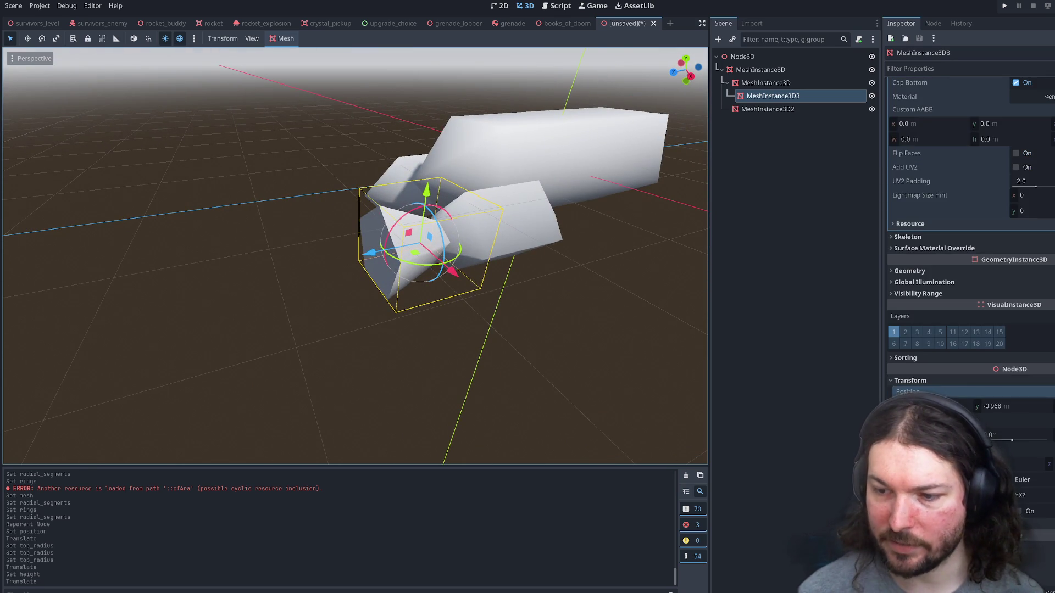
click(951, 272)
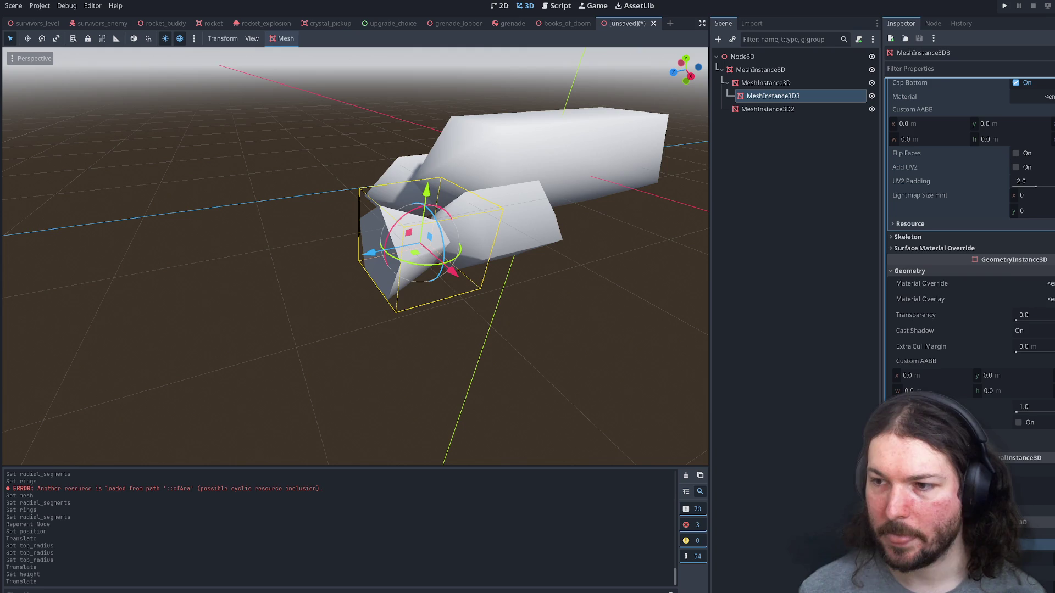
click(1032, 283)
click(1041, 382)
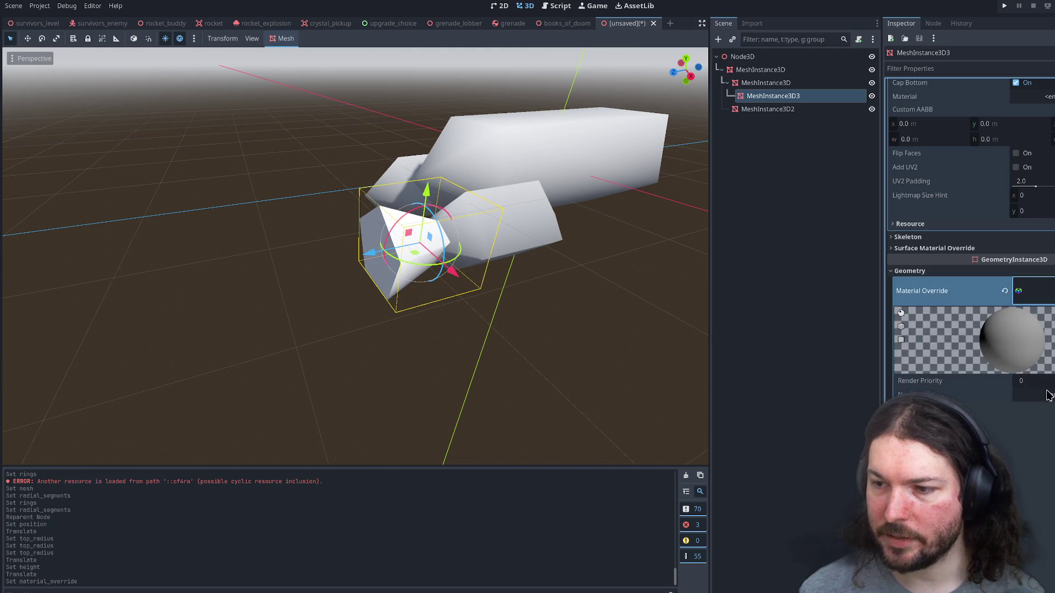
scroll(936, 342, down, 5)
click(915, 308)
click(1039, 320)
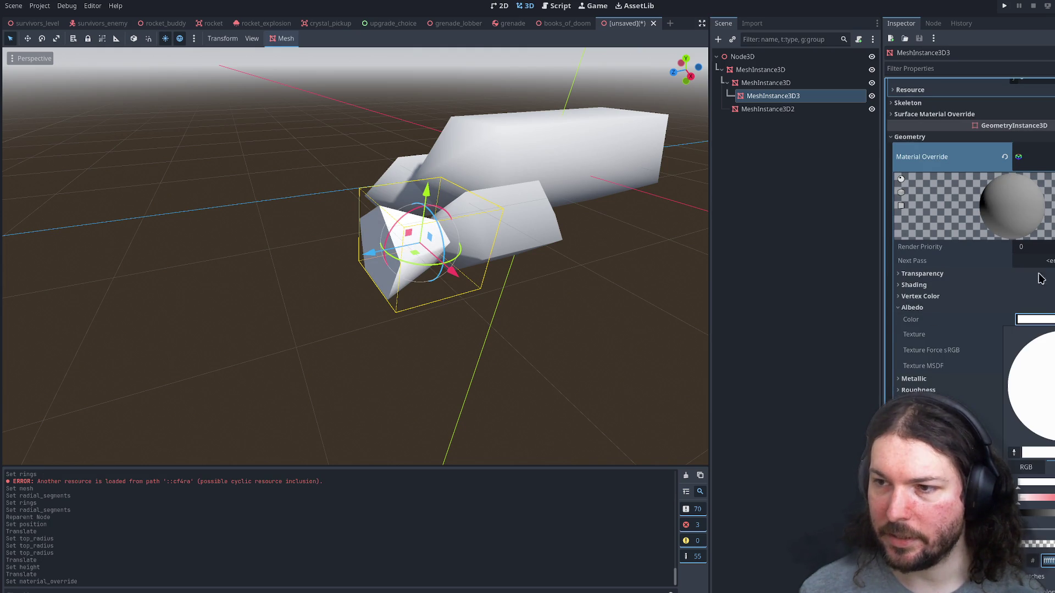
text(ff0000)
key(Return)
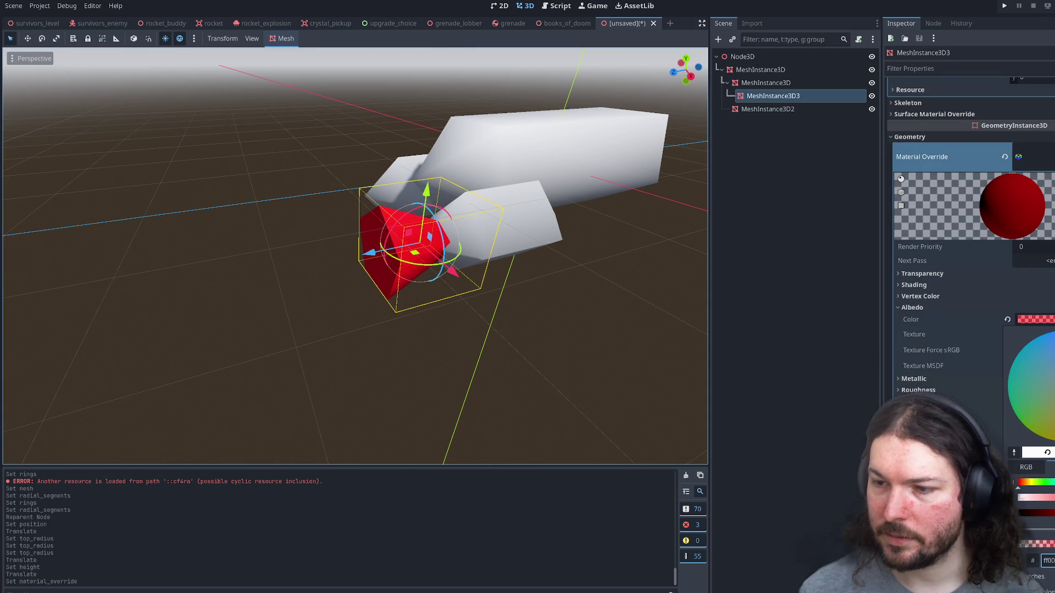
Step: Set the red material's transparency mode to Alpha
click(914, 284)
click(913, 285)
click(922, 273)
click(1034, 286)
click(1034, 313)
Step: Select the red cone and frame it in the viewport to check the result
click(616, 318)
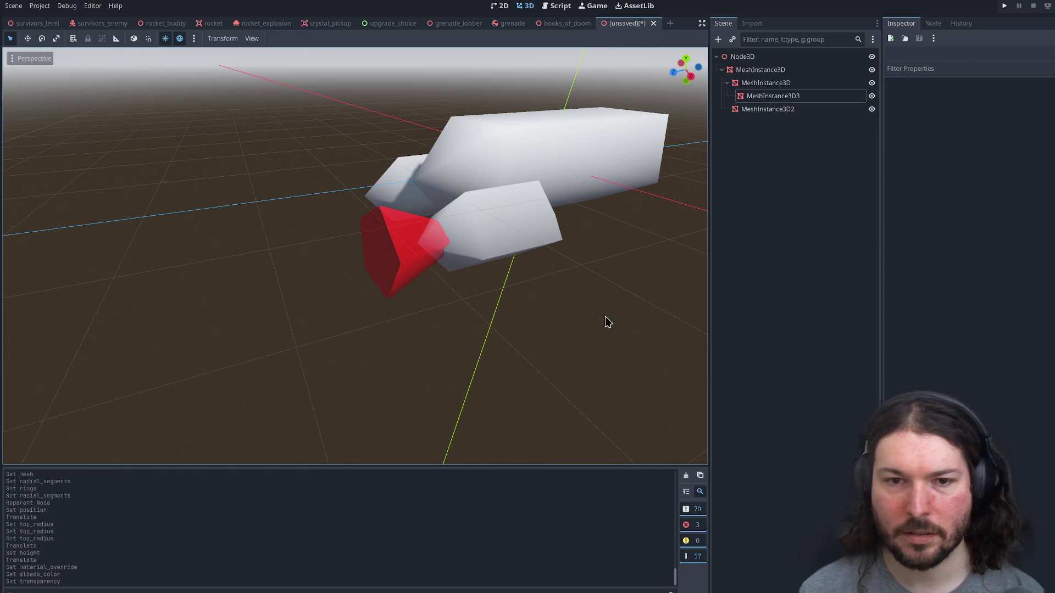
click(409, 256)
key(f)
click(514, 260)
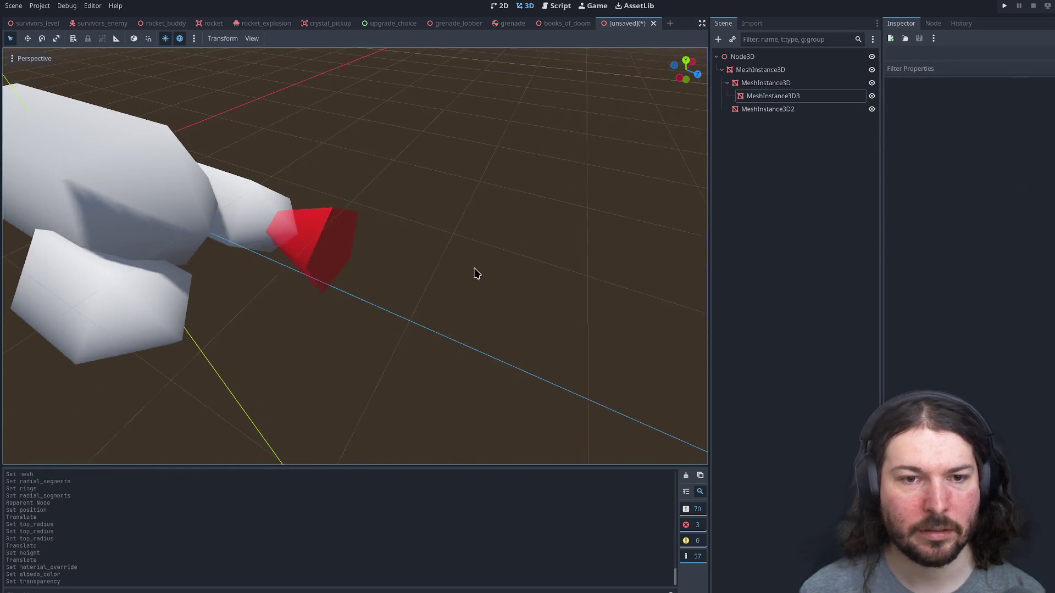
Step: Duplicate the red cone and move the copy under the second hull piece MeshInstance3D2
scroll(528, 250, up, 3)
scroll(494, 253, down, 5)
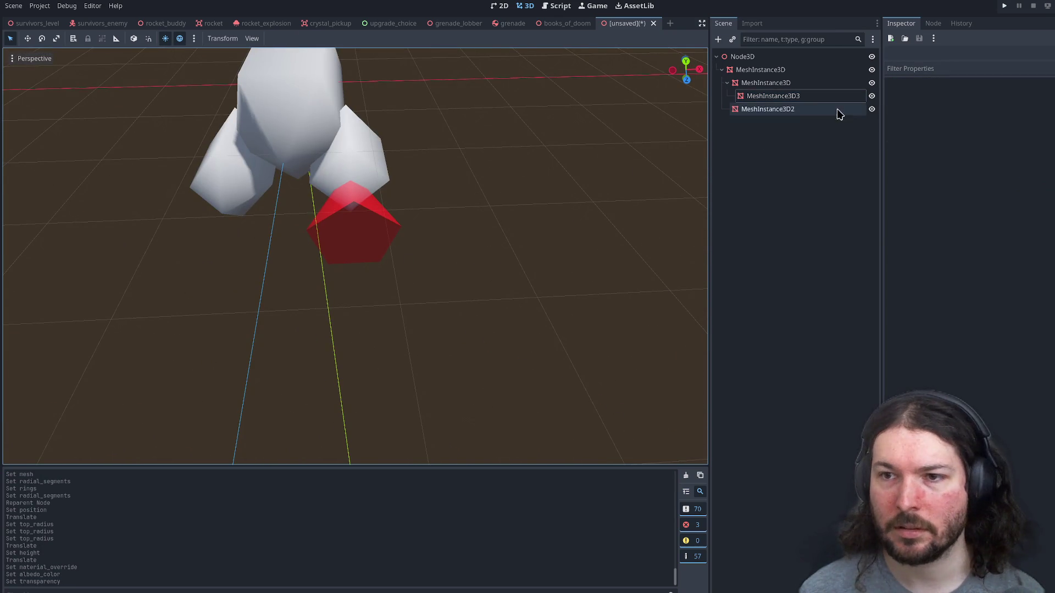
click(794, 83)
click(799, 97)
key(ctrl+d)
drag(769, 109, 758, 124)
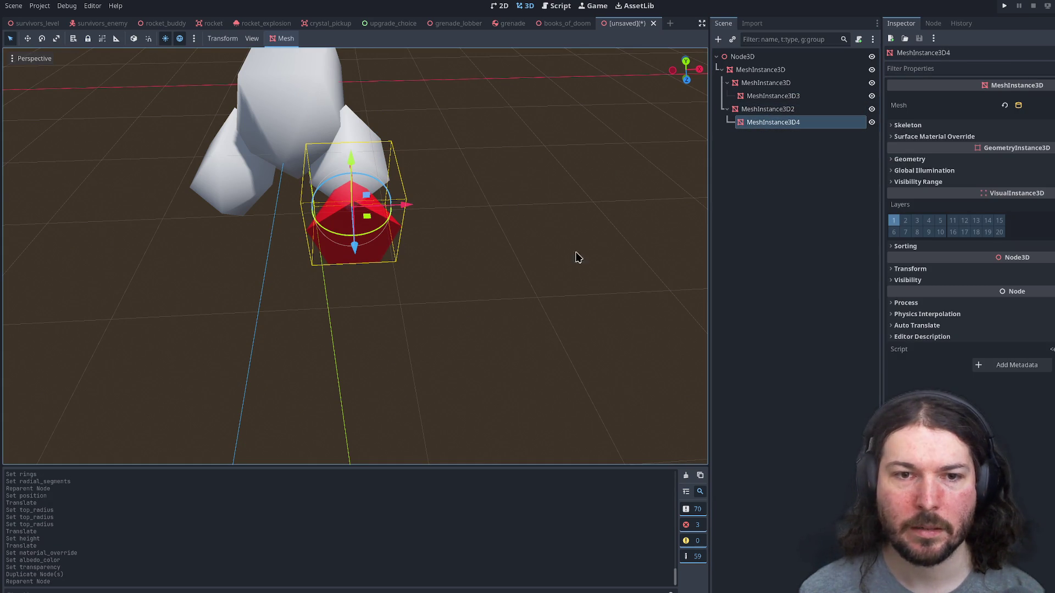
Step: Set the cone copy's Transform Position X to 0
click(934, 269)
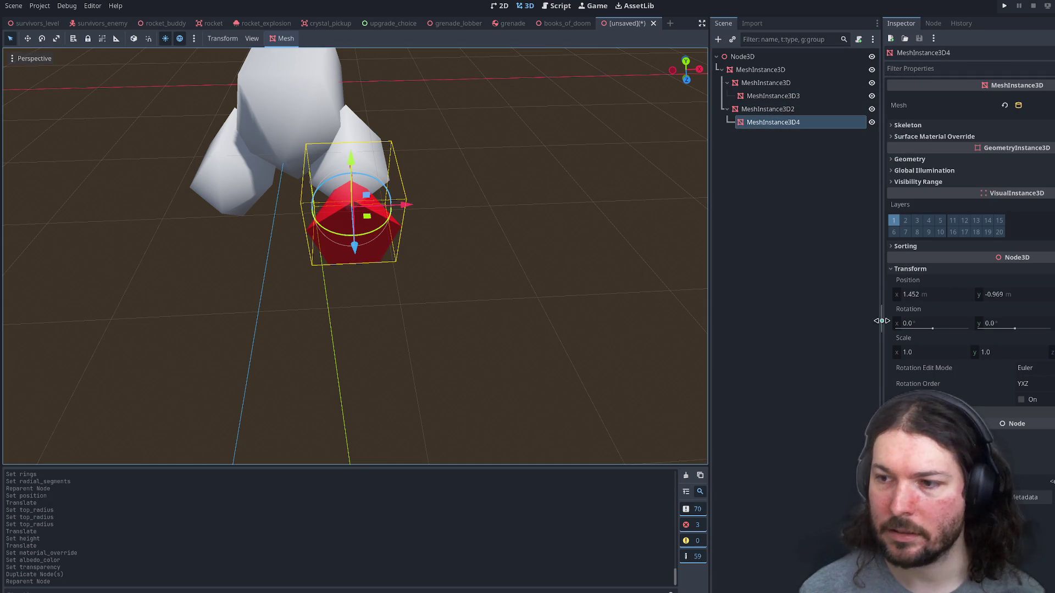
mouse_move(413, 216)
mouse_down()
mouse_move(396, 208)
mouse_move(423, 211)
mouse_up()
key(ctrl+z)
click(915, 297)
text(0)
key(Return)
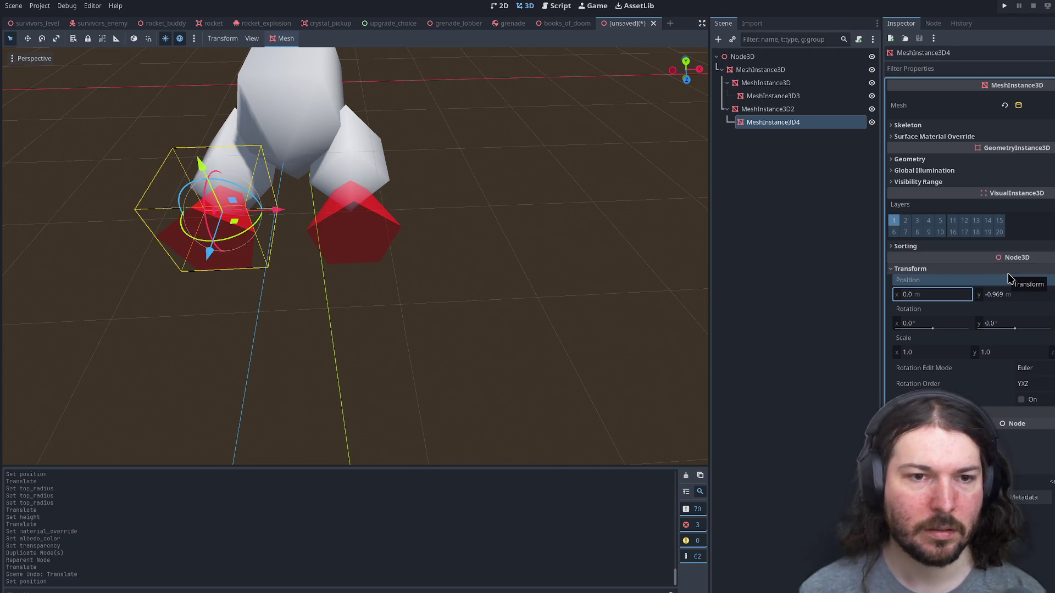
Step: Dismiss the save window without saving the scene
key(ctrl+s)
key(Escape)
click(262, 360)
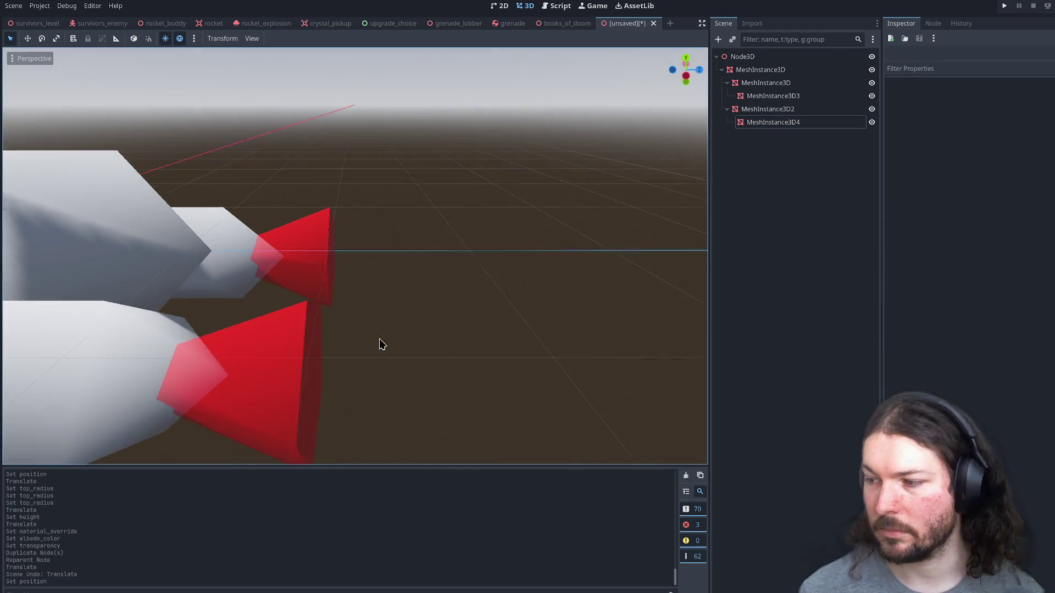
Step: Frame and orbit the ship to check both red cones
click(229, 219)
key(f)
scroll(379, 350, down, 2)
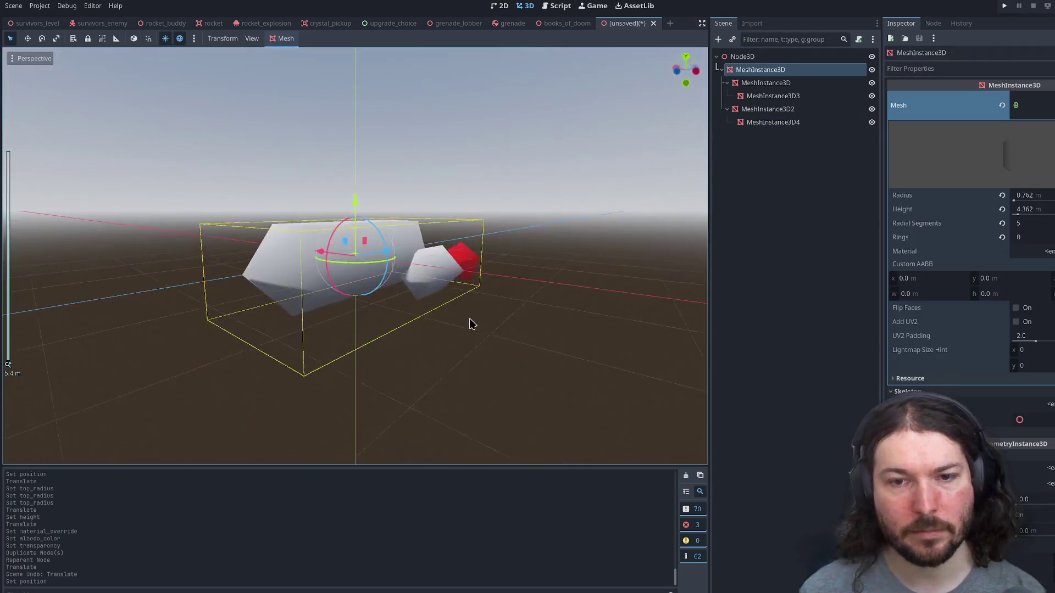
click(514, 291)
click(584, 361)
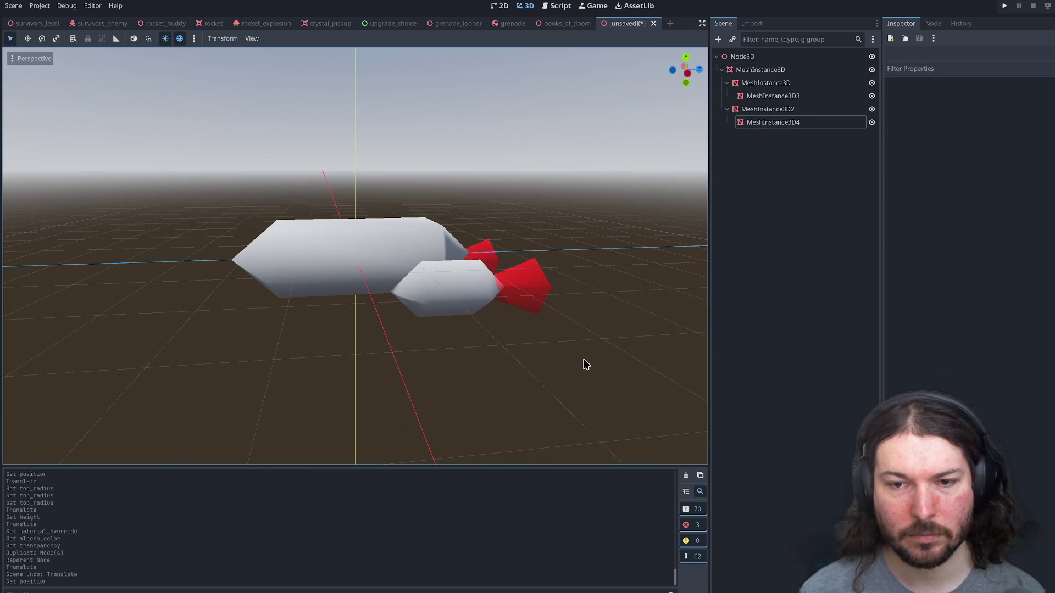
mouse_move(657, 361)
mouse_down()
mouse_move(588, 381)
mouse_move(603, 348)
mouse_move(631, 370)
mouse_move(723, 361)
mouse_move(608, 357)
mouse_move(565, 365)
mouse_move(614, 375)
mouse_move(572, 384)
mouse_up()
scroll(604, 360, down, 3)
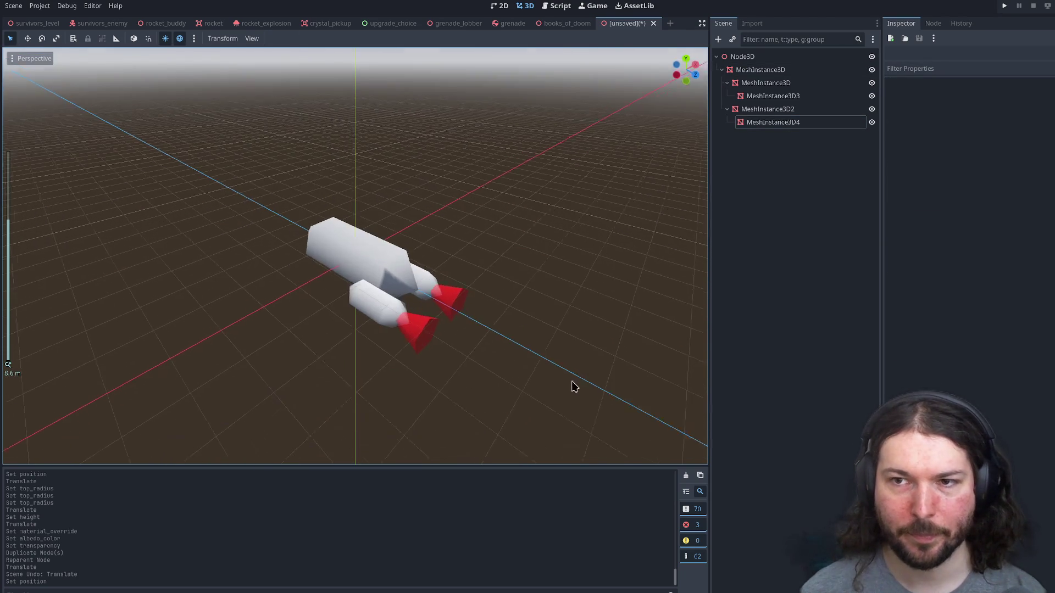
double_click(754, 55)
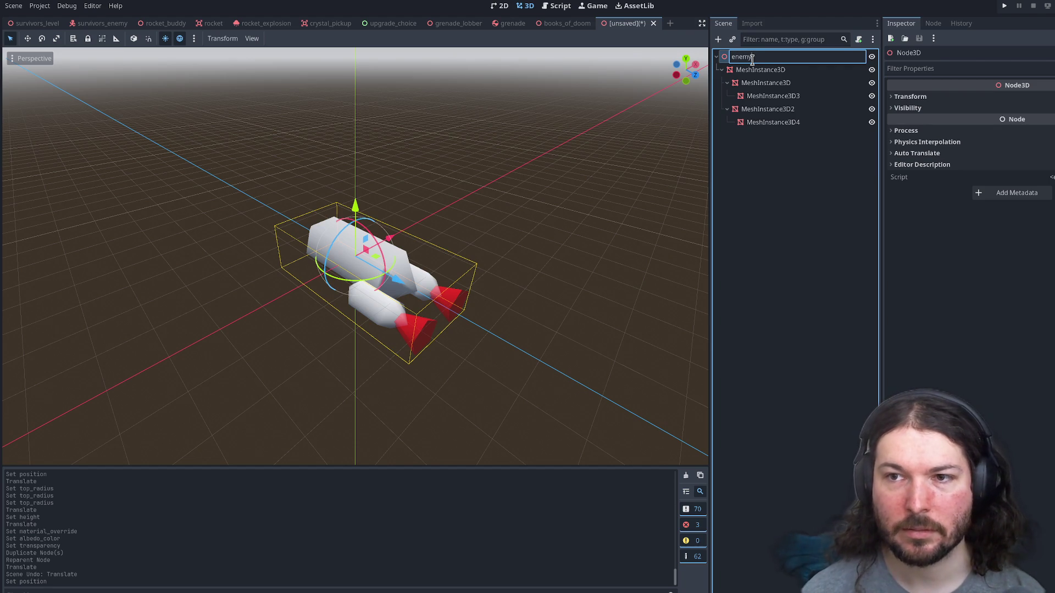
Step: Rename the root node to enemy_ship
text(ip)
key(Return)
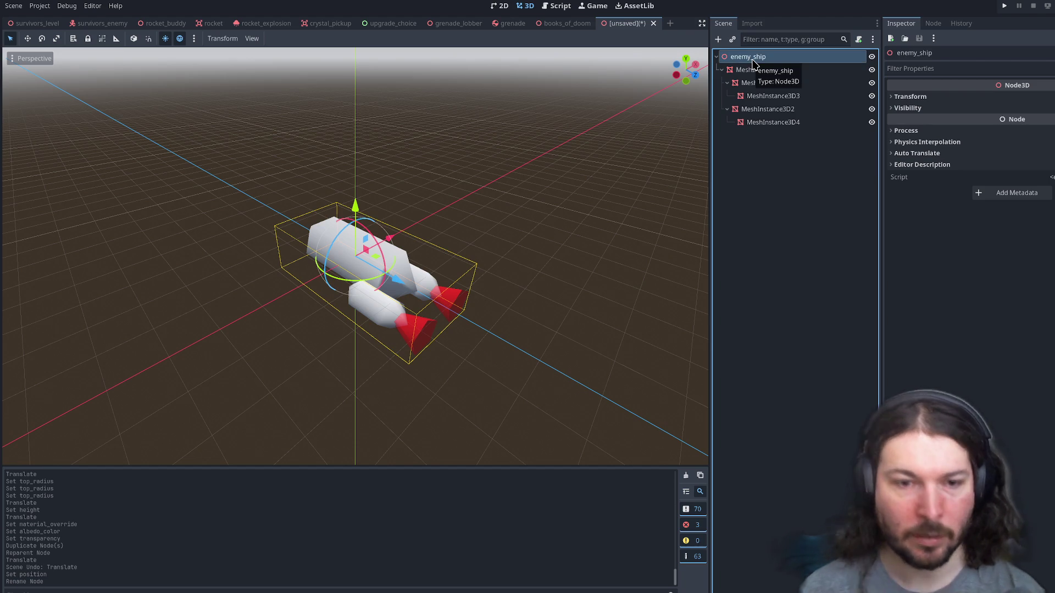
mouse_move(503, 404)
mouse_down()
mouse_move(518, 391)
mouse_move(554, 392)
mouse_up()
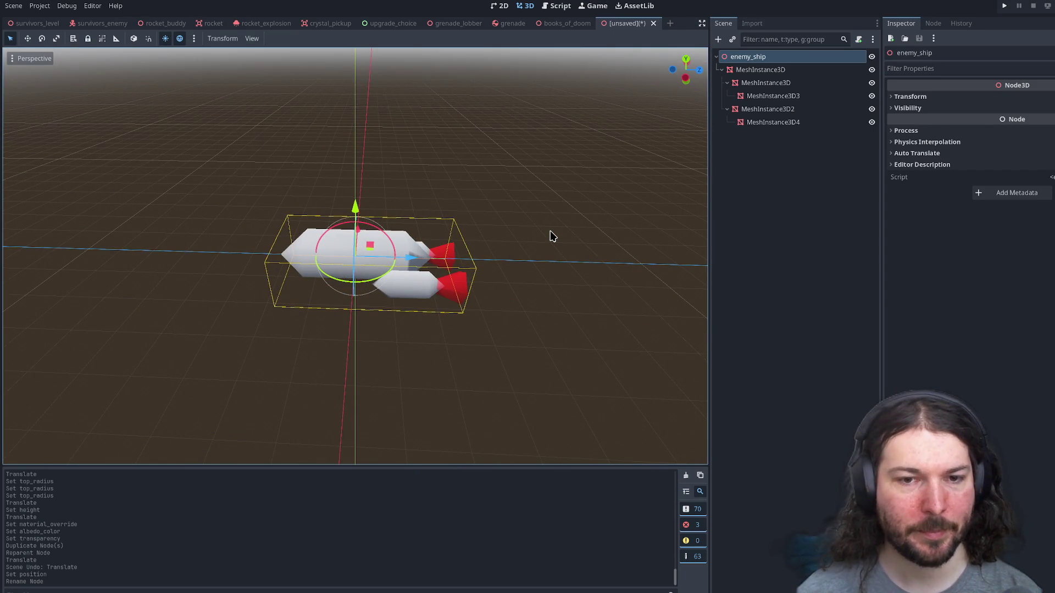
Step: Slide the main hull slightly back and bring up Save Scene As with enemy_ship.tscn
key(Down)
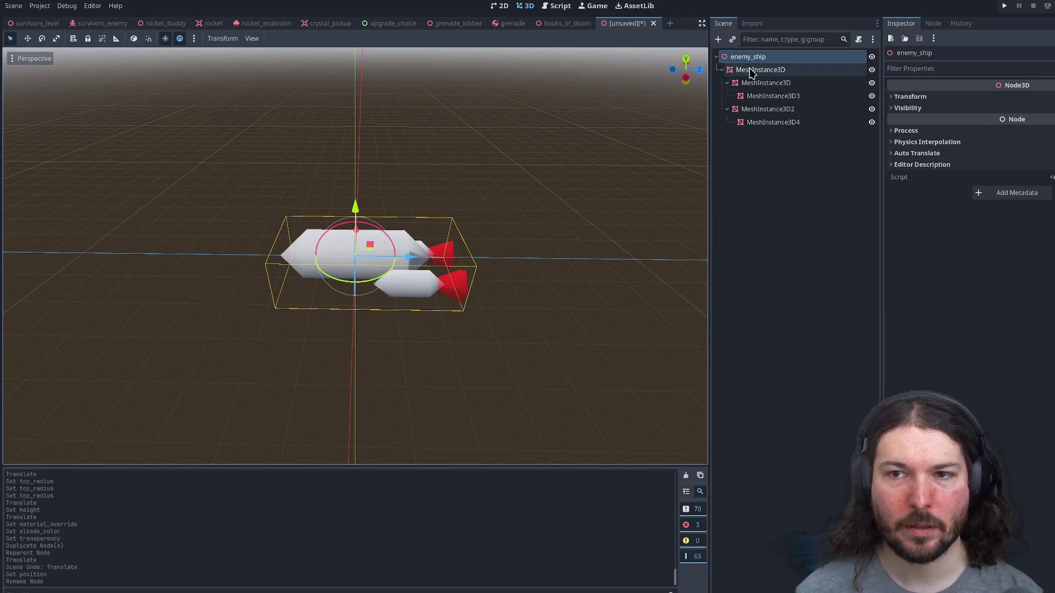
drag(411, 260, 397, 264)
mouse_move(480, 275)
mouse_down()
mouse_move(521, 237)
mouse_move(496, 232)
mouse_move(544, 252)
mouse_move(509, 289)
mouse_move(664, 214)
mouse_move(639, 270)
mouse_move(478, 266)
mouse_move(551, 252)
mouse_up()
key(ctrl+s)
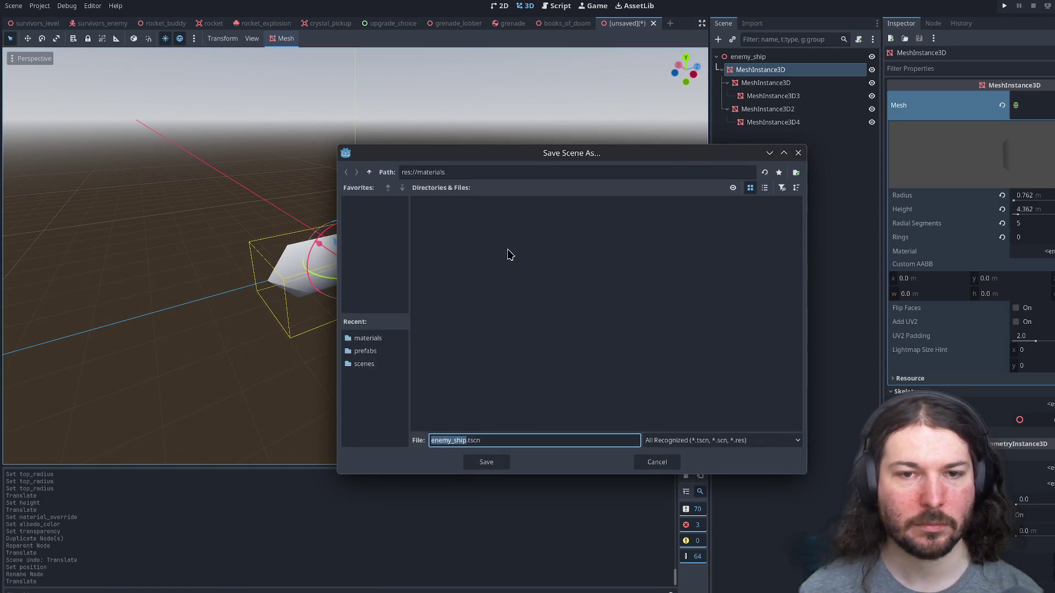
key(Escape)
click(846, 57)
key(ctrl+a)
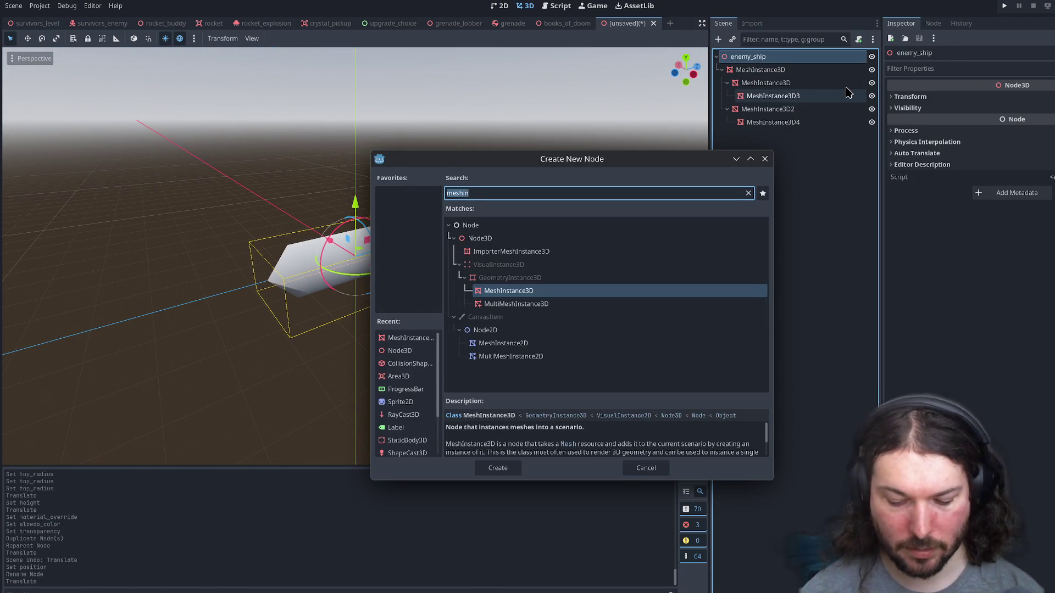
text(collisio)
key(Escape)
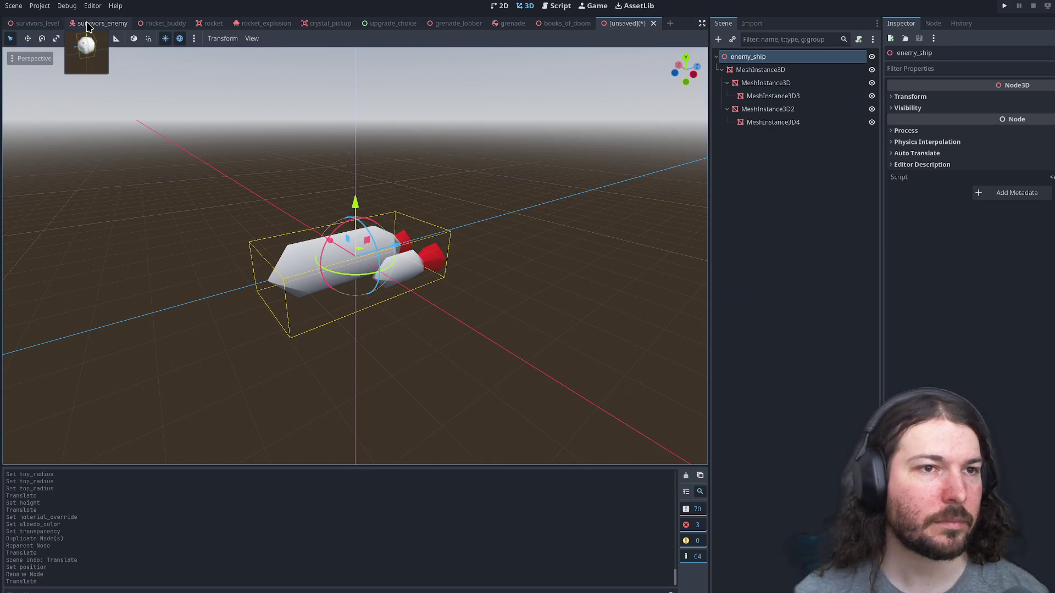
click(89, 25)
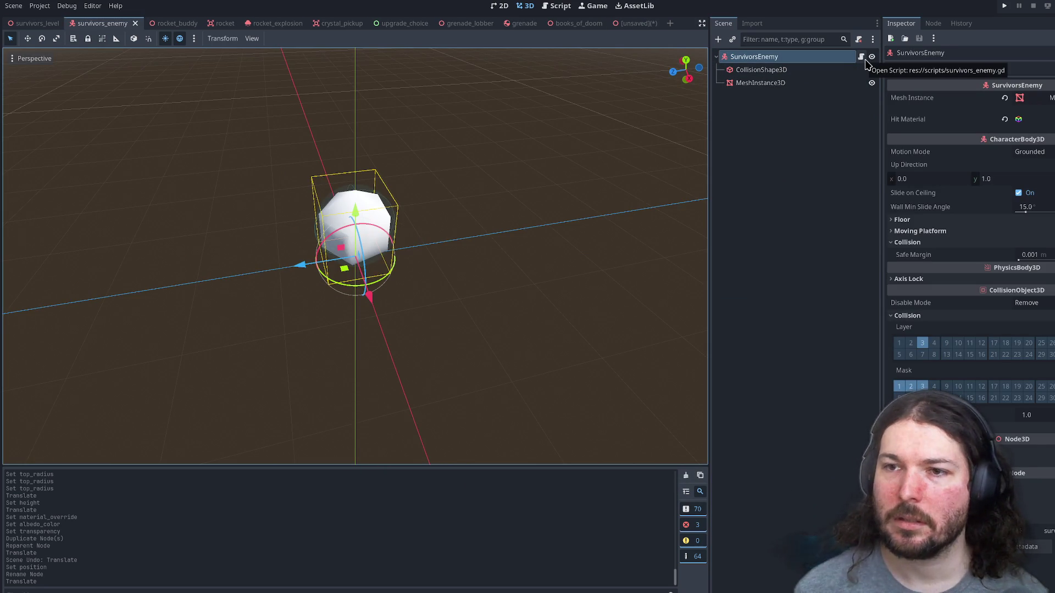
mouse_move(704, 118)
mouse_down()
mouse_move(454, 198)
mouse_move(459, 181)
mouse_move(563, 221)
mouse_move(578, 158)
mouse_move(638, 159)
mouse_move(655, 185)
mouse_move(525, 234)
mouse_move(461, 203)
mouse_up()
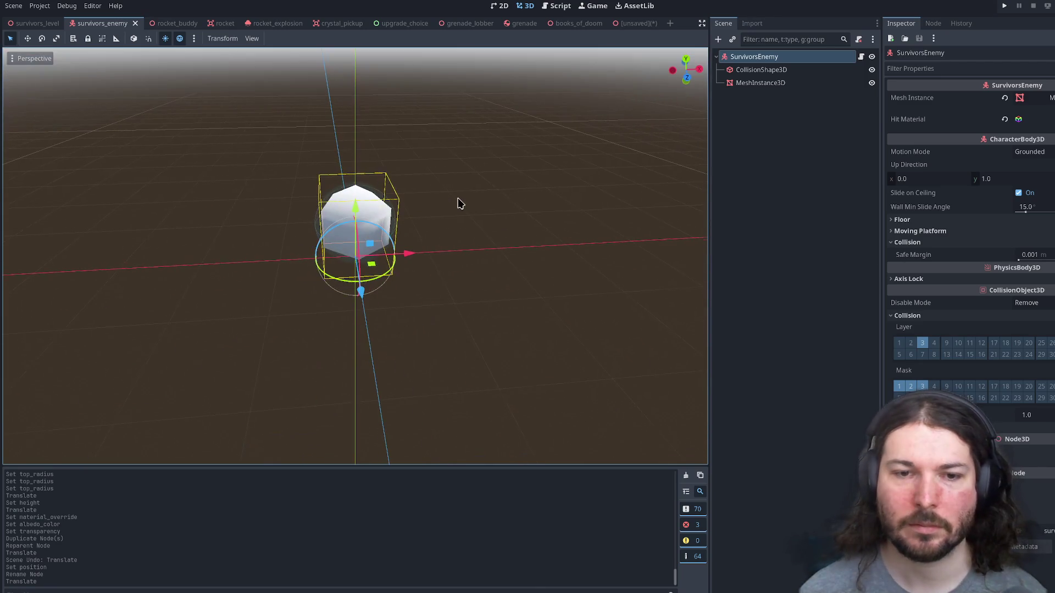
click(634, 24)
drag(473, 154, 507, 144)
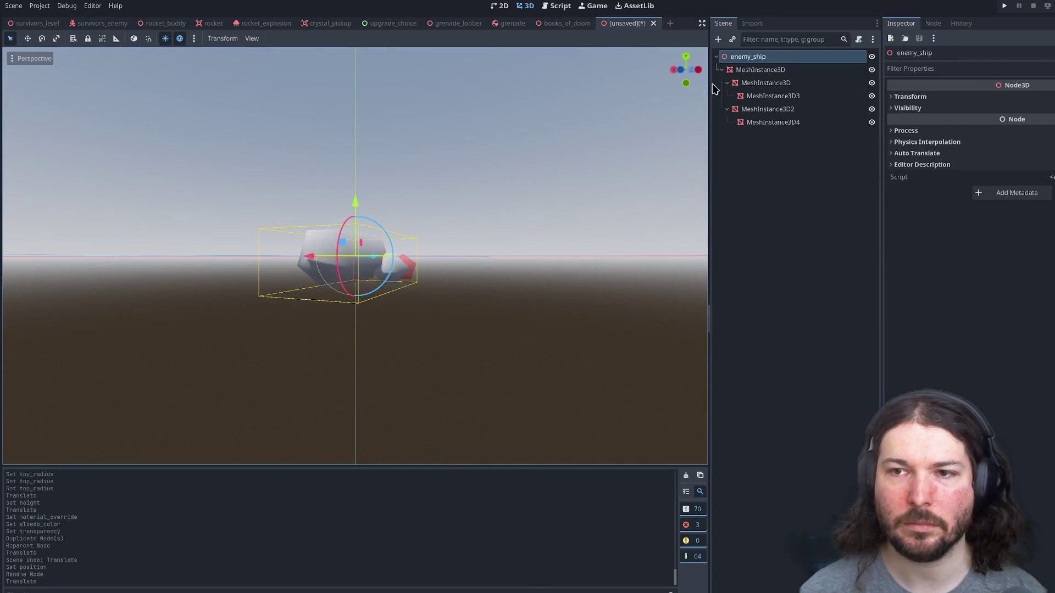
Step: Raise the main hull about 0.157 m along Y, checking in Front view
click(738, 70)
drag(349, 206, 351, 177)
key(KP_1)
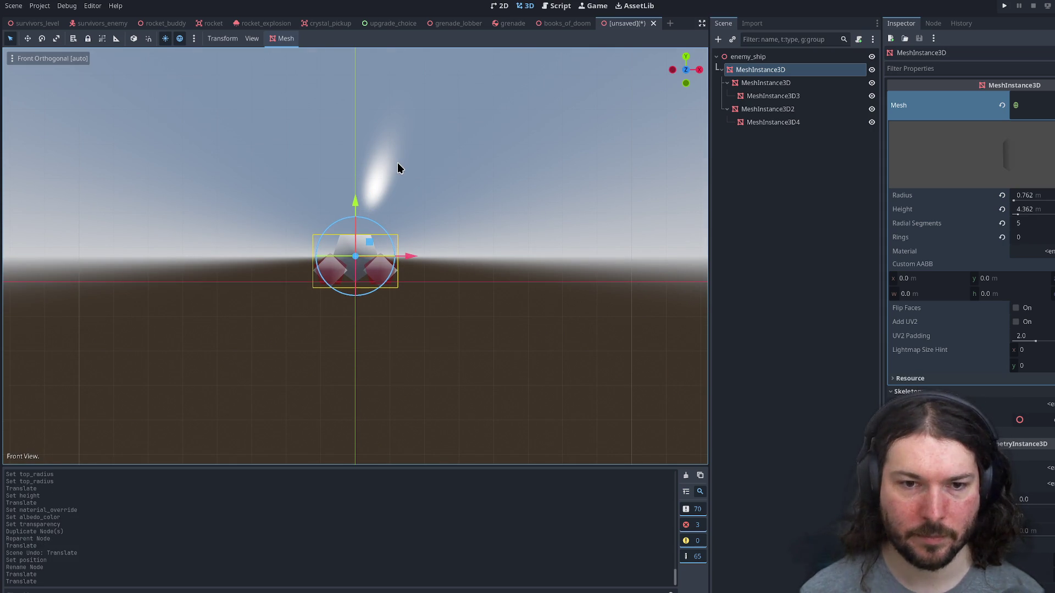
scroll(477, 285, up, 5)
scroll(476, 286, up, 3)
mouse_move(356, 209)
mouse_down()
mouse_move(361, 176)
mouse_move(381, 204)
mouse_move(386, 167)
mouse_move(389, 182)
mouse_up()
click(624, 245)
Step: Orbit around the raised ship to check it and reselect the enemy_ship root
mouse_move(624, 245)
mouse_down()
mouse_move(377, 230)
mouse_move(516, 255)
mouse_move(393, 253)
mouse_up()
scroll(393, 253, down, 3)
click(393, 253)
mouse_move(165, 318)
mouse_down()
mouse_move(407, 299)
mouse_move(306, 313)
mouse_move(387, 312)
mouse_move(364, 322)
mouse_up()
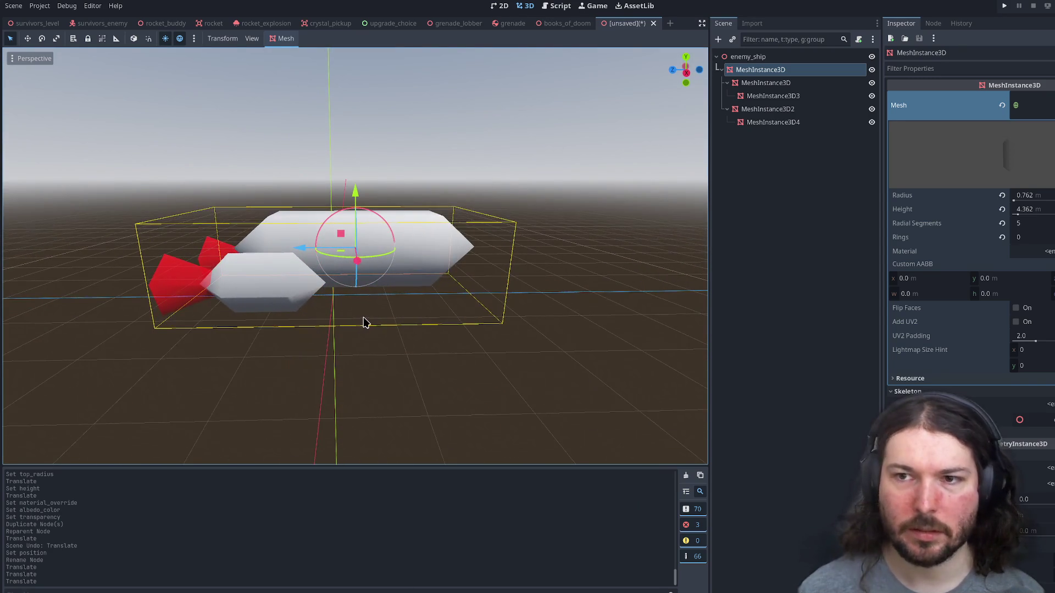
click(758, 57)
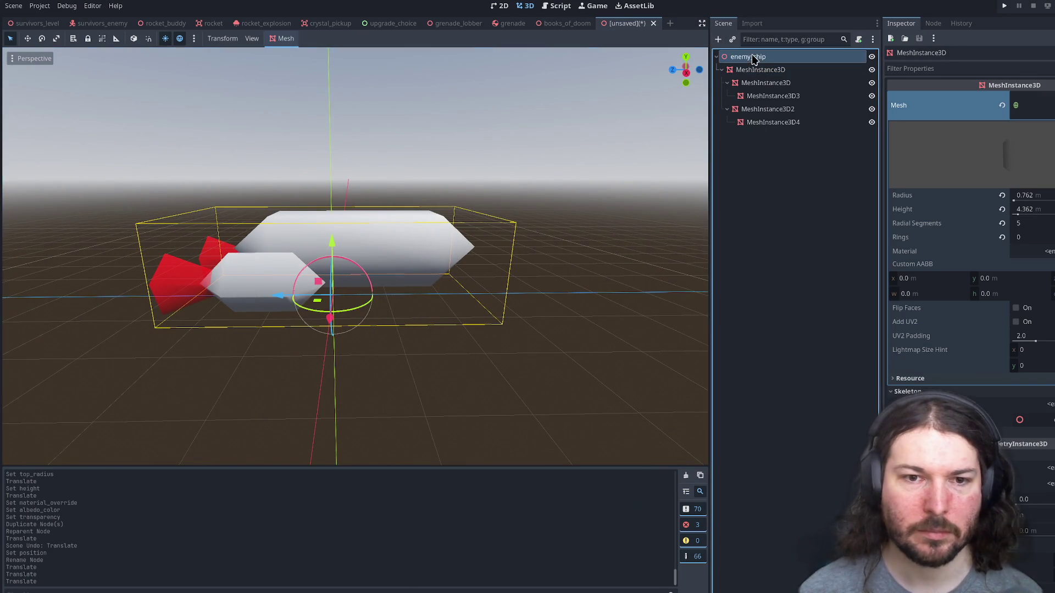
mouse_move(536, 200)
mouse_down()
mouse_move(561, 117)
mouse_move(482, 217)
mouse_move(323, 221)
mouse_move(374, 195)
mouse_up()
click(756, 148)
click(765, 69)
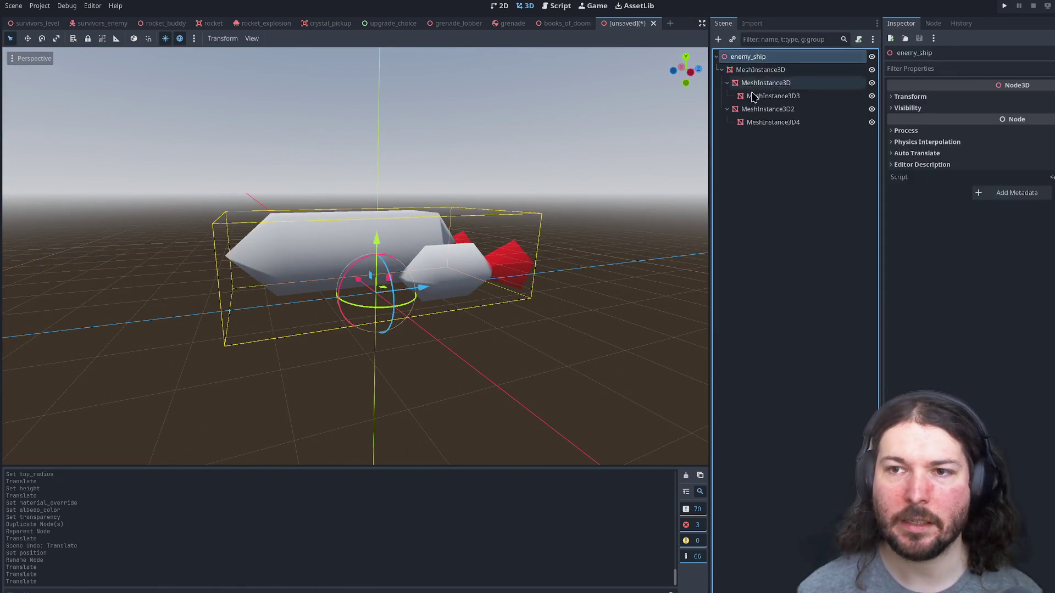
Step: Add a CollisionShape3D child to enemy_ship with a new CapsuleShape3D
click(777, 152)
click(768, 56)
key(ctrl+a)
text(collisi)
key(Return)
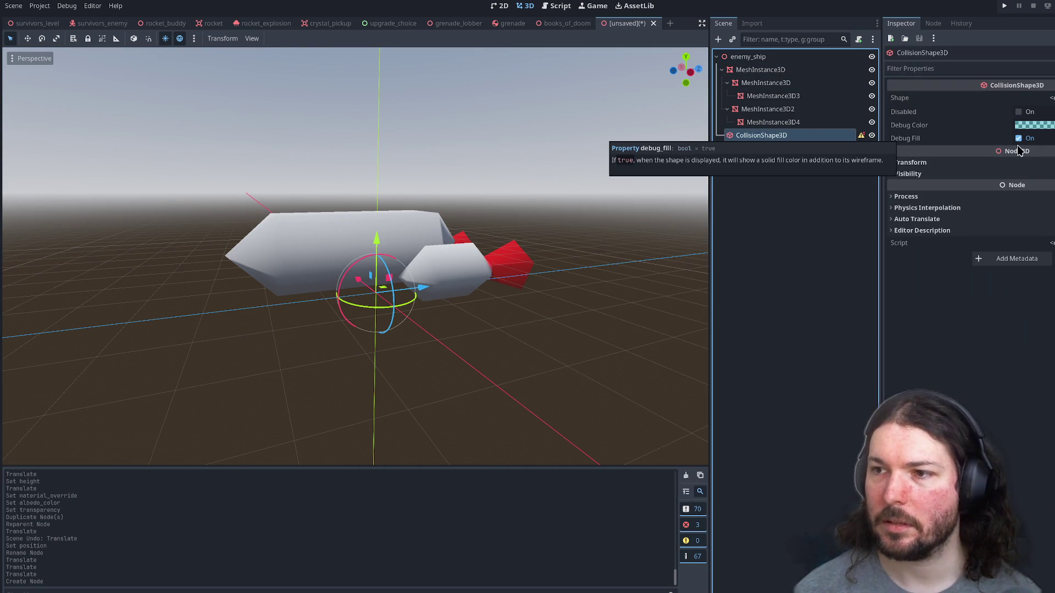
click(1050, 97)
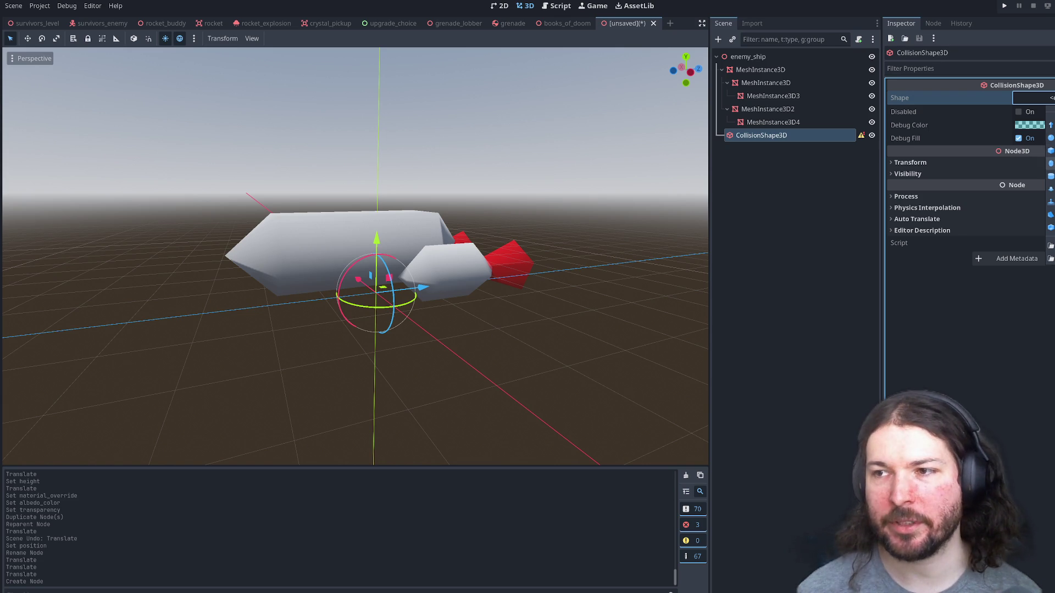
click(1051, 163)
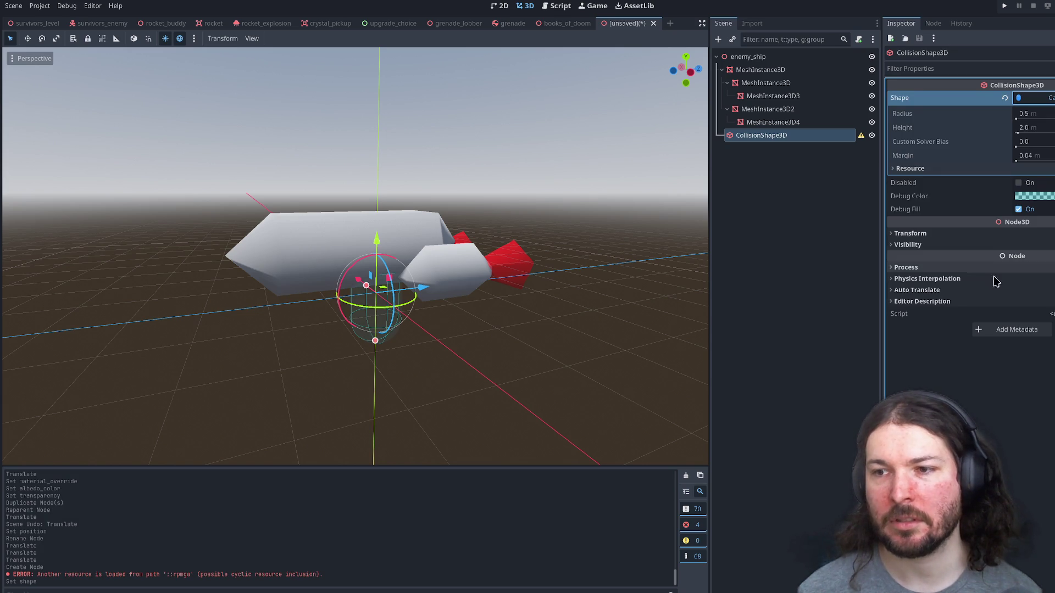
Step: Rotate the capsule 90° on X to lie lengthwise and raise it to hull height
click(940, 234)
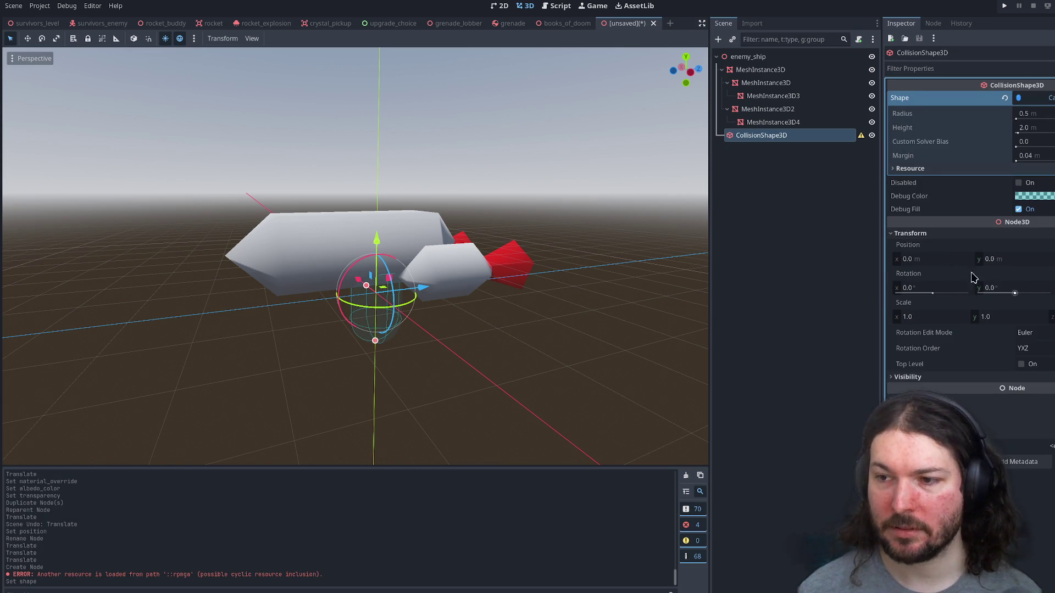
mouse_move(364, 265)
mouse_down()
mouse_move(334, 314)
mouse_move(354, 332)
mouse_move(475, 280)
mouse_move(456, 245)
mouse_up()
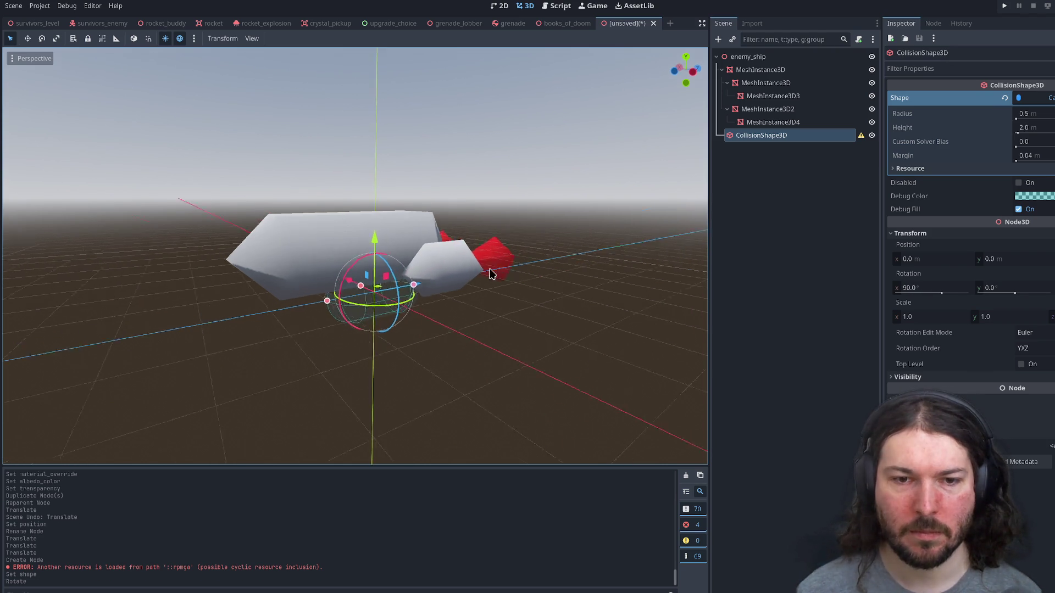
mouse_move(377, 245)
mouse_down()
mouse_move(376, 203)
mouse_move(391, 193)
mouse_up()
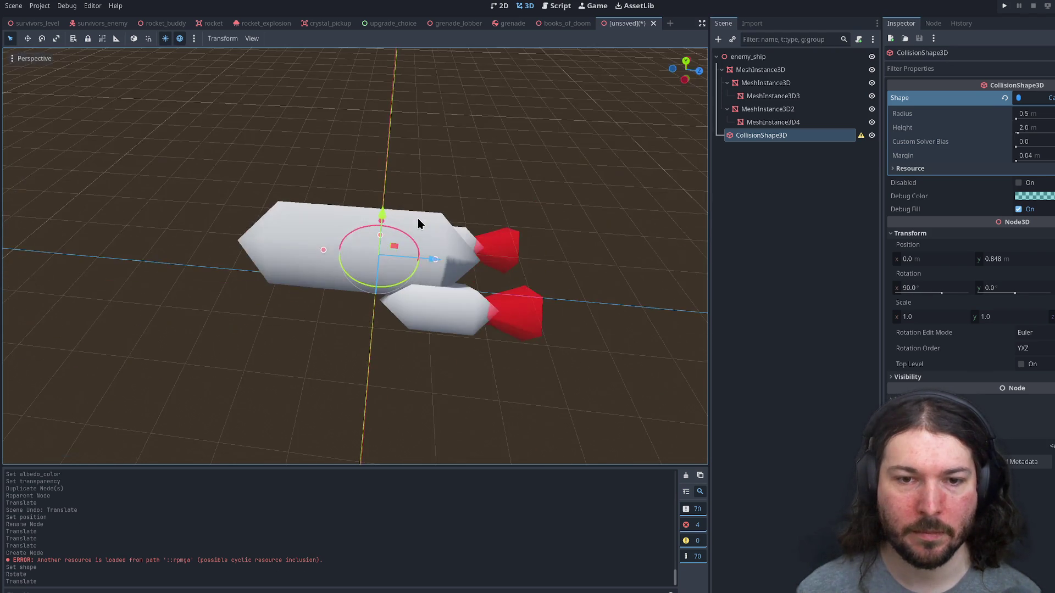
mouse_move(469, 176)
mouse_down()
mouse_move(356, 281)
mouse_move(327, 279)
mouse_up()
click(318, 272)
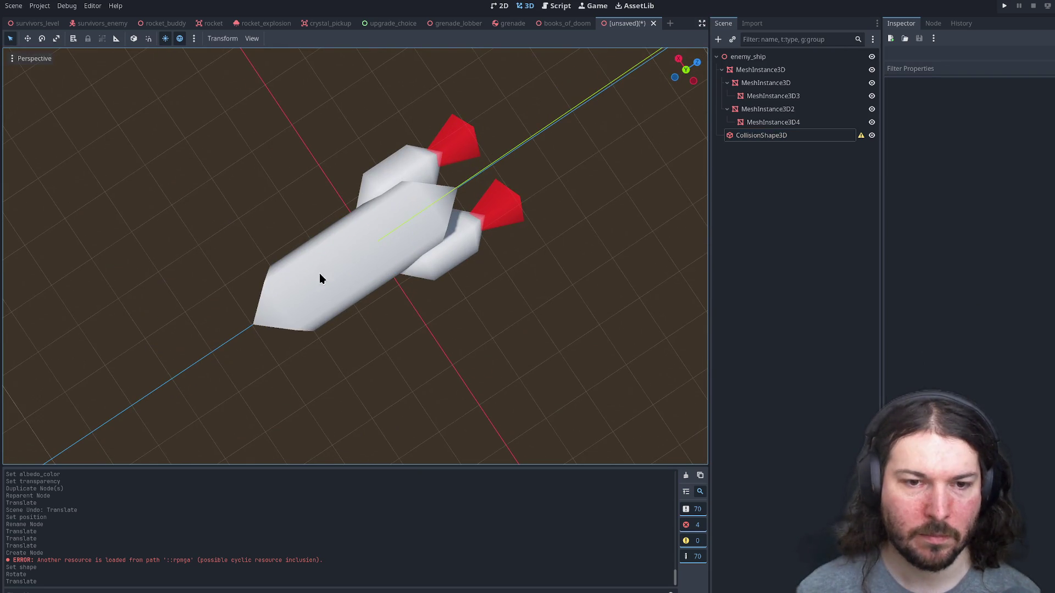
click(818, 137)
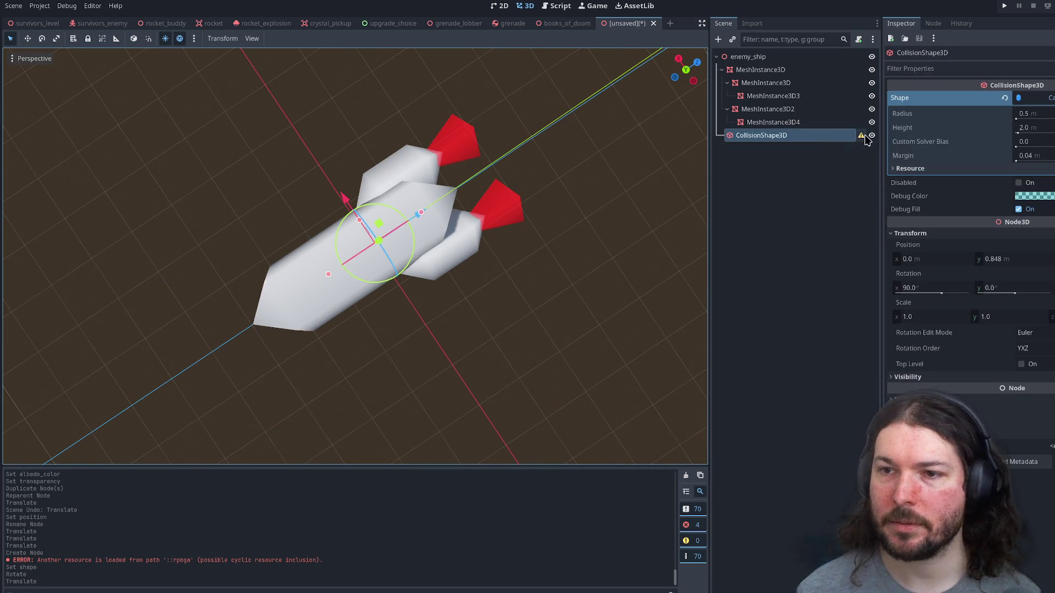
Step: Resize the capsule to about 0.769 m radius and 4.357 m height to wrap the hull
mouse_move(328, 274)
mouse_down()
mouse_move(255, 327)
mouse_move(318, 245)
mouse_move(309, 262)
mouse_up()
drag(309, 262, 395, 209)
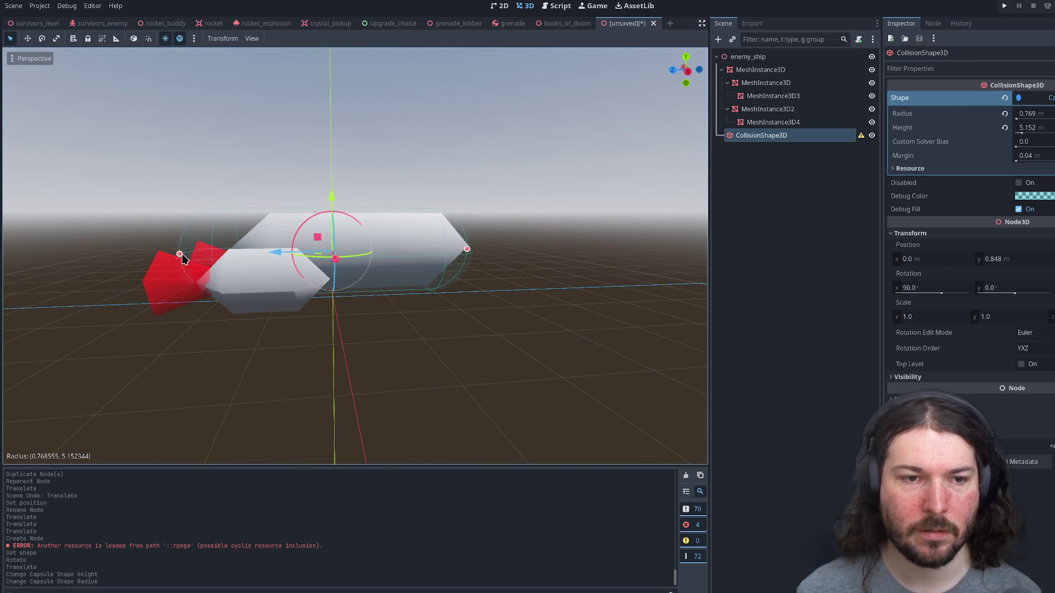
drag(181, 258, 230, 252)
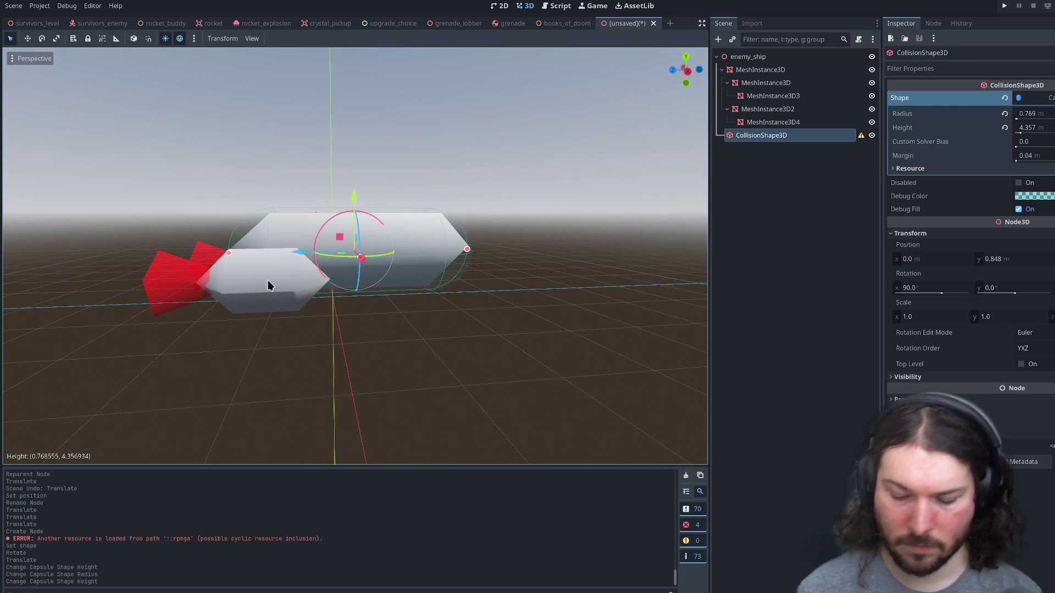
key(KP_1)
key(KP_7)
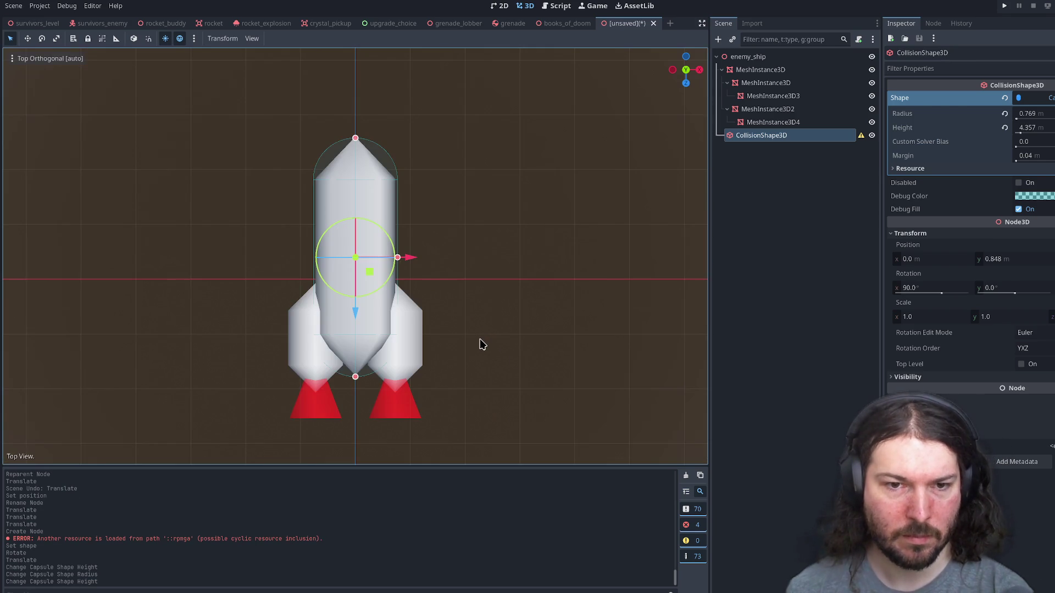
key(KP_3)
mouse_move(496, 344)
mouse_down()
mouse_move(548, 419)
mouse_move(351, 305)
mouse_move(459, 332)
mouse_move(566, 276)
mouse_up()
Step: Bring up the actions menu for the enemy_ship root node, leaving the scene unsaved
click(797, 164)
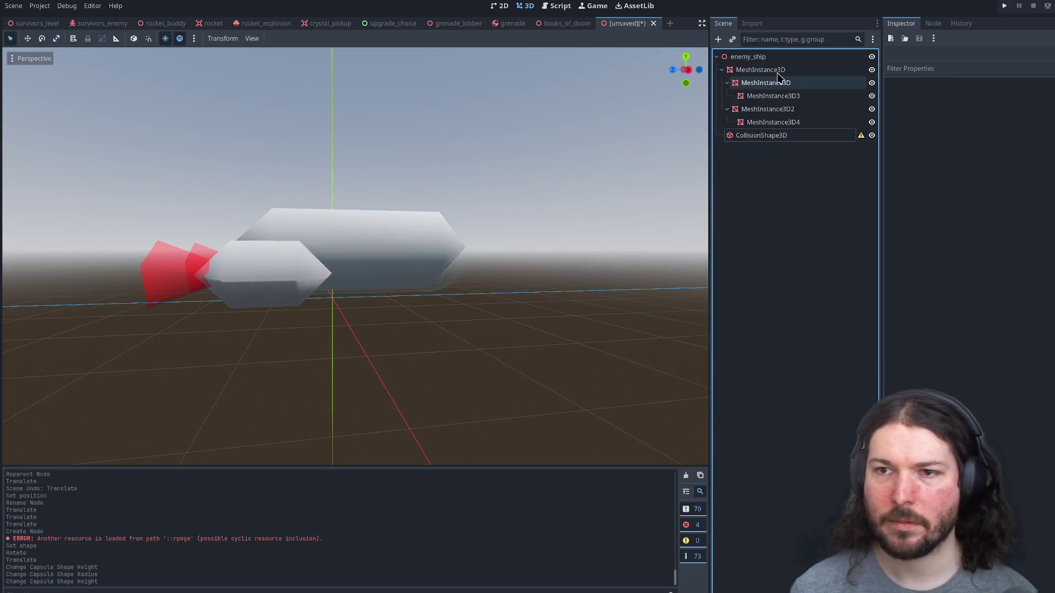
key(ctrl+s)
key(Escape)
click(760, 57)
right_click(760, 58)
Step: Change the enemy_ship root node's type to SurvivorsEnemy
click(647, 221)
click(102, 23)
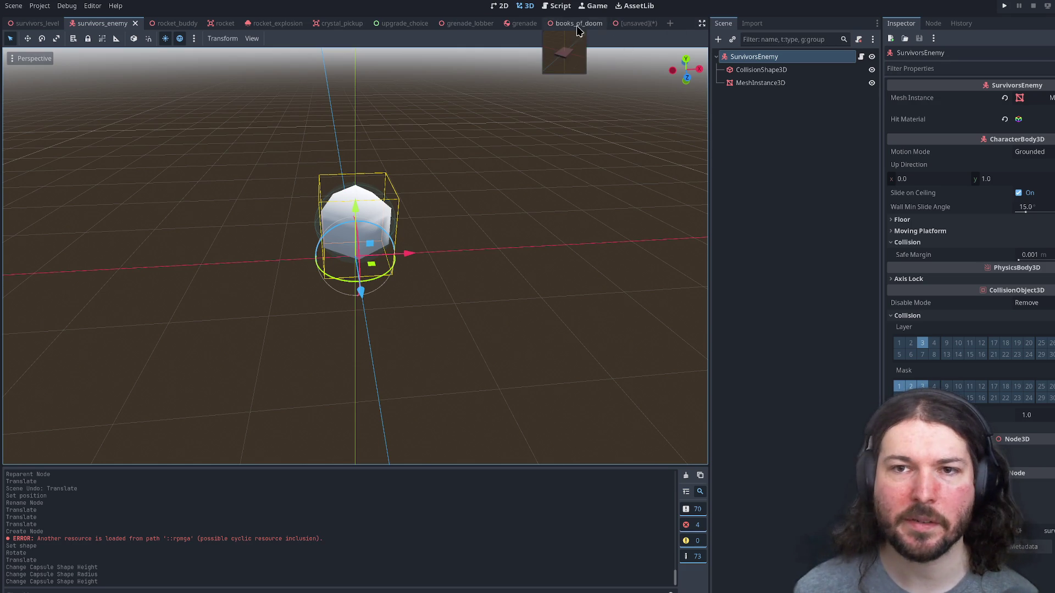
click(631, 24)
right_click(760, 56)
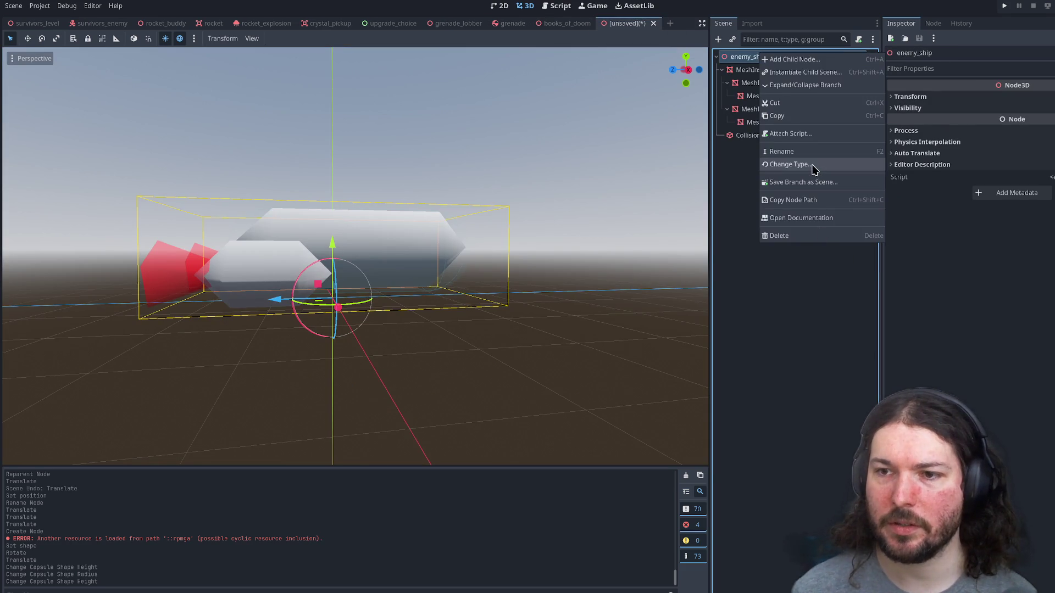
click(789, 165)
text(survi)
key(Return)
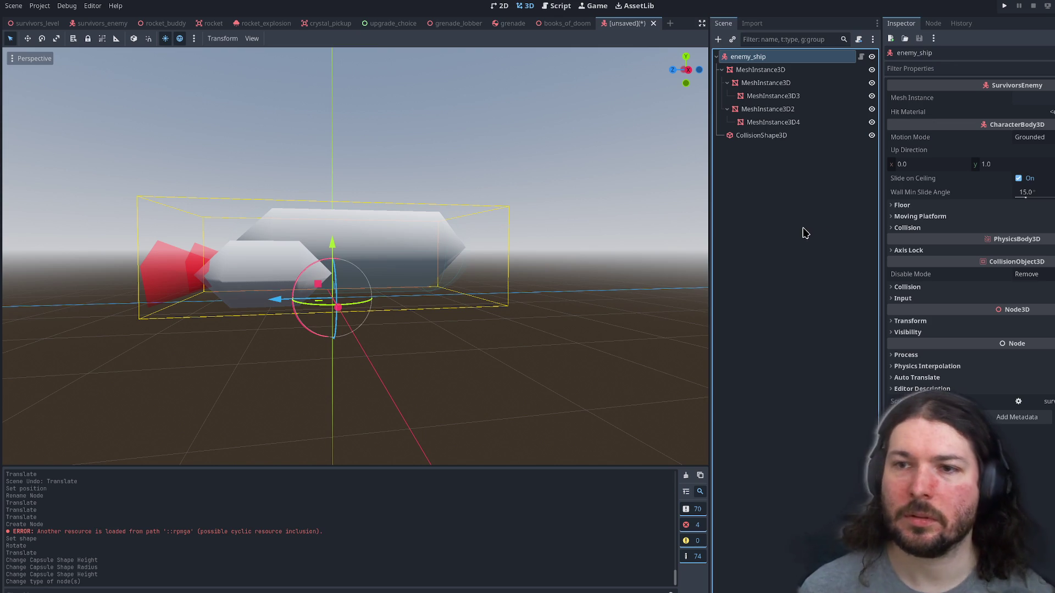
Step: Assign the hull mesh as the enemy's Mesh Instance
drag(559, 233, 632, 229)
click(632, 229)
click(757, 70)
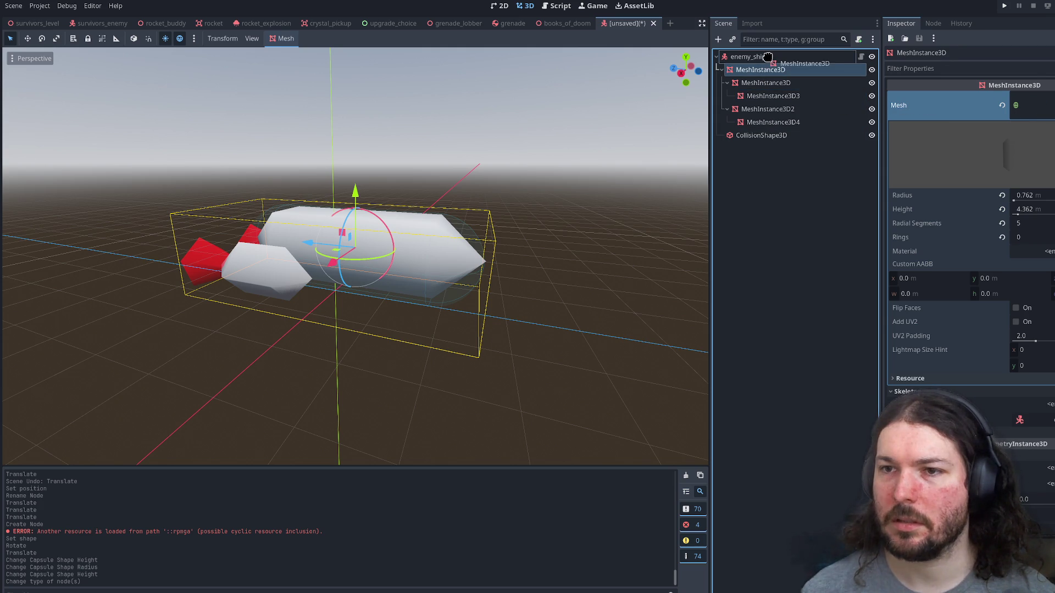
drag(767, 57, 780, 252)
drag(1018, 103, 1019, 98)
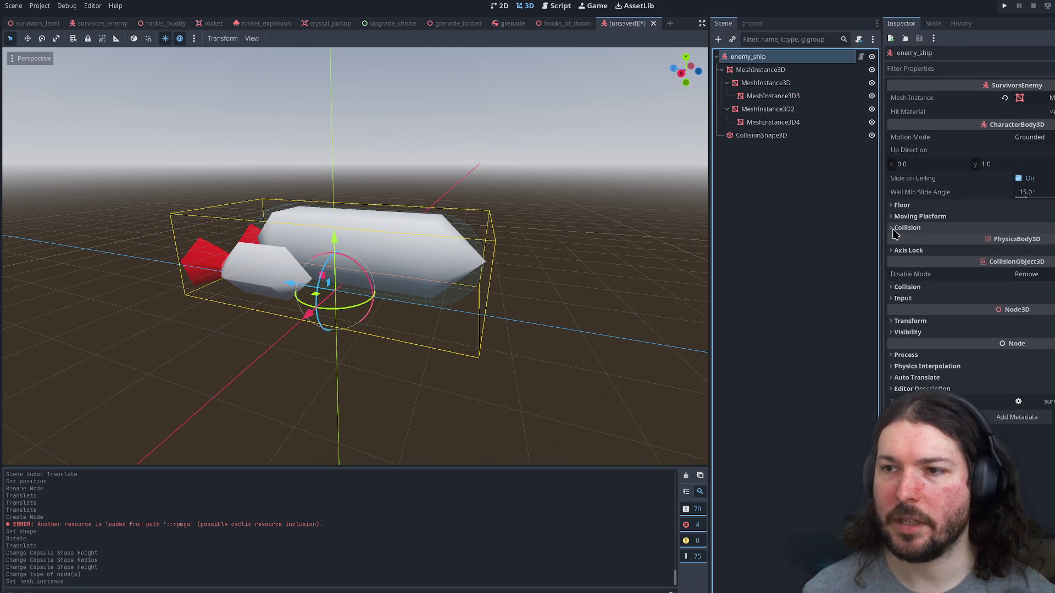
Step: Set the enemy_hit material as the ship's Hit Material
key(alt+f)
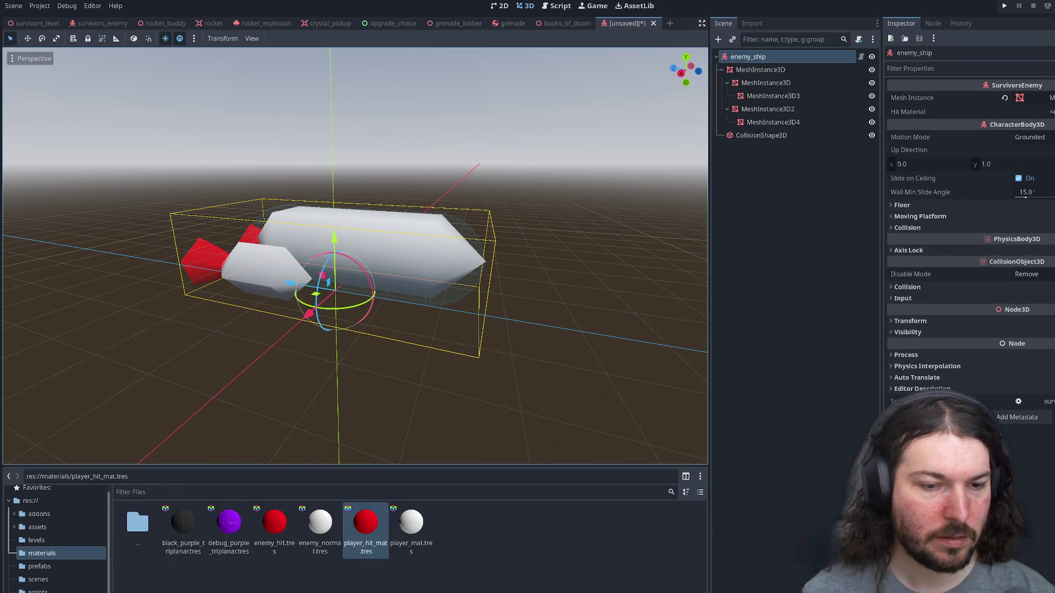
drag(275, 525, 275, 526)
drag(1041, 112, 1044, 112)
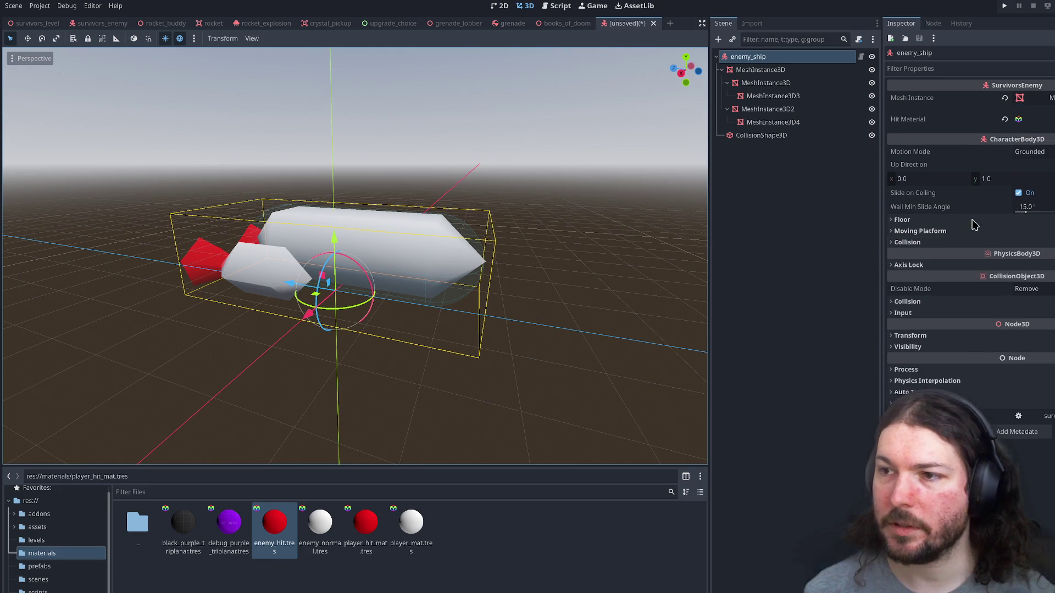
Step: Save the ship scene as enemy_ship.tscn in the prefabs folder
key(ctrl+s)
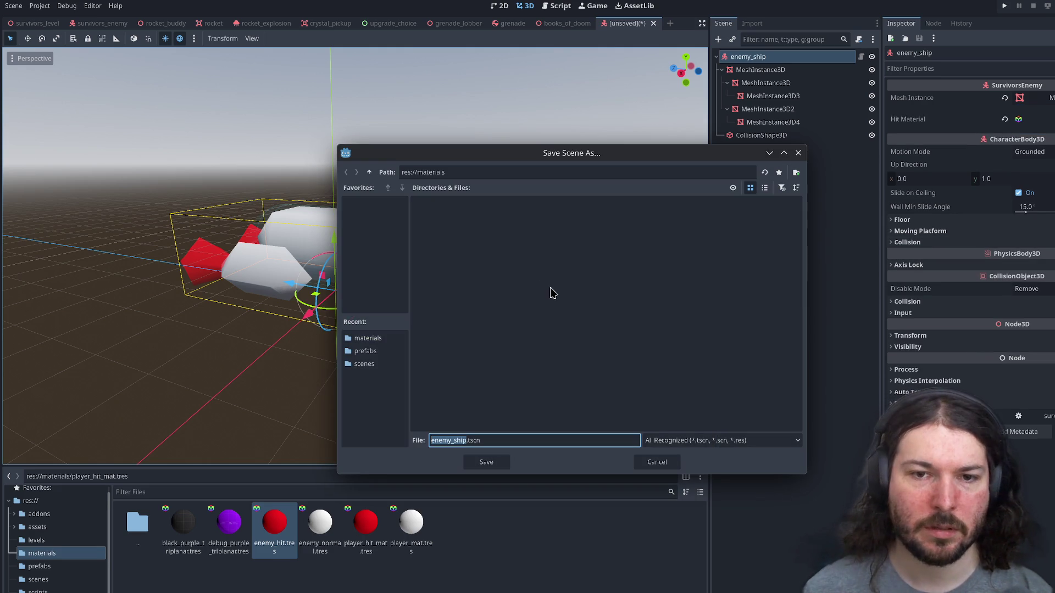
click(366, 351)
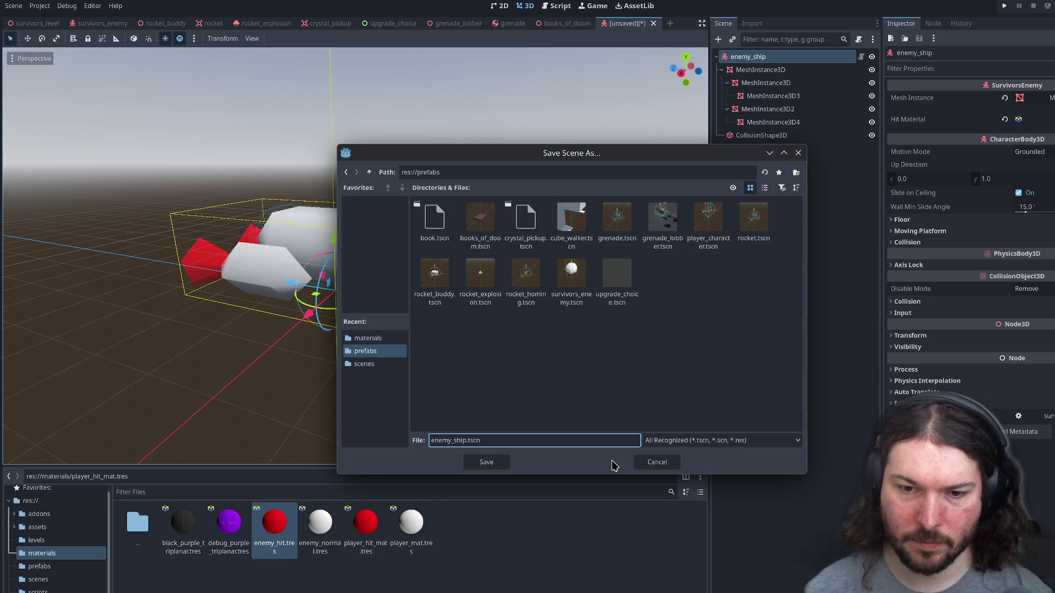
click(486, 462)
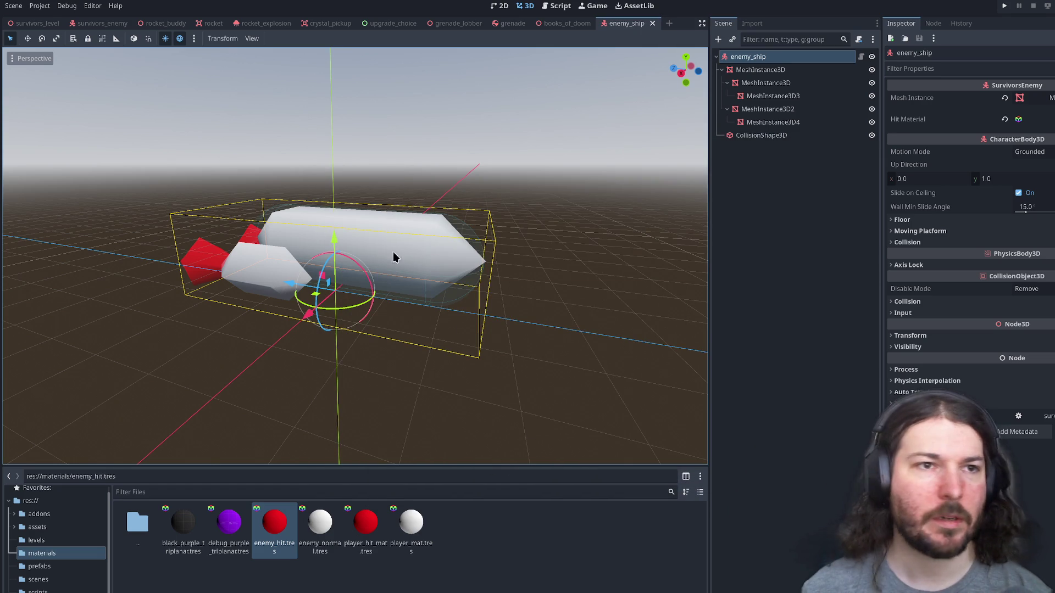
click(34, 23)
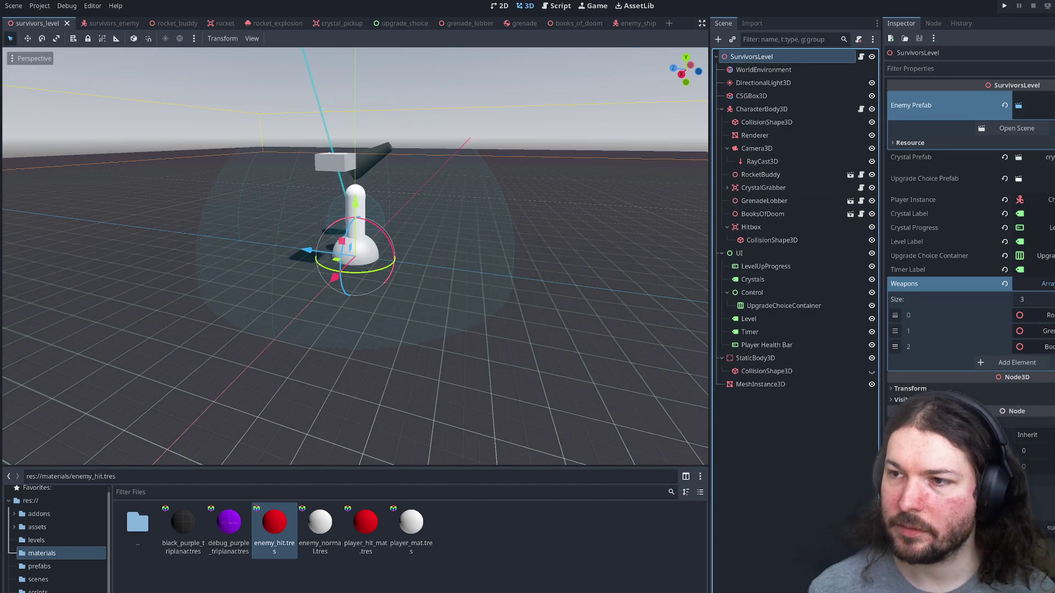
Step: Set prefabs/enemy_ship.tscn as the survivors level's Enemy Prefab
click(1033, 105)
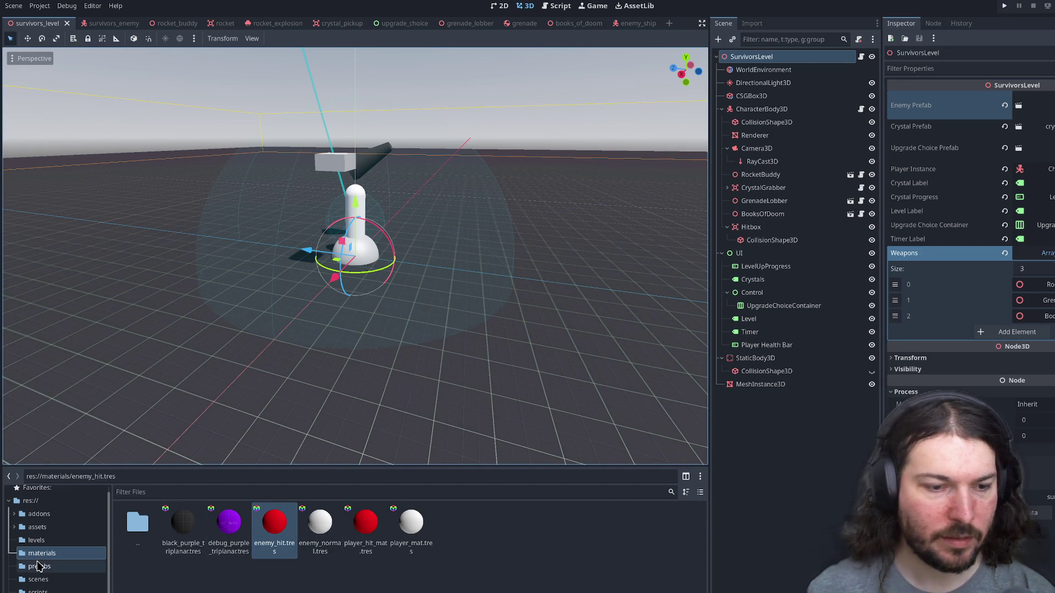
click(39, 566)
click(378, 519)
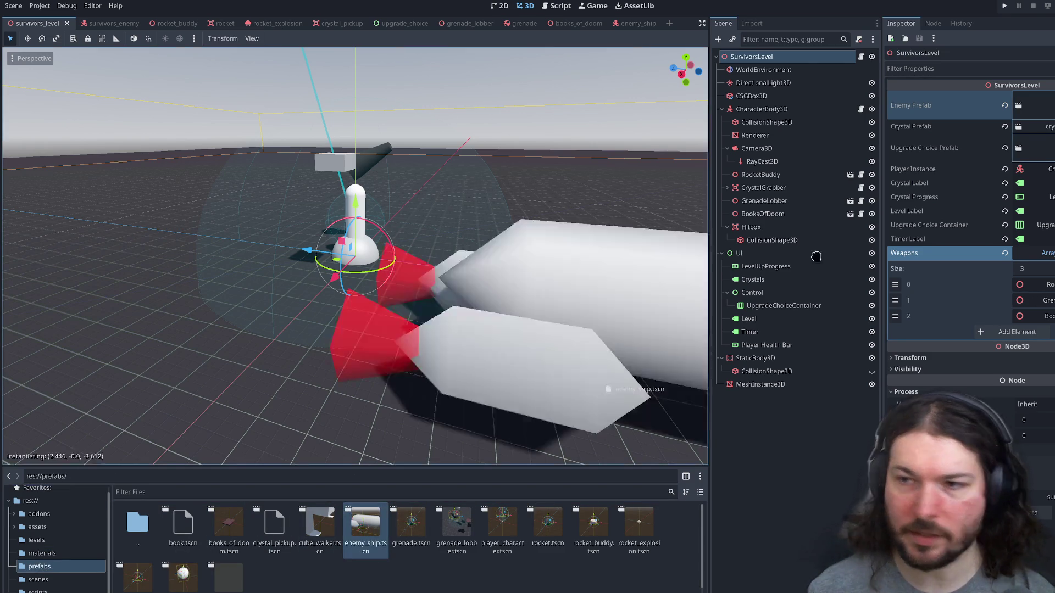
drag(366, 527, 1033, 105)
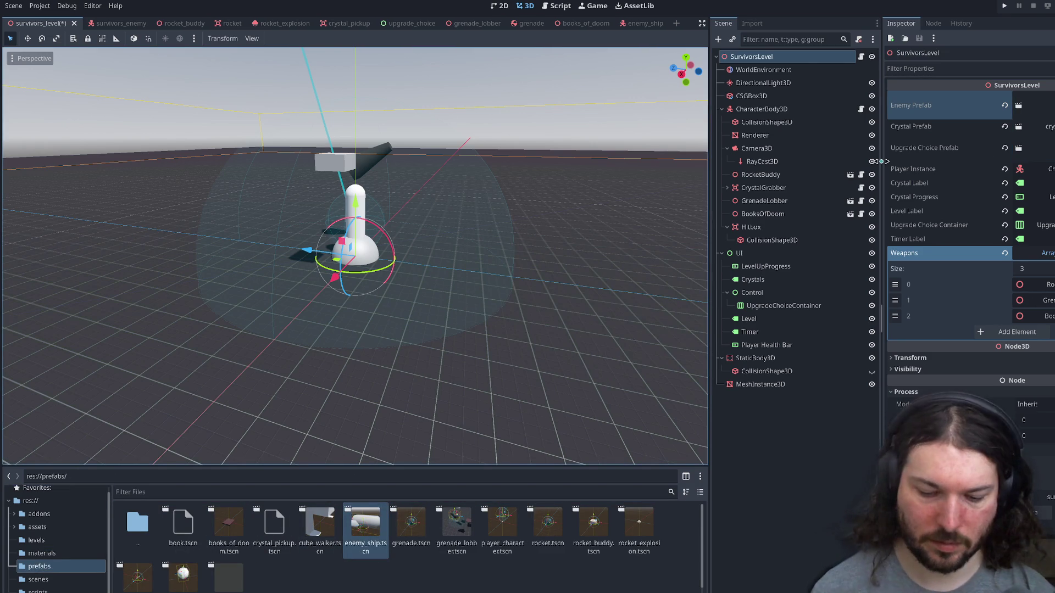
Step: Playtest the game with the ship-shaped enemies, then stop it
key(F5)
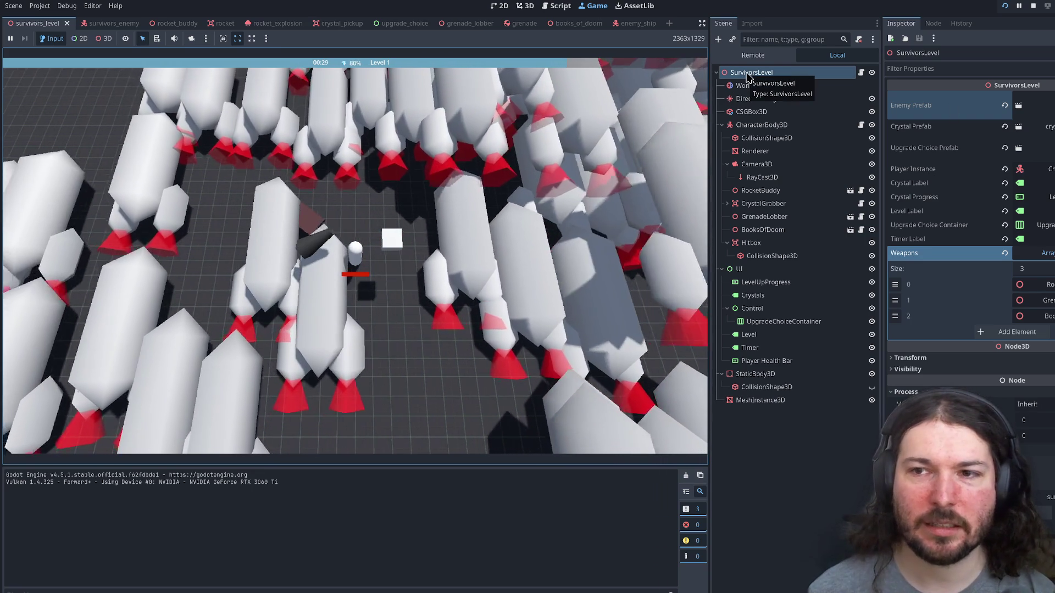
click(1034, 5)
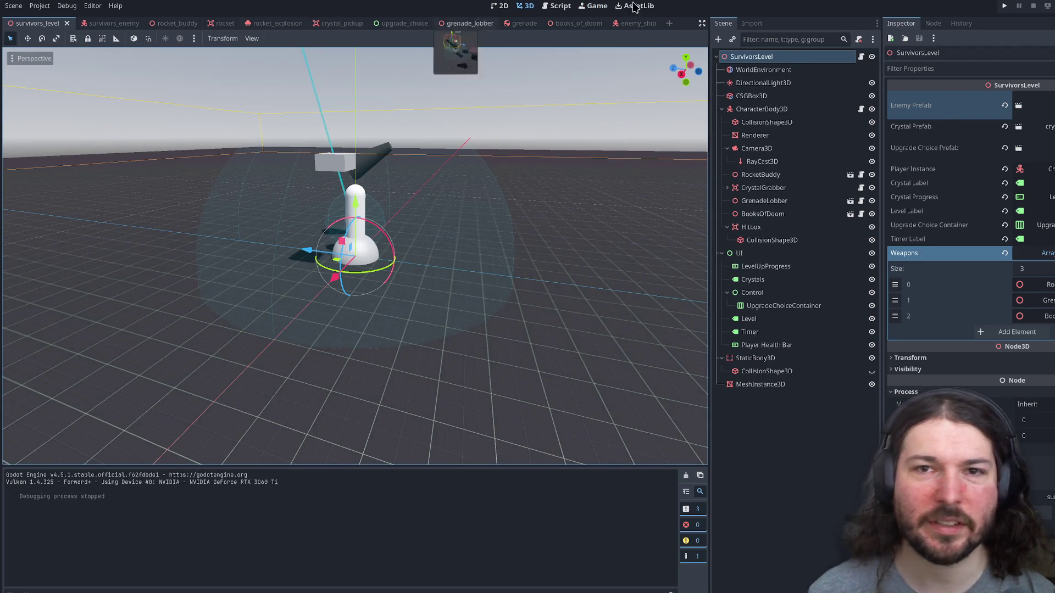
click(558, 6)
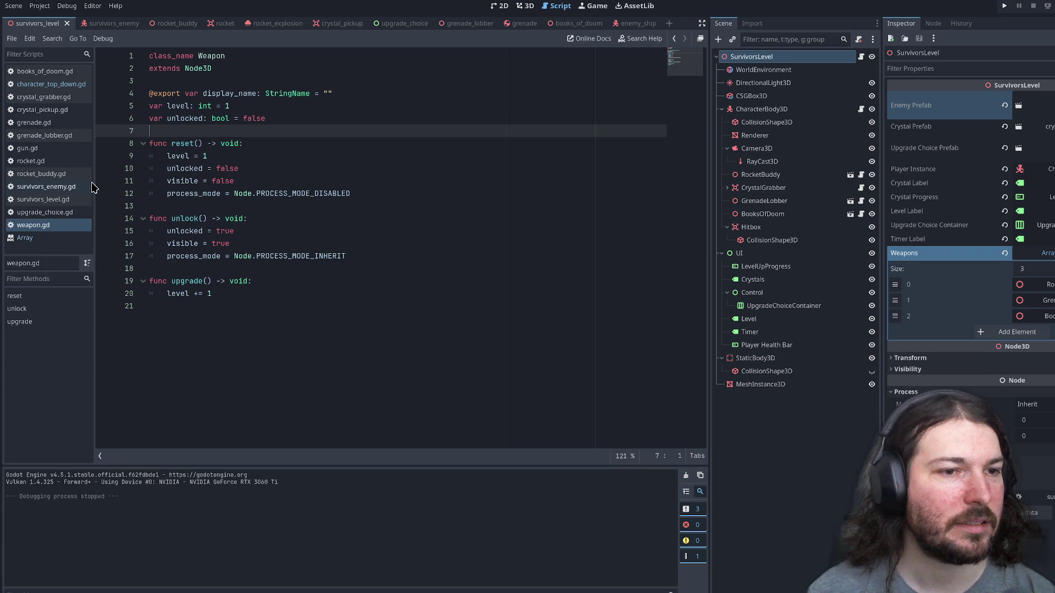
Step: Open survivors_enemy.gd and go to the end of the _process function header
click(46, 186)
click(490, 219)
scroll(490, 214, down, 9)
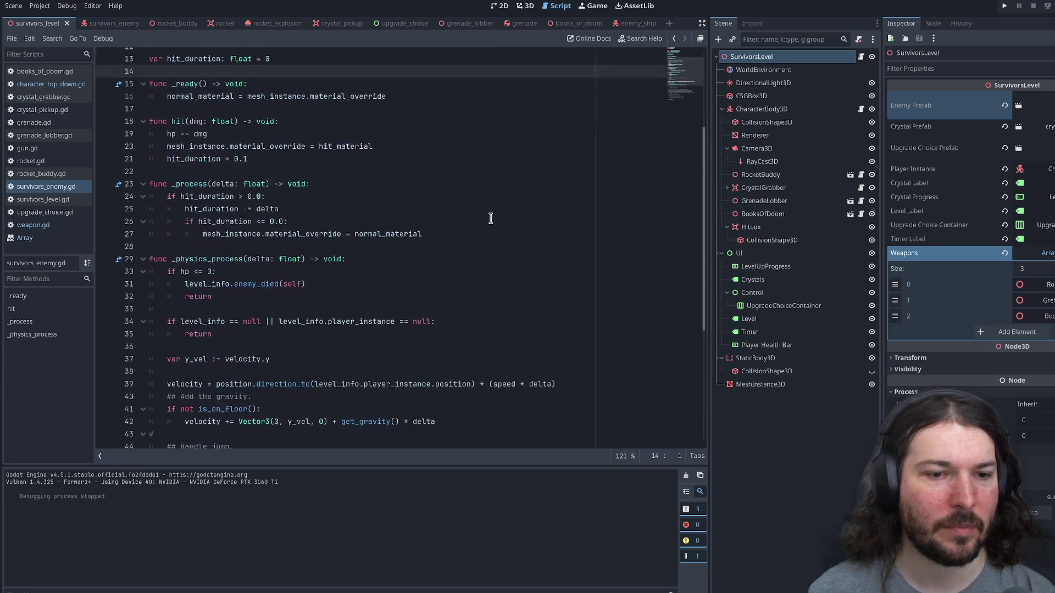
scroll(484, 226, down, 1)
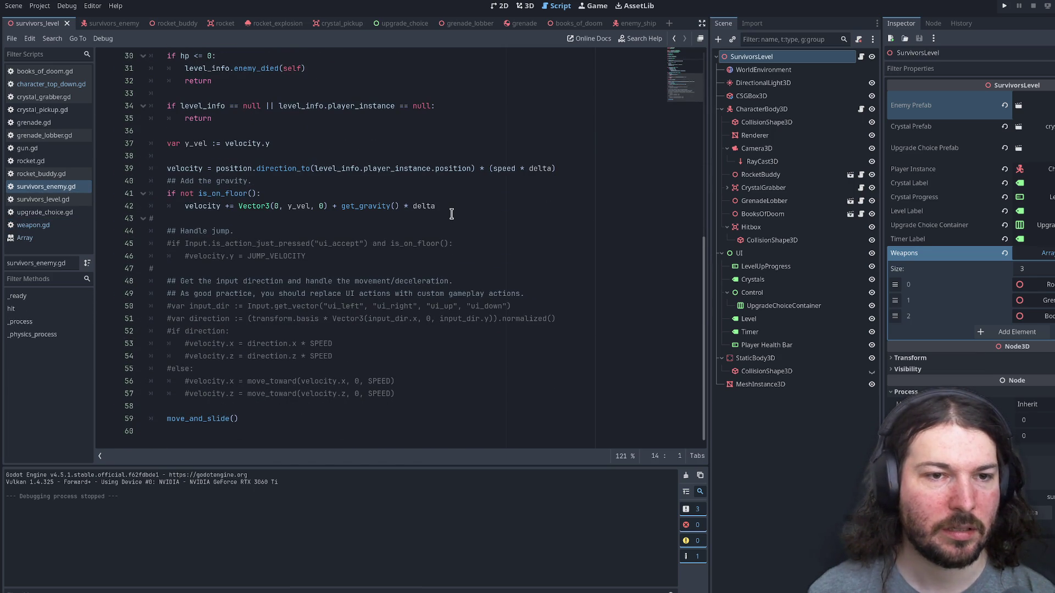
scroll(464, 209, up, 2)
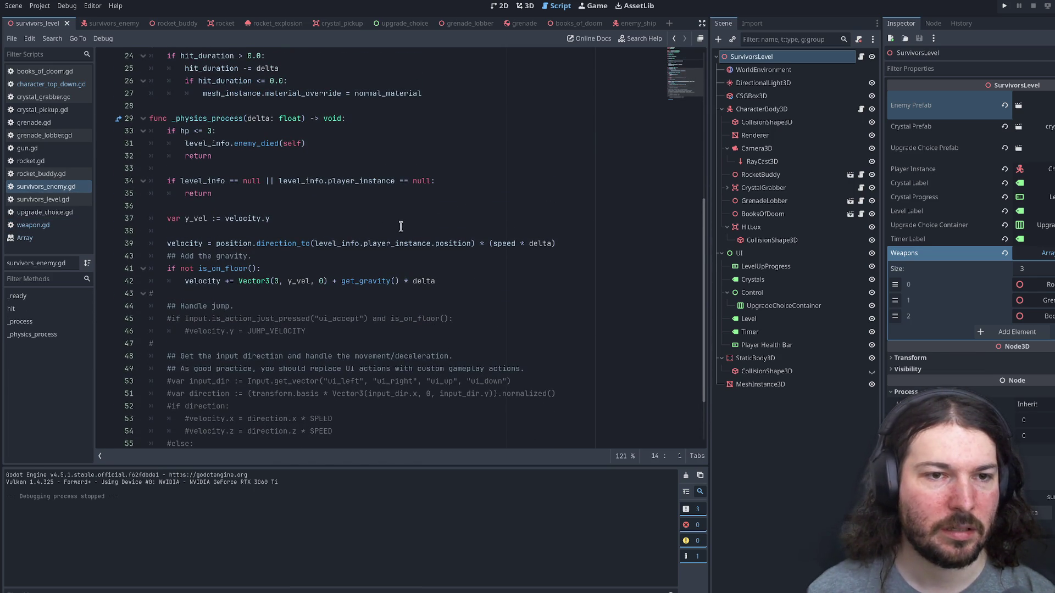
click(380, 112)
scroll(390, 165, up, 3)
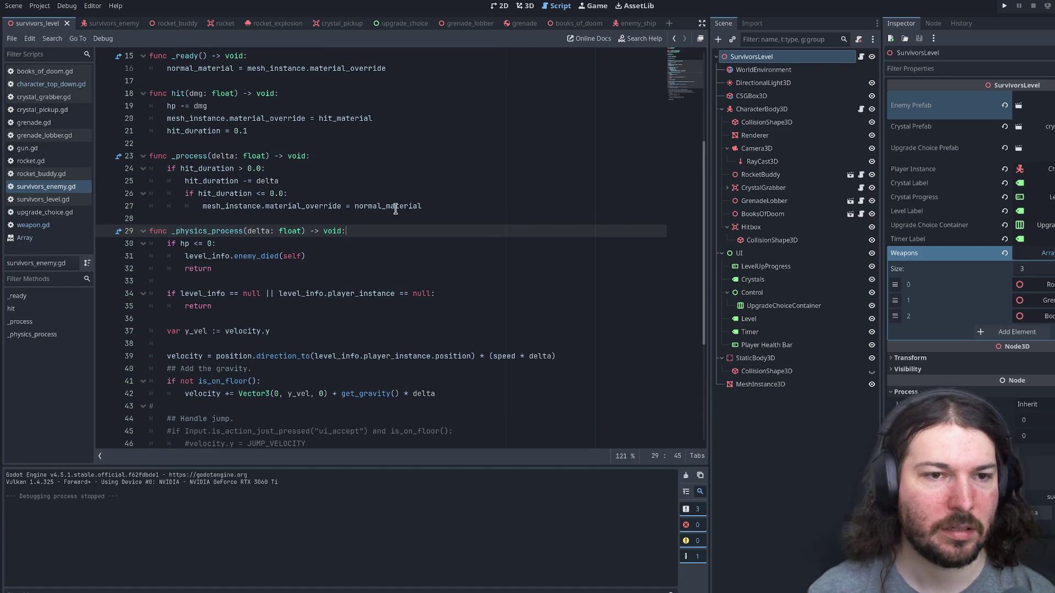
click(389, 157)
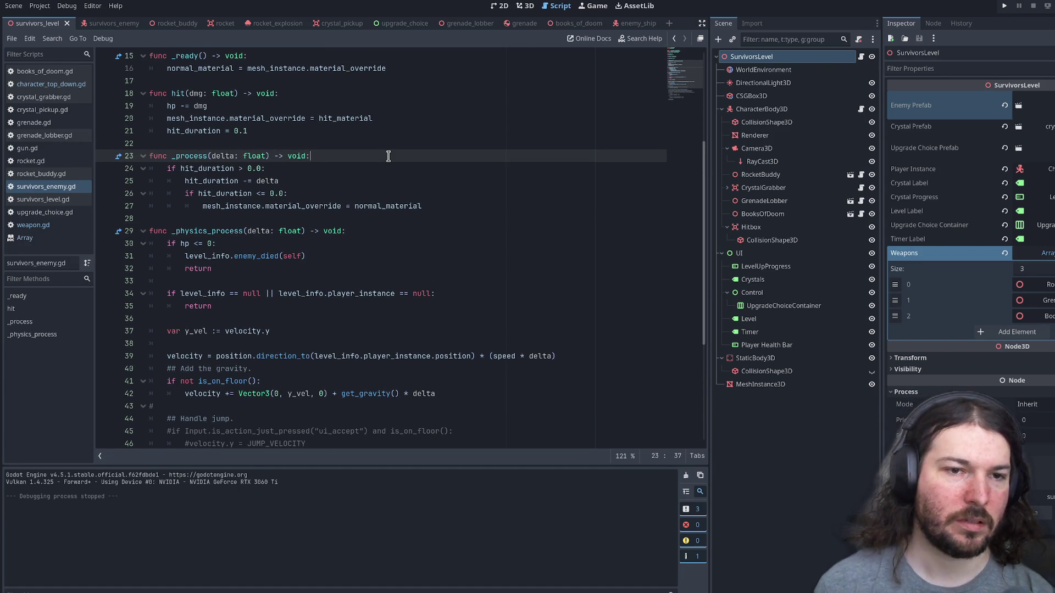
Step: Add look_at(level_info.player_instance.global_position) in _process and run the game
key(Return)
text(look_at()
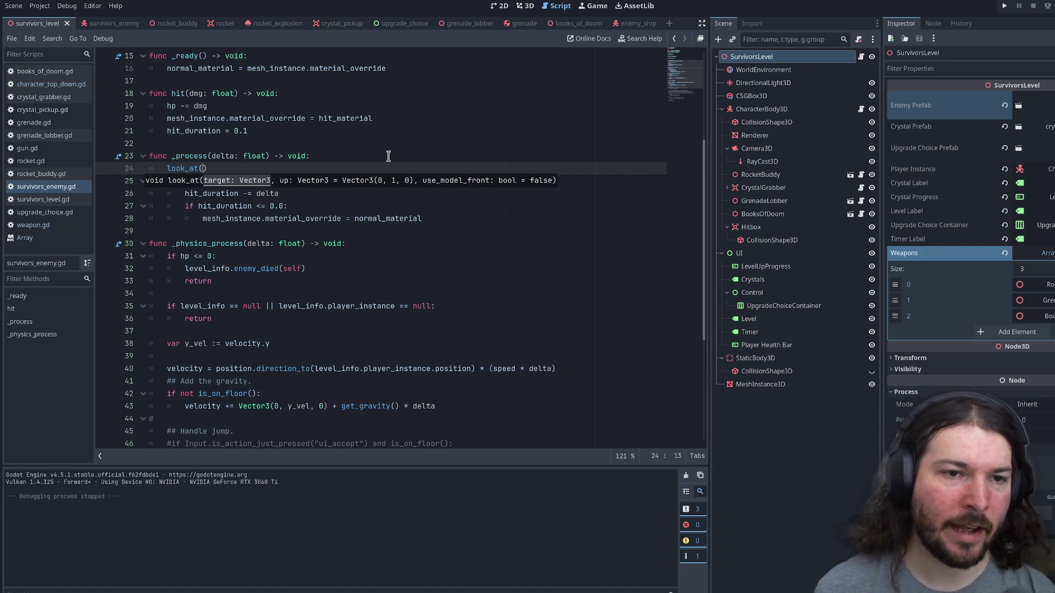
text(level_info.pla)
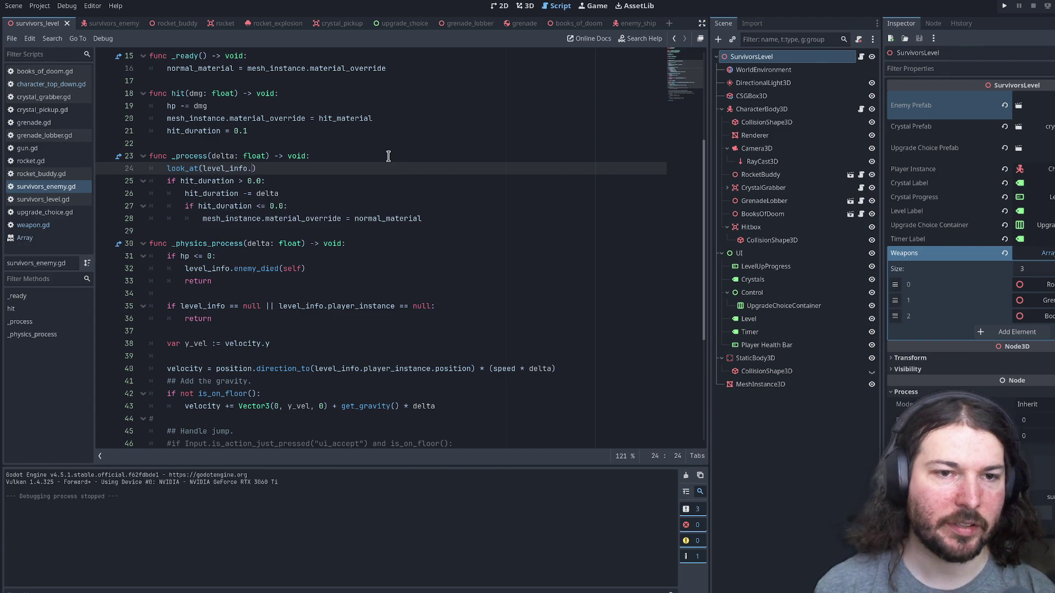
key(Return)
text(.glob)
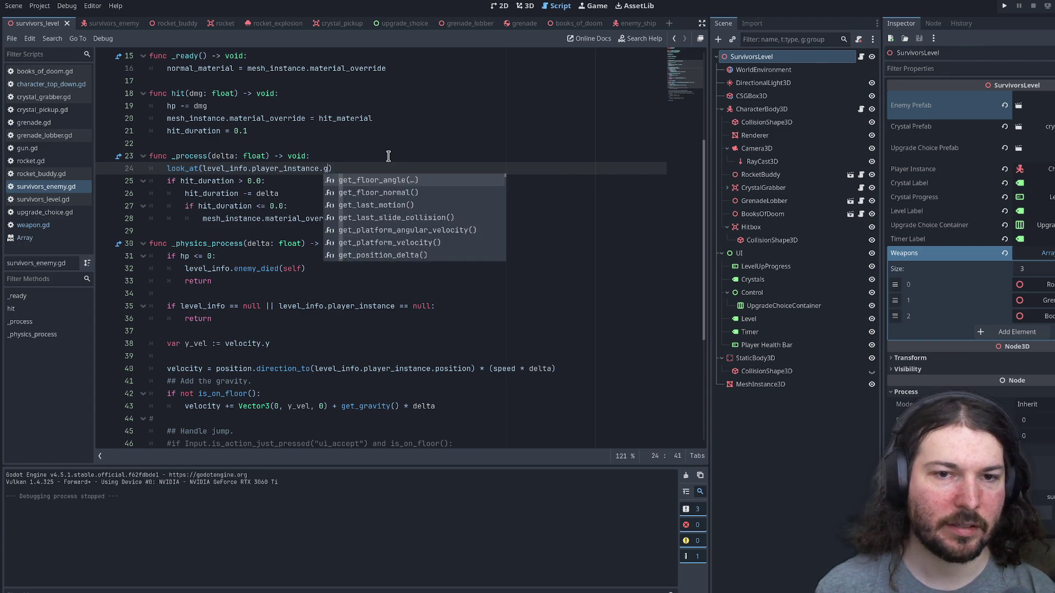
key(Down)
key(Return)
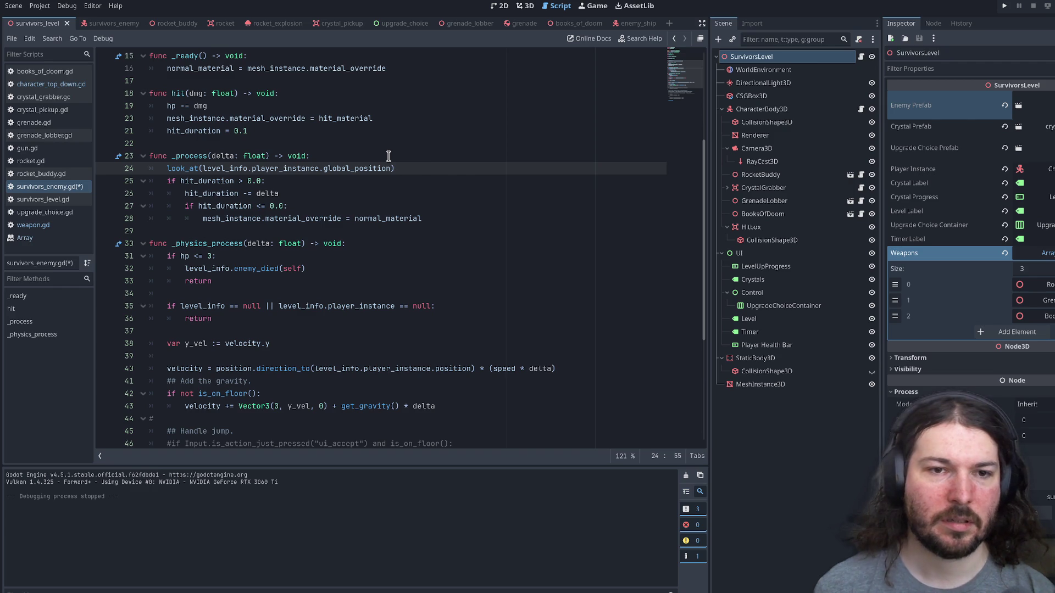
click(389, 157)
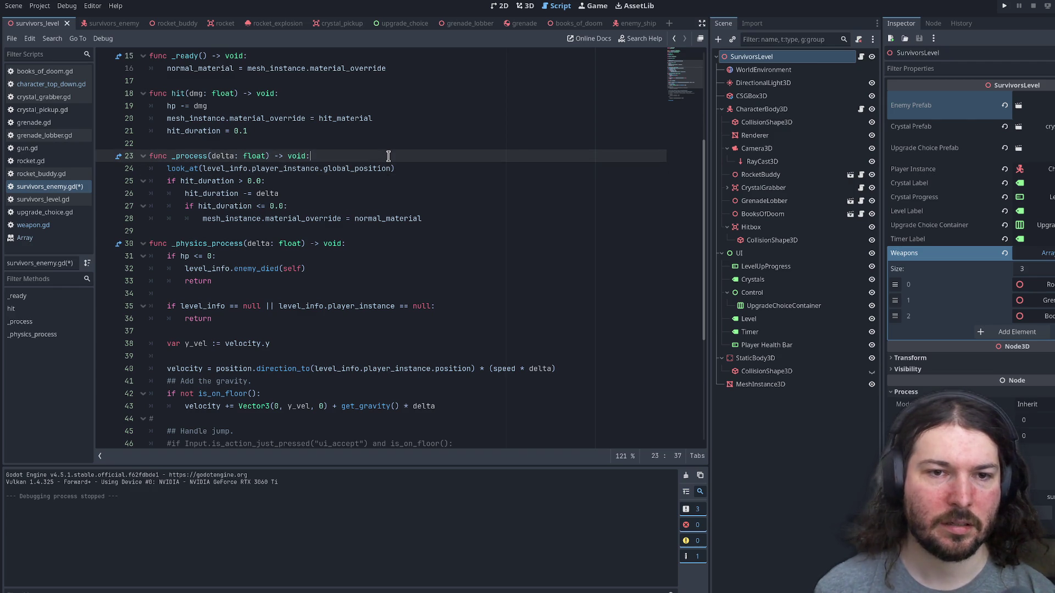
key(F5)
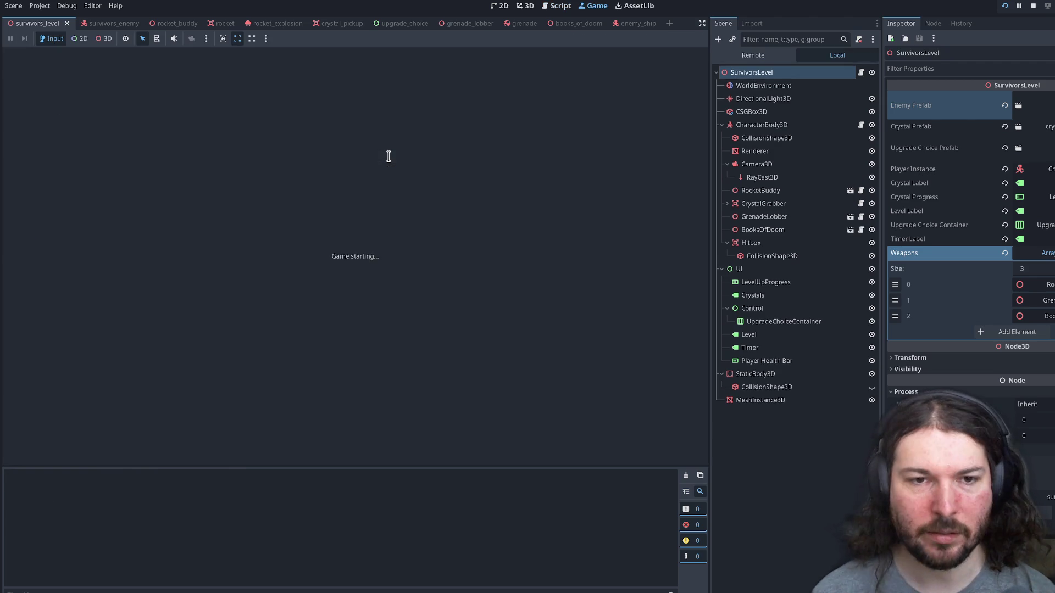